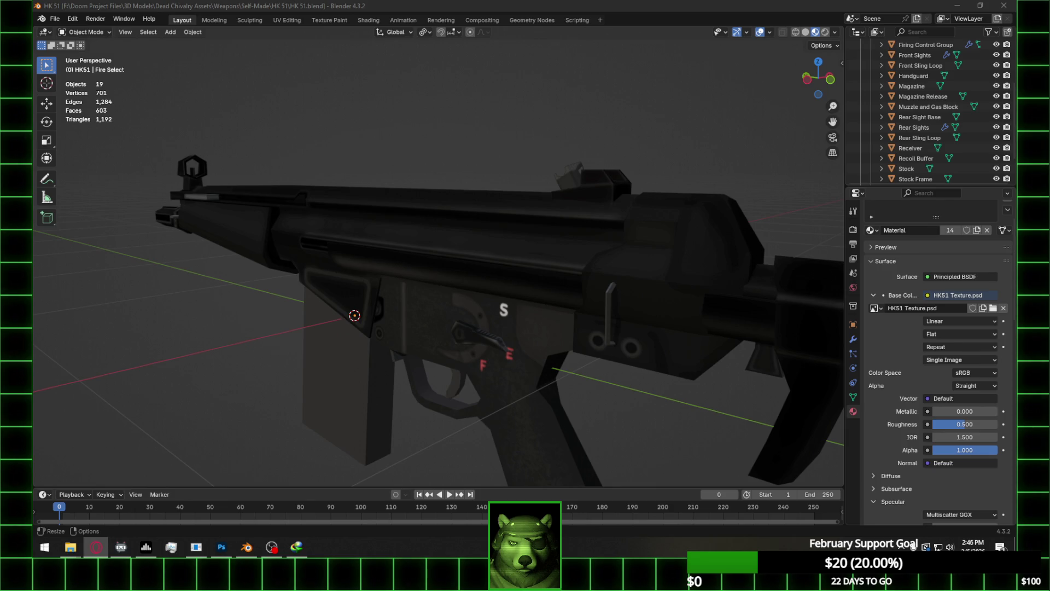
# Orbit the HK51 model in Blender from a side view to a rear three-quarter view
pyautogui.moveTo(557, 283); pyautogui.dragTo(573, 299, button='middle')
pyautogui.scroll(-4, 557, 284)
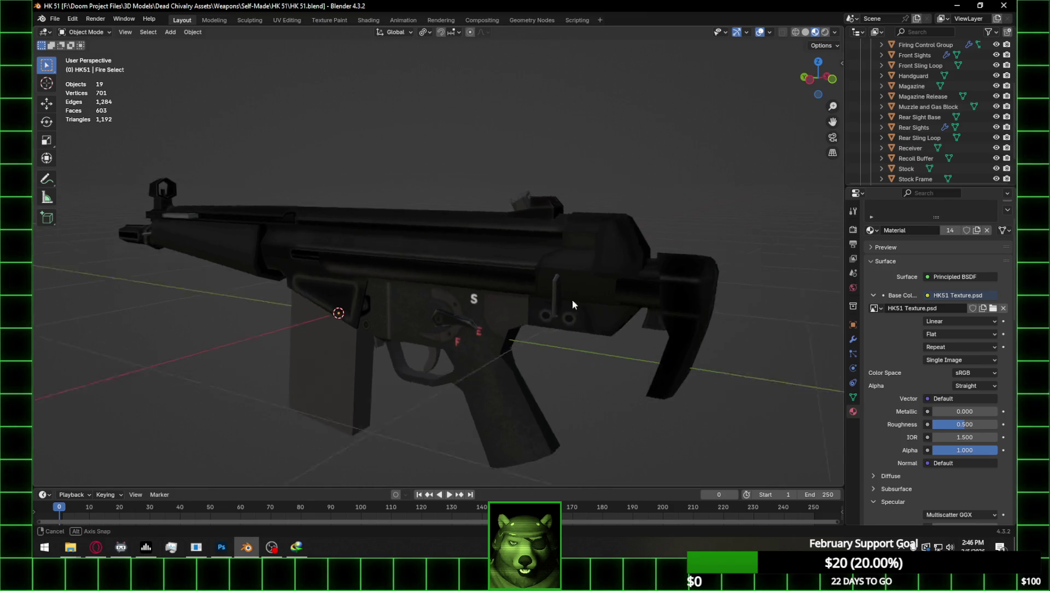
pyautogui.scroll(5, 569, 300)
pyautogui.scroll(-3, 496, 305)
pyautogui.moveTo(379, 333)
pyautogui.mouseDown(button='middle')
pyautogui.moveTo(418, 317)
pyautogui.moveTo(465, 320)
pyautogui.moveTo(310, 318)
pyautogui.moveTo(352, 322)
pyautogui.moveTo(328, 350)
pyautogui.mouseUp(button='middle')
# Collapse the Fire Control Group (Base) layer group in Photoshop
pyautogui.click(222, 547)
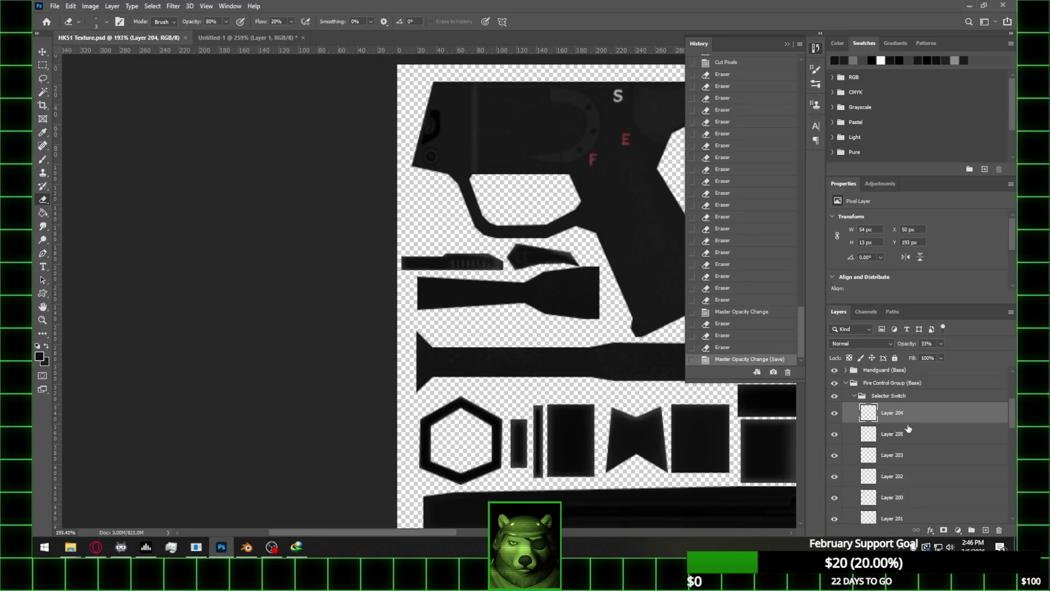
pyautogui.scroll(-1, 849, 432)
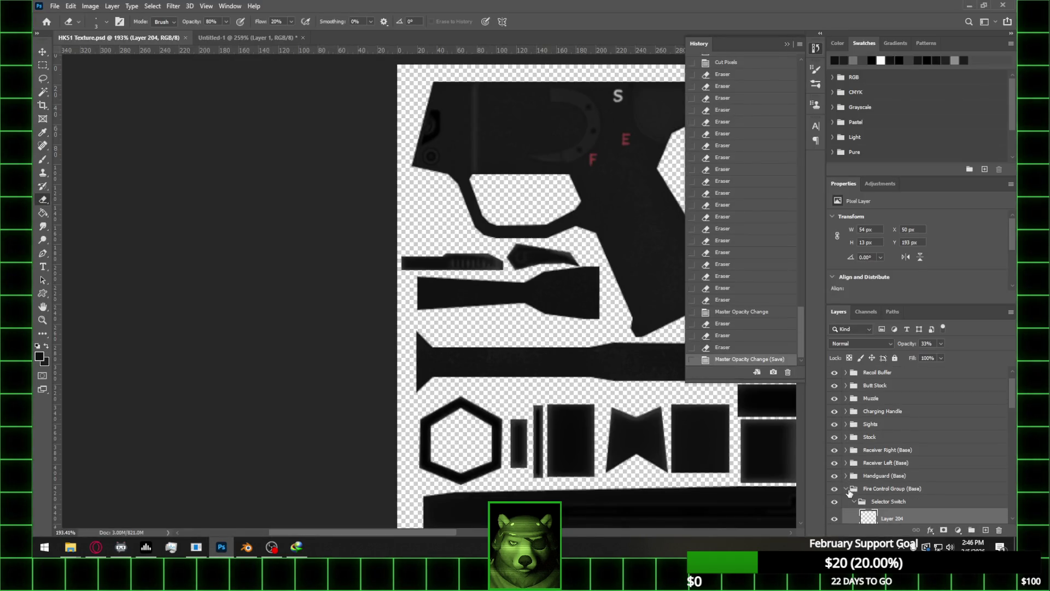
pyautogui.click(849, 492)
pyautogui.keyDown('alt'); pyautogui.scroll(-3, 470, 330); pyautogui.keyUp('alt')
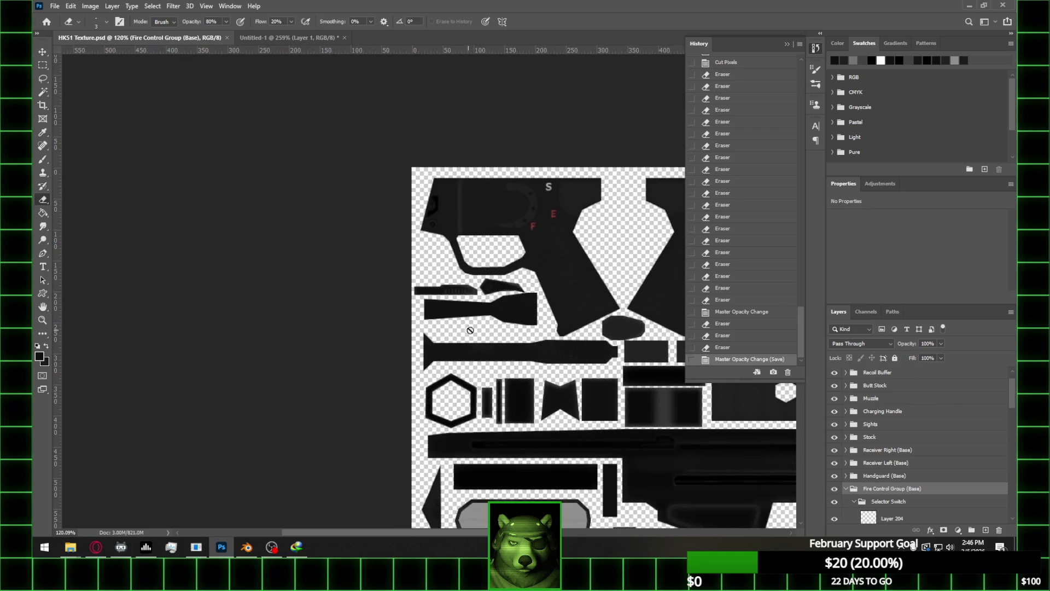
pyautogui.click(847, 489)
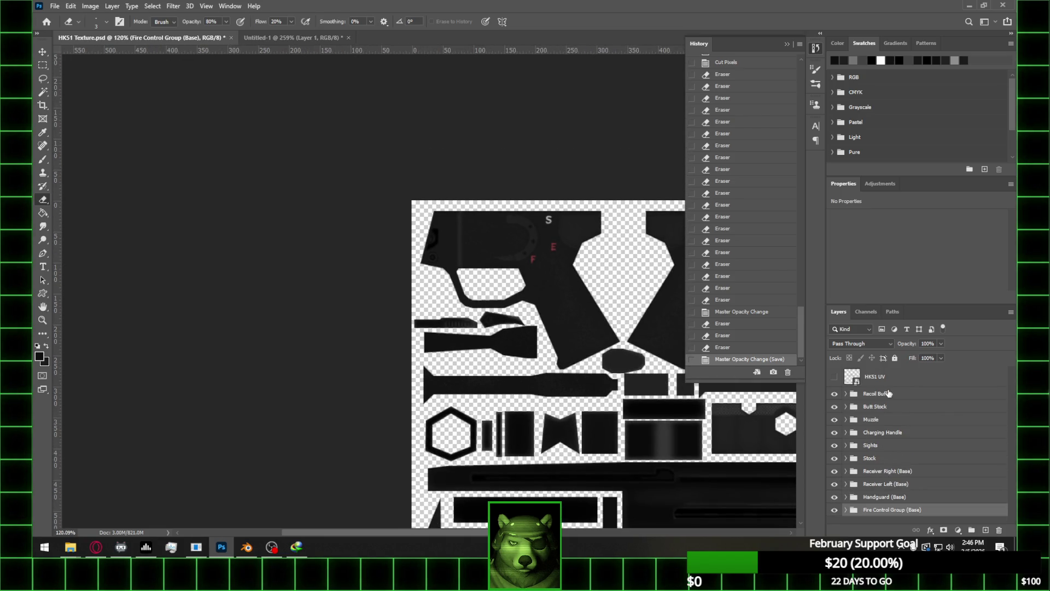
# Create a new layer group named Sling Loops above Recoil Buffer
pyautogui.click(881, 394)
pyautogui.click(972, 532)
pyautogui.doubleClick(875, 398)
pyautogui.write('Sling L')
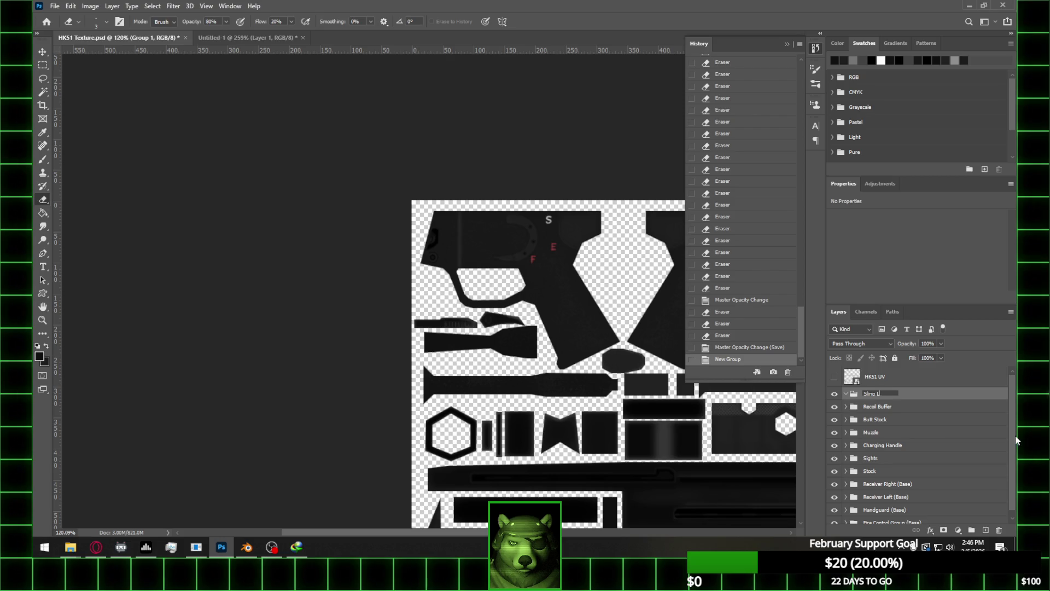
pyautogui.write('oops')
pyautogui.press('Return')
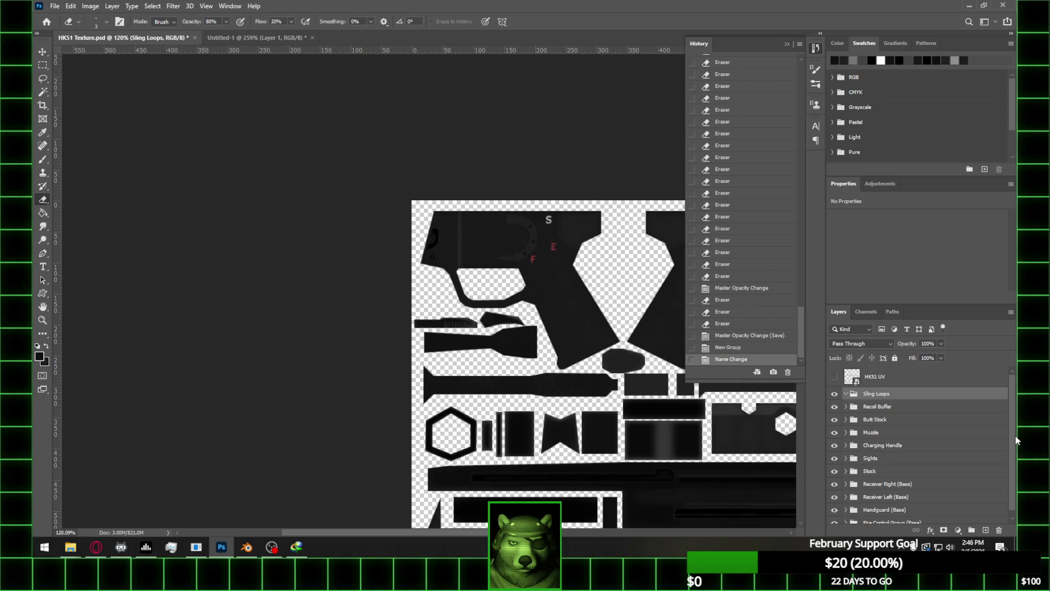
# Show the UV wireframe layer and fit the whole texture sheet in the window
pyautogui.click(835, 376)
pyautogui.hotkey('ctrl', '0')
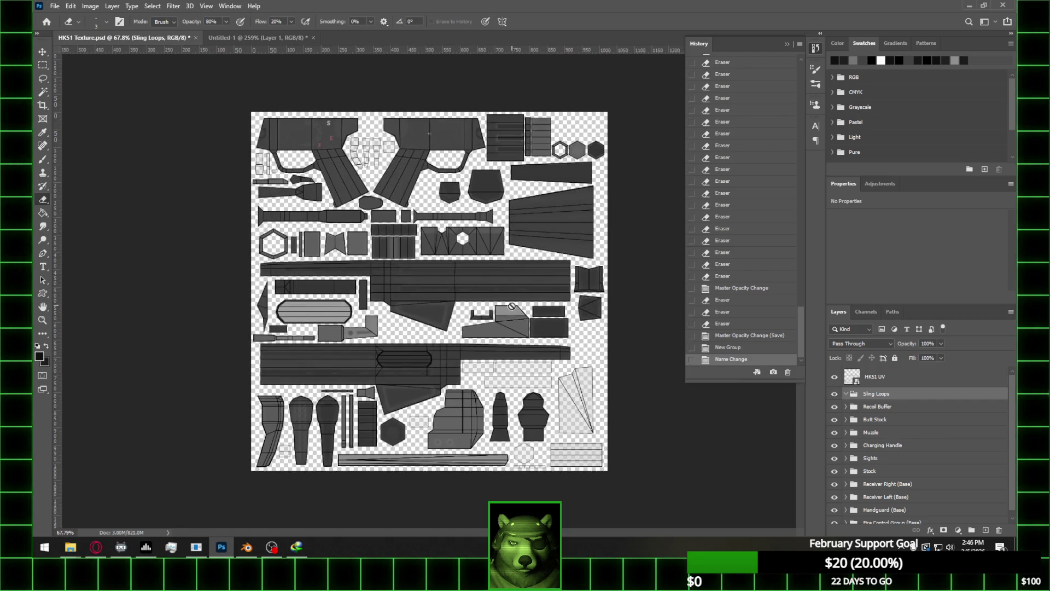
pyautogui.keyDown('alt'); pyautogui.scroll(2, 559, 465); pyautogui.keyUp('alt')
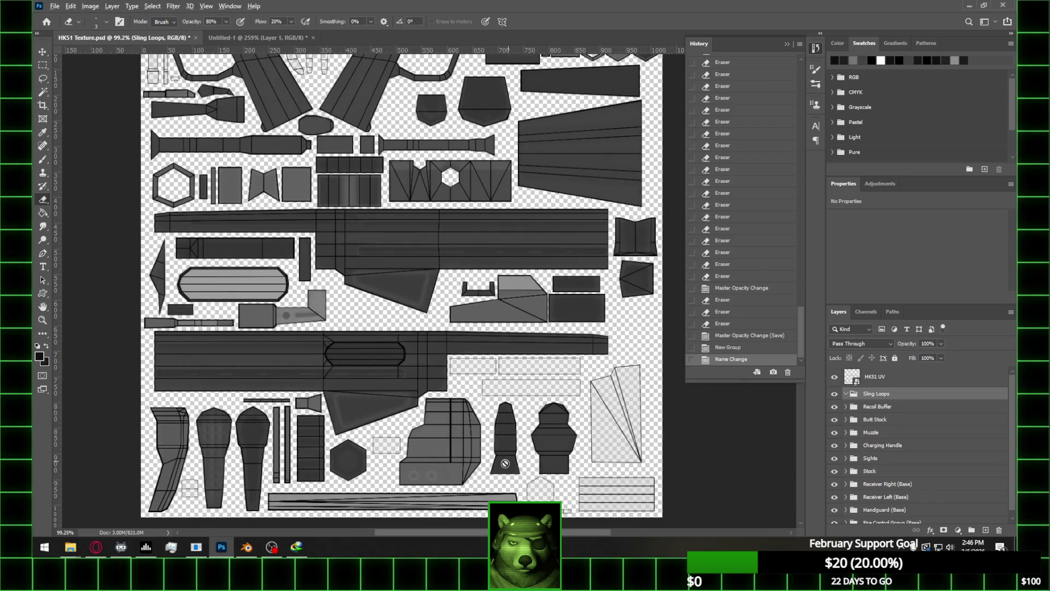
pyautogui.scroll(1, 255, 509)
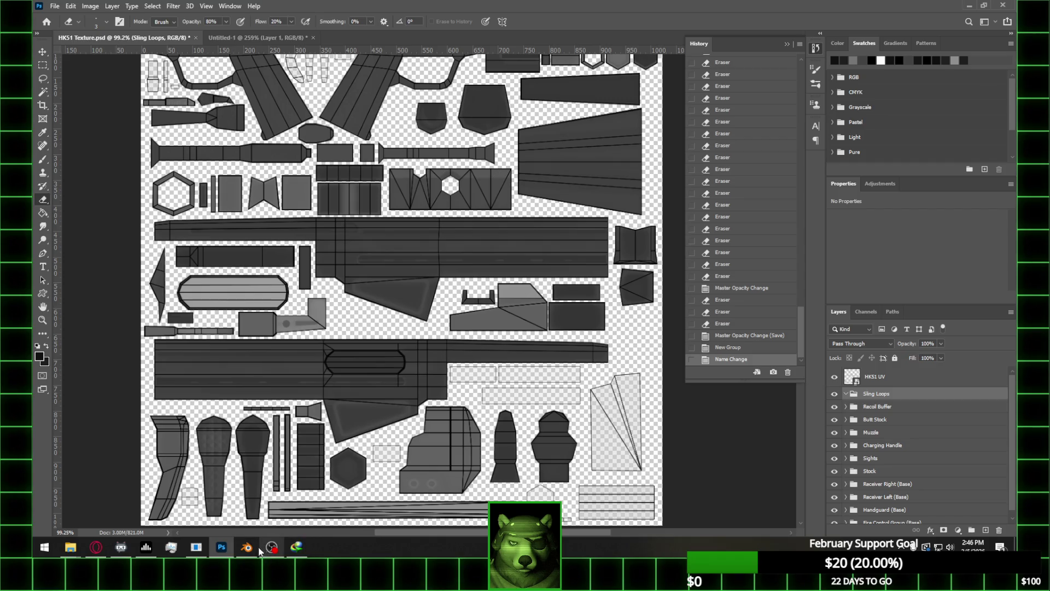
# Inspect the rear sling loop's UVs in Blender's UV Editing workspace
pyautogui.click(246, 547)
pyautogui.click(496, 281)
pyautogui.press('Tab')
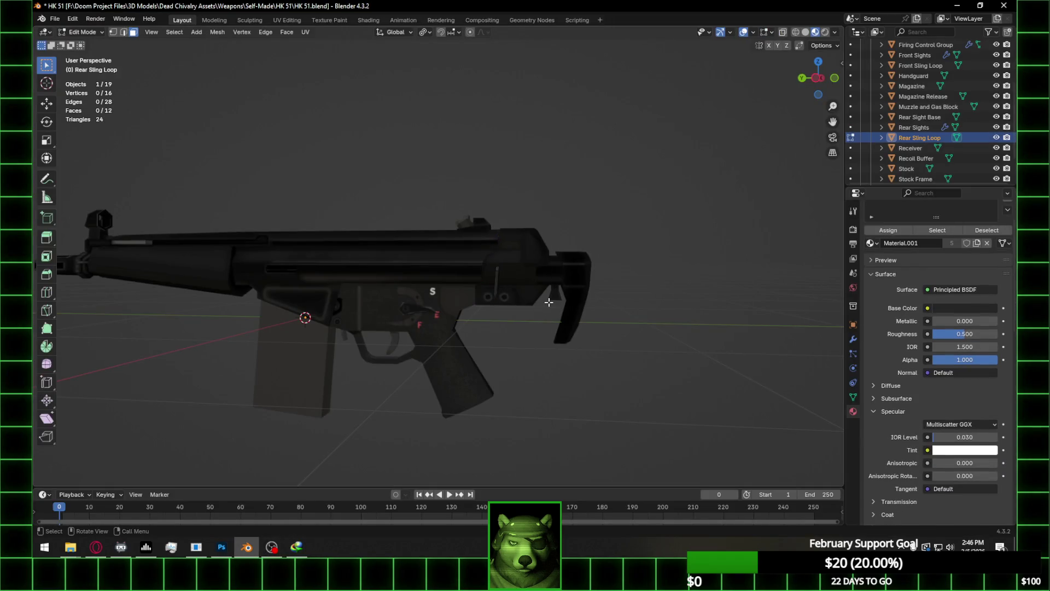
pyautogui.click(287, 20)
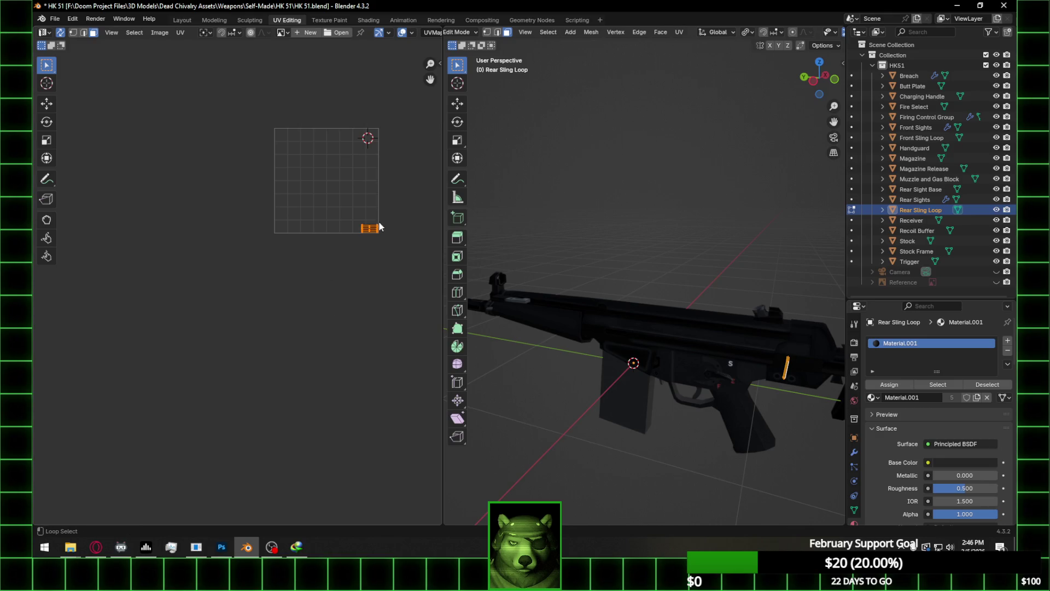
pyautogui.click(222, 546)
pyautogui.scroll(-5, 620, 315)
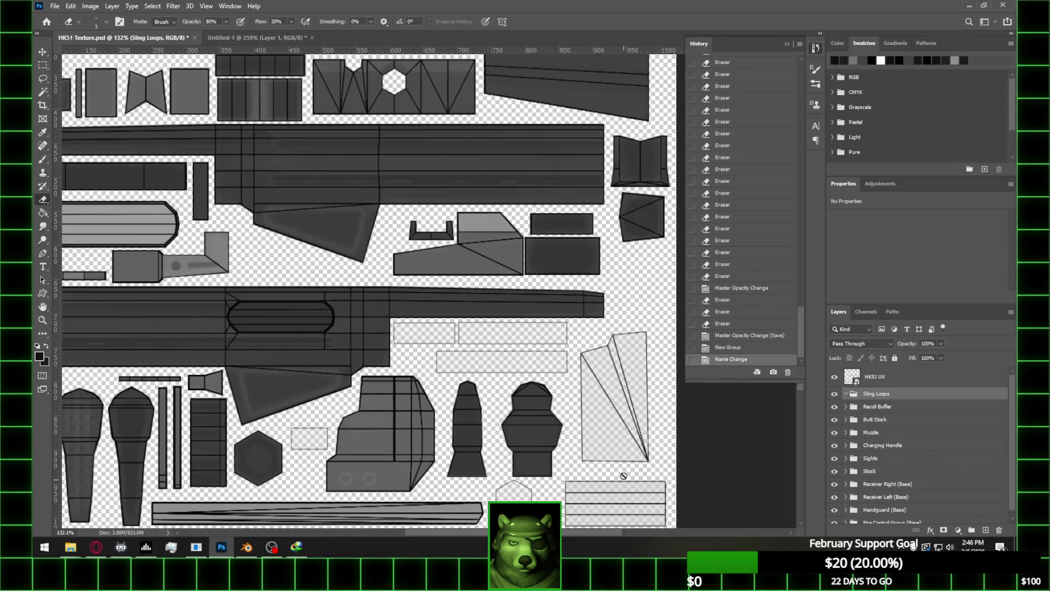
# Add an empty Layer 206 inside the Sling Loops group
pyautogui.scroll(-1, 620, 316)
pyautogui.keyDown('alt'); pyautogui.scroll(3, 673, 509); pyautogui.keyUp('alt')
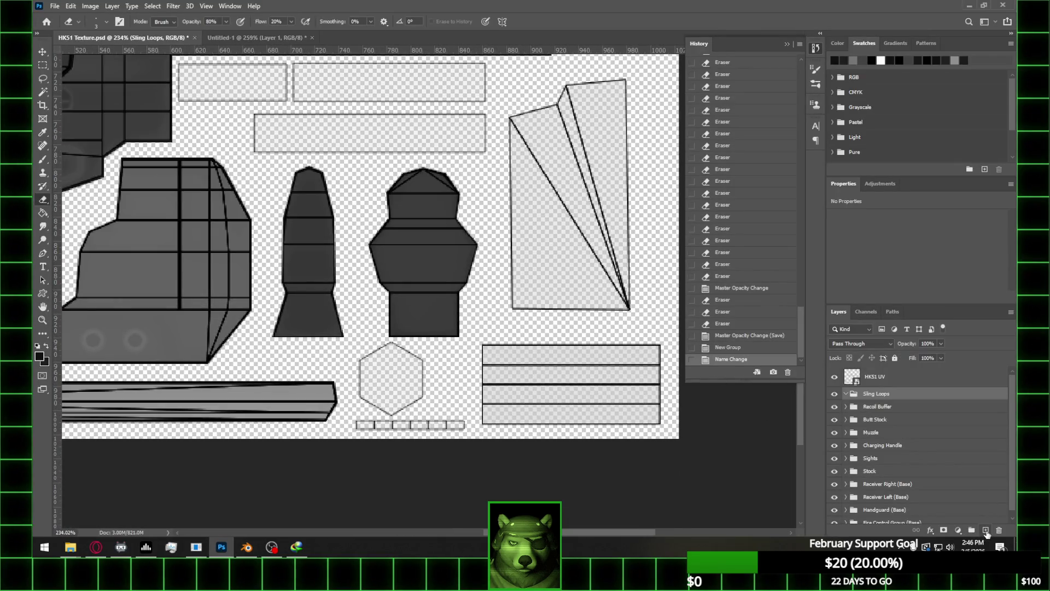
pyautogui.click(986, 530)
# Select the striped rectangles plus the row of small squares with the Rectangular Marquee
pyautogui.click(43, 65)
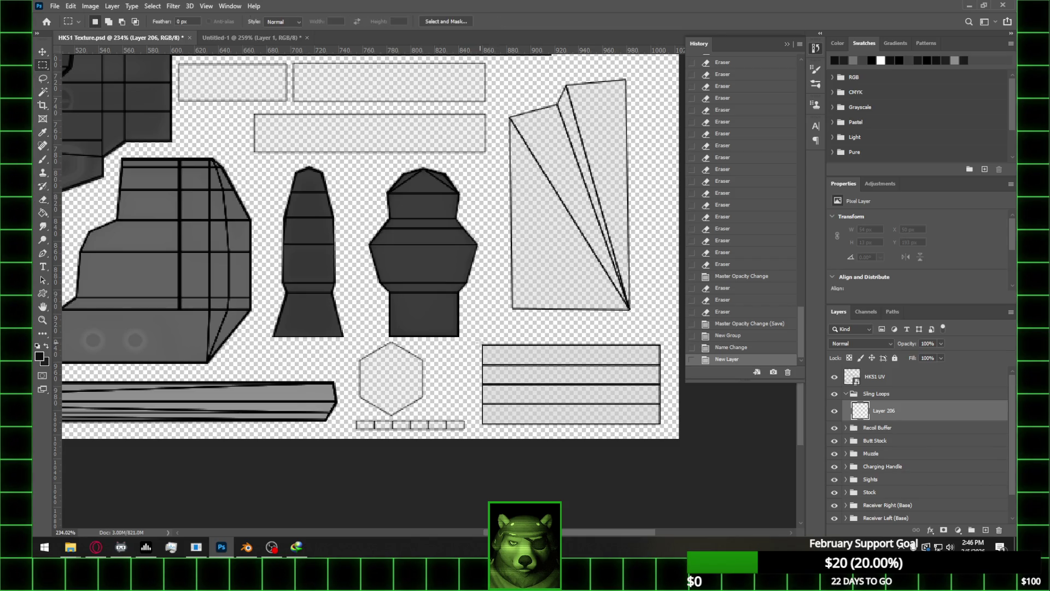
pyautogui.moveTo(481, 341)
pyautogui.mouseDown()
pyautogui.moveTo(594, 402)
pyautogui.moveTo(663, 425)
pyautogui.mouseUp()
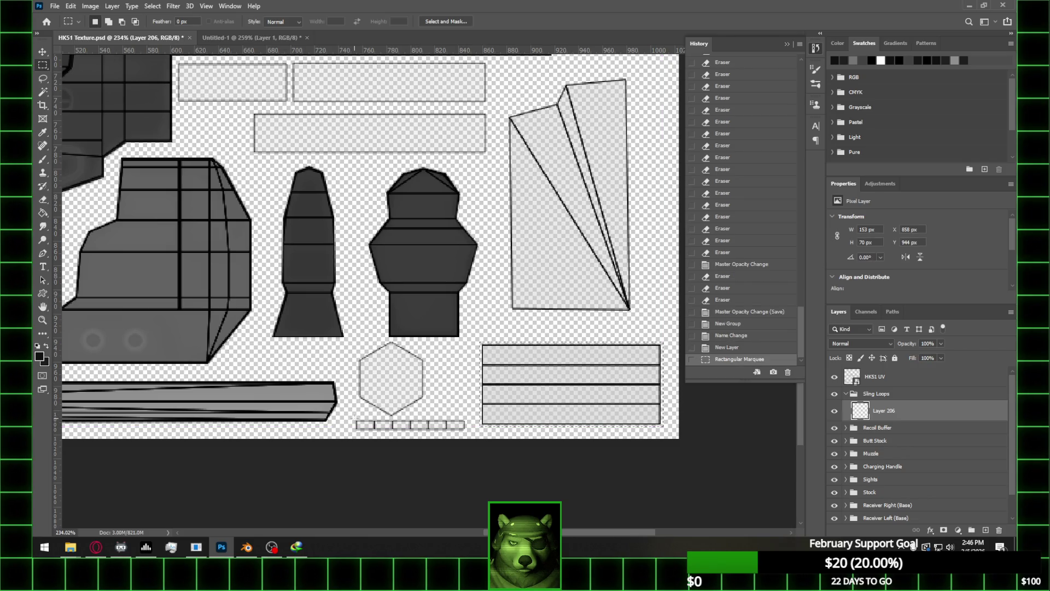
pyautogui.moveTo(352, 420); pyautogui.dragTo(410, 422)
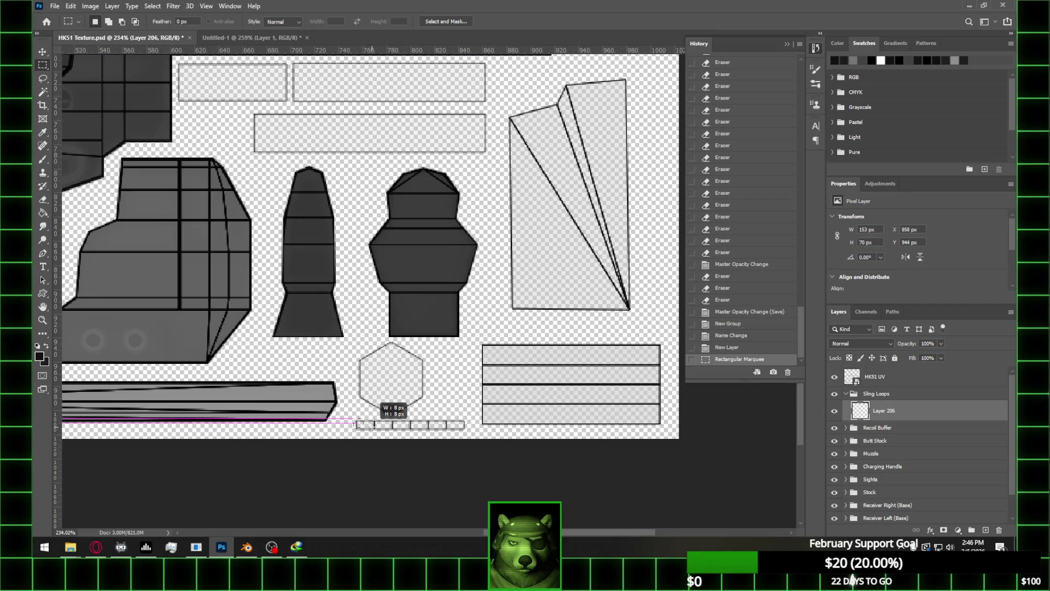
pyautogui.hotkey('ctrl', 'z')
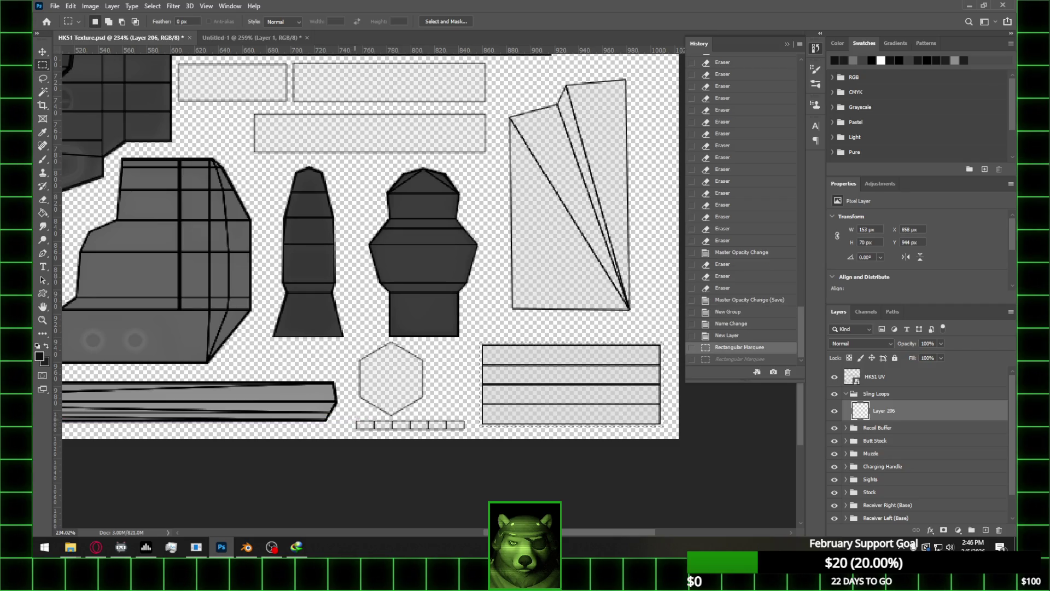
pyautogui.press('shift')
pyautogui.keyDown('shift'); pyautogui.moveTo(354, 419); pyautogui.dragTo(468, 430); pyautogui.keyUp('shift')
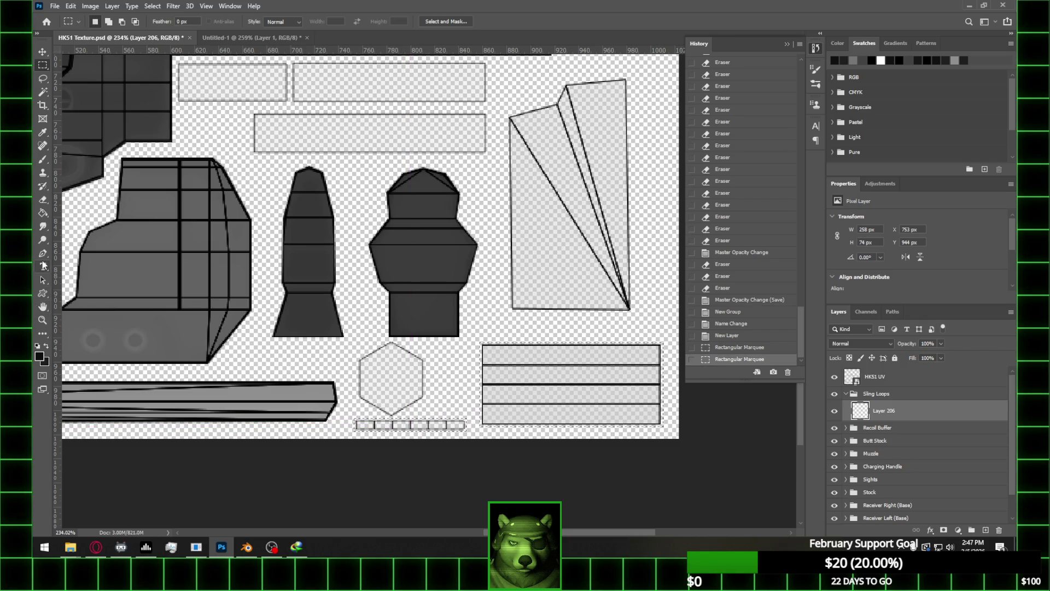
pyautogui.click(42, 266)
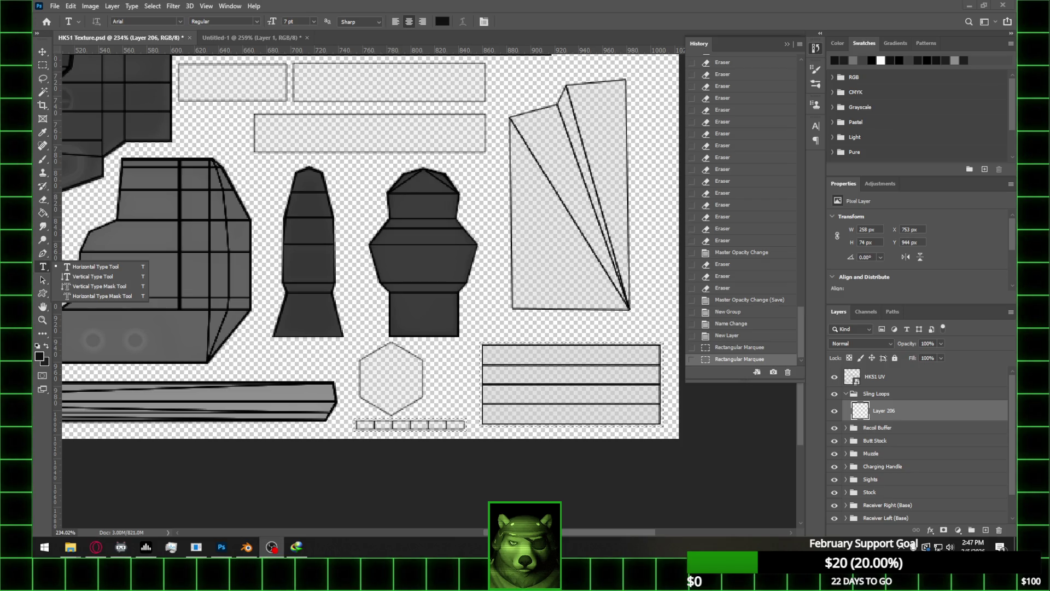
# Start a Pen path at the hexagon's bottom vertex, anchoring its lower-left and upper-left vertices
pyautogui.scroll(2, 435, 426)
pyautogui.scroll(-3, 383, 405)
pyautogui.keyDown('alt'); pyautogui.scroll(2, 350, 383); pyautogui.keyUp('alt')
pyautogui.click(42, 253)
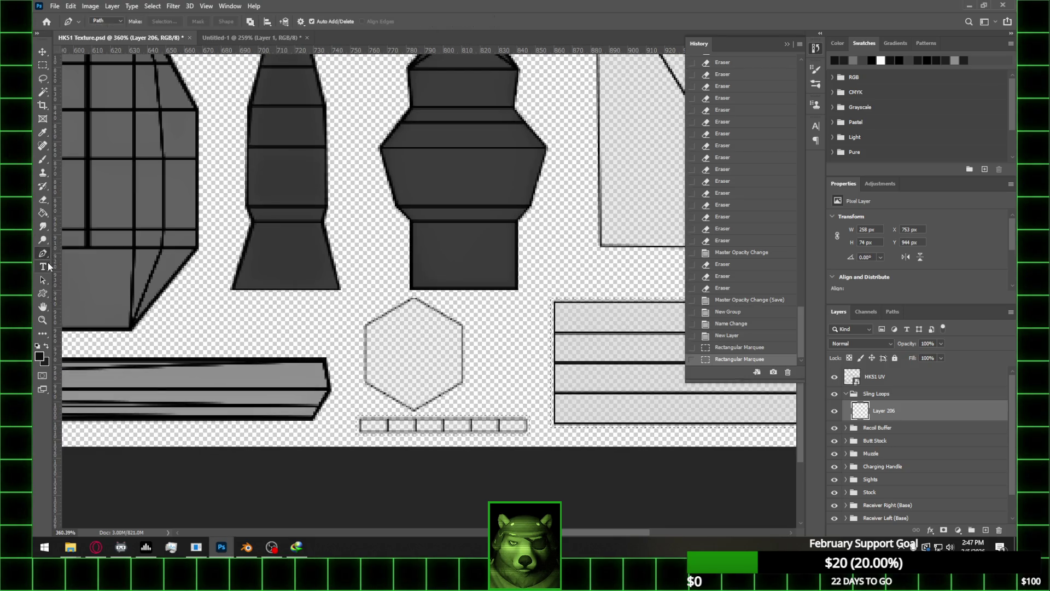
pyautogui.keyDown('alt'); pyautogui.scroll(2, 417, 421); pyautogui.keyUp('alt')
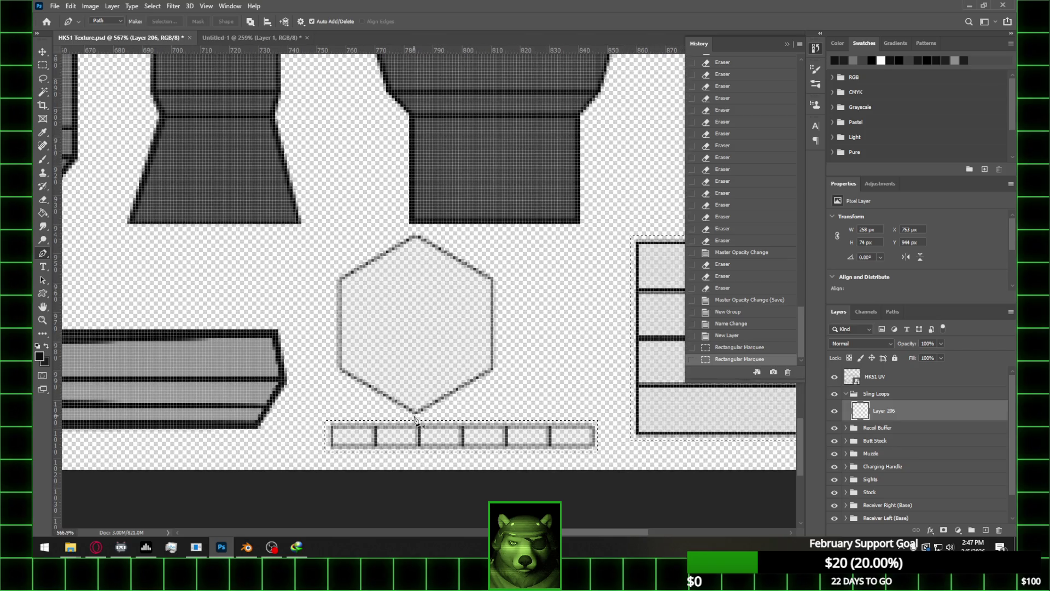
pyautogui.click(415, 414)
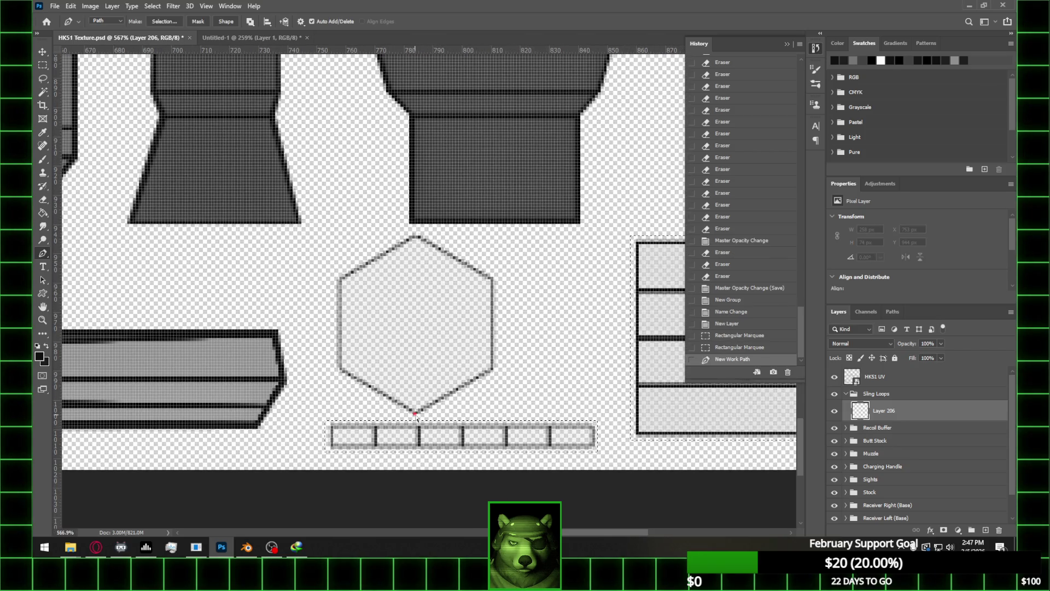
pyautogui.moveTo(418, 419); pyautogui.dragTo(416, 415)
pyautogui.click(336, 370)
pyautogui.click(334, 280)
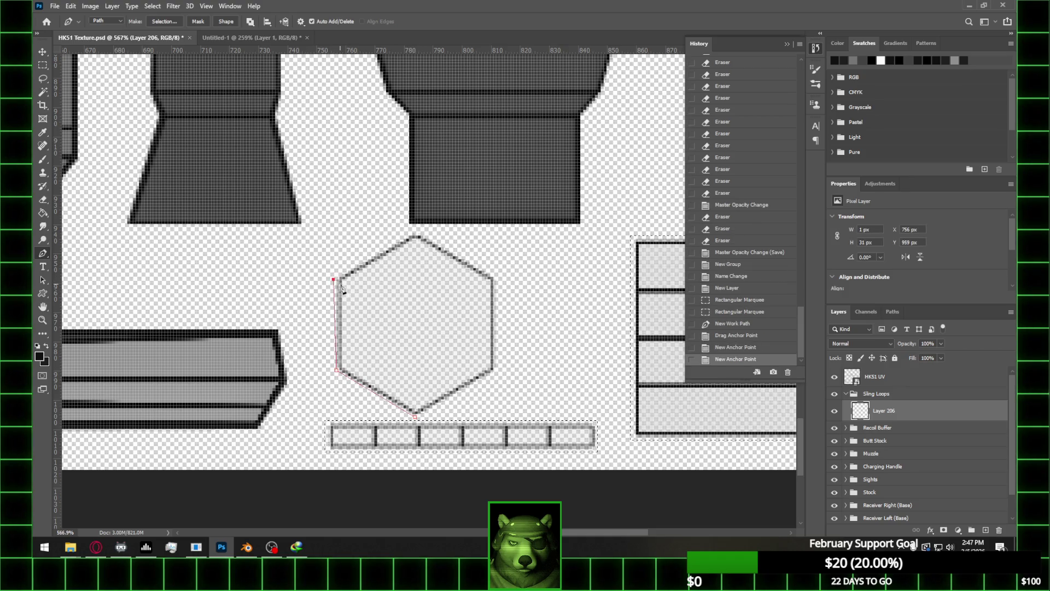
pyautogui.keyDown('ctrl'); pyautogui.moveTo(335, 281); pyautogui.dragTo(337, 280); pyautogui.keyUp('ctrl')
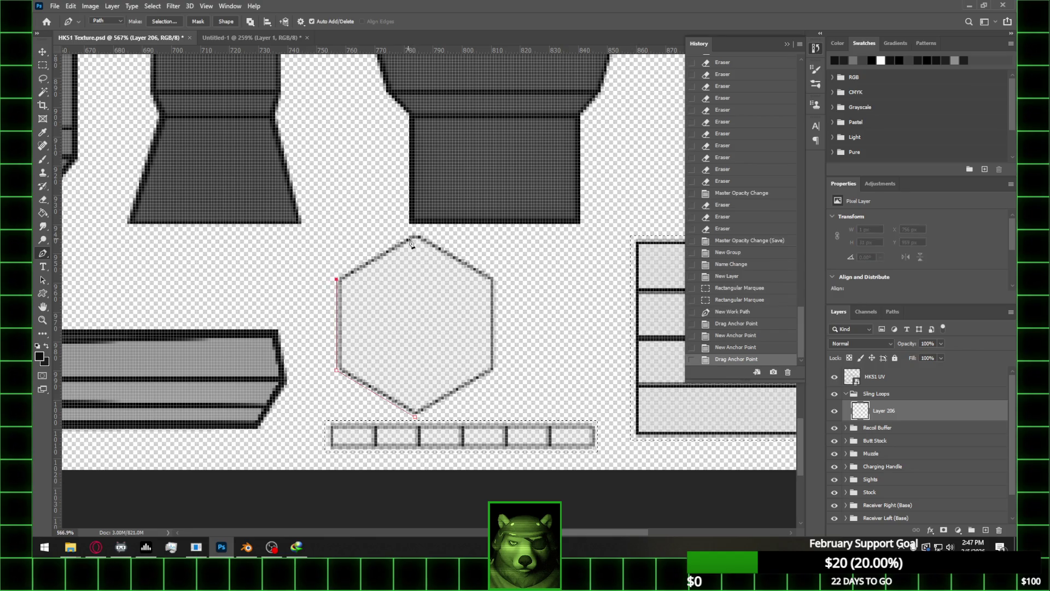
# Continue the path through the hexagon's top, upper-right and lower-right vertices
pyautogui.click(416, 234)
pyautogui.click(493, 277)
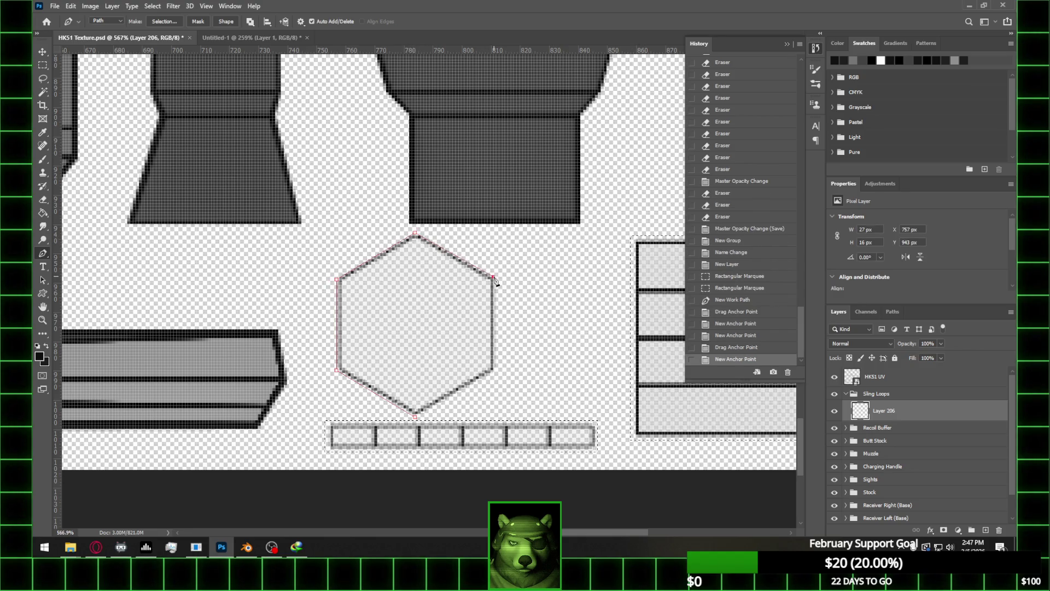
pyautogui.click(496, 371)
pyautogui.moveTo(497, 371)
pyautogui.keyDown('ctrl'); pyautogui.mouseDown()
pyautogui.moveTo(509, 375)
pyautogui.moveTo(525, 355)
pyautogui.mouseUp(); pyautogui.keyUp('ctrl')
pyautogui.hotkey('ctrl', 'z')
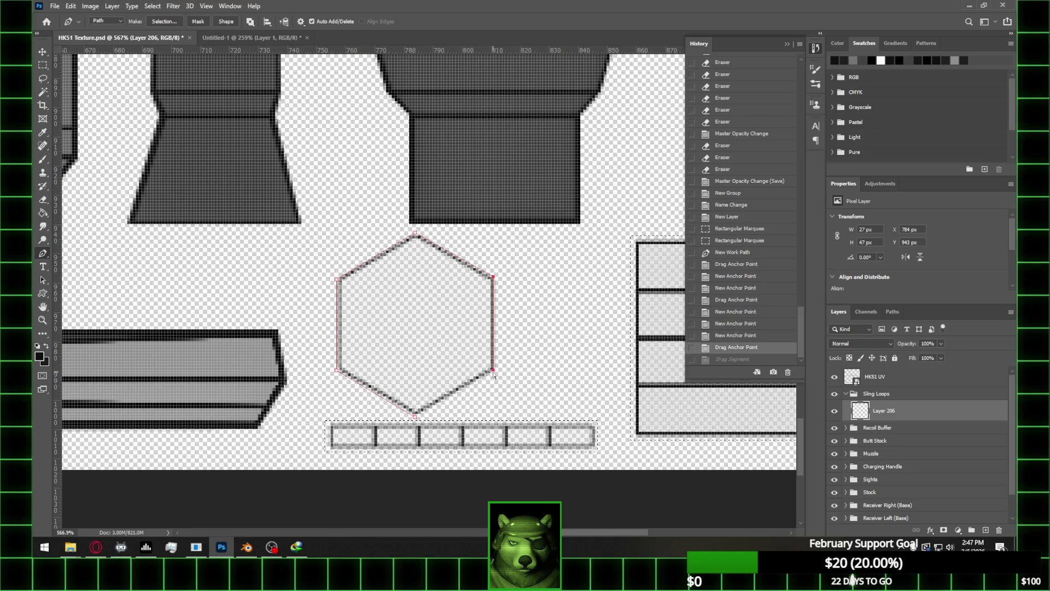
pyautogui.moveTo(566, 261)
pyautogui.keyDown('ctrl'); pyautogui.mouseDown()
pyautogui.moveTo(481, 404)
pyautogui.moveTo(497, 373)
pyautogui.mouseUp(); pyautogui.keyUp('ctrl')
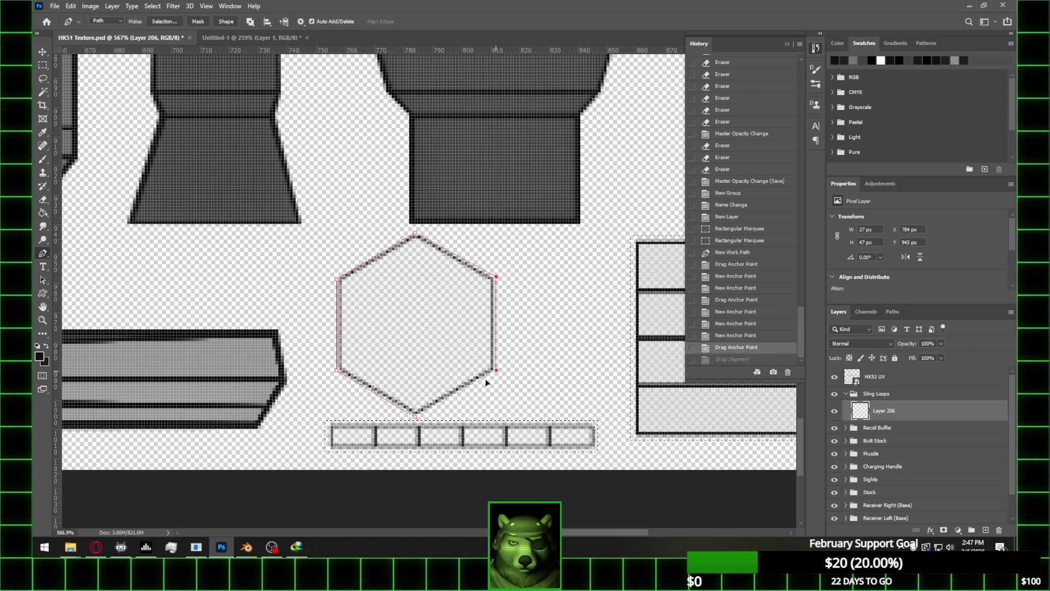
# Close the hexagon path and choose Make Selection from its context menu
pyautogui.click(416, 418)
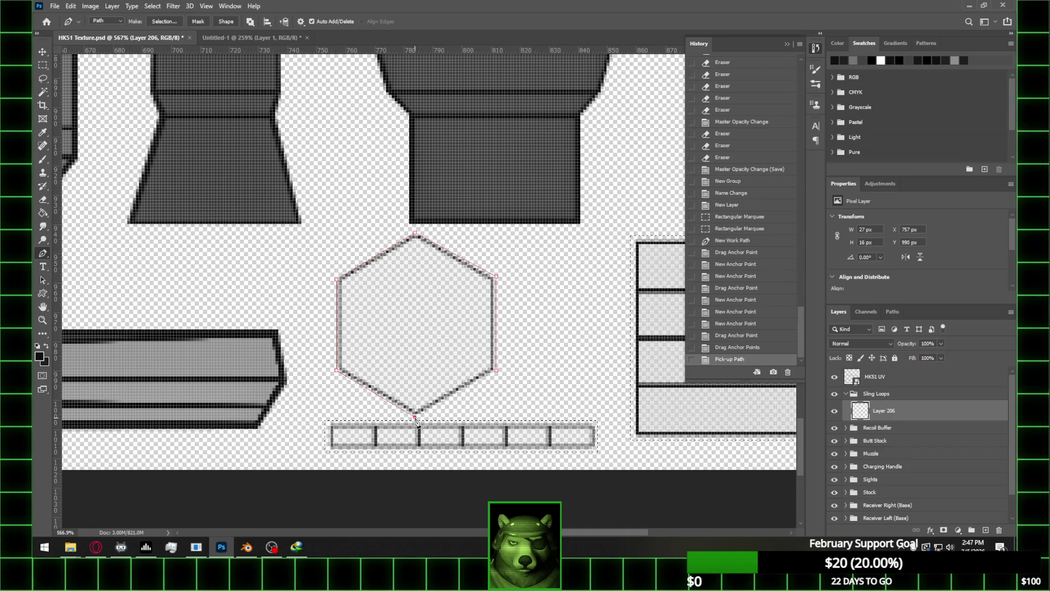
pyautogui.click(496, 370)
pyautogui.keyDown('alt'); pyautogui.scroll(-3, 452, 340); pyautogui.keyUp('alt')
pyautogui.keyDown('alt'); pyautogui.scroll(-2, 453, 341); pyautogui.keyUp('alt')
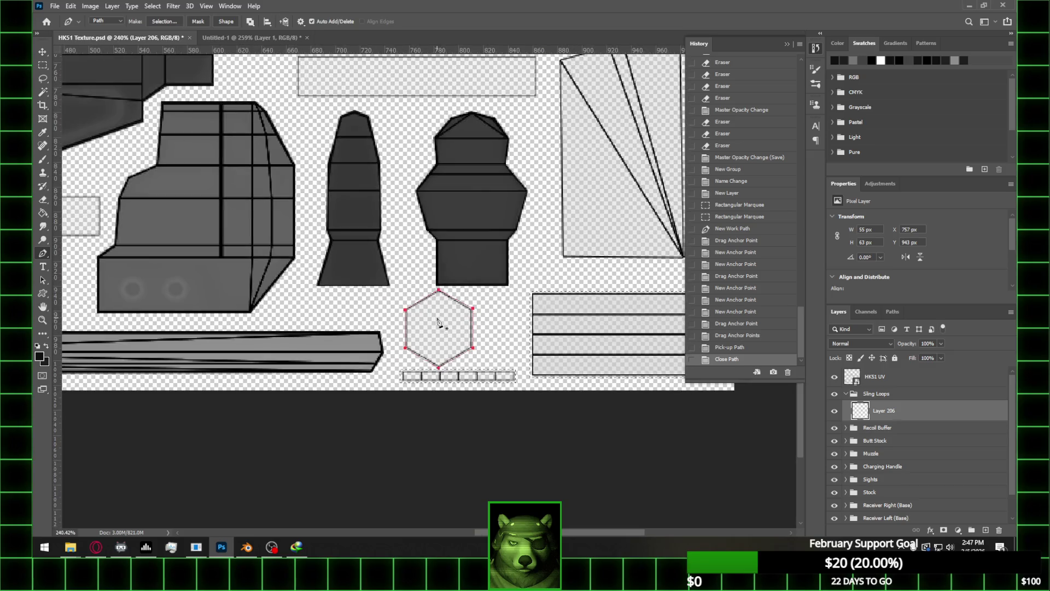
pyautogui.rightClick(456, 320)
pyautogui.click(503, 130)
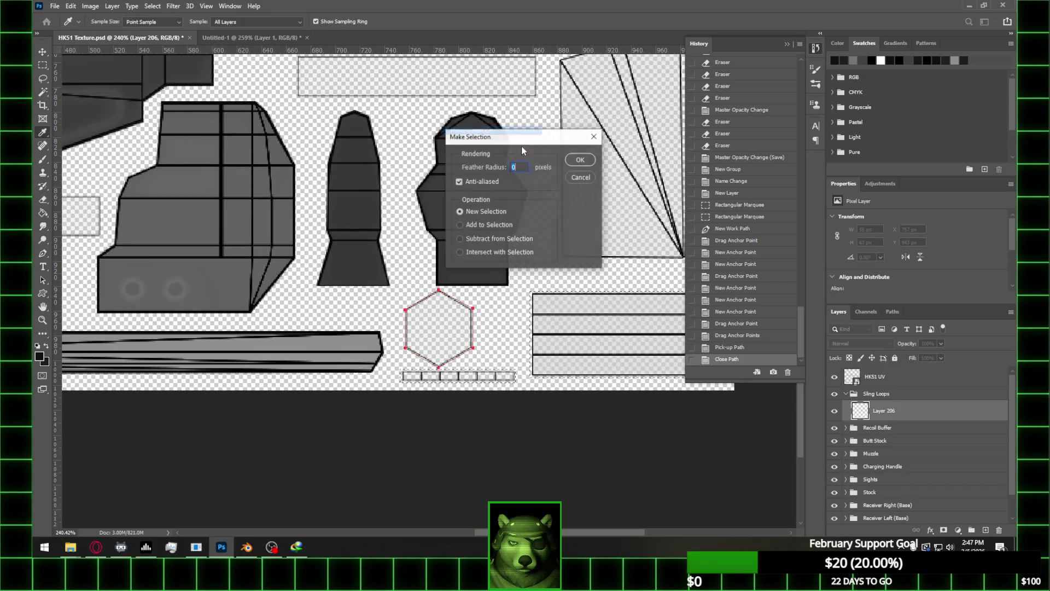
# Confirm the hexagon selection at 0 px feather and Paint Bucket fill it grey
pyautogui.click(580, 159)
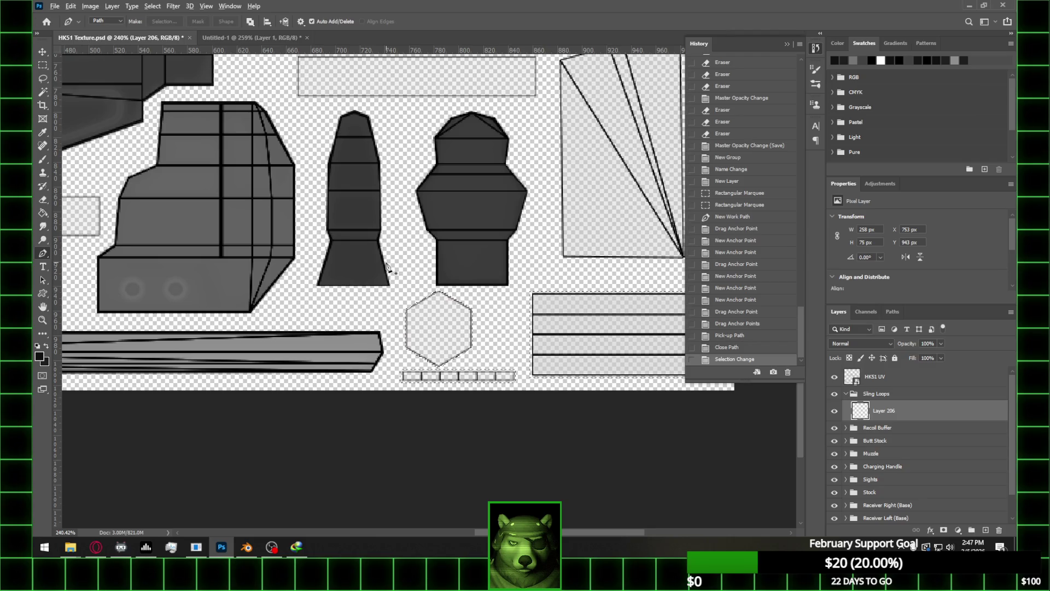
pyautogui.keyDown('alt'); pyautogui.scroll(-1, 392, 268); pyautogui.keyUp('alt')
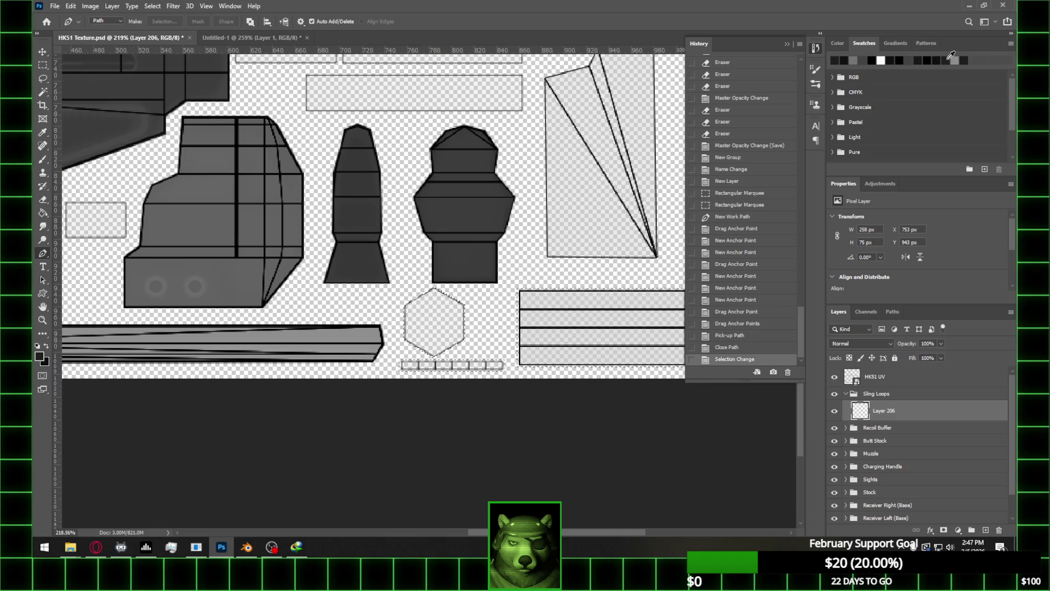
pyautogui.click(908, 60)
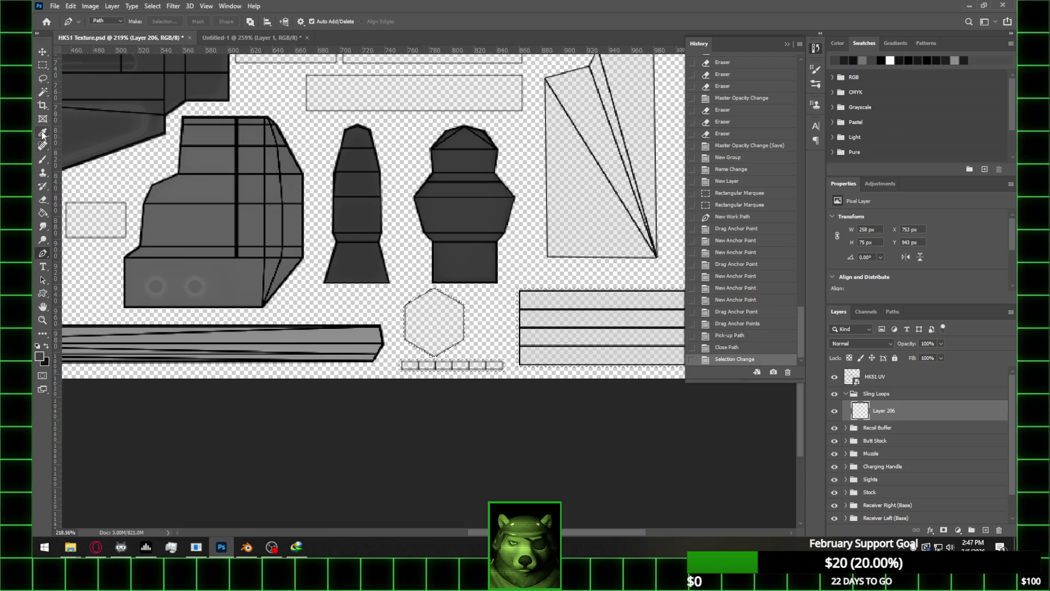
pyautogui.click(42, 213)
pyautogui.click(450, 326)
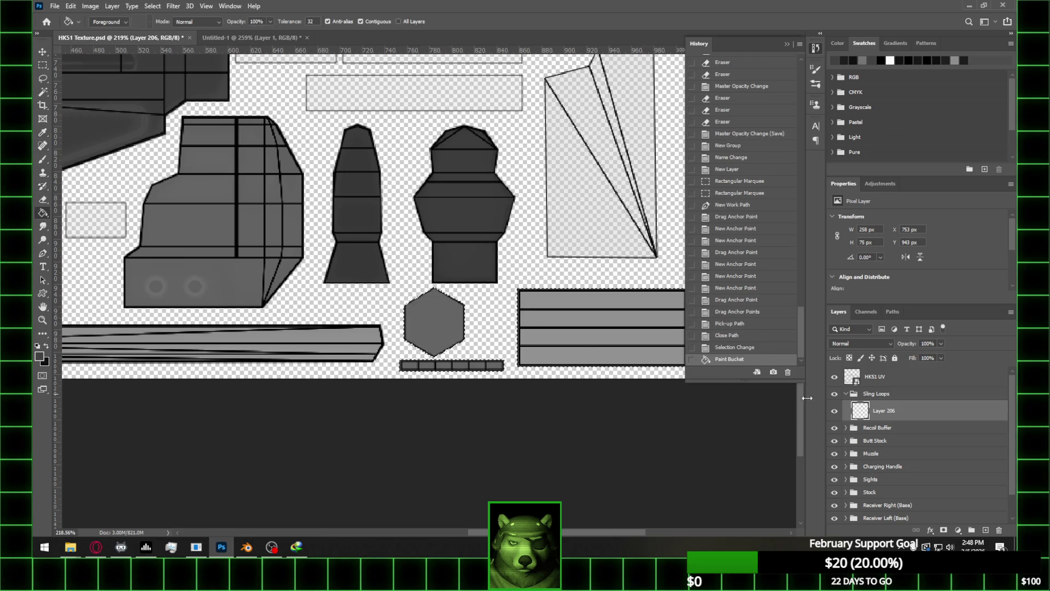
# Fill the selection darker grey on new Layer 207, deselect, and hide the HKS1 UV overlay
pyautogui.click(986, 531)
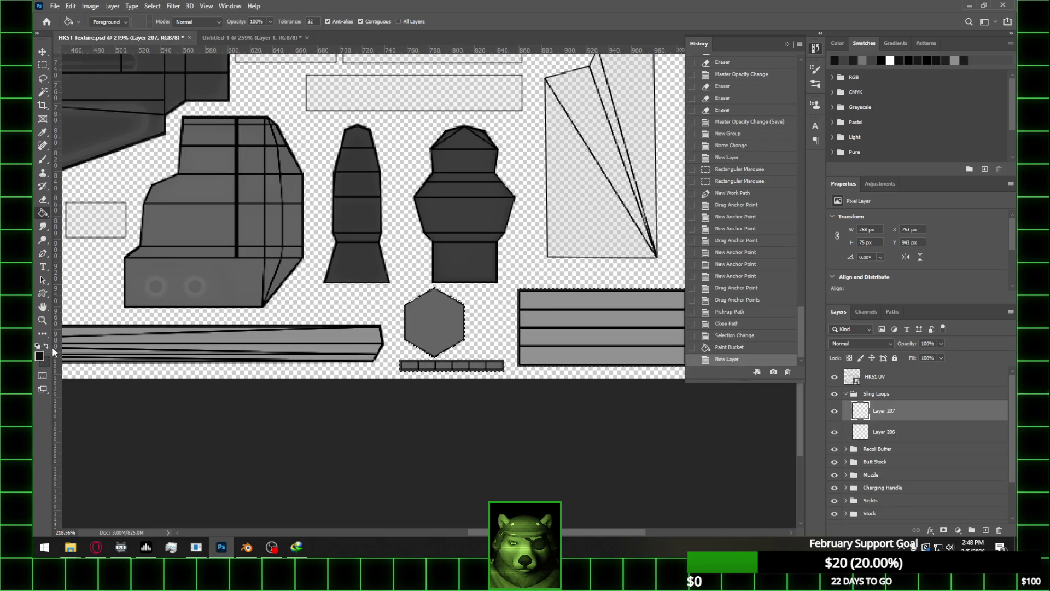
pyautogui.click(446, 338)
pyautogui.press('m')
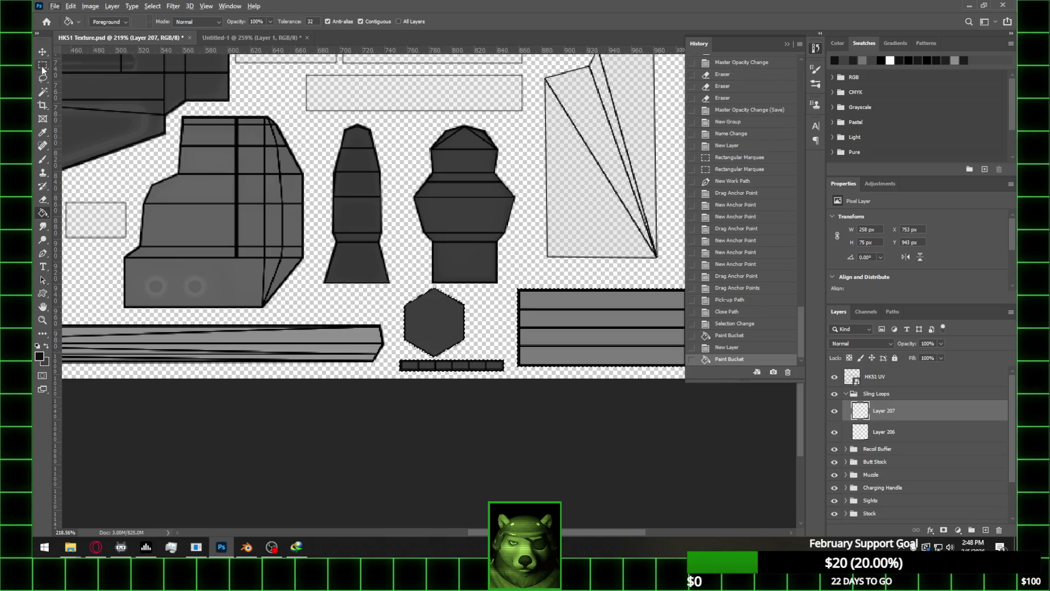
pyautogui.click(419, 196)
pyautogui.click(833, 379)
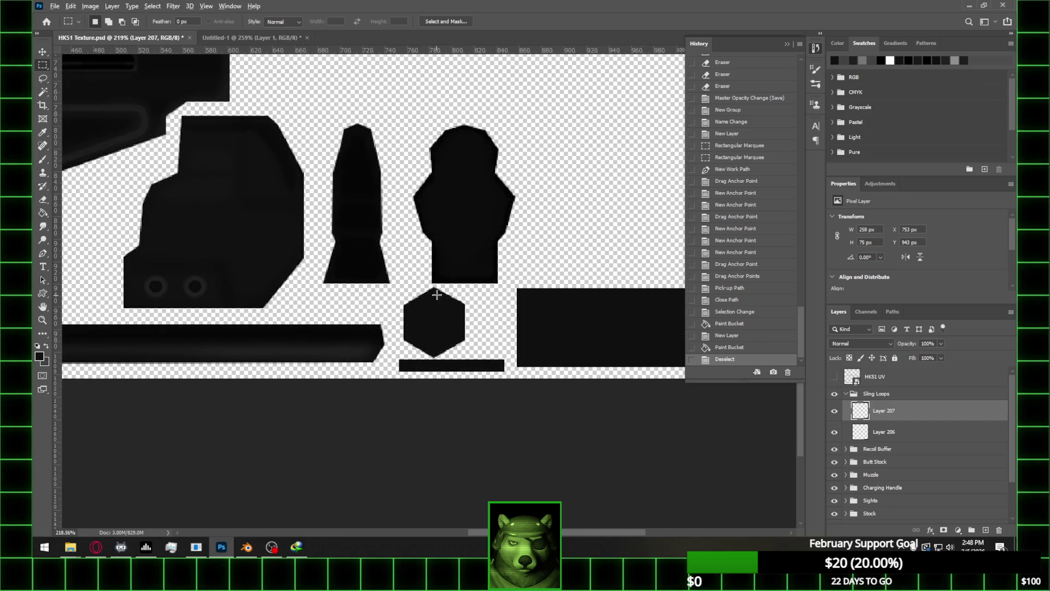
# Load Layer 207 as a selection, subtract the strip, and contract the hexagon by 3 pixels
pyautogui.keyDown('alt'); pyautogui.scroll(3, 777, 383); pyautogui.keyUp('alt')
pyautogui.keyDown('ctrl'); pyautogui.click(861, 413); pyautogui.keyUp('ctrl')
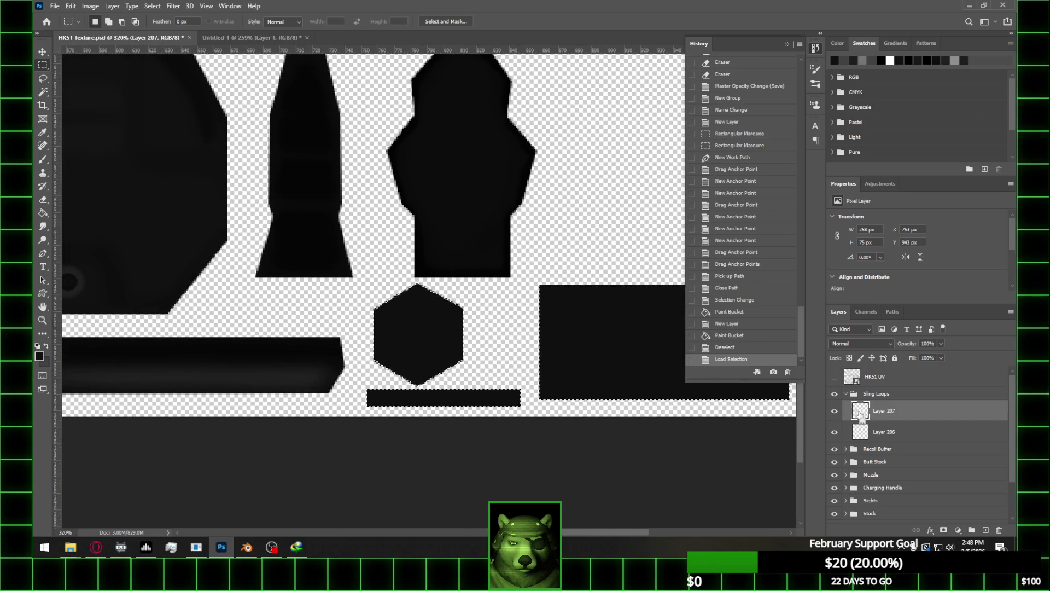
pyautogui.moveTo(538, 277)
pyautogui.keyDown('alt'); pyautogui.mouseDown()
pyautogui.moveTo(794, 405)
pyautogui.moveTo(599, 379)
pyautogui.mouseUp(); pyautogui.keyUp('alt')
pyautogui.keyDown('alt'); pyautogui.scroll(-2, 599, 379); pyautogui.keyUp('alt')
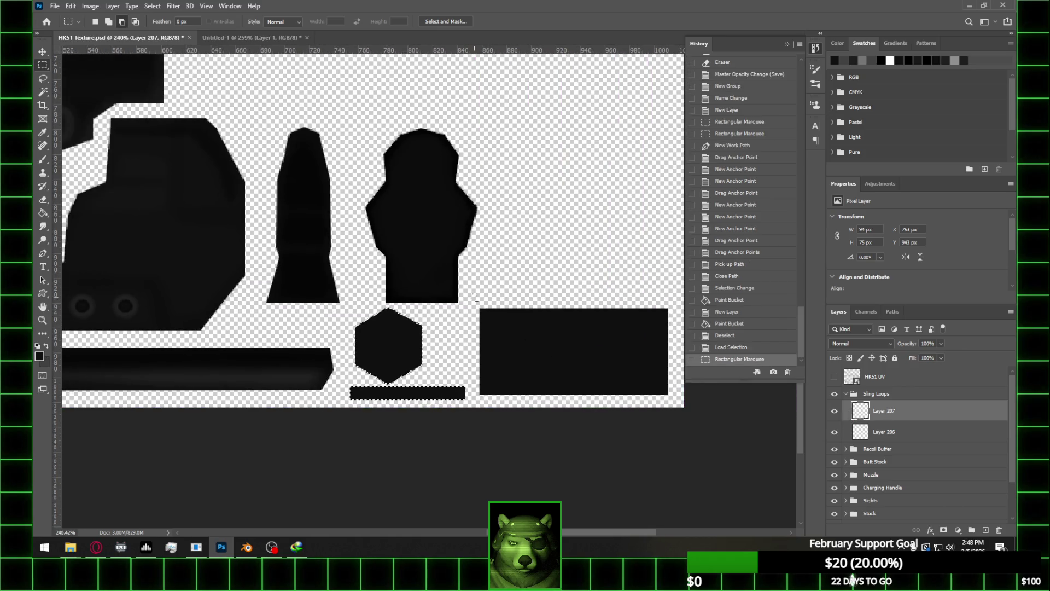
pyautogui.keyDown('alt'); pyautogui.moveTo(337, 385); pyautogui.dragTo(474, 418); pyautogui.keyUp('alt')
pyautogui.keyDown('alt'); pyautogui.scroll(2, 373, 346); pyautogui.keyUp('alt')
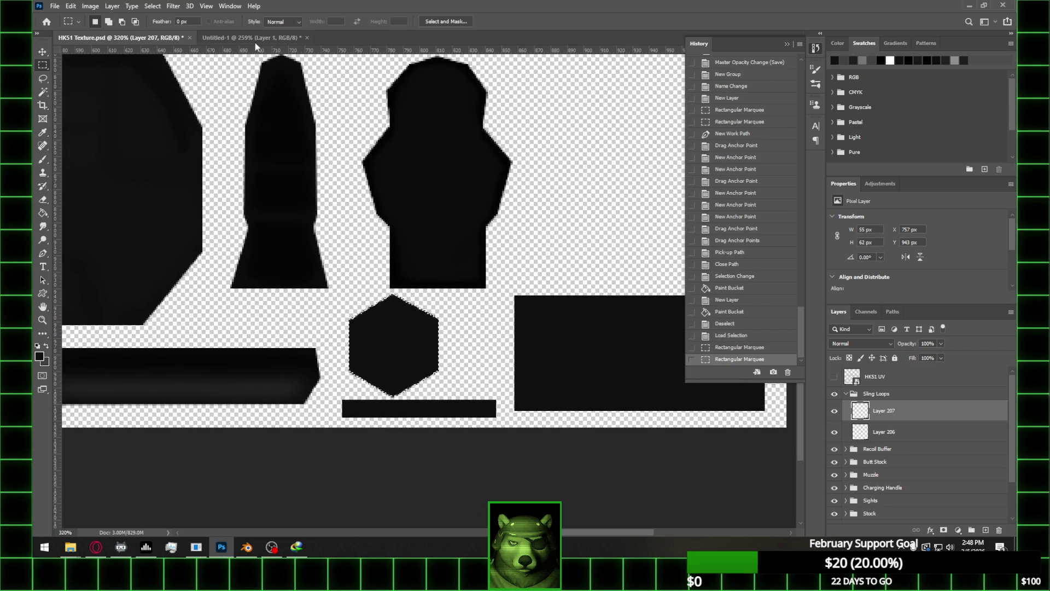
pyautogui.click(153, 6)
pyautogui.moveTo(180, 156)
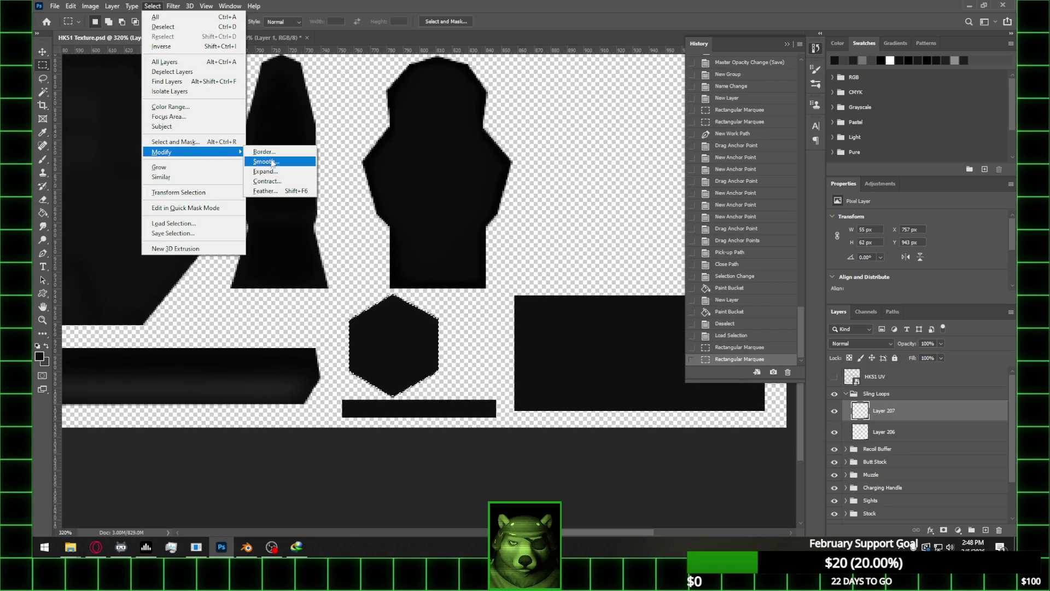
pyautogui.click(267, 181)
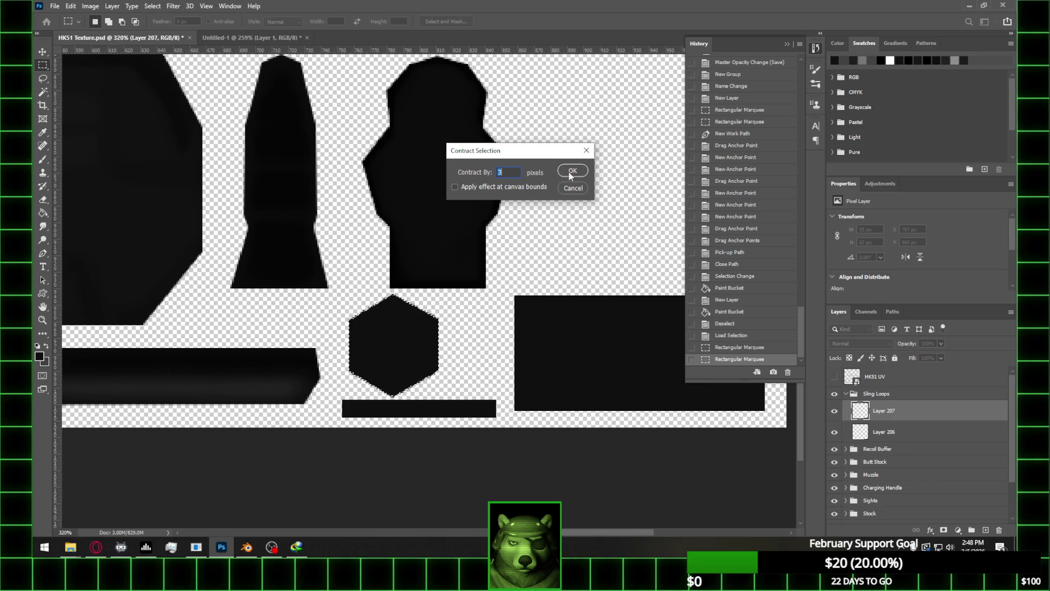
pyautogui.click(583, 170)
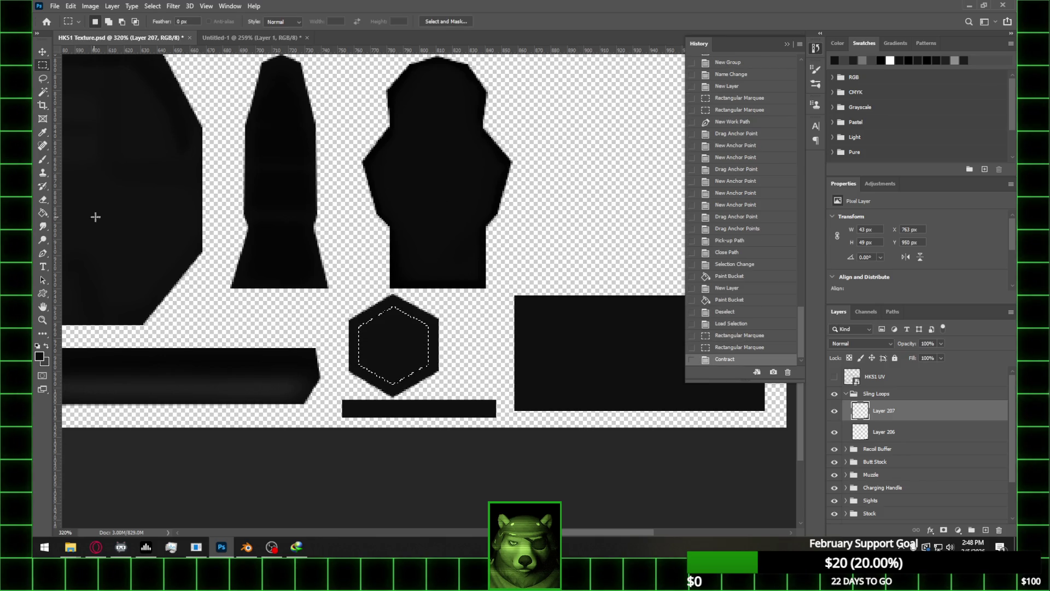
# Fill the contracted hexagon black on new Layer 208, then deselect
pyautogui.click(42, 213)
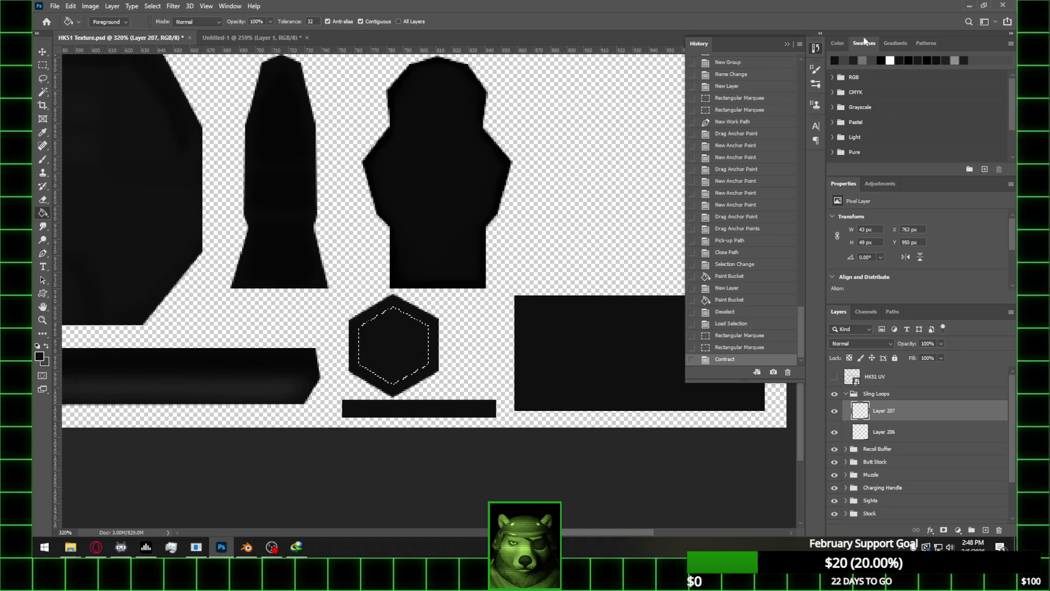
pyautogui.click(882, 58)
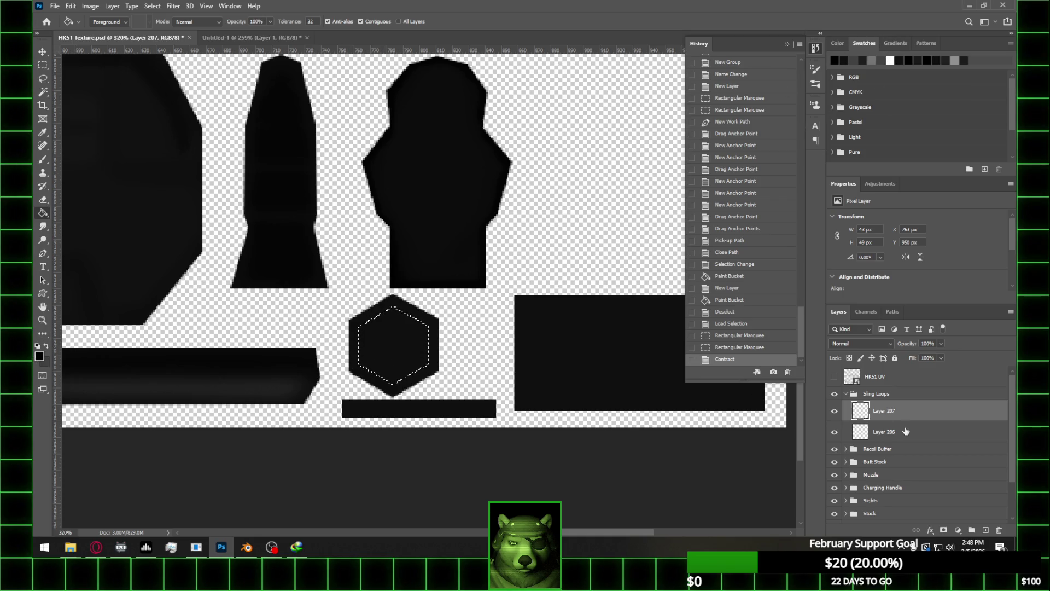
pyautogui.click(986, 530)
pyautogui.click(410, 356)
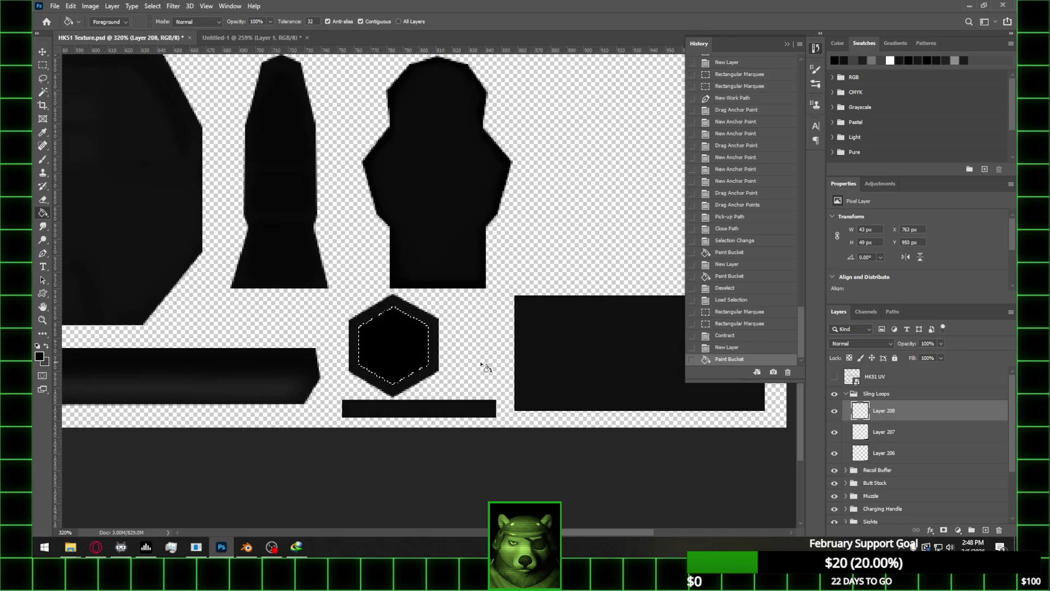
pyautogui.keyDown('alt'); pyautogui.scroll(-2, 481, 364); pyautogui.keyUp('alt')
pyautogui.press('m')
pyautogui.hotkey('ctrl', 'd')
pyautogui.keyDown('alt'); pyautogui.scroll(2, 403, 285); pyautogui.keyUp('alt')
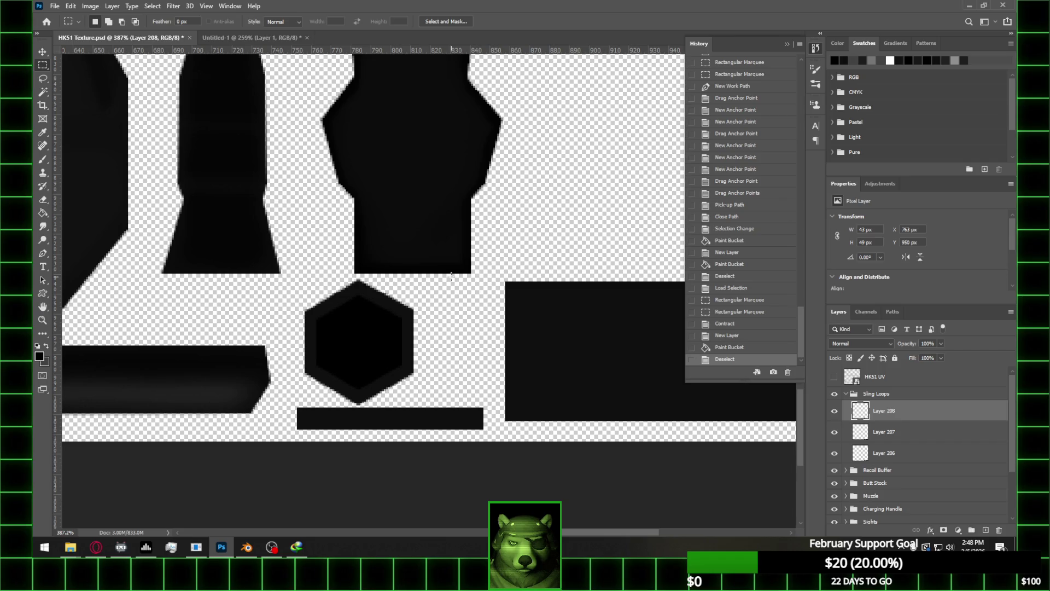
# Check the UV overlay and Layer 207 visibility, leaving Layer 207 as the working layer
pyautogui.keyDown('alt'); pyautogui.scroll(-3, 426, 293); pyautogui.keyUp('alt')
pyautogui.keyDown('alt'); pyautogui.scroll(1, 488, 324); pyautogui.keyUp('alt')
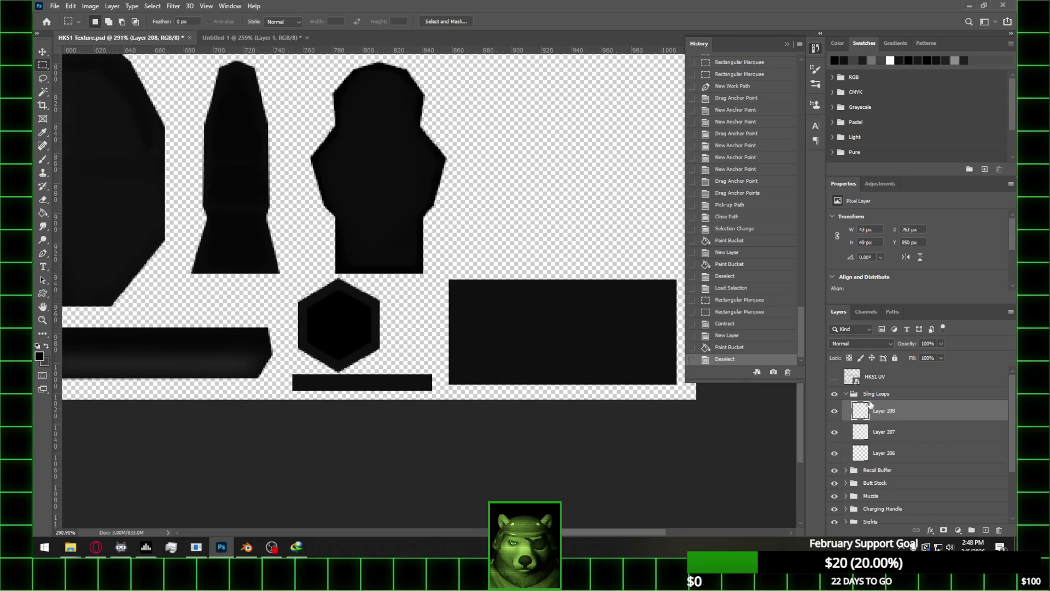
pyautogui.click(834, 377)
pyautogui.keyDown('alt'); pyautogui.scroll(-2, 386, 323); pyautogui.keyUp('alt')
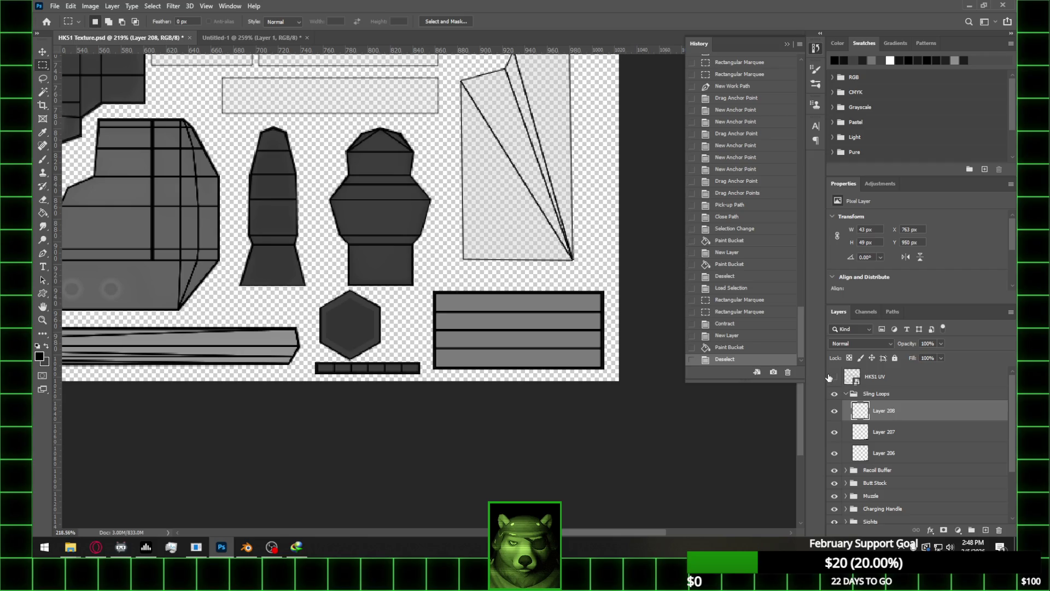
pyautogui.click(834, 377)
pyautogui.click(917, 437)
pyautogui.click(834, 432)
pyautogui.click(834, 432)
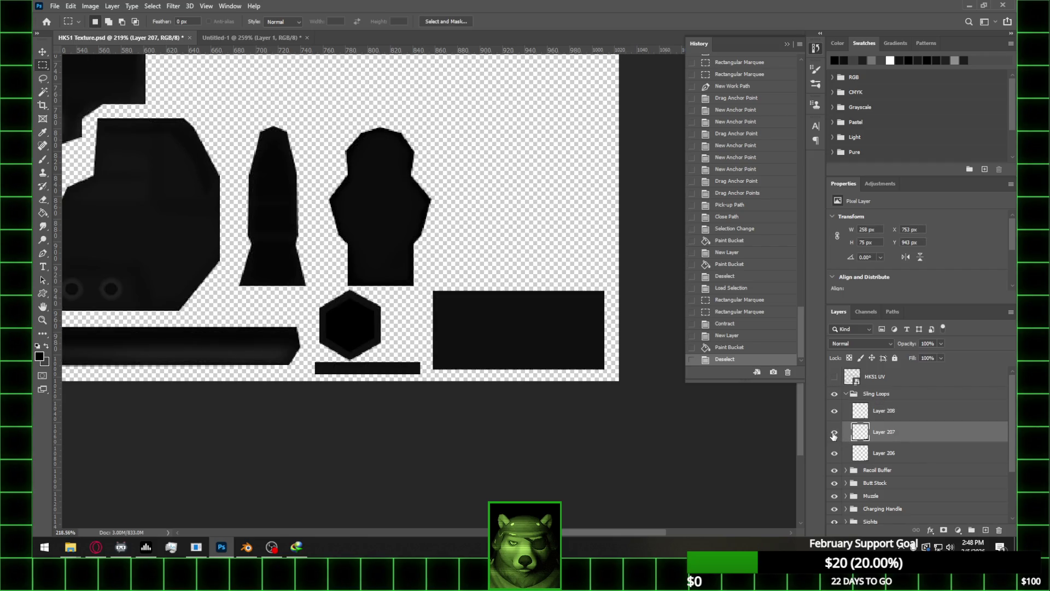
pyautogui.keyDown('alt'); pyautogui.scroll(1, 577, 337); pyautogui.keyUp('alt')
# Set the Eraser to size 15 with the Soft Round brush preset
pyautogui.press('e')
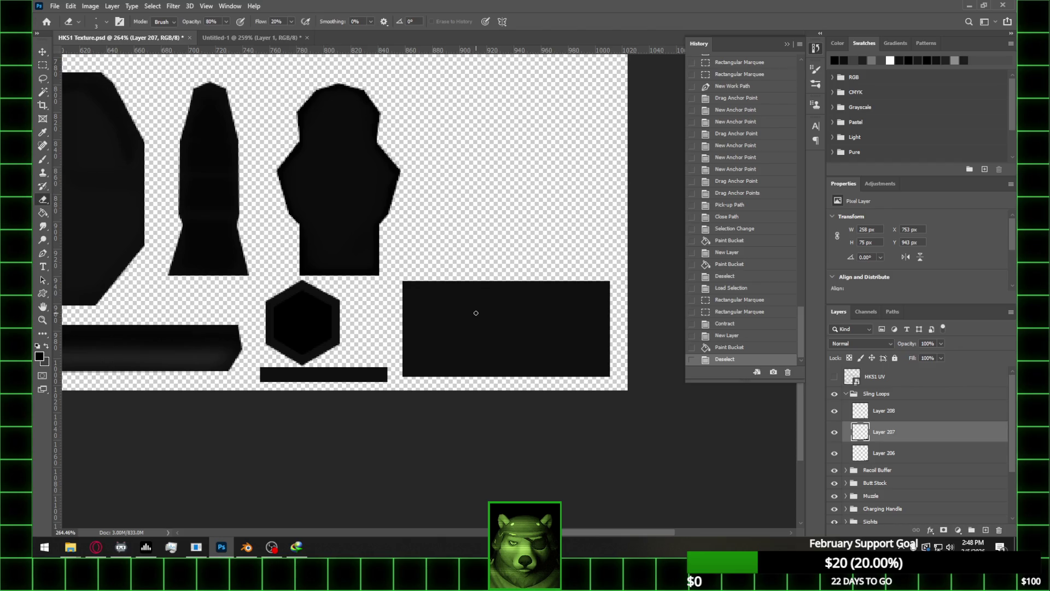
pyautogui.press(']')
pyautogui.press(']')
pyautogui.press(']')
pyautogui.press(']')
pyautogui.moveTo(439, 327); pyautogui.dragTo(533, 325)
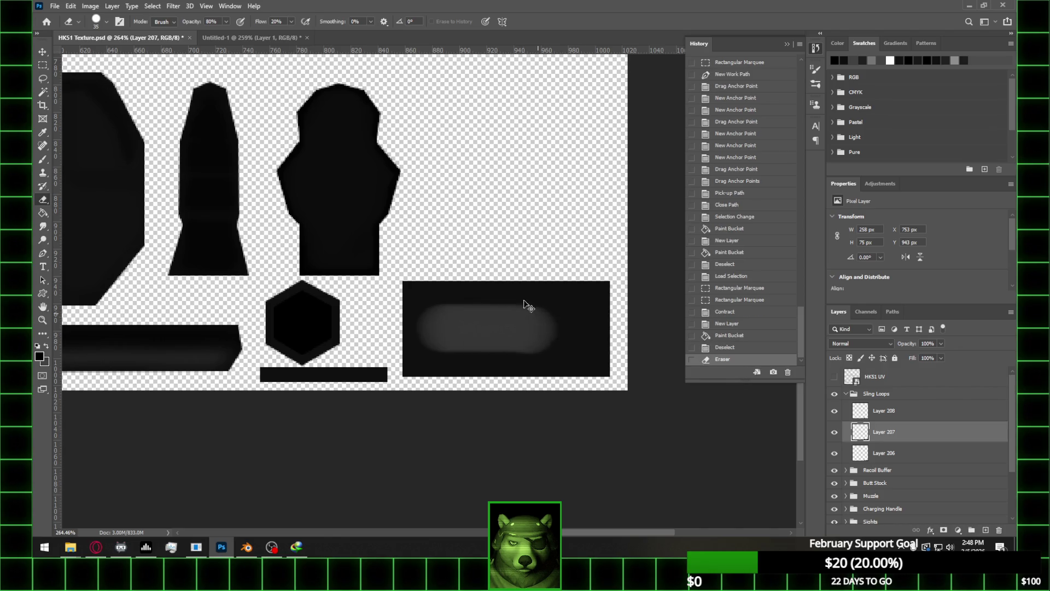
pyautogui.hotkey('ctrl', 'z')
pyautogui.click(109, 22)
pyautogui.click(109, 131)
pyautogui.click(401, 31)
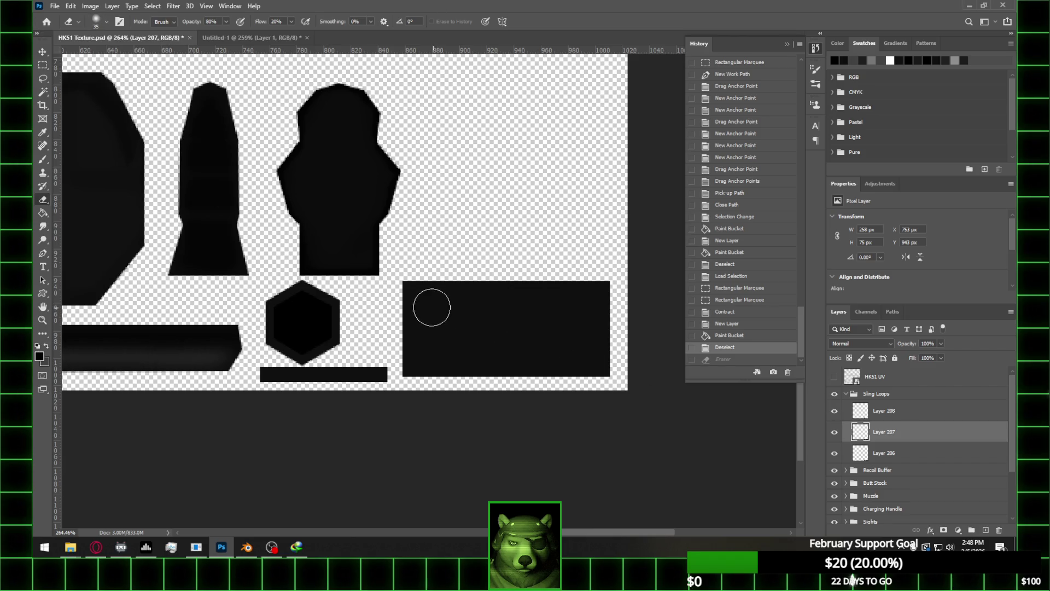
# Softly erase across the large dark rectangle within Layer 207's loaded selection
pyautogui.keyDown('ctrl'); pyautogui.click(861, 456); pyautogui.keyUp('ctrl')
pyautogui.moveTo(428, 310)
pyautogui.mouseDown()
pyautogui.moveTo(576, 309)
pyautogui.moveTo(584, 347)
pyautogui.moveTo(516, 353)
pyautogui.moveTo(436, 352)
pyautogui.moveTo(429, 307)
pyautogui.moveTo(424, 323)
pyautogui.moveTo(478, 349)
pyautogui.moveTo(567, 333)
pyautogui.moveTo(448, 311)
pyautogui.moveTo(544, 339)
pyautogui.moveTo(436, 321)
pyautogui.moveTo(487, 307)
pyautogui.moveTo(584, 307)
pyautogui.moveTo(590, 351)
pyautogui.moveTo(404, 349)
pyautogui.moveTo(406, 312)
pyautogui.mouseUp()
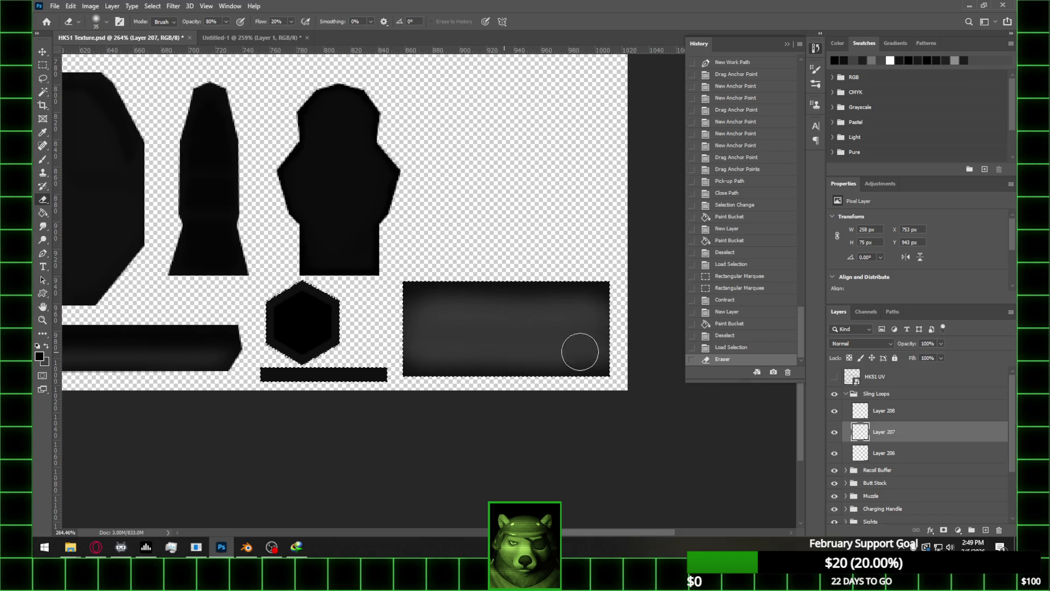
pyautogui.moveTo(585, 308); pyautogui.dragTo(650, 324)
pyautogui.click(548, 335)
pyautogui.moveTo(426, 335)
pyautogui.mouseDown()
pyautogui.moveTo(408, 329)
pyautogui.moveTo(419, 321)
pyautogui.moveTo(403, 346)
pyautogui.moveTo(592, 346)
pyautogui.mouseUp()
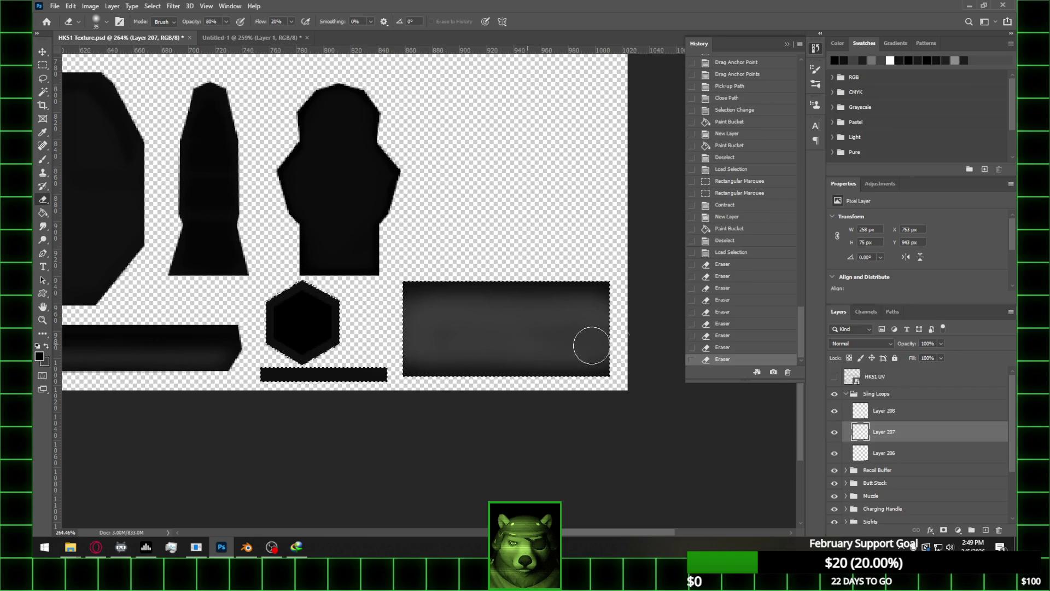
pyautogui.keyDown('alt'); pyautogui.scroll(-1, 383, 263); pyautogui.keyUp('alt')
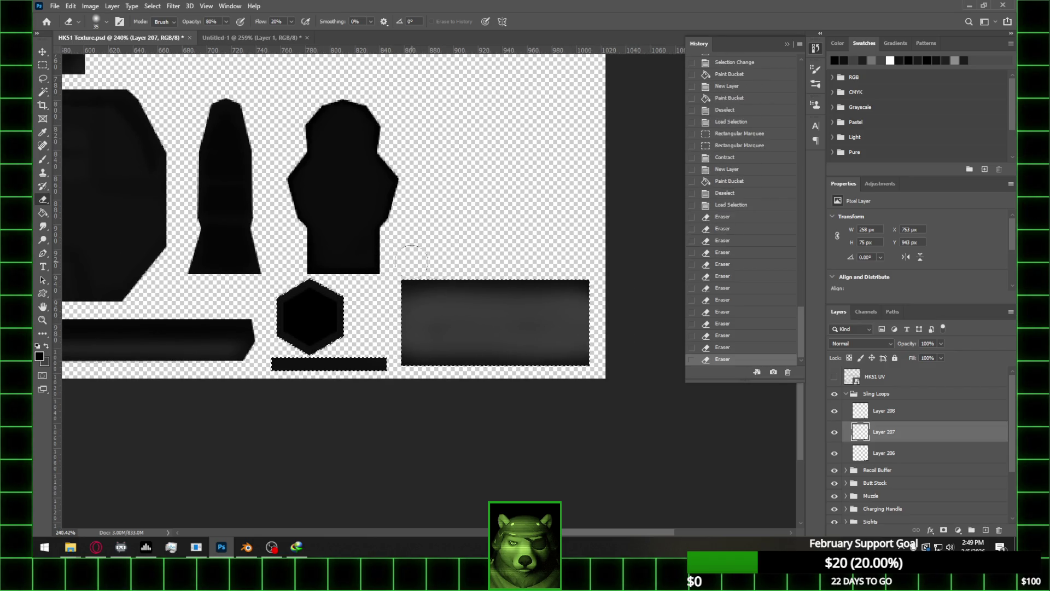
# Save the texture and undo stray eraser strokes made on Layers 207 and 208
pyautogui.hotkey('ctrl', 's')
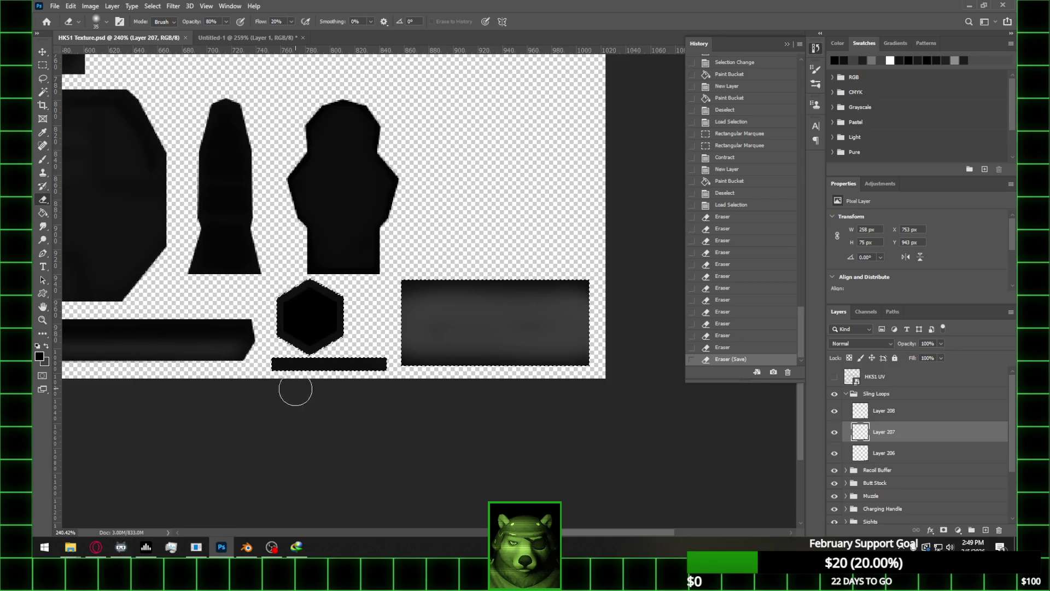
pyautogui.keyDown('alt'); pyautogui.scroll(1, 305, 342); pyautogui.keyUp('alt')
pyautogui.keyDown('alt'); pyautogui.scroll(5, 304, 342); pyautogui.keyUp('alt')
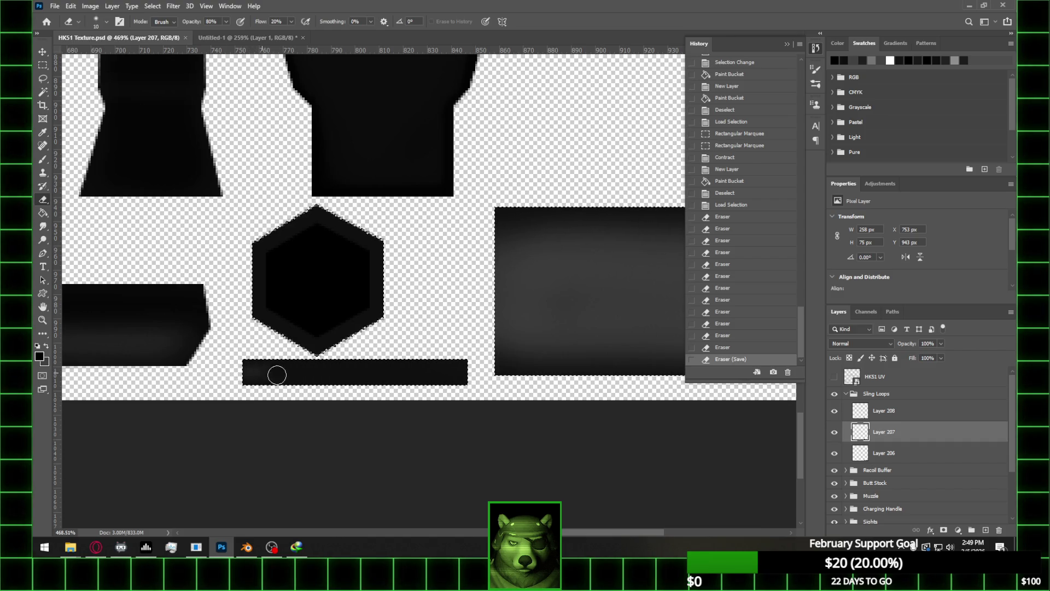
pyautogui.click(369, 375)
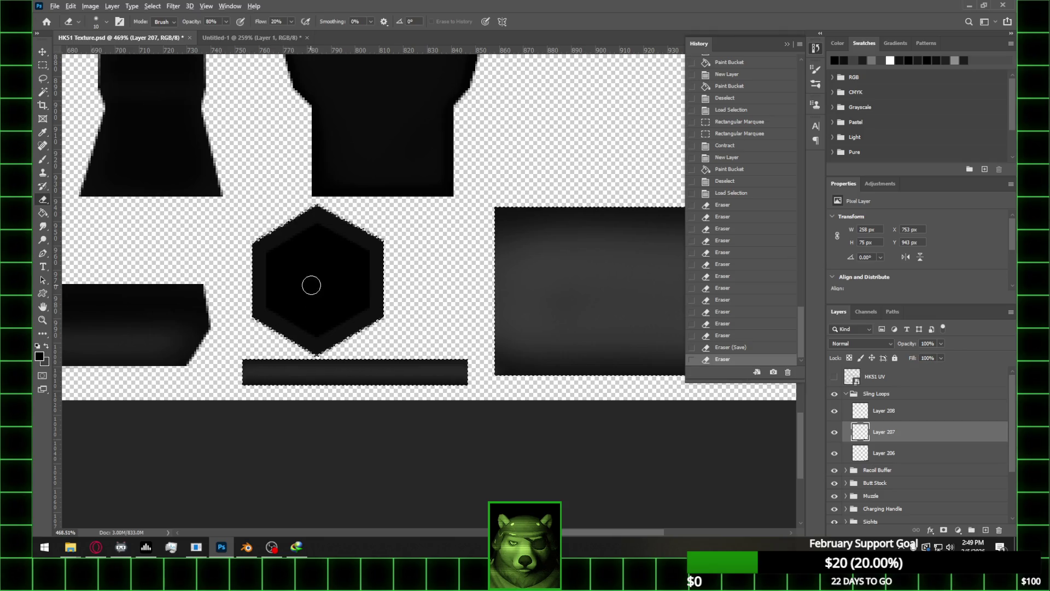
pyautogui.keyDown('alt'); pyautogui.scroll(2, 270, 253); pyautogui.keyUp('alt')
pyautogui.keyDown('alt'); pyautogui.scroll(-2, 278, 263); pyautogui.keyUp('alt')
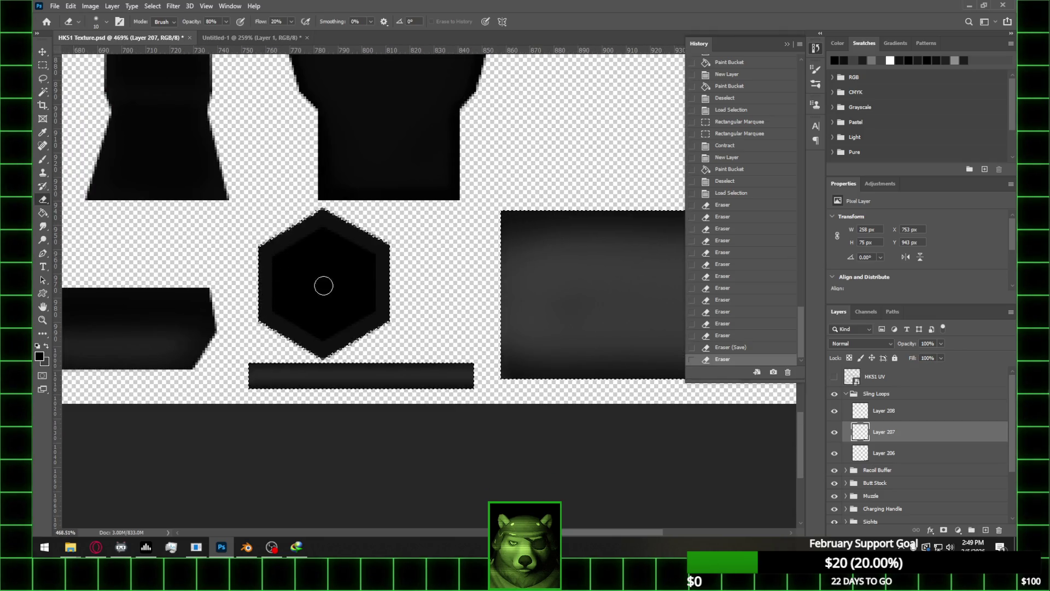
pyautogui.click(900, 414)
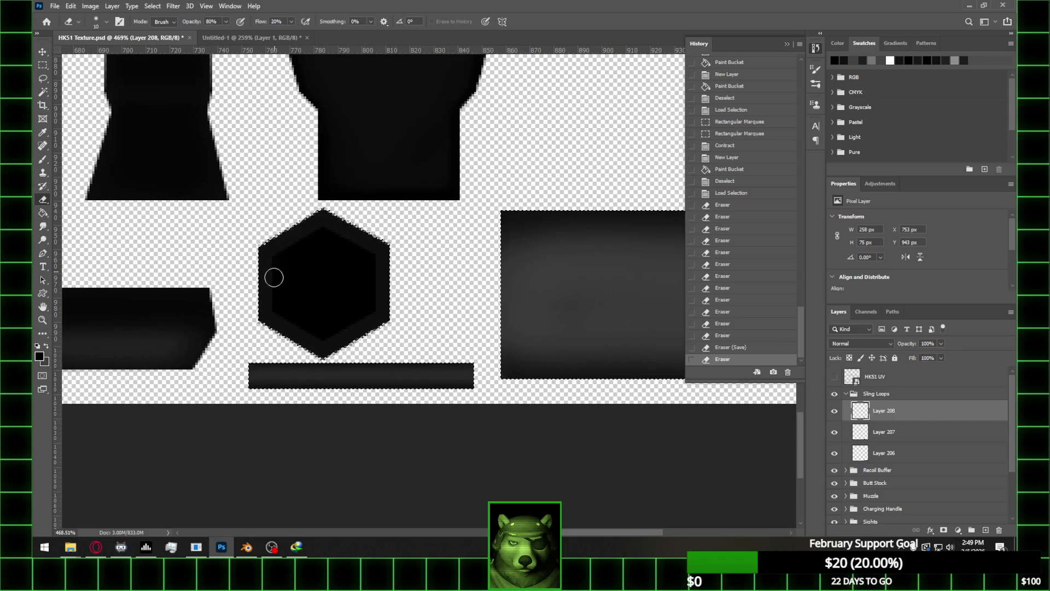
pyautogui.click(282, 312)
pyautogui.hotkey('ctrl', 'z')
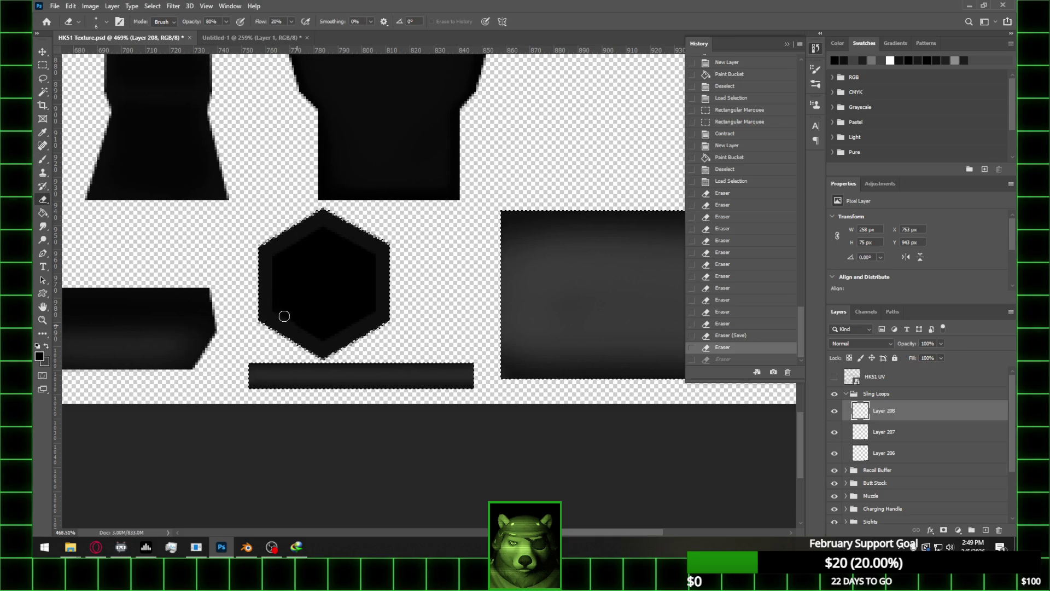
pyautogui.click(327, 342)
pyautogui.hotkey('ctrl', 'z')
pyautogui.hotkey('alt', '[')
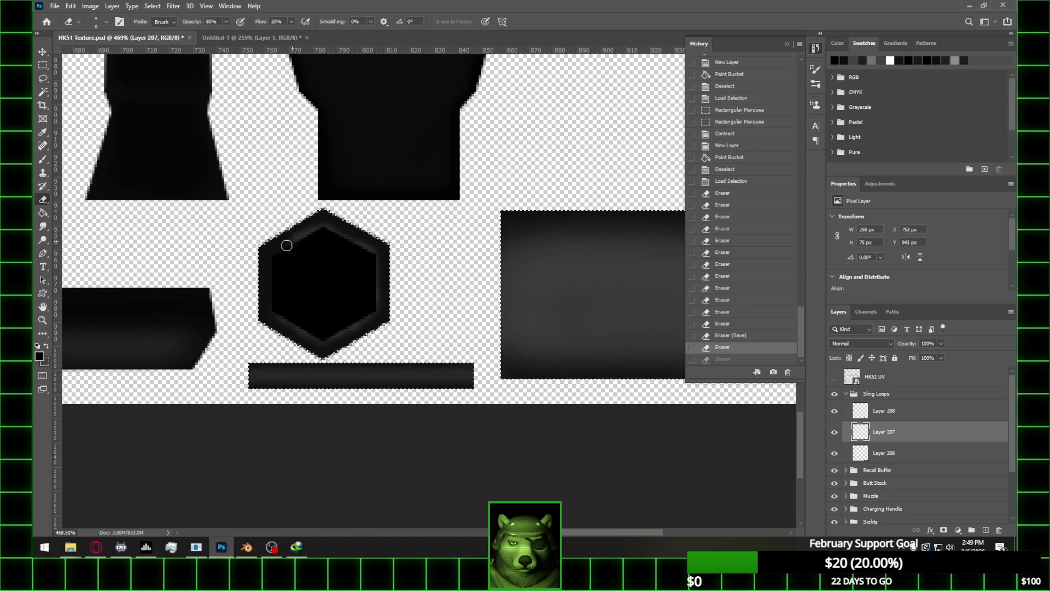
# Lightly erase around the hexagon's outer edges on Layer 207 so they fade
pyautogui.moveTo(274, 303)
pyautogui.mouseDown()
pyautogui.moveTo(290, 227)
pyautogui.moveTo(257, 250)
pyautogui.mouseUp()
pyautogui.moveTo(257, 343)
pyautogui.mouseDown()
pyautogui.moveTo(255, 318)
pyautogui.moveTo(318, 356)
pyautogui.mouseUp()
pyautogui.moveTo(410, 303); pyautogui.dragTo(390, 306)
pyautogui.moveTo(328, 356); pyautogui.dragTo(362, 337)
pyautogui.moveTo(378, 236)
pyautogui.mouseDown()
pyautogui.moveTo(387, 248)
pyautogui.moveTo(271, 317)
pyautogui.moveTo(323, 356)
pyautogui.mouseUp()
pyautogui.keyDown('alt'); pyautogui.scroll(-1, 421, 282); pyautogui.keyUp('alt')
# Load Layer 208's hexagon as a selection, feather it, and invert it
pyautogui.keyDown('ctrl'); pyautogui.click(860, 411); pyautogui.keyUp('ctrl')
pyautogui.click(173, 6)
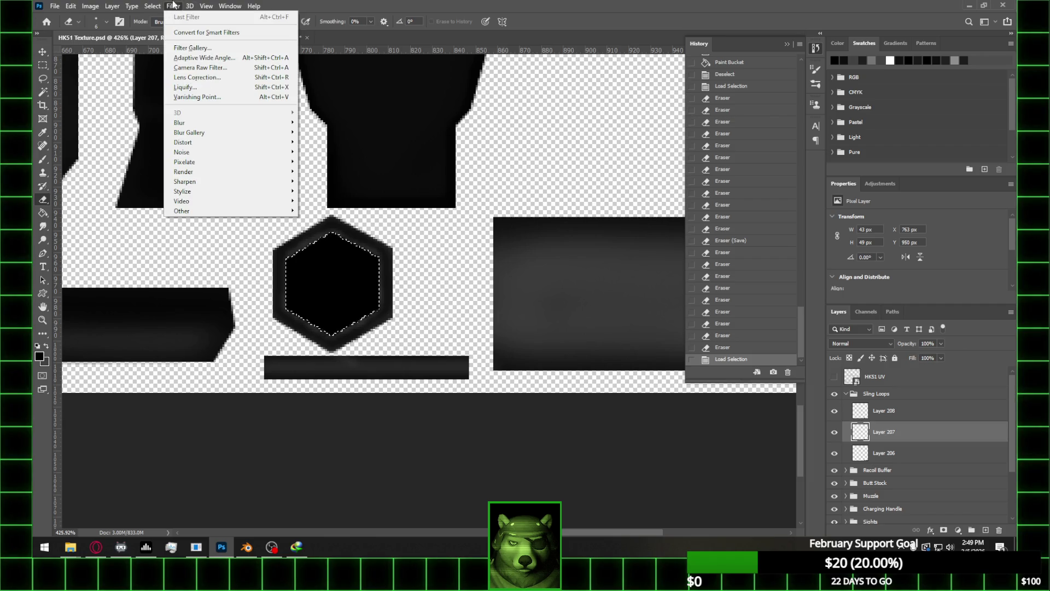
pyautogui.click(278, 190)
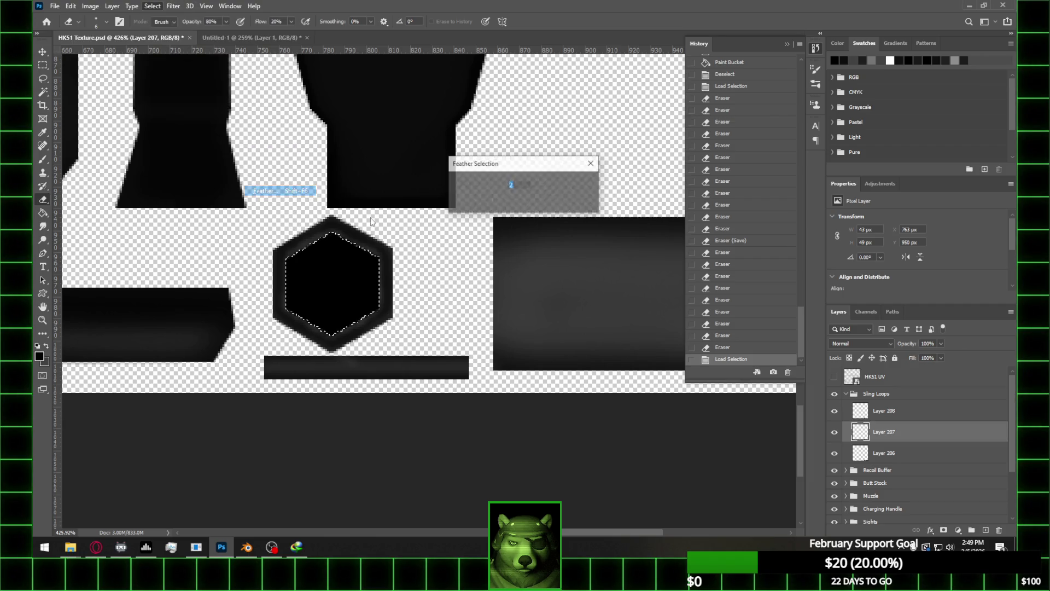
pyautogui.click(577, 181)
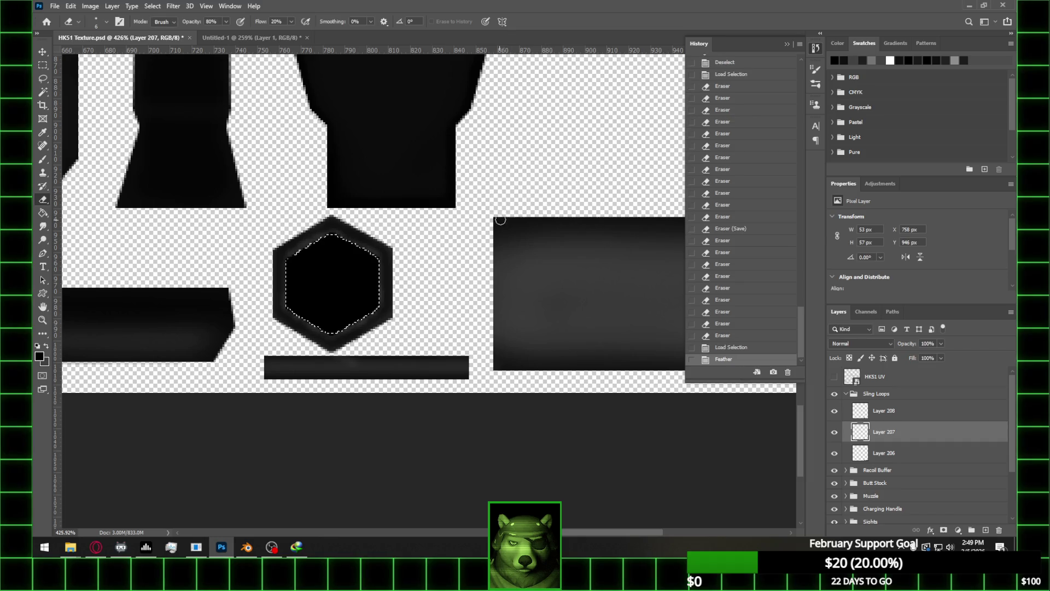
pyautogui.click(43, 65)
pyautogui.rightClick(452, 203)
pyautogui.click(469, 217)
# Cut the pixels outside the feathered hexagon and save HK51 Texture.psd
pyautogui.hotkey('ctrl', 'x')
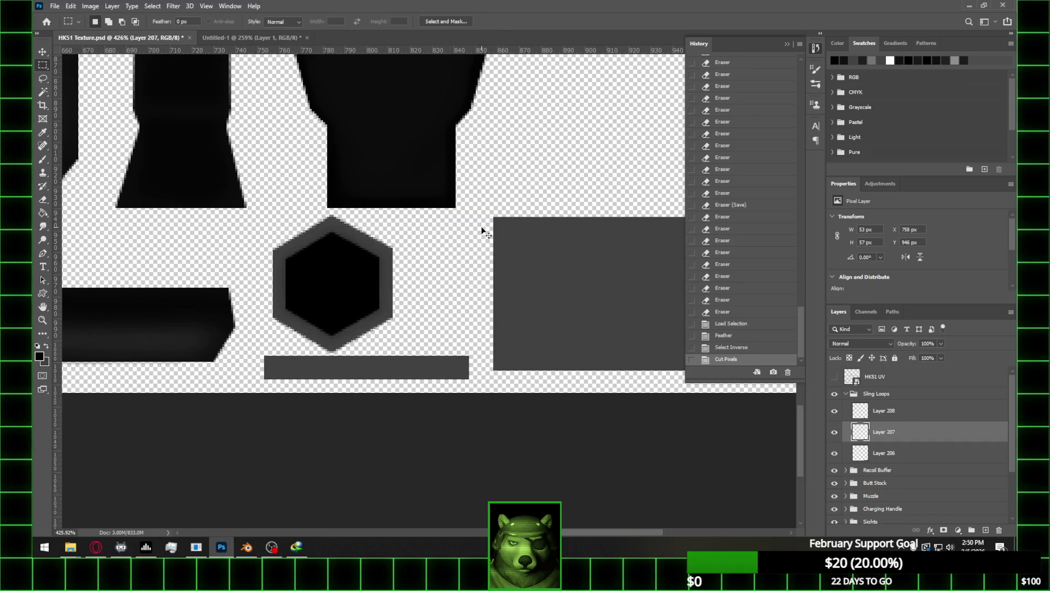
pyautogui.hotkey('ctrl', 'z')
pyautogui.keyDown('alt'); pyautogui.scroll(-1, 474, 264); pyautogui.keyUp('alt')
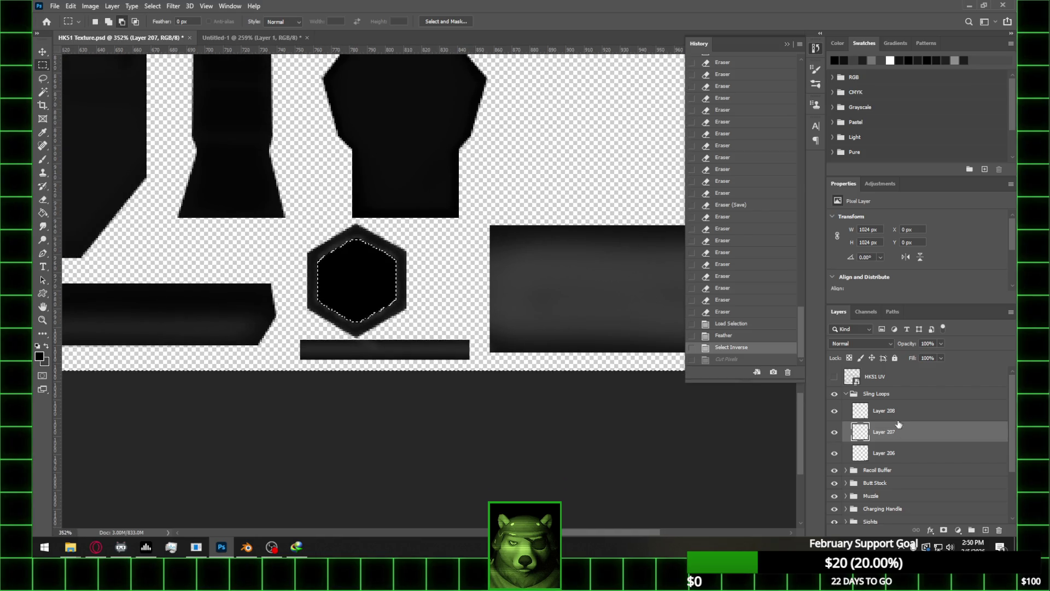
pyautogui.click(898, 411)
pyautogui.hotkey('ctrl', 'shift', 'z')
pyautogui.keyDown('alt'); pyautogui.scroll(-2, 446, 251); pyautogui.keyUp('alt')
pyautogui.hotkey('ctrl', 's')
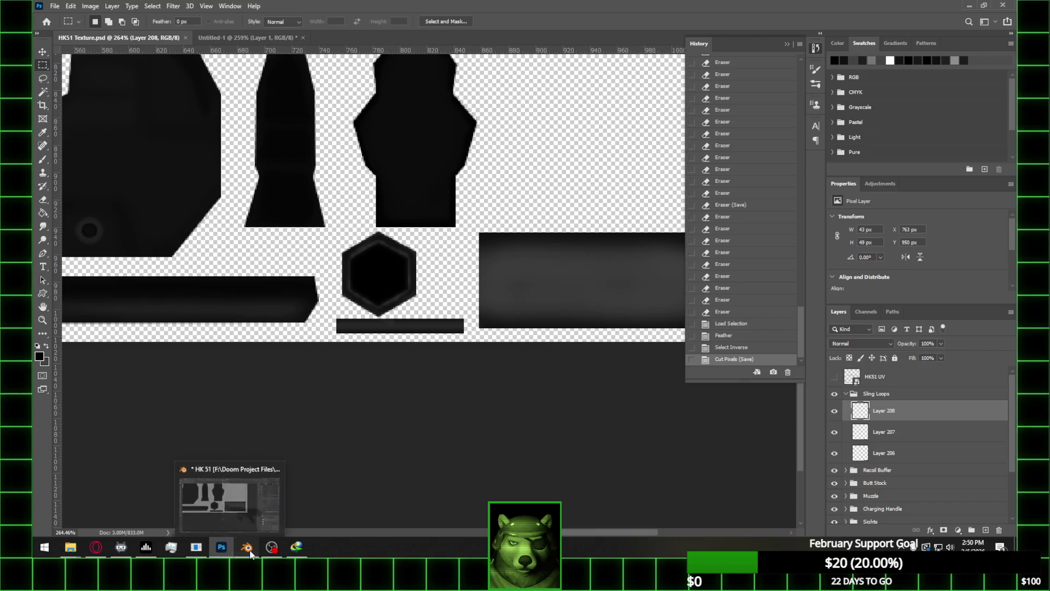
# Select the Front Sling Loop and assign it the shared Material, loading HK51 Texture.psd as base colour
pyautogui.click(249, 552)
pyautogui.press('Tab')
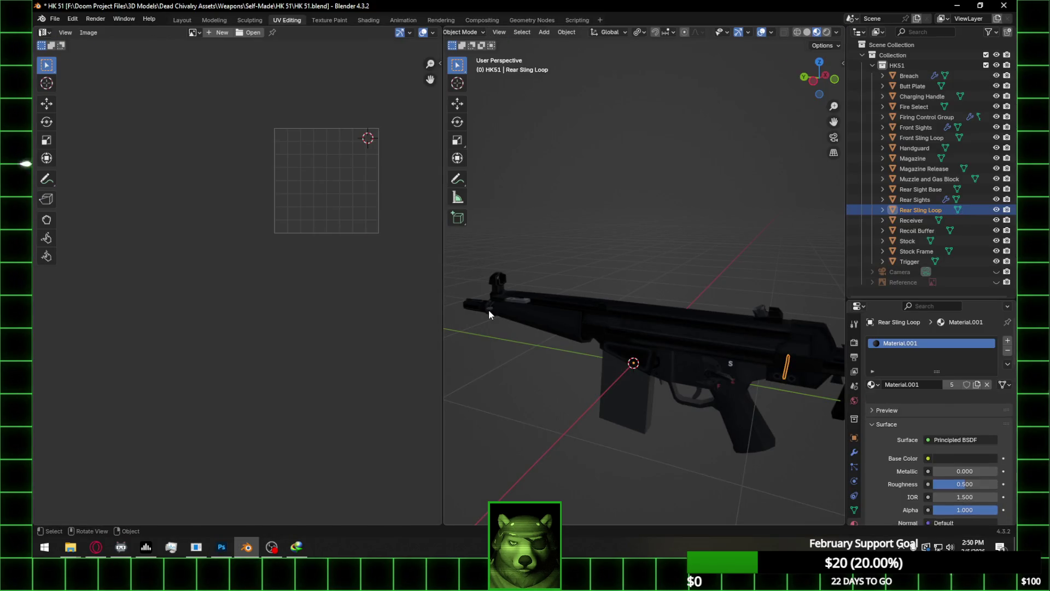
pyautogui.click(489, 309)
pyautogui.keyDown('shift'); pyautogui.moveTo(543, 351); pyautogui.dragTo(612, 367, button='middle'); pyautogui.keyUp('shift')
pyautogui.click(873, 385)
pyautogui.click(733, 404)
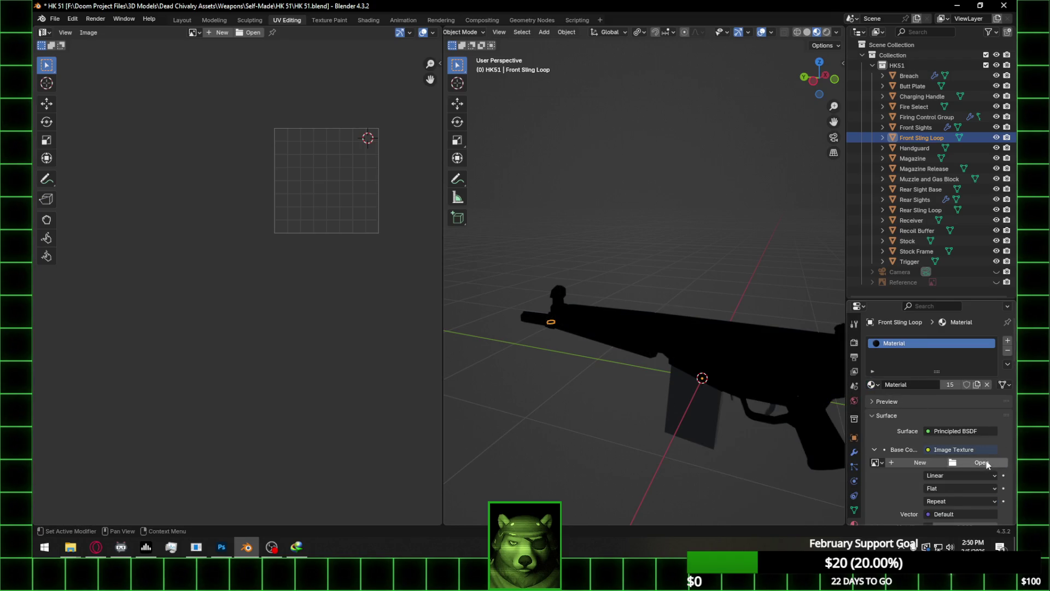
pyautogui.click(986, 462)
pyautogui.click(257, 230)
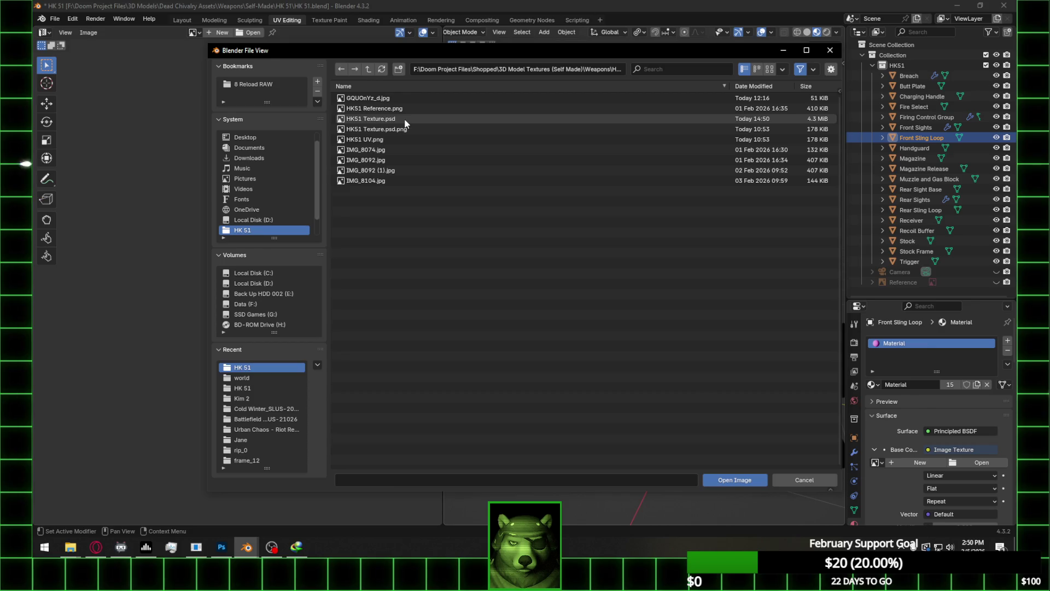
pyautogui.doubleClick(383, 119)
# Enter Edit Mode on the sling loop, select its hexagonal face, and switch to top view
pyautogui.scroll(3, 539, 334)
pyautogui.moveTo(548, 394)
pyautogui.mouseDown(button='middle')
pyautogui.moveTo(652, 300)
pyautogui.moveTo(635, 331)
pyautogui.moveTo(748, 316)
pyautogui.moveTo(686, 350)
pyautogui.moveTo(668, 347)
pyautogui.moveTo(699, 347)
pyautogui.moveTo(719, 377)
pyautogui.moveTo(653, 273)
pyautogui.moveTo(656, 231)
pyautogui.moveTo(665, 244)
pyautogui.moveTo(647, 335)
pyautogui.mouseUp(button='middle')
pyautogui.click(686, 350)
pyautogui.press('Tab')
pyautogui.click(641, 338)
pyautogui.scroll(-3, 243, 266)
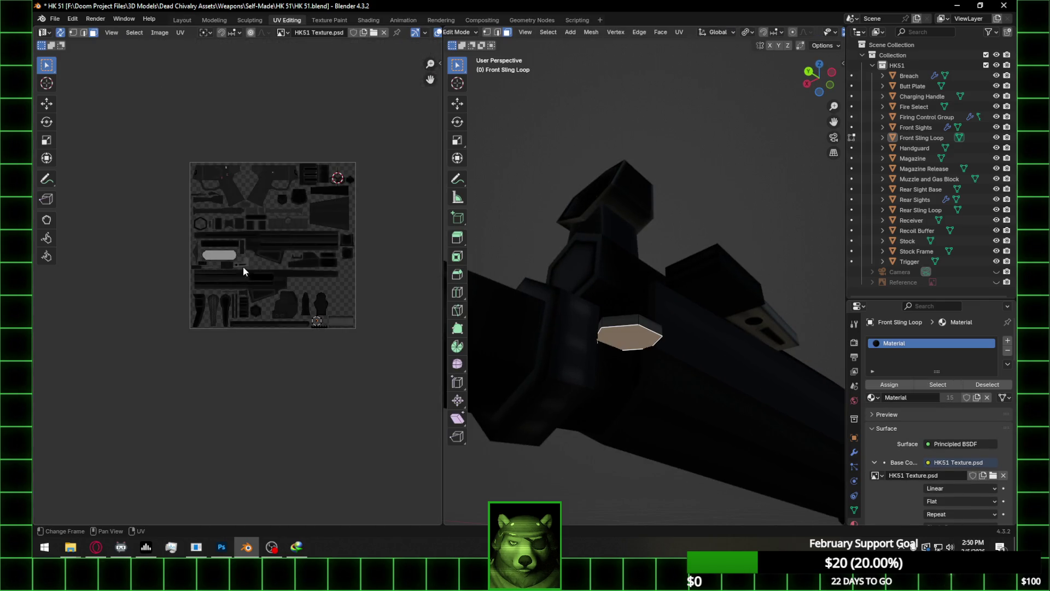
pyautogui.scroll(1, 238, 221)
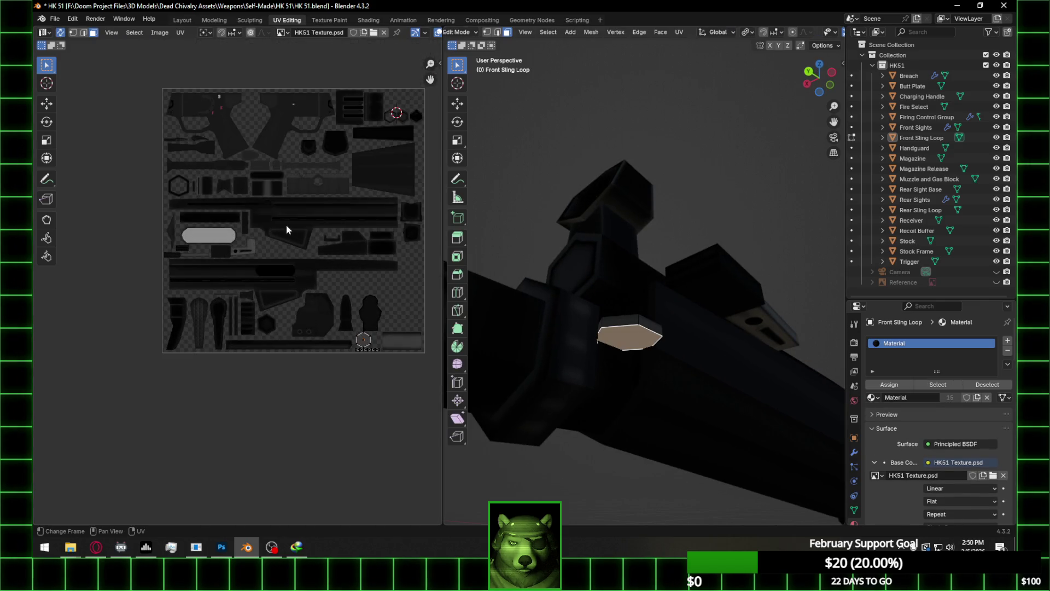
pyautogui.click(819, 67)
# Project the hexagon face's UVs from the view to create a new hexagon island
pyautogui.rightClick(732, 320)
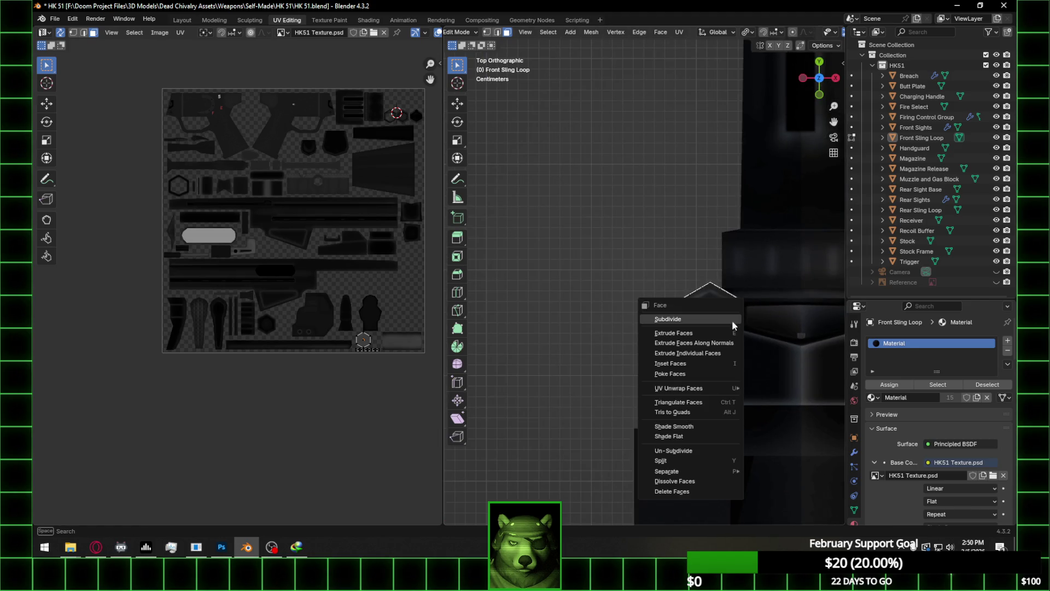
pyautogui.moveTo(705, 388)
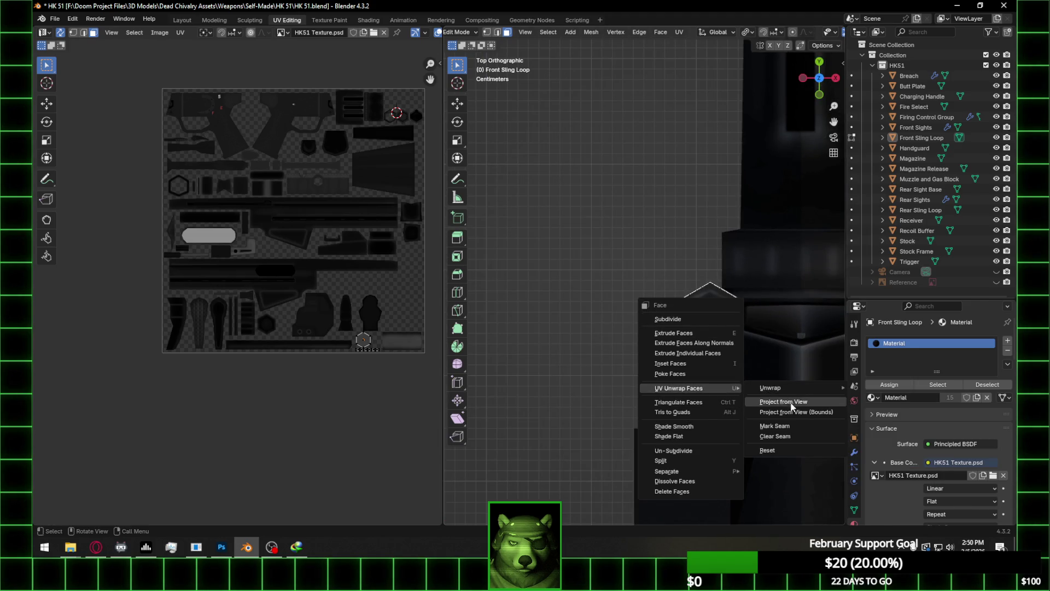
pyautogui.click(783, 403)
pyautogui.scroll(2, 366, 340)
pyautogui.moveTo(366, 341); pyautogui.dragTo(173, 287, button='middle')
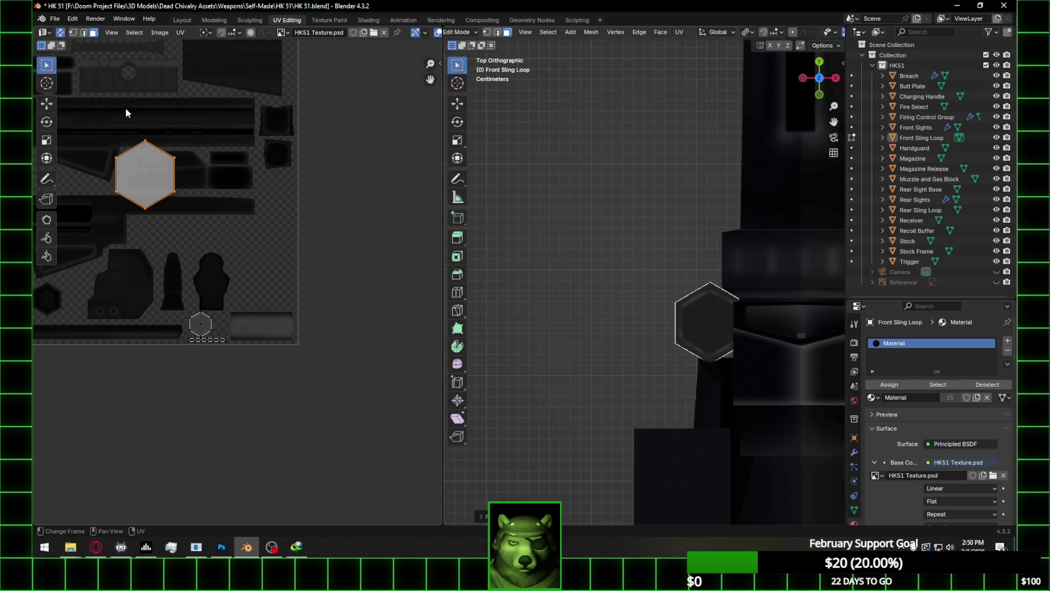
# Turn off UV sync selection and move the hexagon UV island to the lower right
pyautogui.click(60, 33)
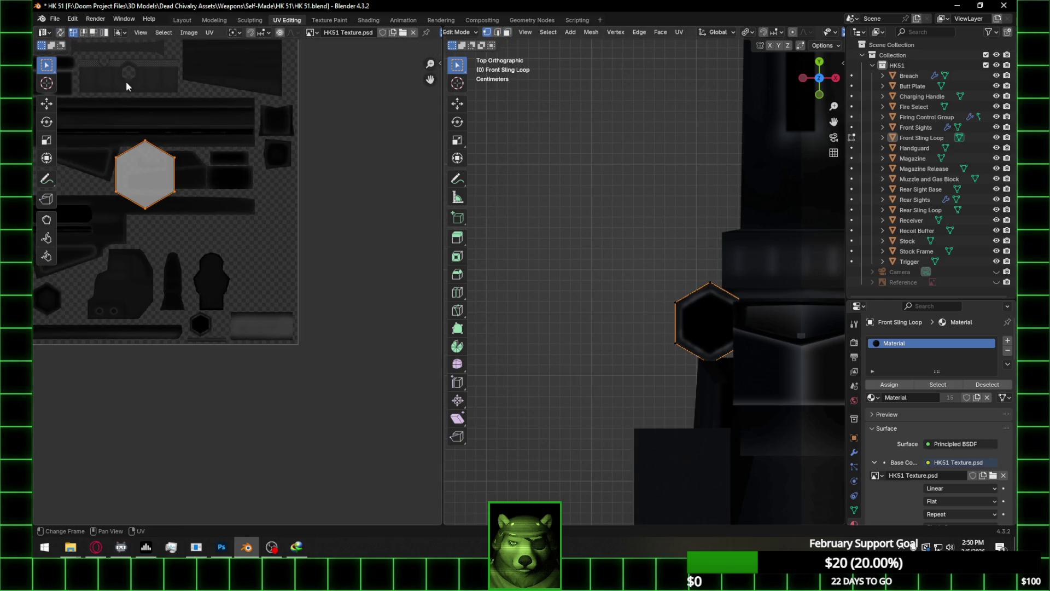
pyautogui.click(716, 342)
pyautogui.press('g')
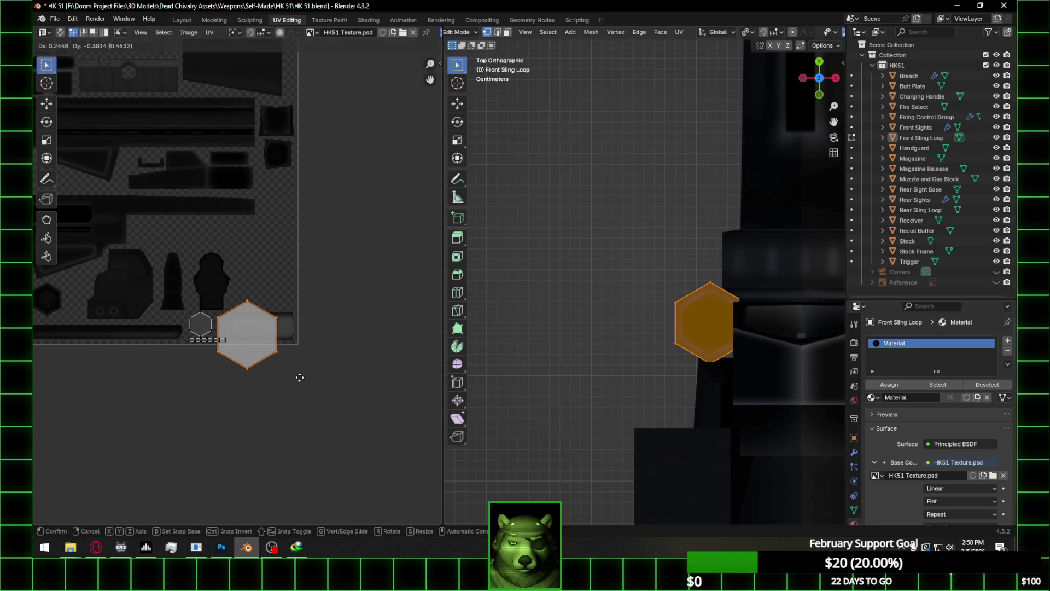
pyautogui.click(297, 376)
pyautogui.scroll(4, 153, 342)
pyautogui.moveTo(137, 339); pyautogui.dragTo(199, 305, button='middle')
# Put the 2D cursor on a small-hexagon vertex and snap the big hexagon's top vertex onto it
pyautogui.click(202, 309)
pyautogui.rightClick(205, 308)
pyautogui.moveTo(213, 305)
pyautogui.click(273, 368)
pyautogui.click(314, 282)
pyautogui.rightClick(321, 278)
pyautogui.moveTo(324, 277)
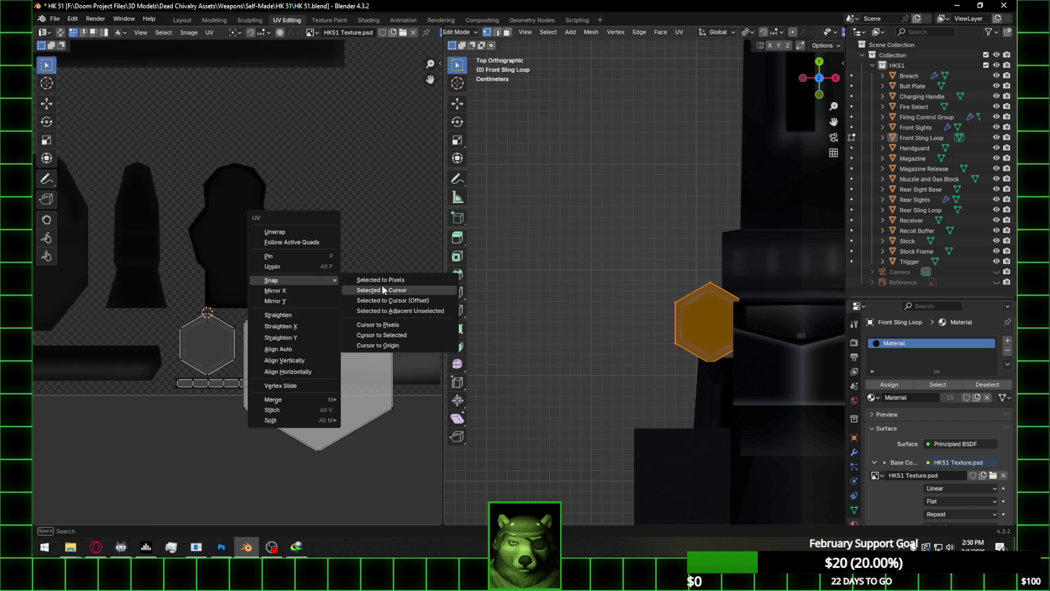
pyautogui.click(383, 288)
# Box-select a hexagon vertex, move the 2D cursor there, and snap another selected vertex onto it
pyautogui.moveTo(228, 326); pyautogui.dragTo(238, 333)
pyautogui.rightClick(239, 333)
pyautogui.moveTo(241, 330)
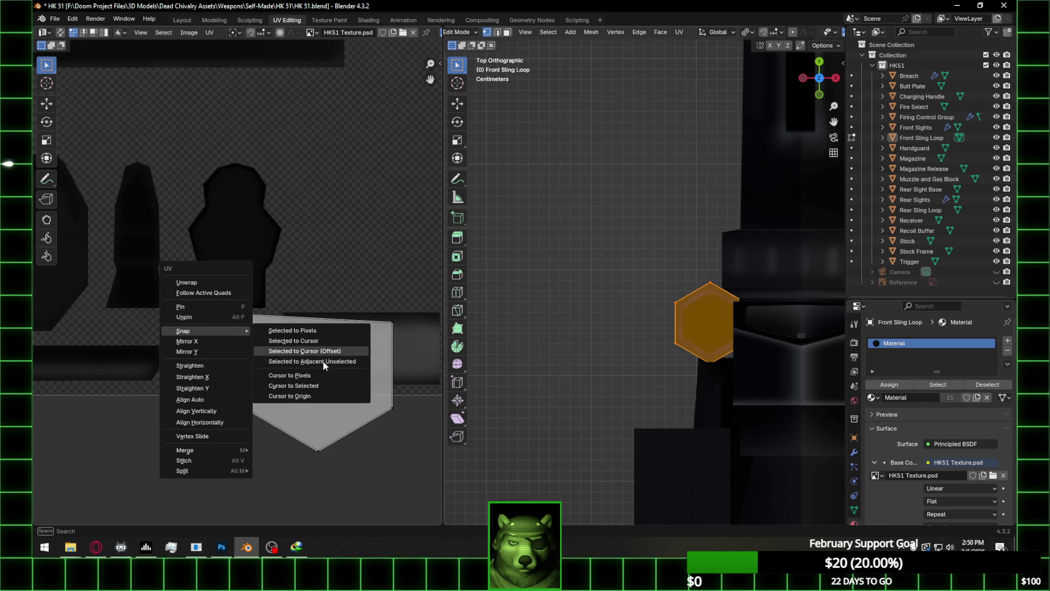
pyautogui.click(320, 383)
pyautogui.rightClick(397, 331)
pyautogui.moveTo(398, 330)
pyautogui.click(437, 340)
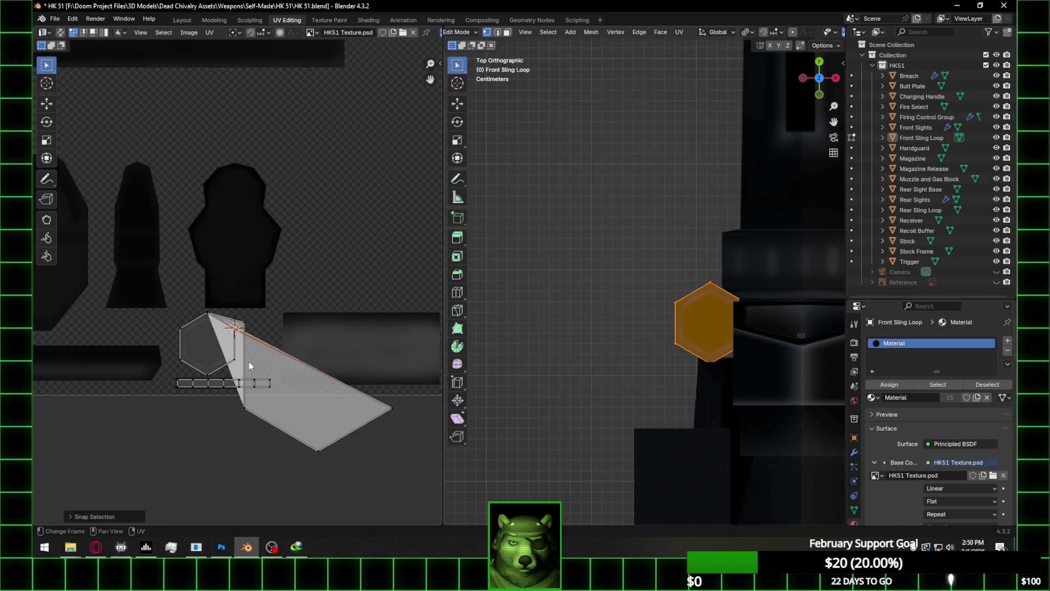
# Shift the selected UVs to the cursor keeping offset, then snap them onto the cursor
pyautogui.rightClick(242, 356)
pyautogui.moveTo(244, 356)
pyautogui.click(313, 381)
pyautogui.rightClick(386, 384)
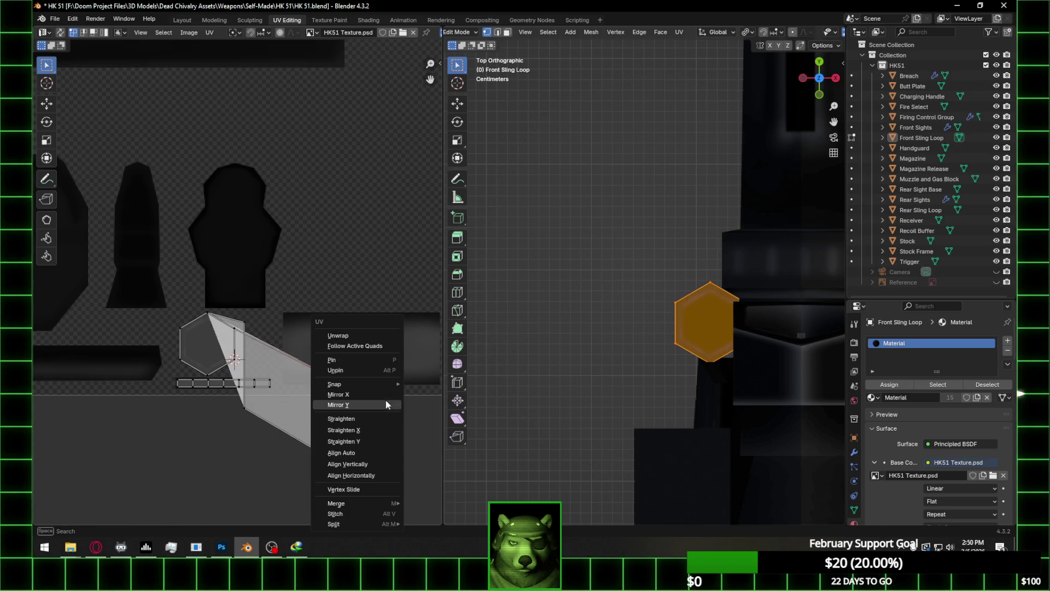
pyautogui.moveTo(386, 383)
pyautogui.click(434, 394)
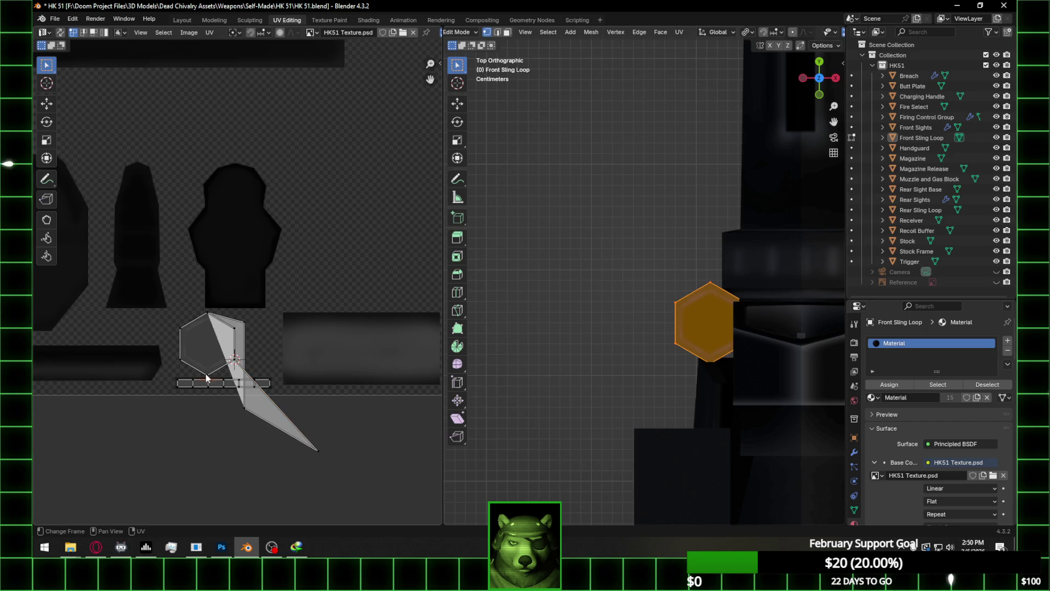
# Move the cursor to a selected vertex and shift a box-selected part of the island to it with offset
pyautogui.rightClick(207, 377)
pyautogui.moveTo(222, 369)
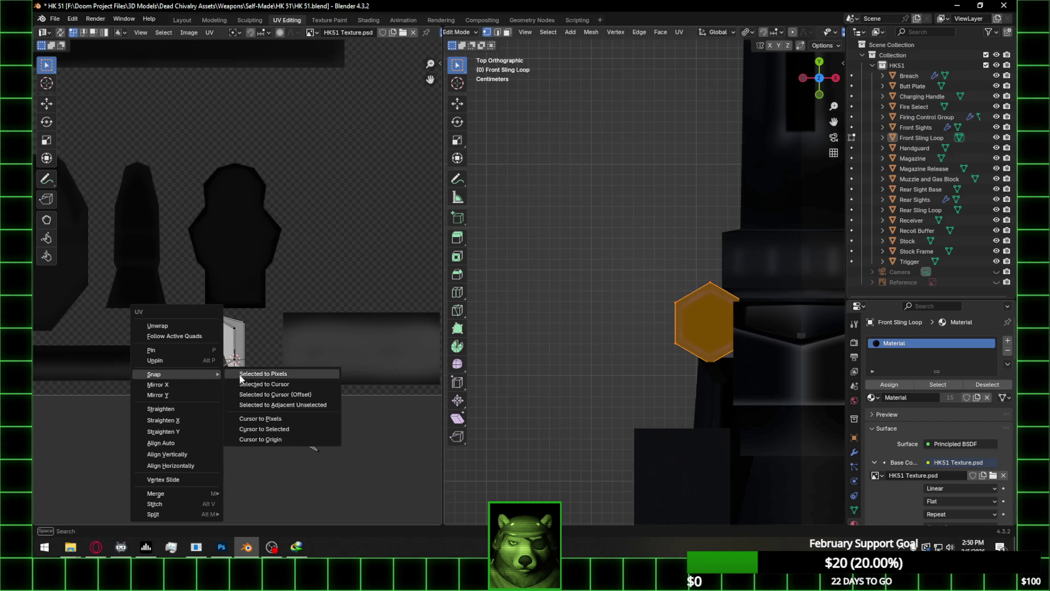
pyautogui.click(282, 429)
pyautogui.moveTo(309, 442); pyautogui.dragTo(346, 467)
pyautogui.rightClick(346, 468)
pyautogui.moveTo(310, 386)
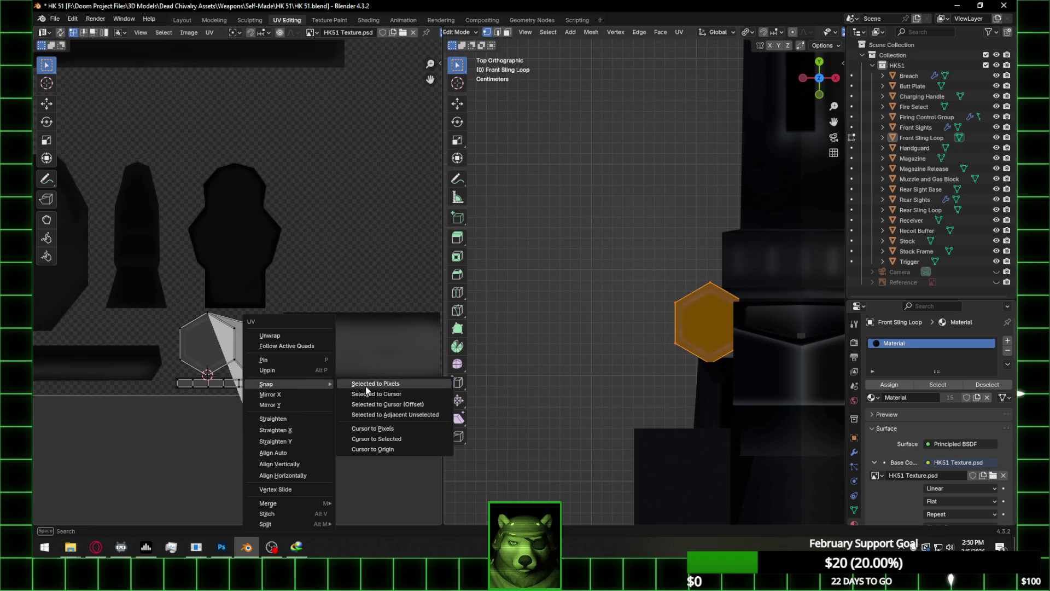
pyautogui.click(406, 405)
# Put the cursor on the hexagon's left vertex and snap the stray UV vertices onto it
pyautogui.scroll(2, 385, 388)
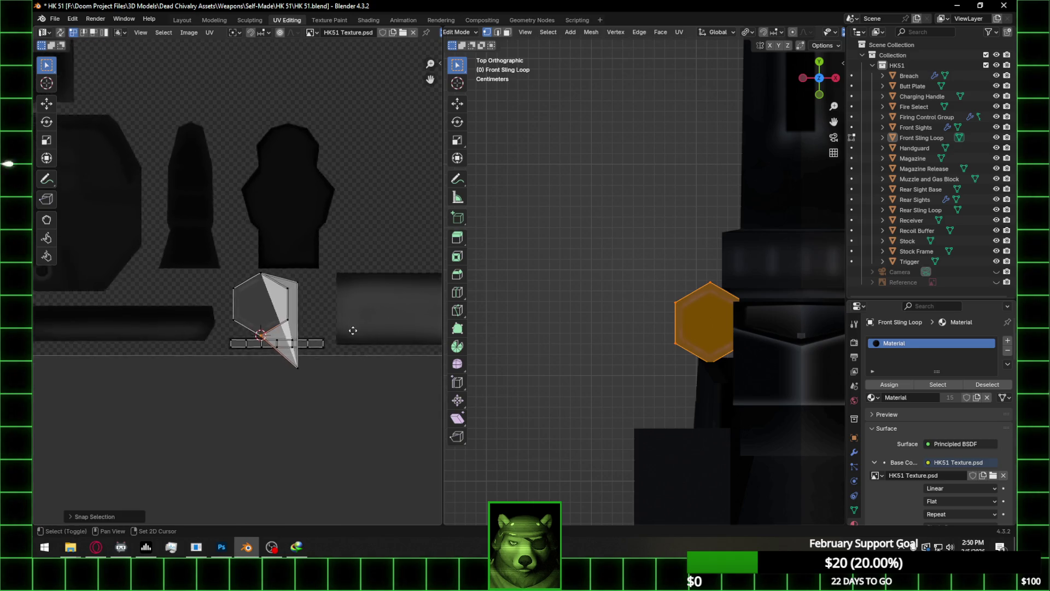
pyautogui.rightClick(244, 336)
pyautogui.moveTo(247, 334)
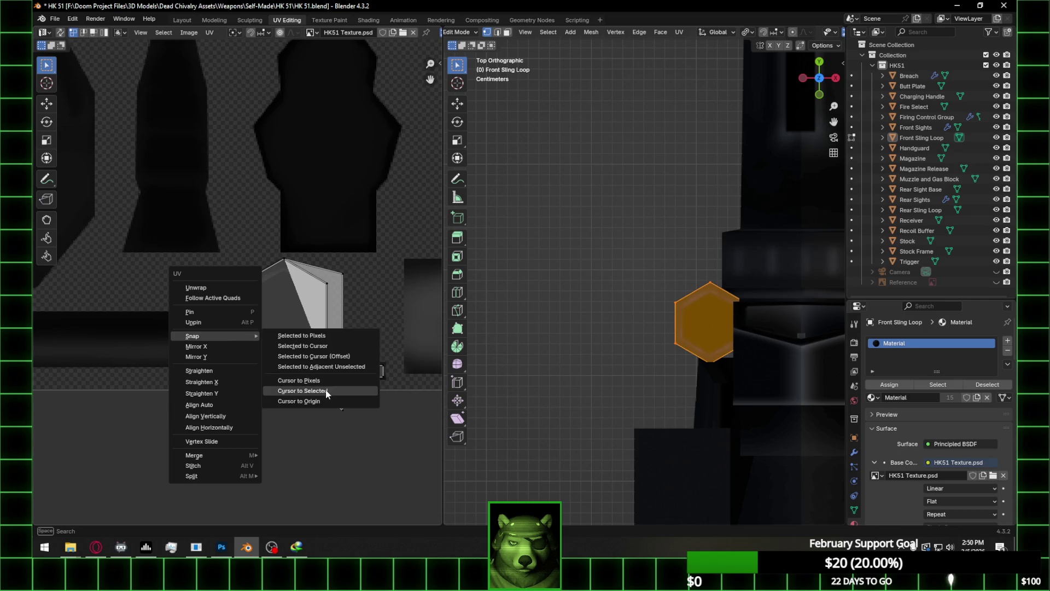
pyautogui.click(358, 390)
pyautogui.rightClick(349, 410)
pyautogui.moveTo(351, 384)
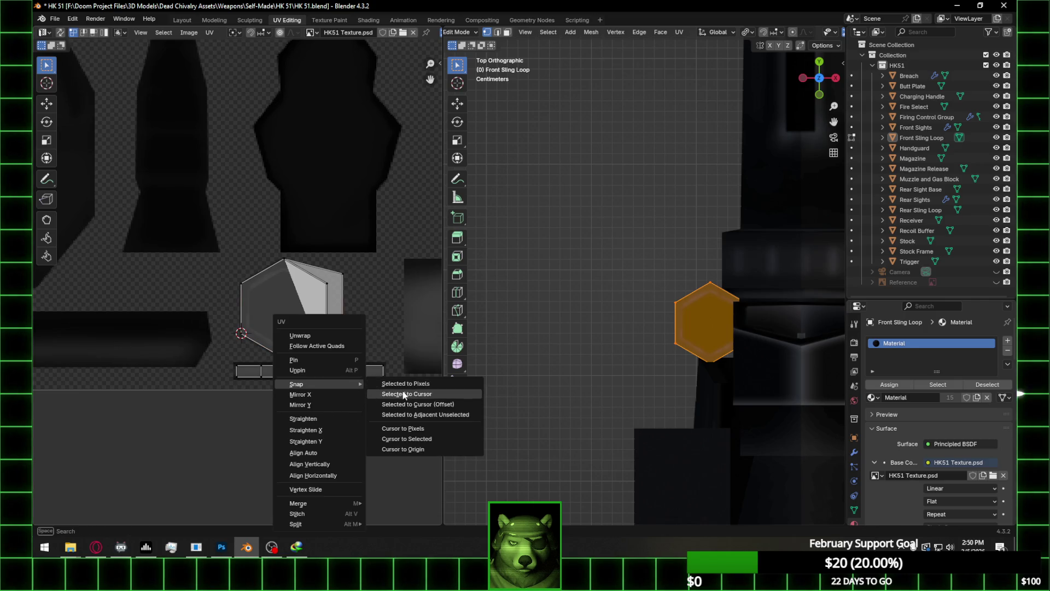
pyautogui.click(406, 393)
pyautogui.rightClick(243, 284)
pyautogui.moveTo(242, 283)
pyautogui.click(329, 342)
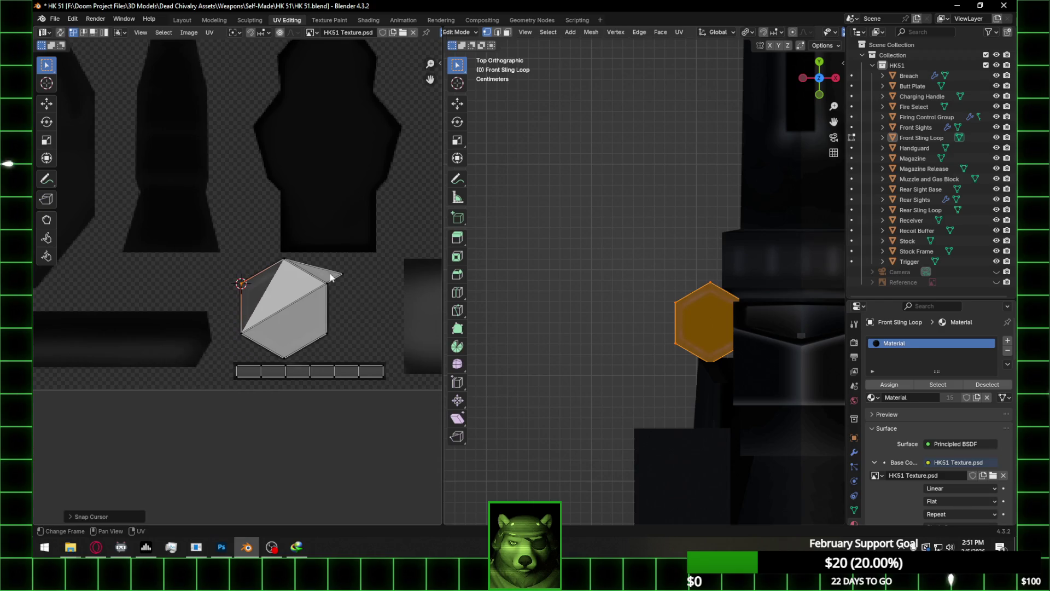
pyautogui.rightClick(355, 280)
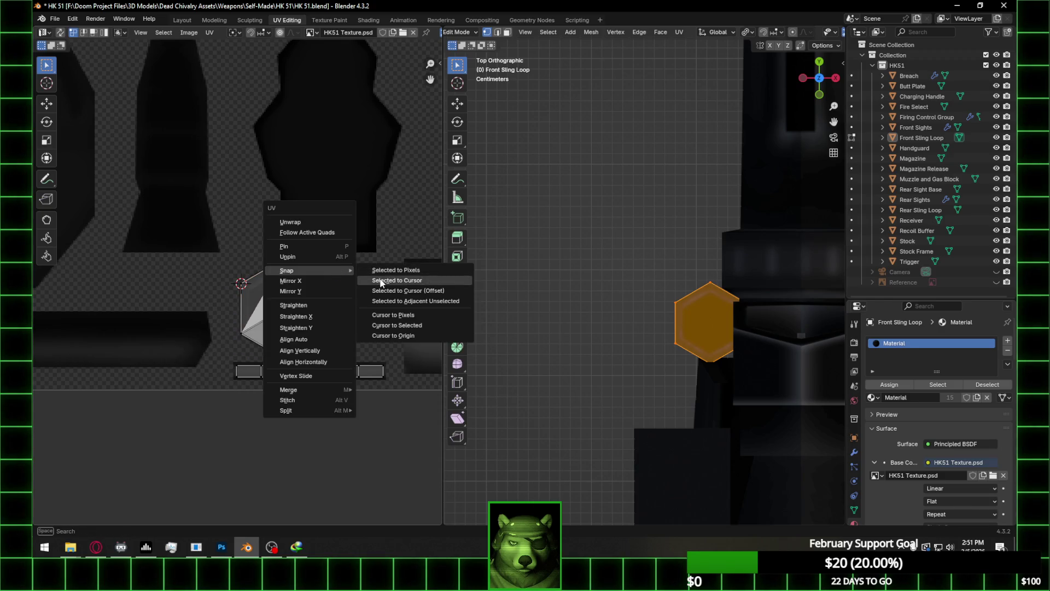
pyautogui.click(386, 282)
pyautogui.click(360, 277)
# Return Blender to Object Mode, then in Photoshop select Layer 207 and raise its opacity to 100%
pyautogui.press('Tab')
pyautogui.moveTo(744, 330)
pyautogui.mouseDown(button='middle')
pyautogui.moveTo(838, 187)
pyautogui.moveTo(816, 232)
pyautogui.mouseUp(button='middle')
pyautogui.click(221, 547)
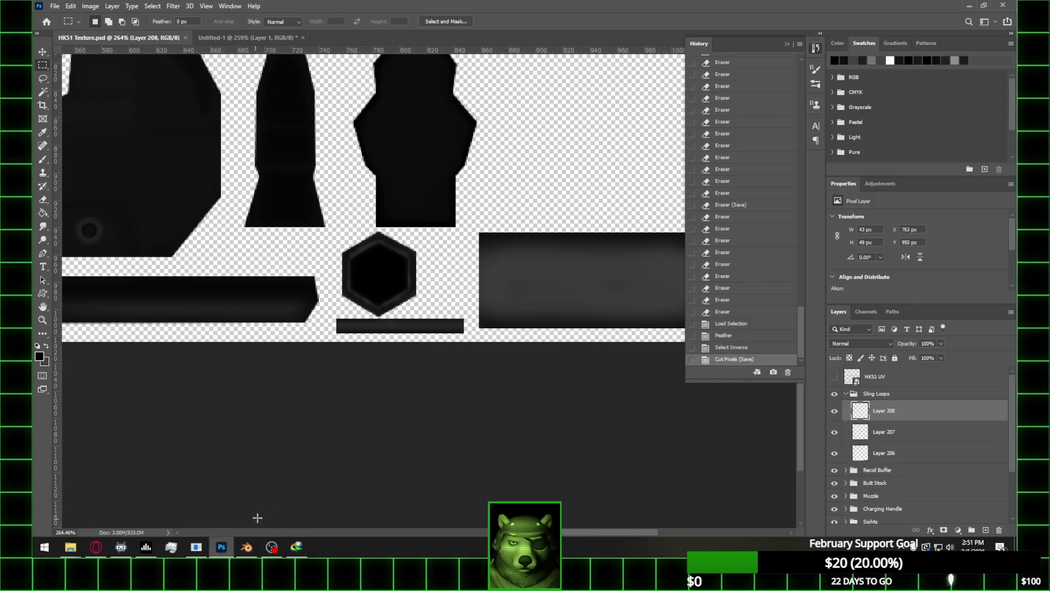
pyautogui.click(912, 432)
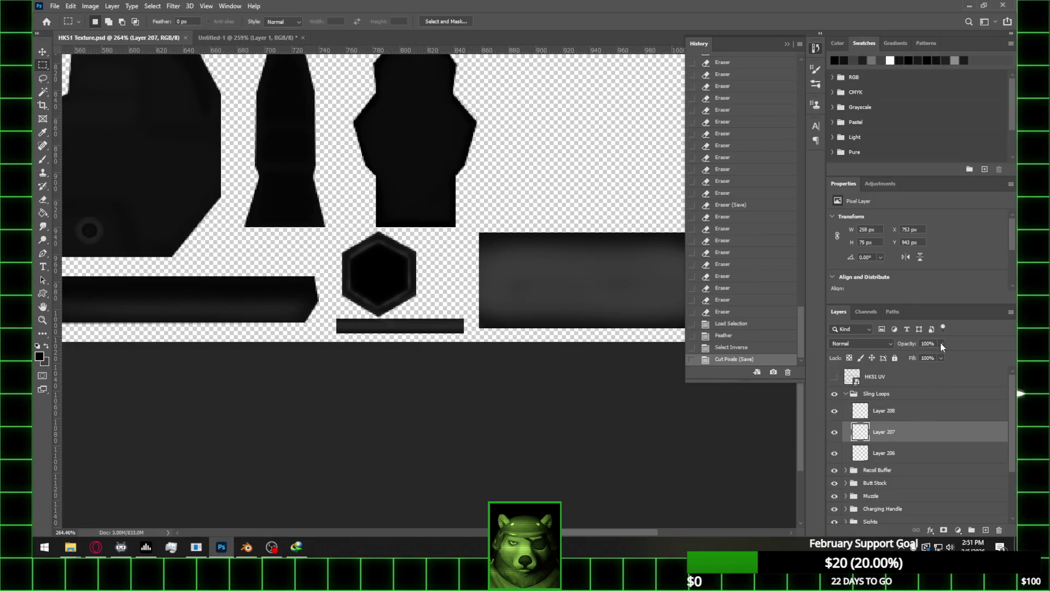
pyautogui.moveTo(926, 355); pyautogui.dragTo(944, 355)
pyautogui.click(912, 453)
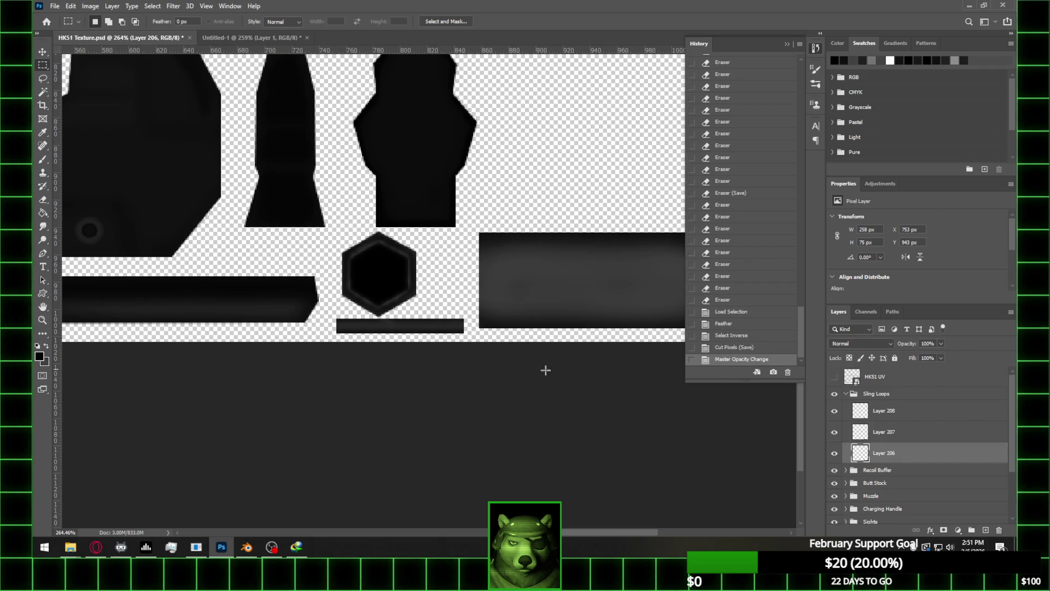
pyautogui.keyDown('alt'); pyautogui.scroll(-5, 486, 352); pyautogui.keyUp('alt')
pyautogui.keyDown('alt'); pyautogui.scroll(1, 518, 340); pyautogui.keyUp('alt')
# Save the texture in Photoshop, then orbit and zoom around the textured HK51 in Blender
pyautogui.hotkey('ctrl', 's')
pyautogui.click(246, 546)
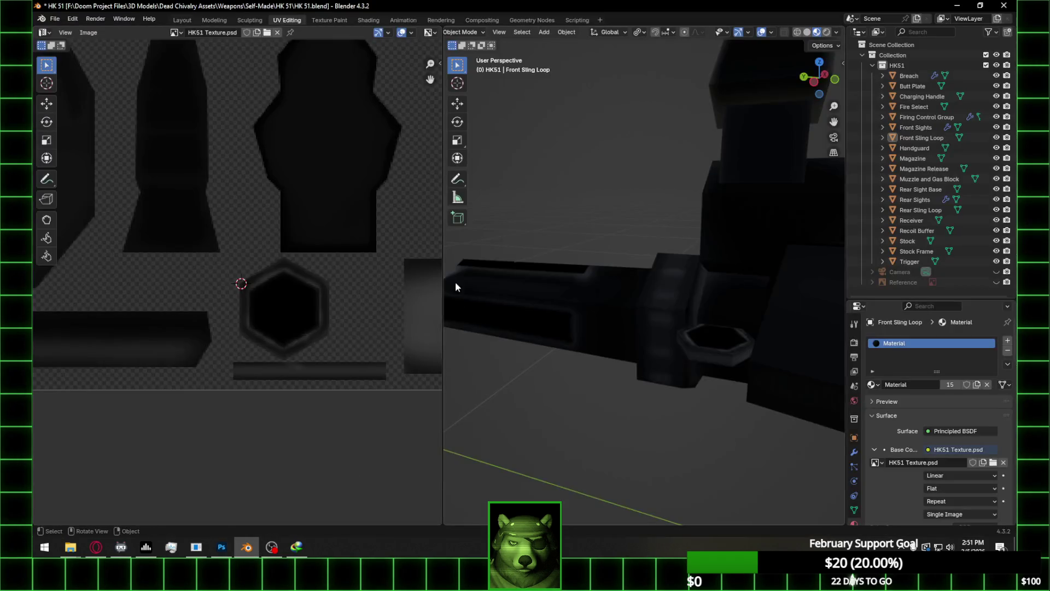
pyautogui.moveTo(577, 342)
pyautogui.mouseDown(button='middle')
pyautogui.moveTo(675, 362)
pyautogui.moveTo(727, 323)
pyautogui.mouseUp(button='middle')
pyautogui.moveTo(796, 327)
pyautogui.mouseDown(button='middle')
pyautogui.moveTo(724, 337)
pyautogui.moveTo(675, 323)
pyautogui.moveTo(744, 316)
pyautogui.moveTo(661, 307)
pyautogui.moveTo(647, 323)
pyautogui.moveTo(638, 305)
pyautogui.moveTo(822, 294)
pyautogui.moveTo(748, 301)
pyautogui.moveTo(774, 285)
pyautogui.moveTo(684, 280)
pyautogui.moveTo(674, 288)
pyautogui.moveTo(739, 298)
pyautogui.moveTo(657, 307)
pyautogui.moveTo(714, 337)
pyautogui.moveTo(755, 334)
pyautogui.moveTo(711, 335)
pyautogui.moveTo(719, 359)
pyautogui.mouseUp(button='middle')
pyautogui.scroll(8, 642, 310)
pyautogui.scroll(-4, 345, 297)
pyautogui.scroll(3, 345, 295)
# Select the Rear Sling Loop and inspect its UV island in Edit Mode, toggling the UV overlays
pyautogui.click(668, 350)
pyautogui.scroll(3, 719, 359)
pyautogui.press('Tab')
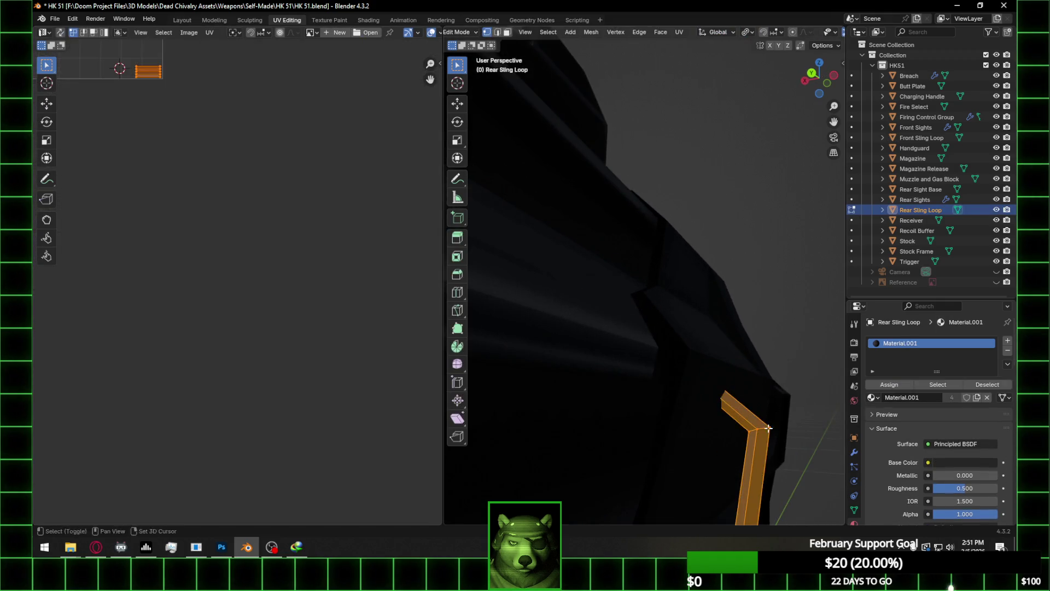
pyautogui.scroll(4, 786, 391)
pyautogui.moveTo(225, 251)
pyautogui.mouseDown(button='middle')
pyautogui.moveTo(176, 67)
pyautogui.moveTo(213, 244)
pyautogui.moveTo(300, 331)
pyautogui.moveTo(267, 108)
pyautogui.moveTo(383, 380)
pyautogui.mouseUp(button='middle')
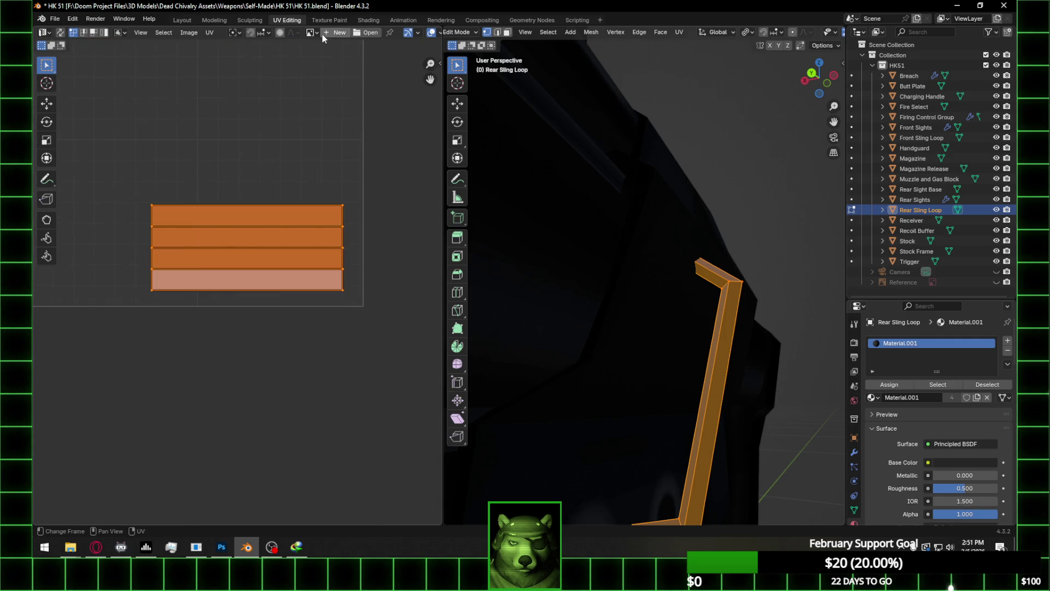
pyautogui.scroll(-5, 322, 35)
pyautogui.click(351, 33)
pyautogui.click(350, 33)
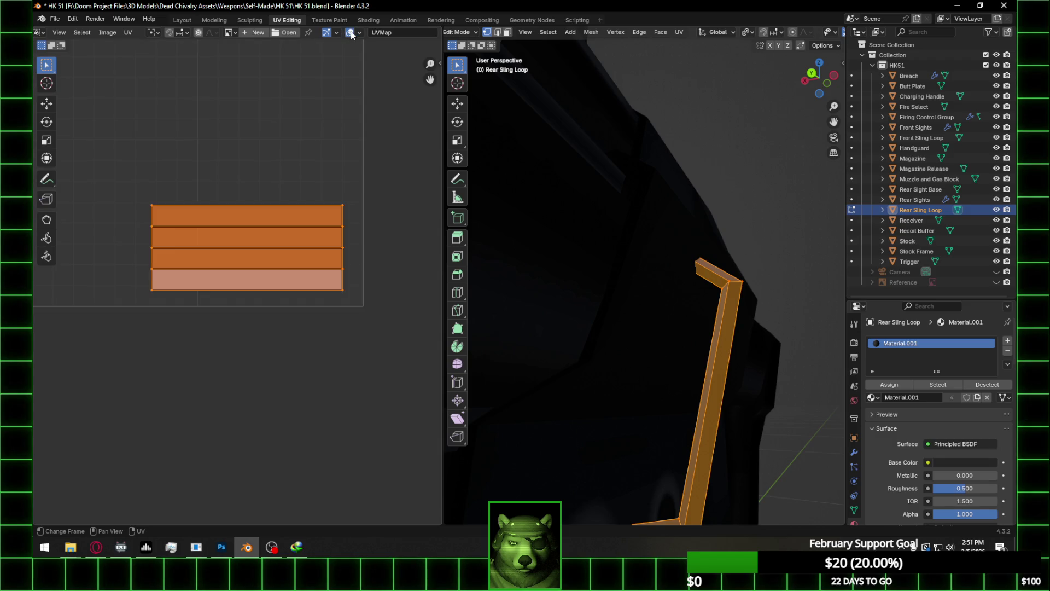
pyautogui.scroll(5, 241, 33)
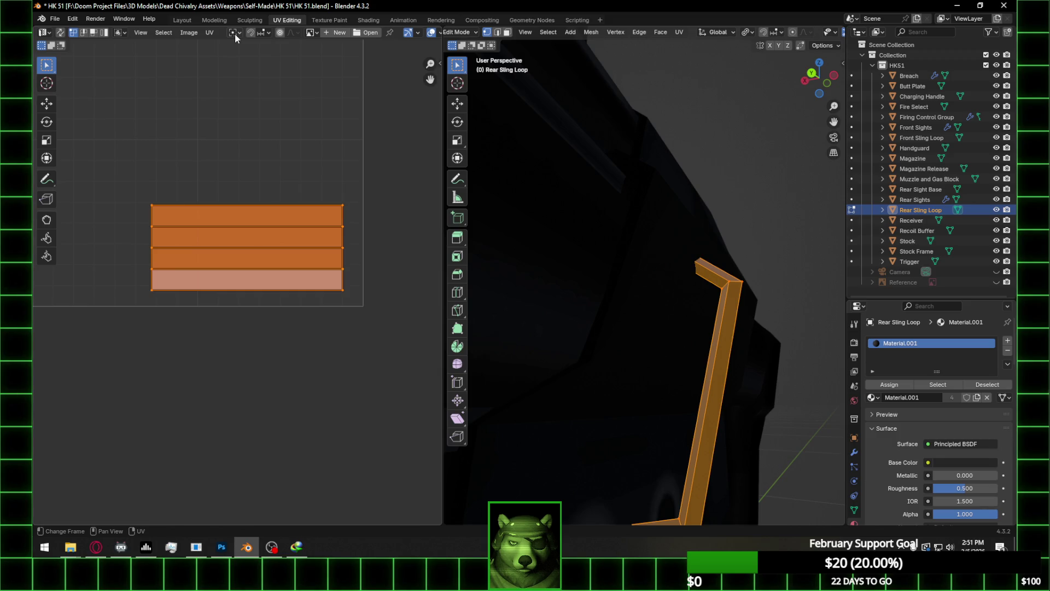
# Deselect the UV faces and the mesh, then return to Object Mode
pyautogui.click(310, 110)
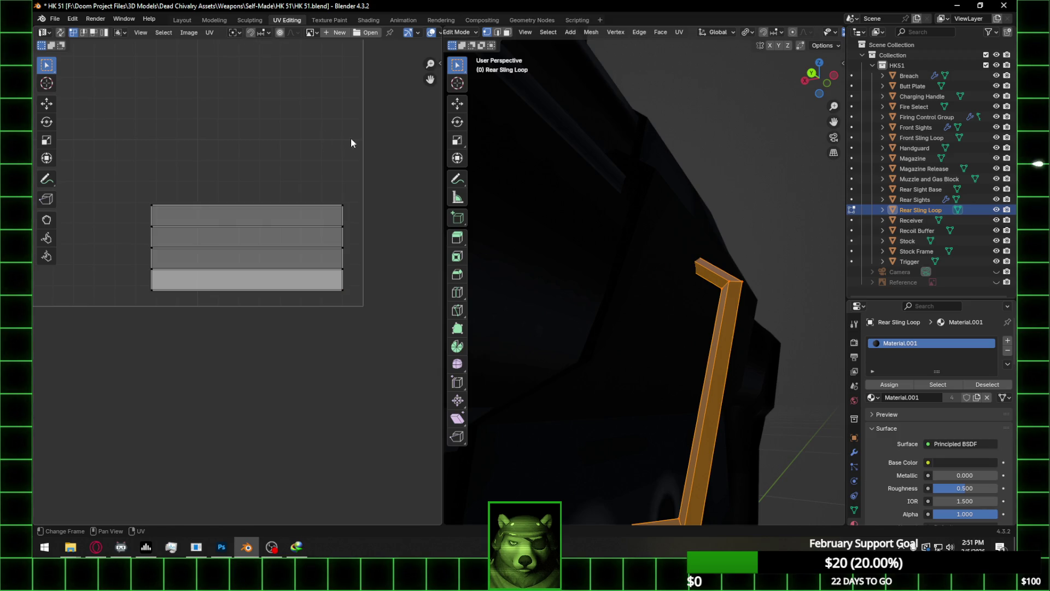
pyautogui.click(712, 235)
pyautogui.moveTo(713, 234); pyautogui.dragTo(701, 240, button='middle')
pyautogui.scroll(-3, 290, 227)
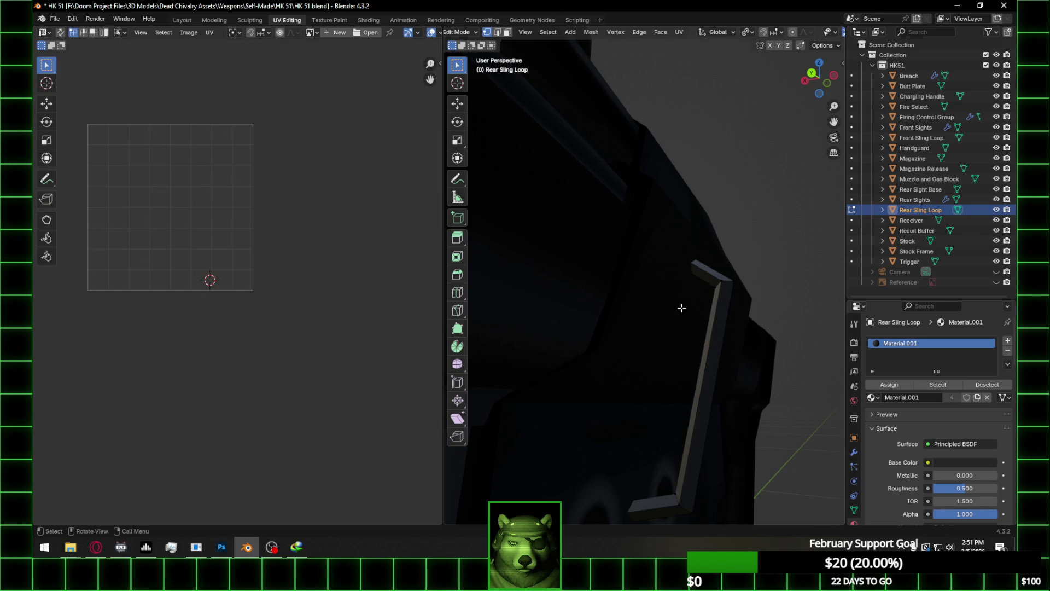
pyautogui.press('Tab')
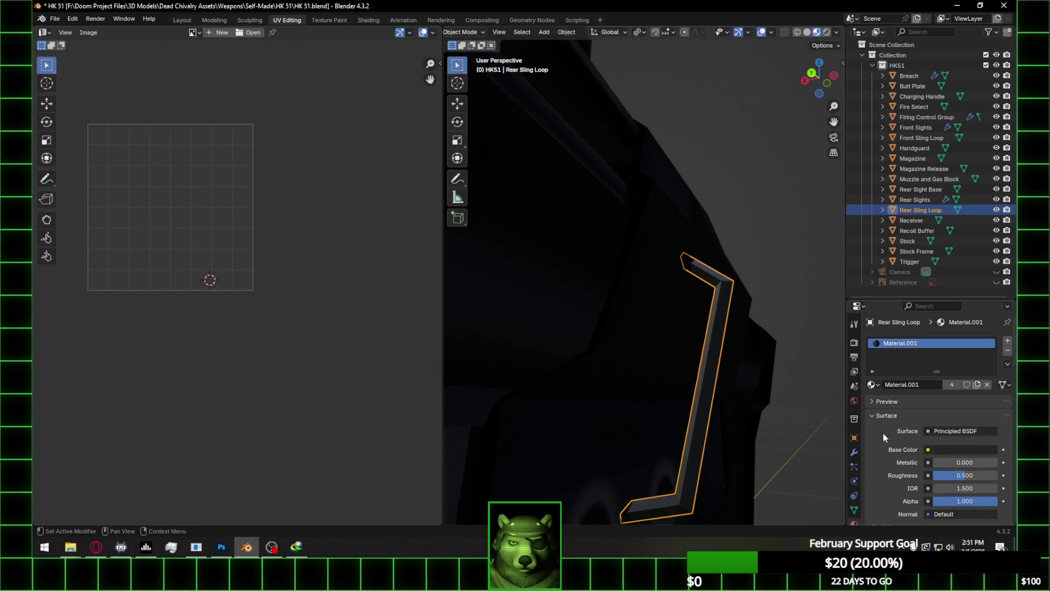
# Assign the Rear Sling Loop the shared Material and load HK51 Texture.psd as its image texture
pyautogui.click(872, 384)
pyautogui.click(716, 401)
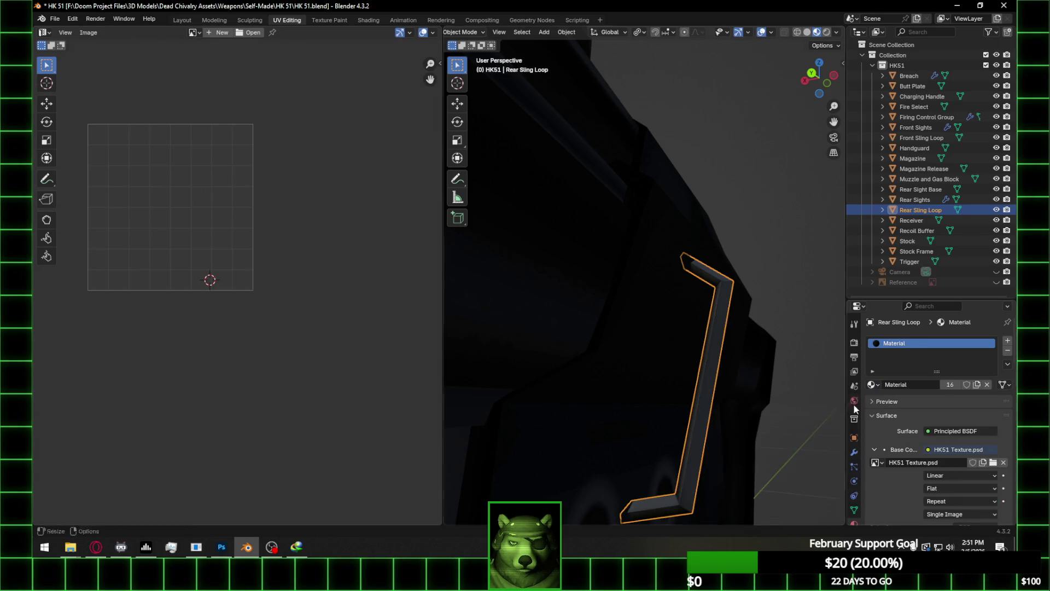
pyautogui.click(999, 465)
pyautogui.click(269, 370)
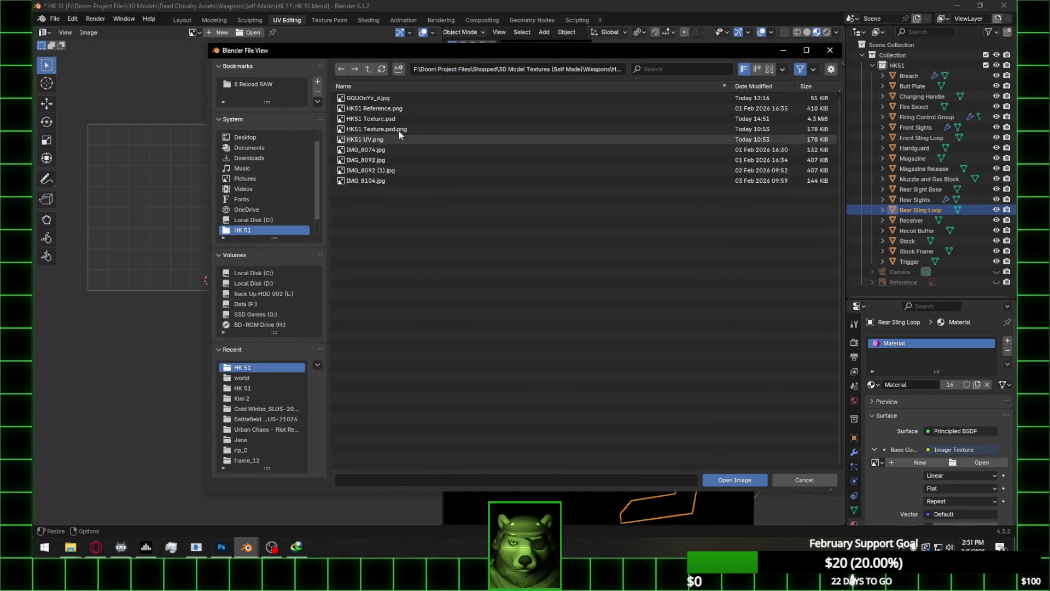
pyautogui.doubleClick(399, 119)
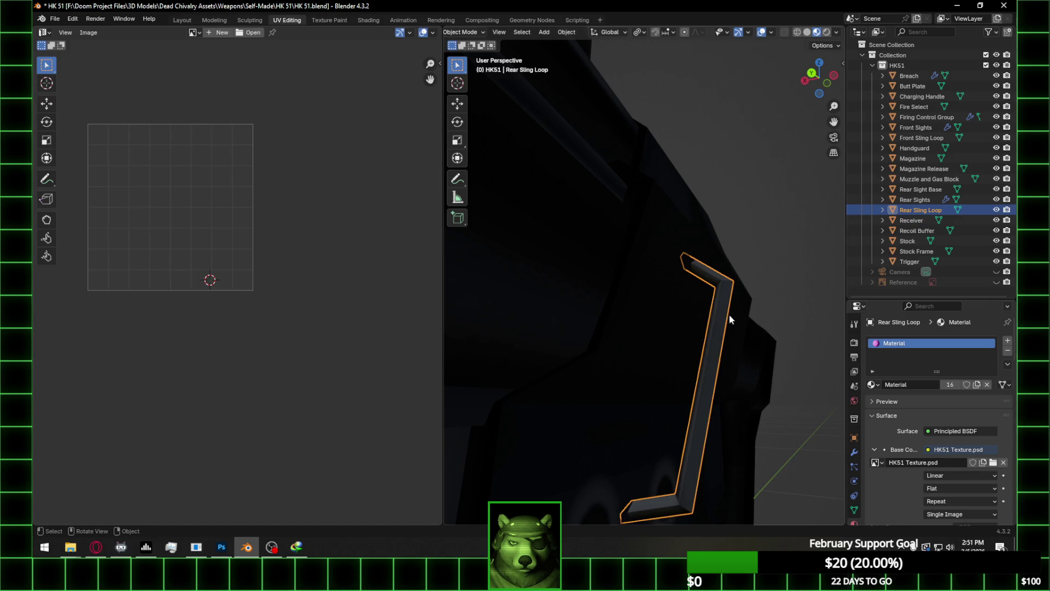
# Check the sling loop's UVs on the texture in Edit Mode, then orbit around it in Object Mode
pyautogui.press('Tab')
pyautogui.scroll(-2, 293, 344)
pyautogui.press('Tab')
pyautogui.moveTo(632, 320)
pyautogui.mouseDown(button='middle')
pyautogui.moveTo(724, 320)
pyautogui.moveTo(774, 248)
pyautogui.moveTo(654, 345)
pyautogui.moveTo(678, 264)
pyautogui.moveTo(557, 273)
pyautogui.moveTo(641, 279)
pyautogui.moveTo(617, 321)
pyautogui.moveTo(750, 318)
pyautogui.mouseUp(button='middle')
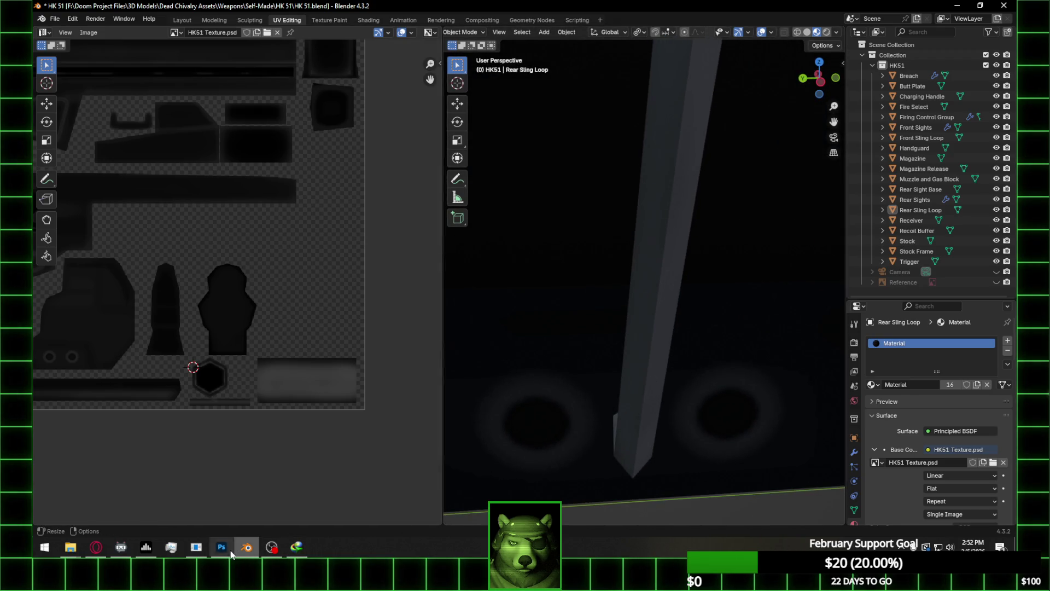
pyautogui.click(230, 553)
pyautogui.keyDown('alt'); pyautogui.scroll(1, 547, 314); pyautogui.keyUp('alt')
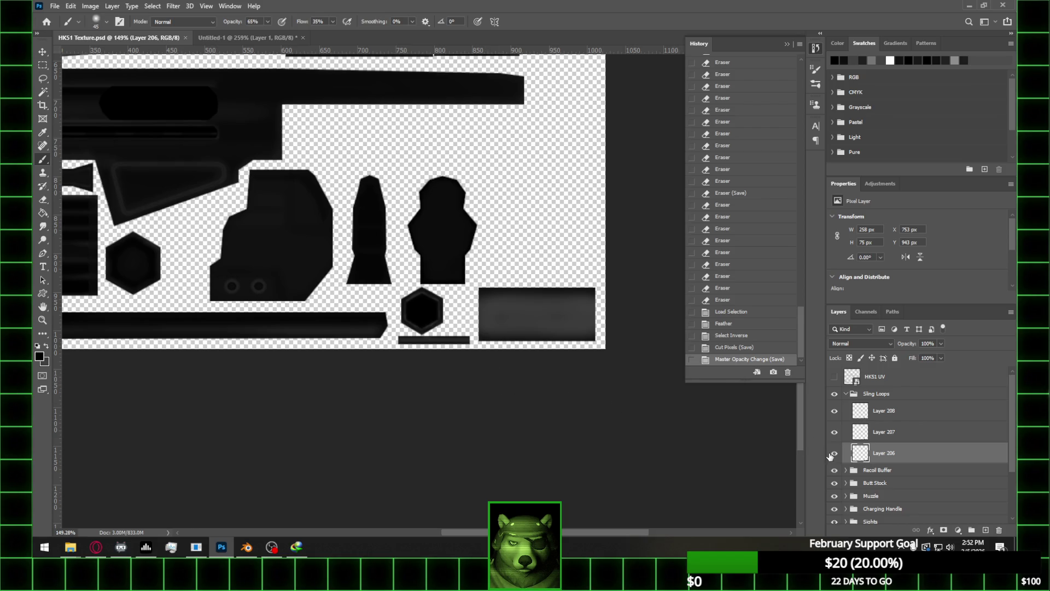
# Load Layer 206's pixels as a selection and trim it to the long rectangular island
pyautogui.keyDown('ctrl'); pyautogui.click(858, 453); pyautogui.keyUp('ctrl')
pyautogui.keyDown('alt'); pyautogui.scroll(1, 528, 304); pyautogui.keyUp('alt')
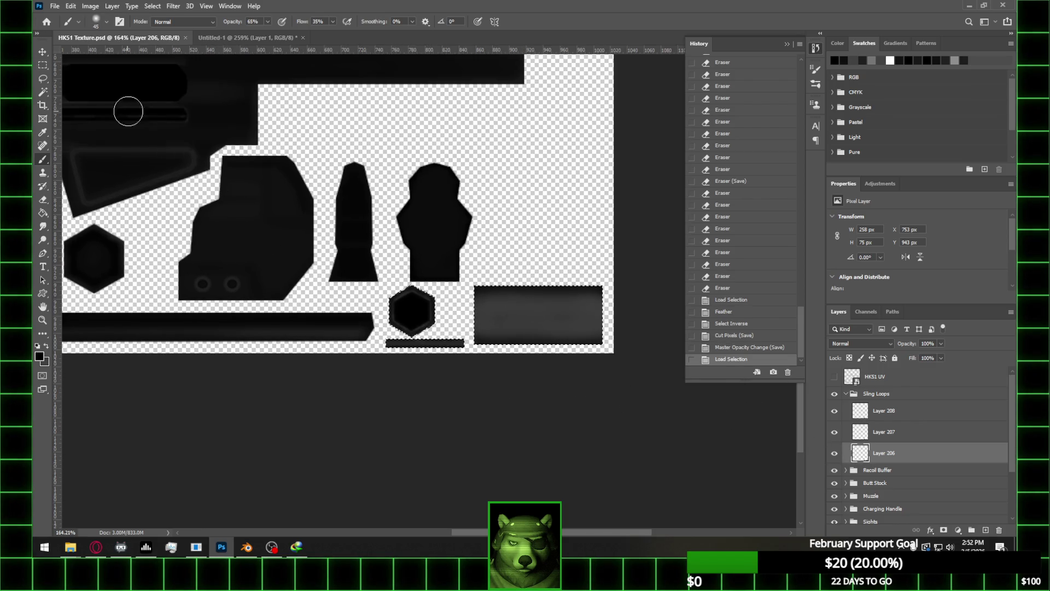
pyautogui.press('m')
pyautogui.keyDown('alt'); pyautogui.moveTo(329, 241); pyautogui.dragTo(469, 382); pyautogui.keyUp('alt')
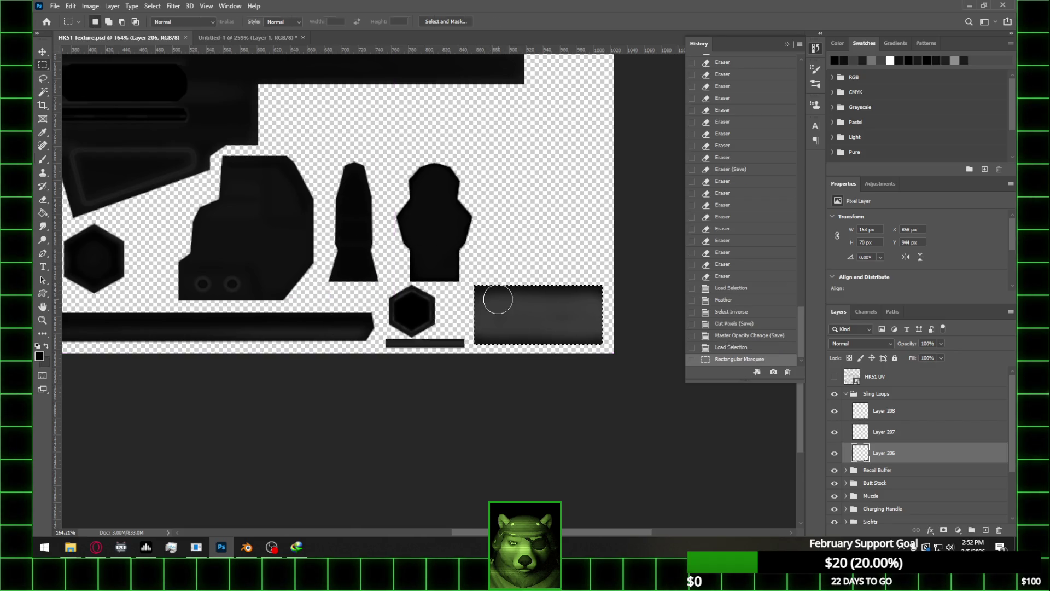
# Brush darker shading along the rectangle's top and bottom edges
pyautogui.press('b')
pyautogui.moveTo(492, 306); pyautogui.dragTo(601, 328)
pyautogui.moveTo(542, 296); pyautogui.dragTo(628, 290)
pyautogui.moveTo(482, 344); pyautogui.dragTo(694, 349)
pyautogui.moveTo(514, 288); pyautogui.dragTo(629, 289)
pyautogui.moveTo(481, 290); pyautogui.dragTo(630, 291)
pyautogui.moveTo(479, 296); pyautogui.dragTo(540, 300)
pyautogui.moveTo(482, 342); pyautogui.dragTo(657, 345)
pyautogui.moveTo(481, 328); pyautogui.dragTo(652, 350)
pyautogui.moveTo(481, 306)
pyautogui.mouseDown()
pyautogui.moveTo(645, 312)
pyautogui.moveTo(648, 328)
pyautogui.mouseUp()
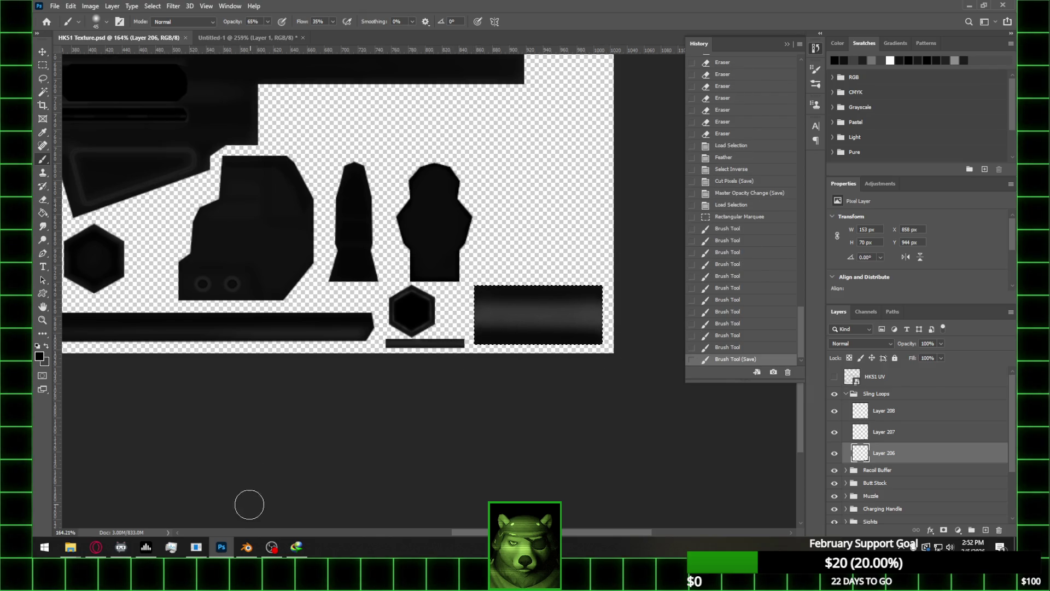
pyautogui.click(246, 546)
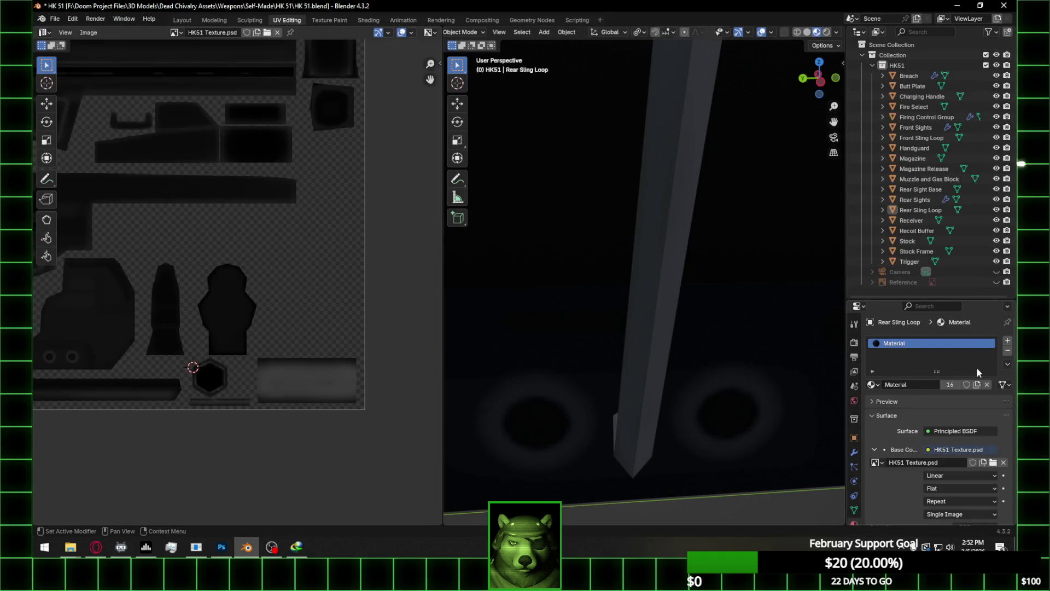
# Swap the old base colour image for a freshly loaded HK51 Texture.psd and inspect the sling loop's shading
pyautogui.click(1004, 463)
pyautogui.click(979, 462)
pyautogui.click(254, 368)
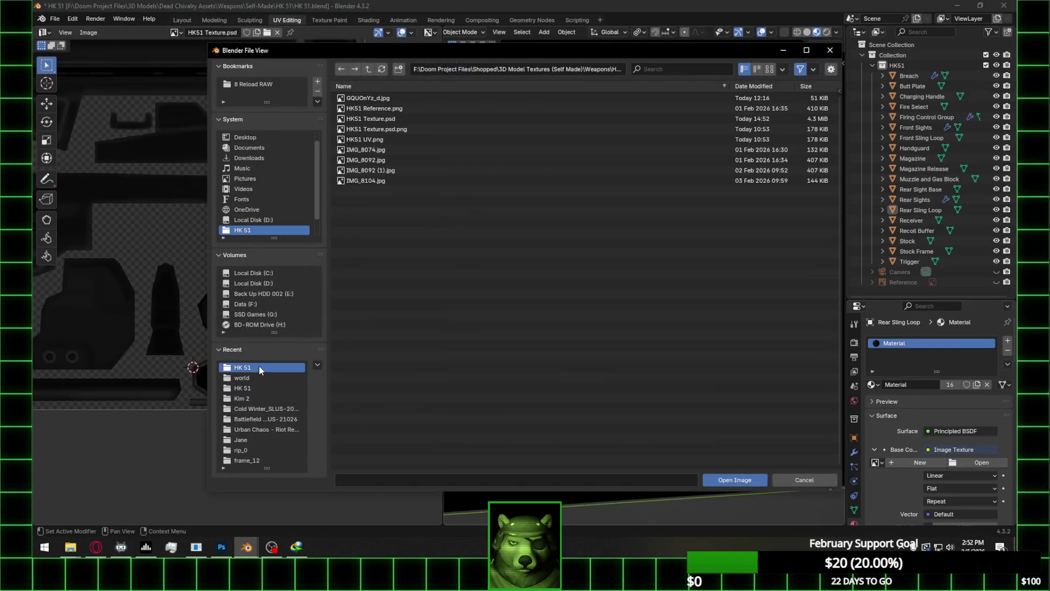
pyautogui.doubleClick(407, 117)
pyautogui.moveTo(599, 270)
pyautogui.mouseDown(button='middle')
pyautogui.moveTo(757, 268)
pyautogui.moveTo(633, 262)
pyautogui.moveTo(580, 278)
pyautogui.mouseUp(button='middle')
pyautogui.click(222, 547)
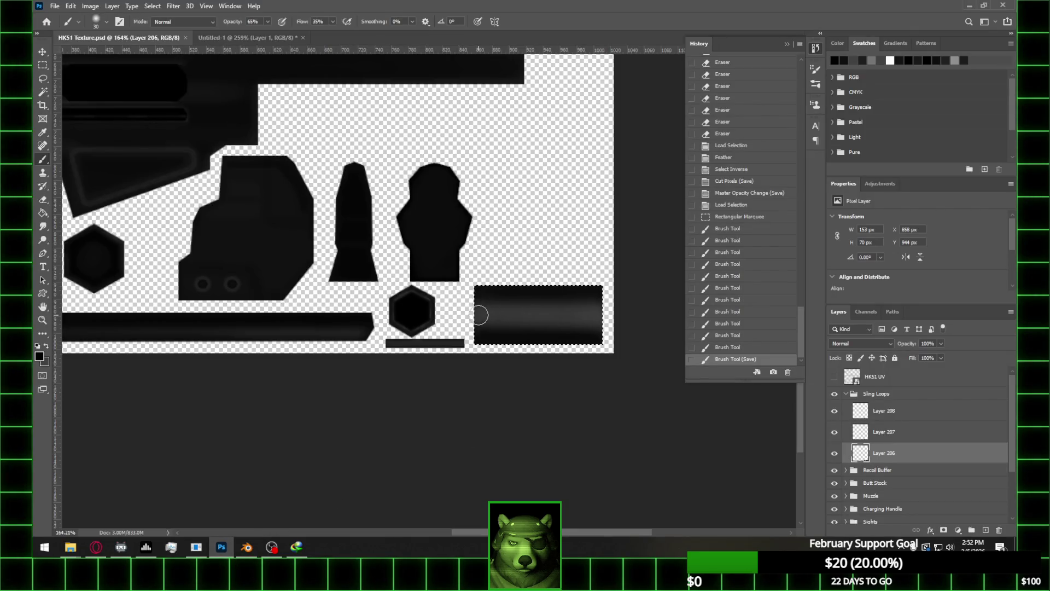
# Try a shading stroke across the dark rectangle, undo it, and save HK51 Texture.psd
pyautogui.moveTo(479, 315); pyautogui.dragTo(602, 318)
pyautogui.hotkey('ctrl', 'z')
pyautogui.hotkey('ctrl', 's')
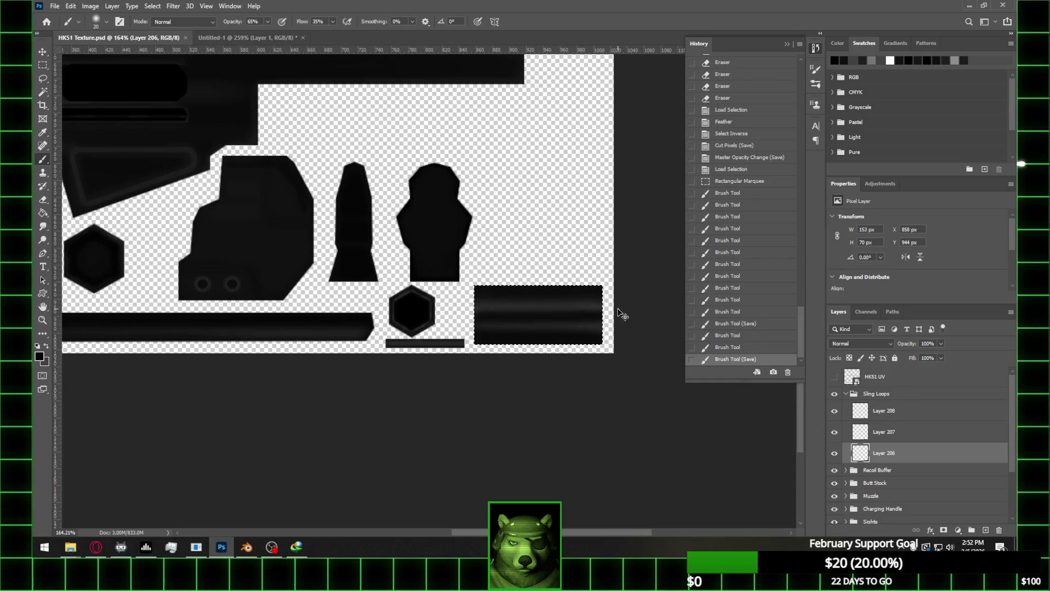
pyautogui.click(246, 546)
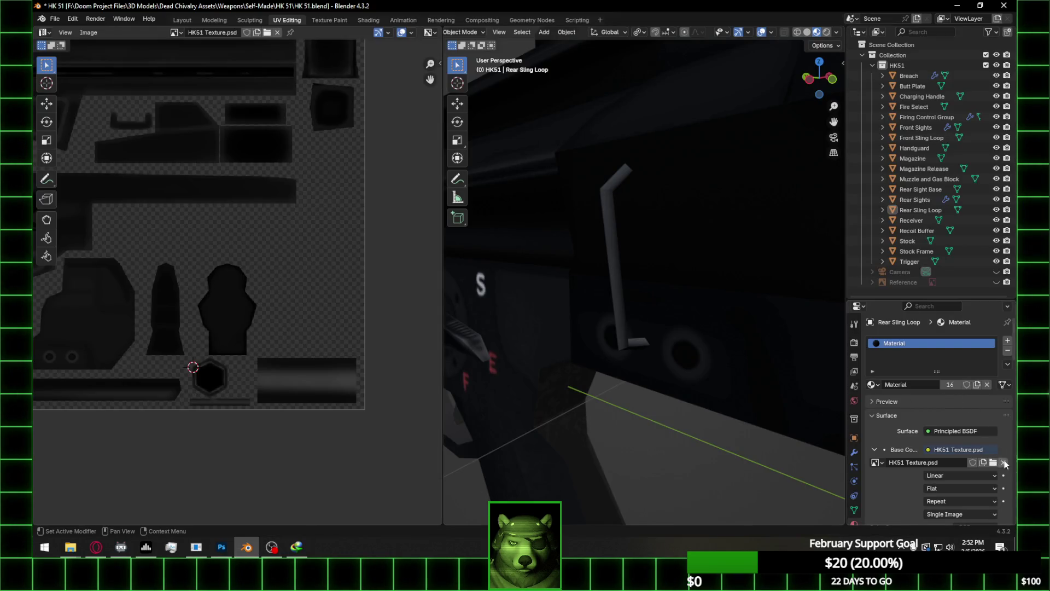
# Unlink and reopen HK51 Texture.psd as the base colour, then orbit to view the whole HK51
pyautogui.click(1005, 464)
pyautogui.click(982, 463)
pyautogui.click(269, 367)
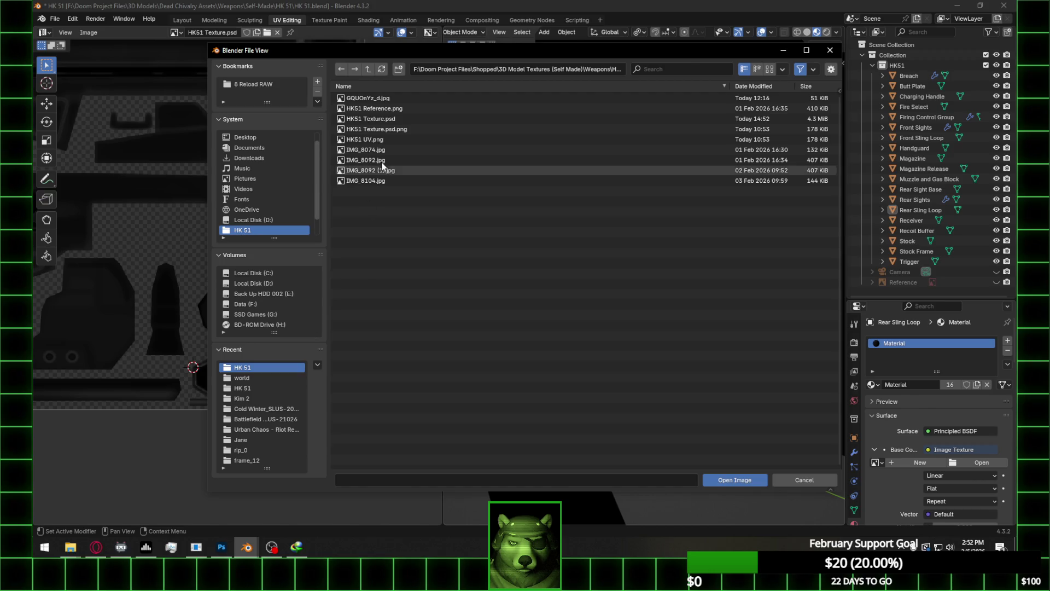
pyautogui.doubleClick(402, 119)
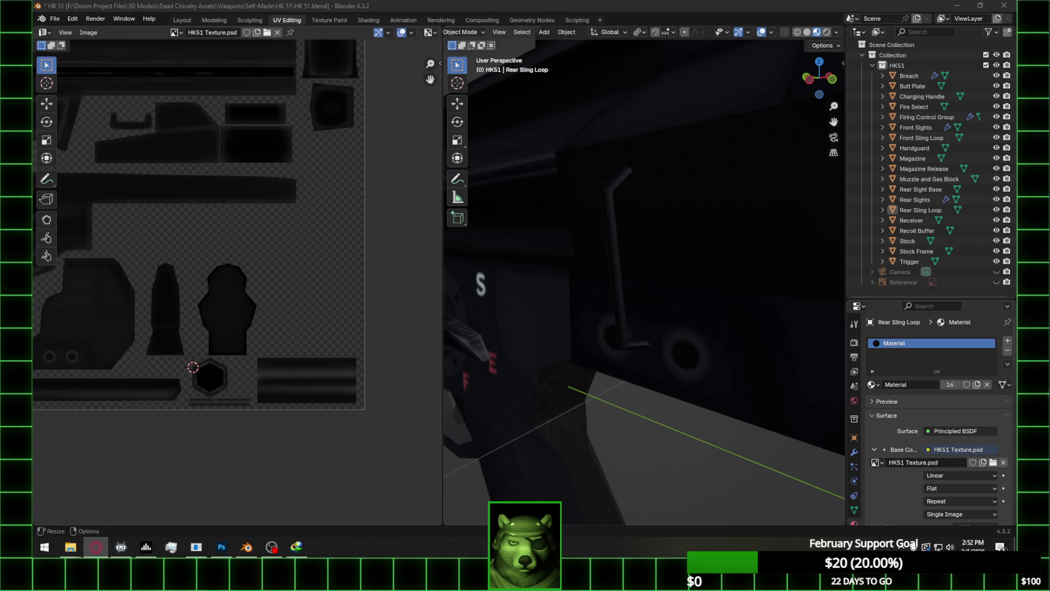
pyautogui.moveTo(638, 228)
pyautogui.mouseDown(button='middle')
pyautogui.moveTo(717, 228)
pyautogui.moveTo(783, 258)
pyautogui.moveTo(564, 220)
pyautogui.moveTo(601, 215)
pyautogui.moveTo(526, 240)
pyautogui.moveTo(615, 223)
pyautogui.moveTo(624, 200)
pyautogui.moveTo(602, 200)
pyautogui.moveTo(590, 217)
pyautogui.moveTo(692, 215)
pyautogui.mouseUp(button='middle')
# In Photoshop, revert the brush and paint soft shading strokes along Layer 206's long dark bar
pyautogui.click(222, 546)
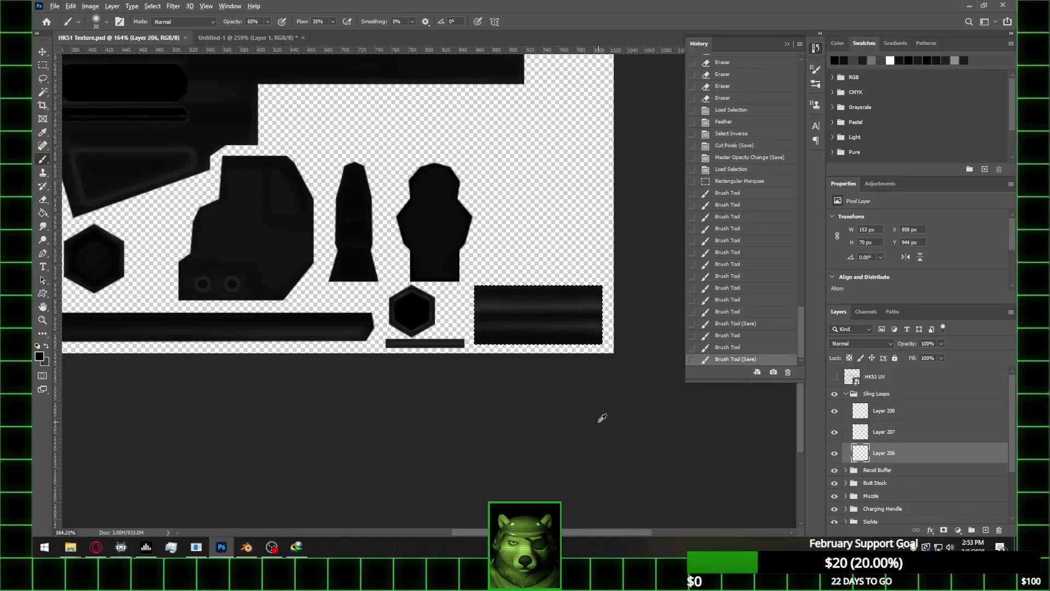
pyautogui.keyDown('alt'); pyautogui.scroll(2, 581, 386); pyautogui.keyUp('alt')
pyautogui.click(752, 328)
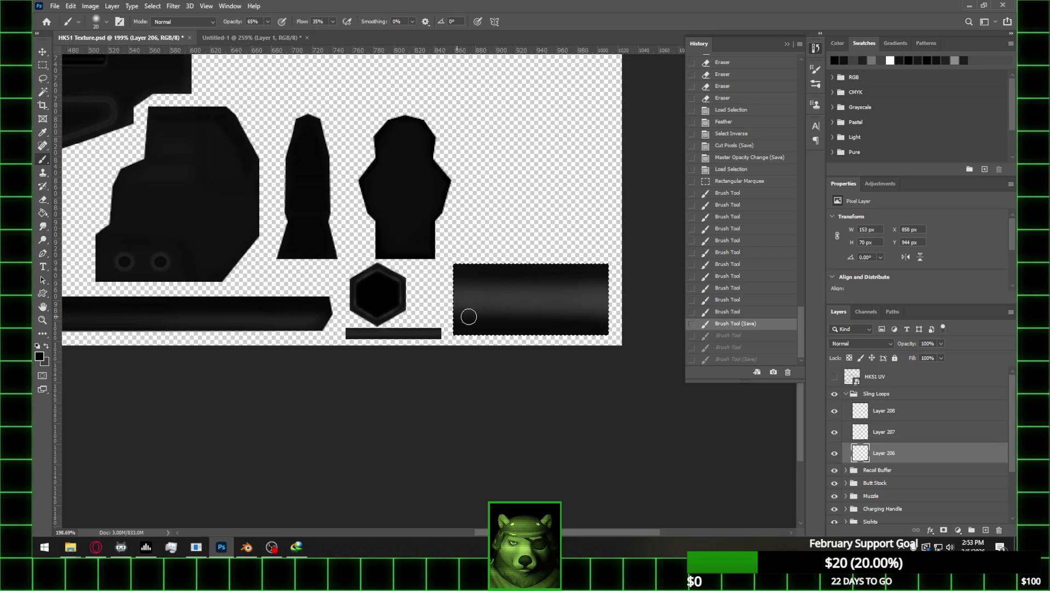
pyautogui.moveTo(602, 285); pyautogui.dragTo(465, 285)
pyautogui.moveTo(626, 277)
pyautogui.mouseDown()
pyautogui.moveTo(481, 279)
pyautogui.moveTo(635, 282)
pyautogui.mouseUp()
# Save the texture, then in Blender clear the old base colour image to browse for a new one
pyautogui.hotkey('ctrl', 's')
pyautogui.hotkey('alt', 'Tab')
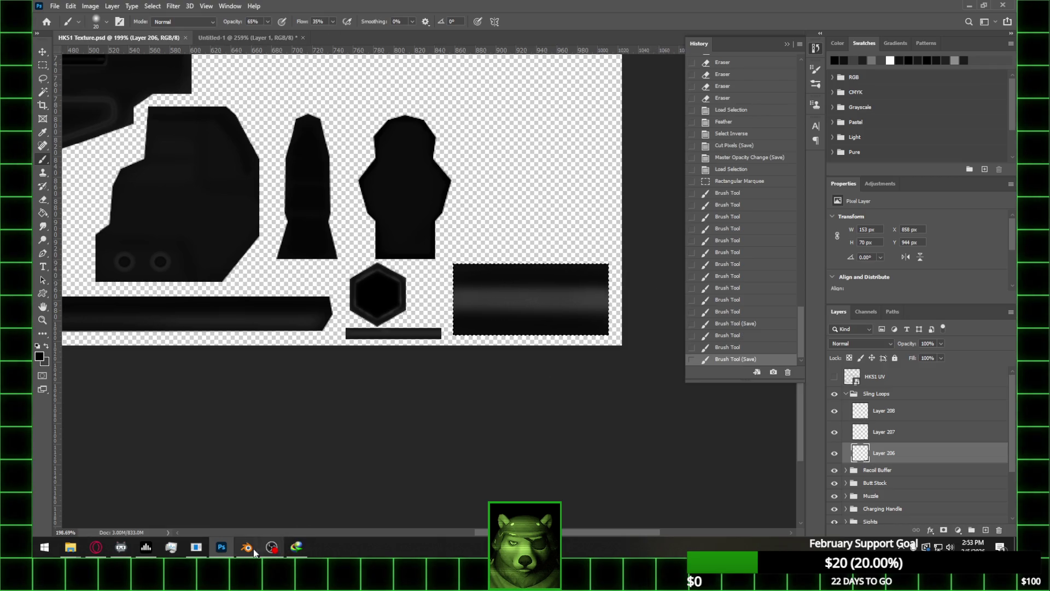
pyautogui.click(1003, 463)
pyautogui.click(982, 462)
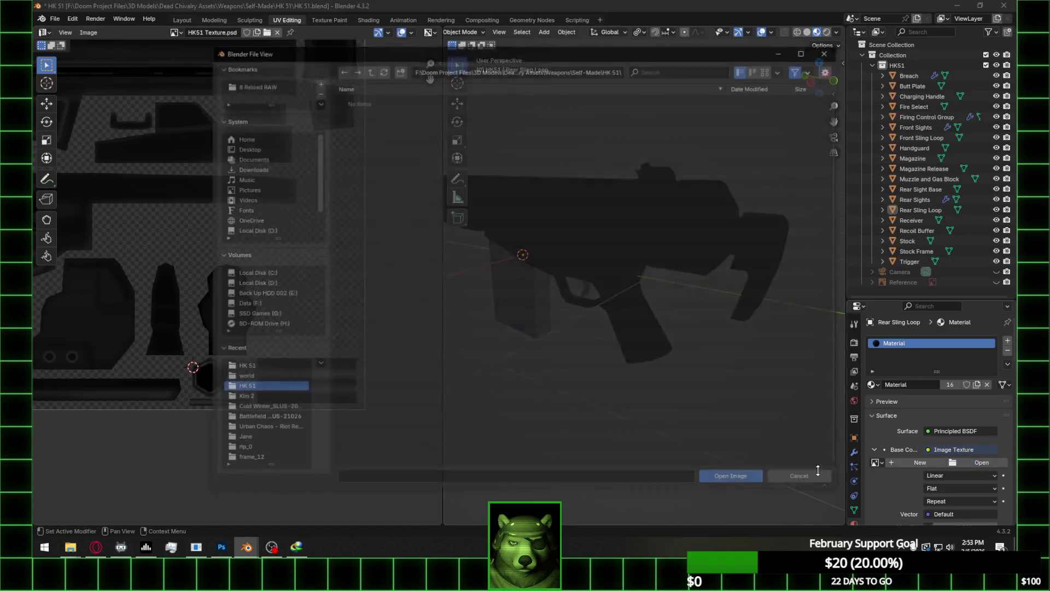
# Load HK51 Texture.psd from the HK 51 folder as base colour and orbit to inspect the sling loop
pyautogui.click(264, 366)
pyautogui.doubleClick(377, 118)
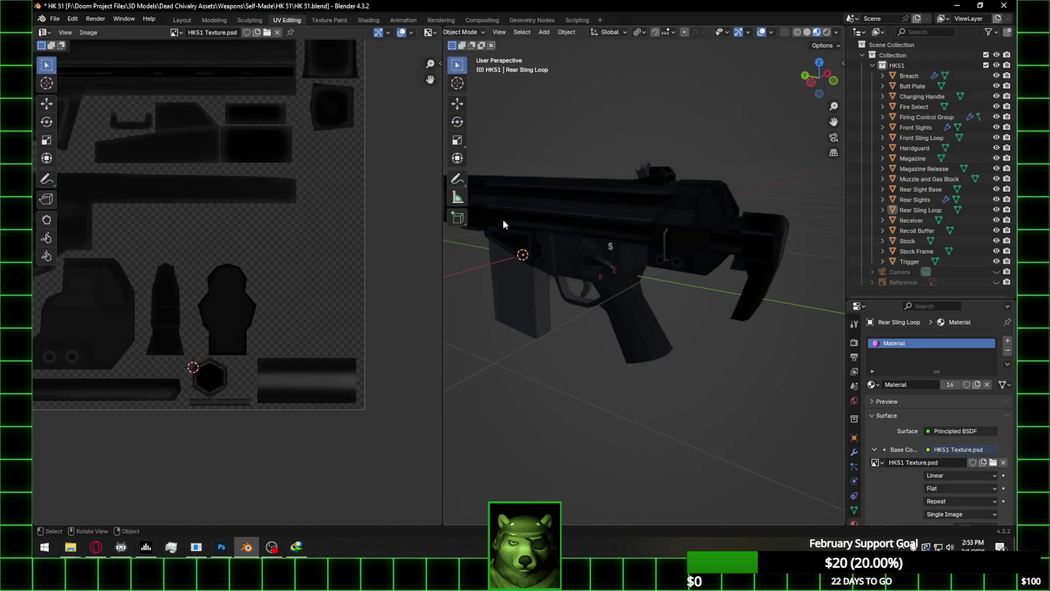
pyautogui.scroll(6, 704, 270)
pyautogui.moveTo(718, 211)
pyautogui.mouseDown(button='middle')
pyautogui.moveTo(682, 225)
pyautogui.moveTo(741, 232)
pyautogui.moveTo(668, 281)
pyautogui.moveTo(717, 279)
pyautogui.moveTo(710, 286)
pyautogui.moveTo(540, 294)
pyautogui.moveTo(545, 302)
pyautogui.mouseUp(button='middle')
pyautogui.scroll(-5, 545, 305)
pyautogui.moveTo(638, 297)
pyautogui.mouseDown(button='middle')
pyautogui.moveTo(658, 265)
pyautogui.moveTo(680, 291)
pyautogui.moveTo(629, 326)
pyautogui.mouseUp(button='middle')
pyautogui.scroll(6, 662, 260)
pyautogui.press('Tab')
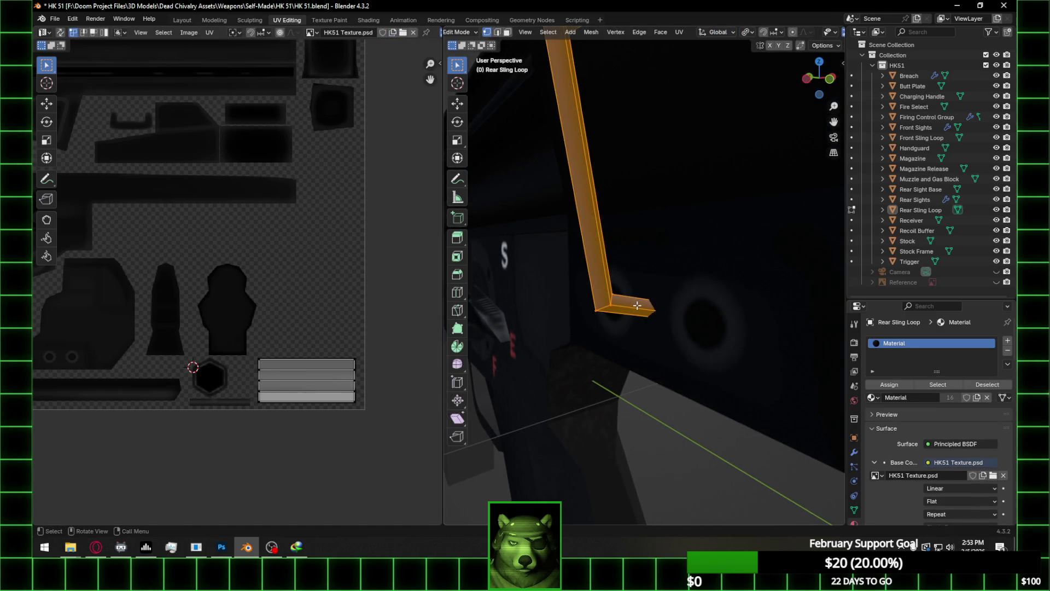
# Face-select the connected faces of the loop end and mirror their UV island vertically
pyautogui.hotkey('alt', 'a')
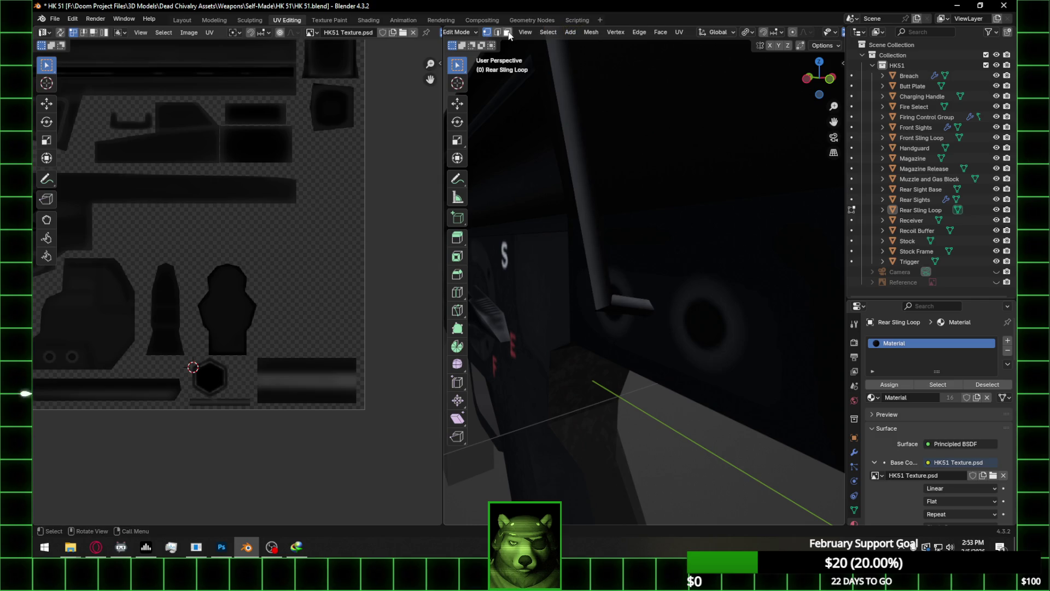
pyautogui.click(508, 32)
pyautogui.click(623, 304)
pyautogui.moveTo(627, 305); pyautogui.dragTo(819, 309, button='middle')
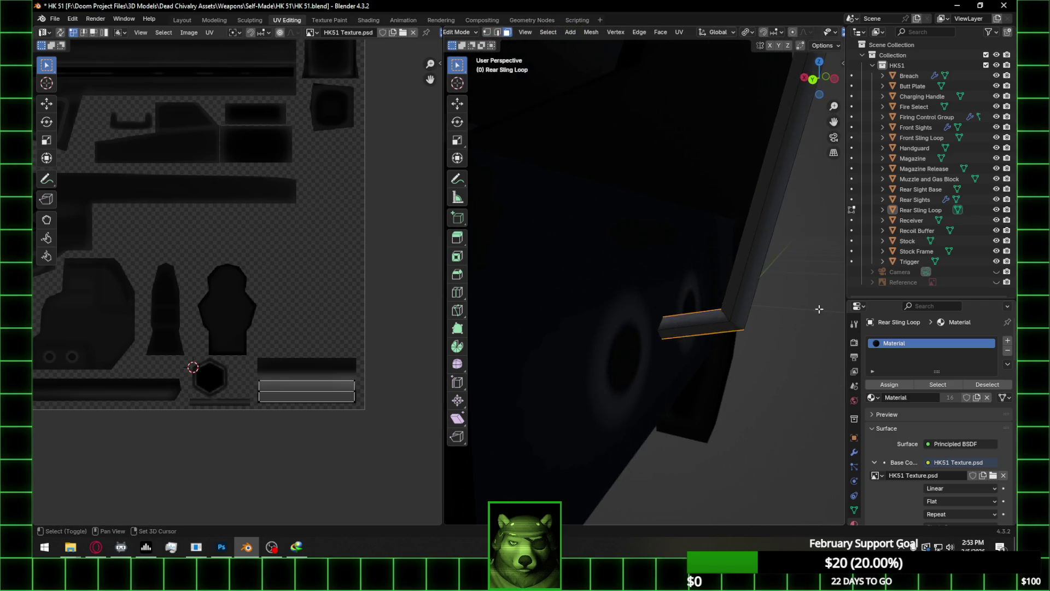
pyautogui.hotkey('ctrl', 'l')
pyautogui.press('u')
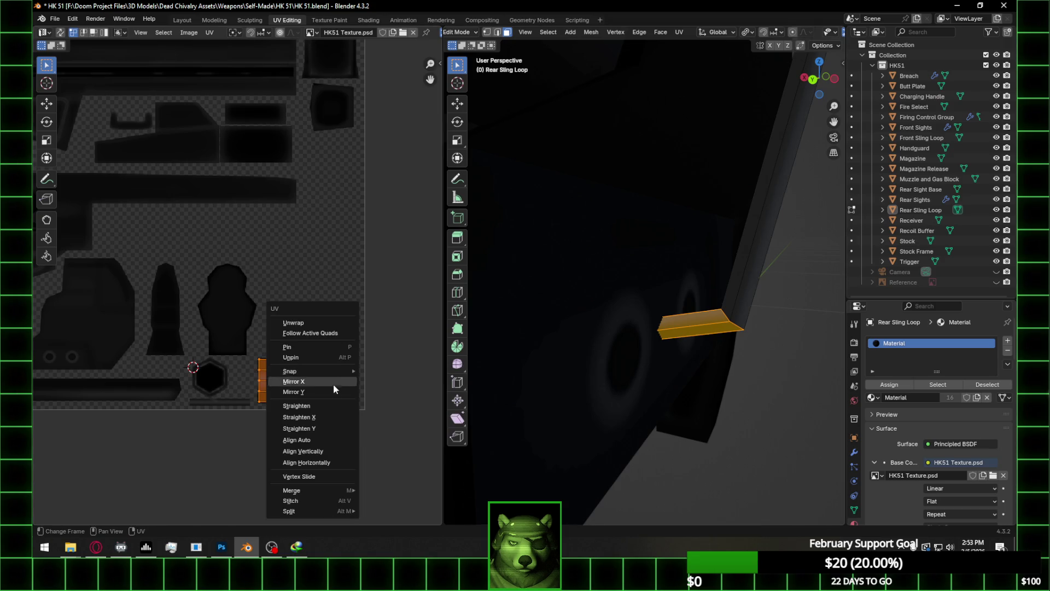
pyautogui.click(331, 392)
pyautogui.moveTo(472, 364); pyautogui.dragTo(754, 328, button='middle')
# Mirror the loop-end island twice more and rotate it, previewing the texture outside Edit Mode
pyautogui.press('u')
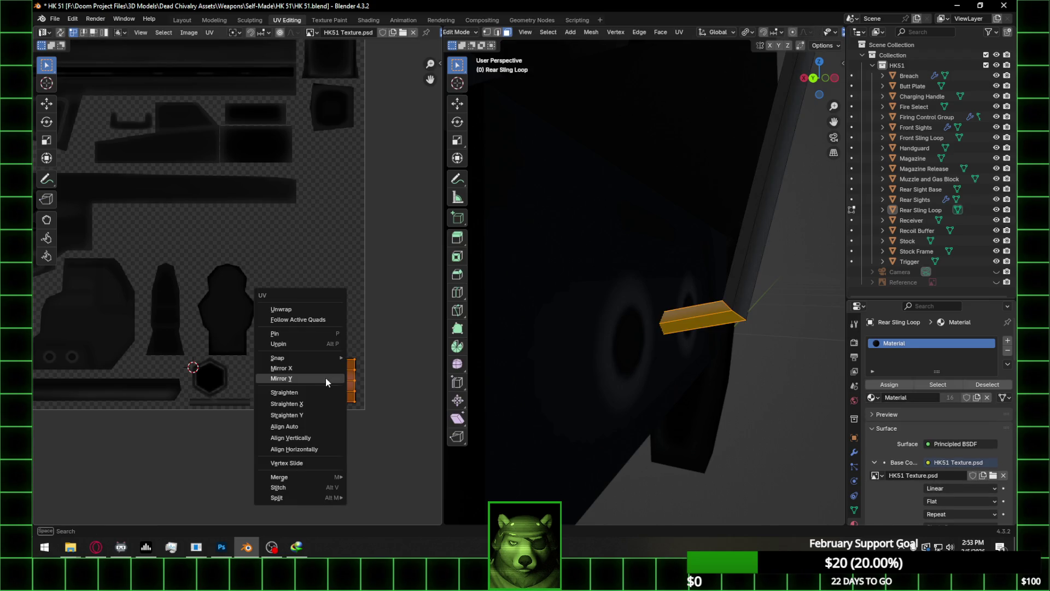
pyautogui.click(321, 366)
pyautogui.moveTo(551, 366)
pyautogui.mouseDown(button='middle')
pyautogui.moveTo(722, 346)
pyautogui.moveTo(740, 329)
pyautogui.moveTo(559, 368)
pyautogui.moveTo(477, 360)
pyautogui.mouseUp(button='middle')
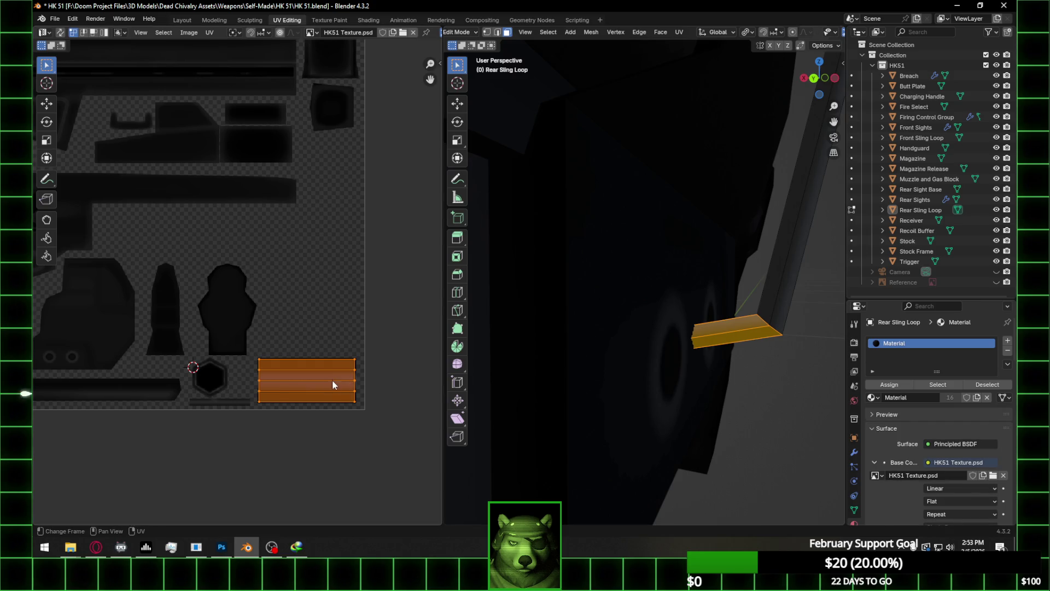
pyautogui.press('u')
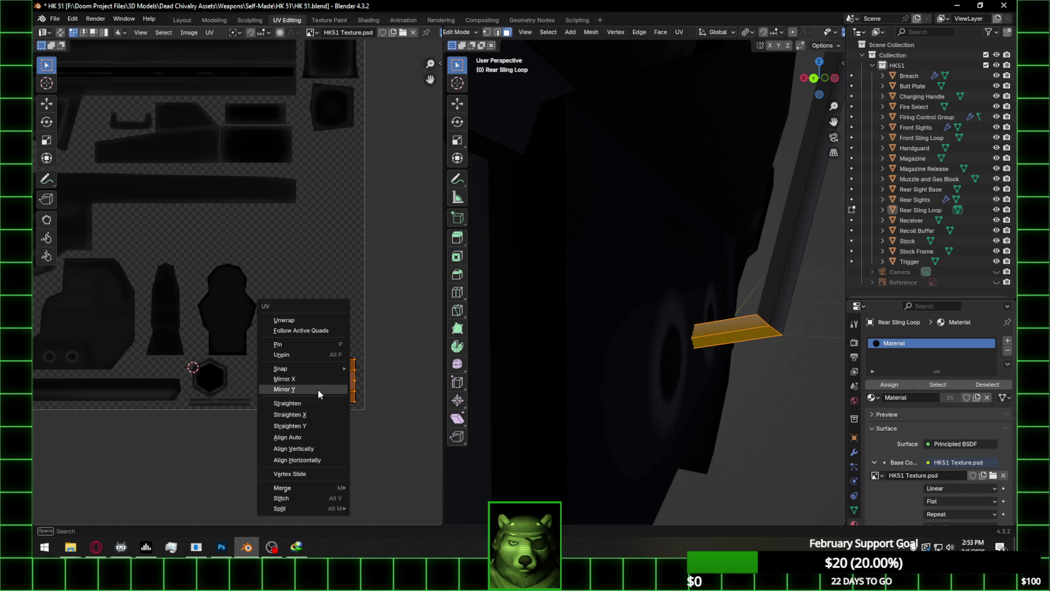
pyautogui.click(317, 389)
pyautogui.press('r')
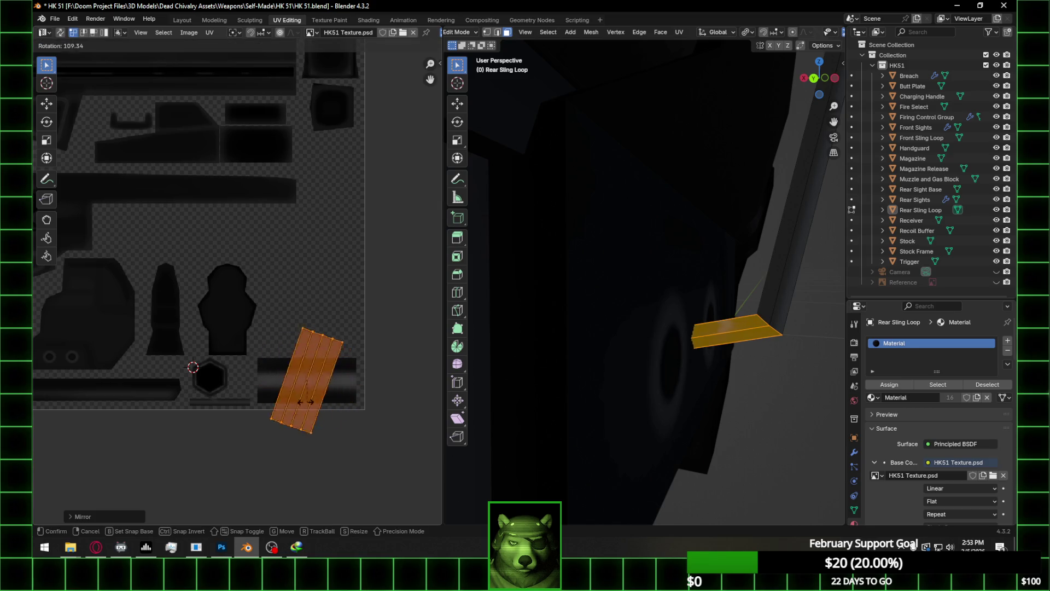
pyautogui.click(491, 364)
pyautogui.press('Tab')
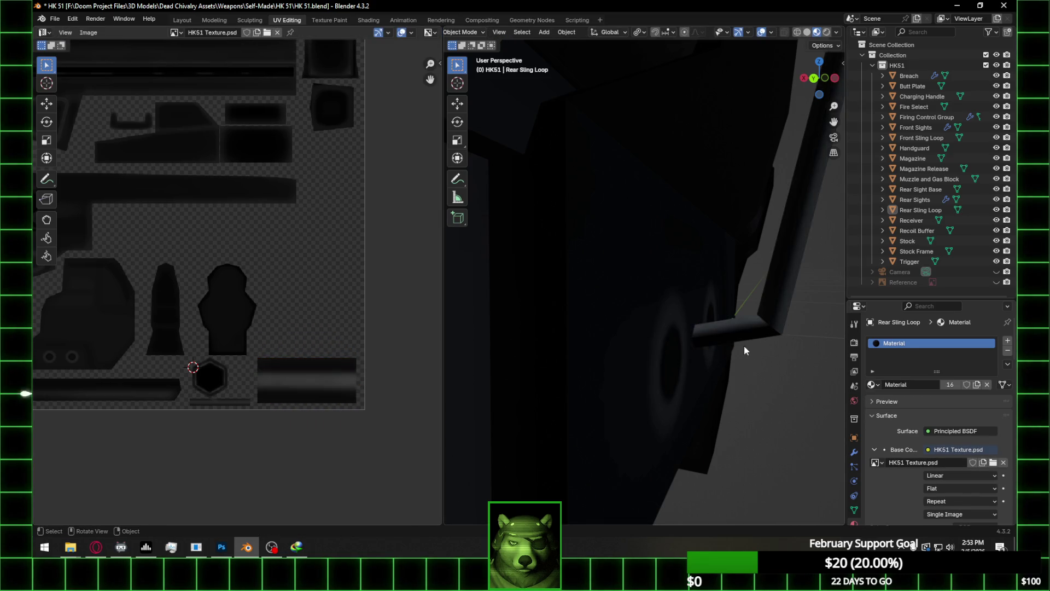
pyautogui.press('Tab')
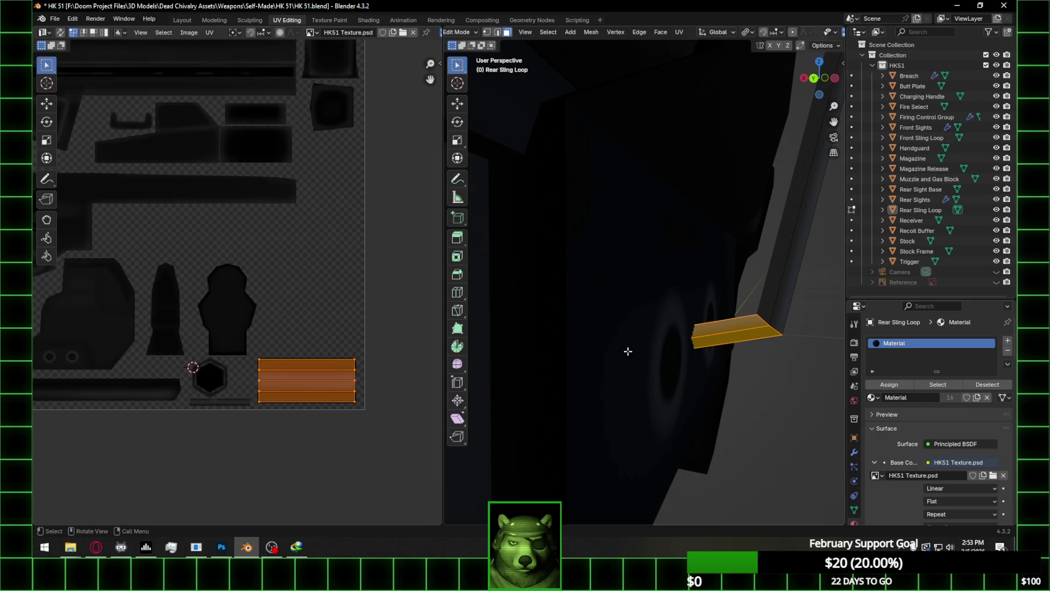
# Flip the island horizontally and rotate it about 180°, then preview the result on the loop
pyautogui.press('u')
pyautogui.click(314, 364)
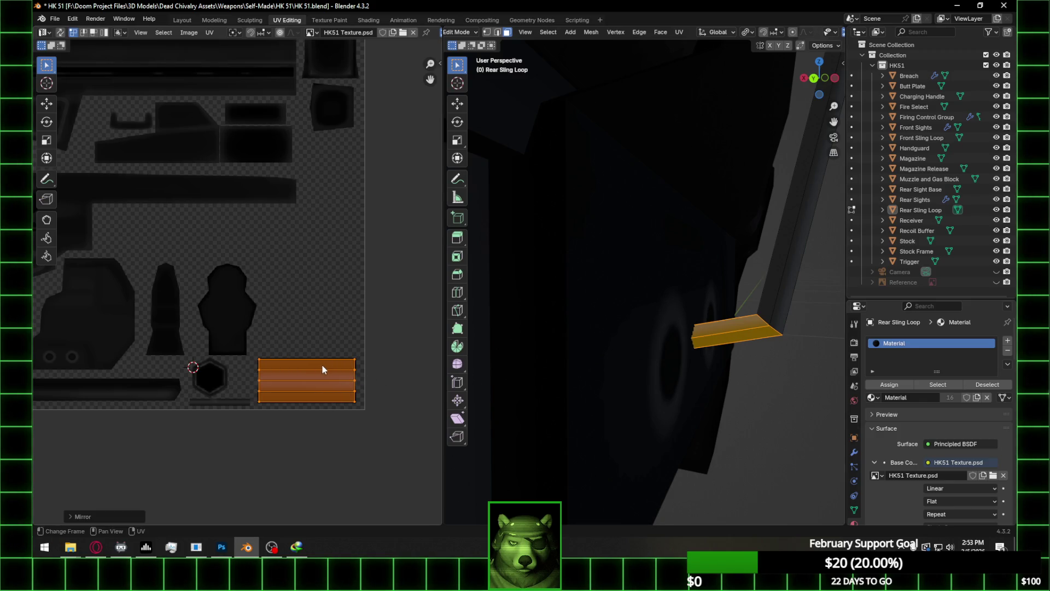
pyautogui.press('u')
pyautogui.click(339, 378)
pyautogui.press('r')
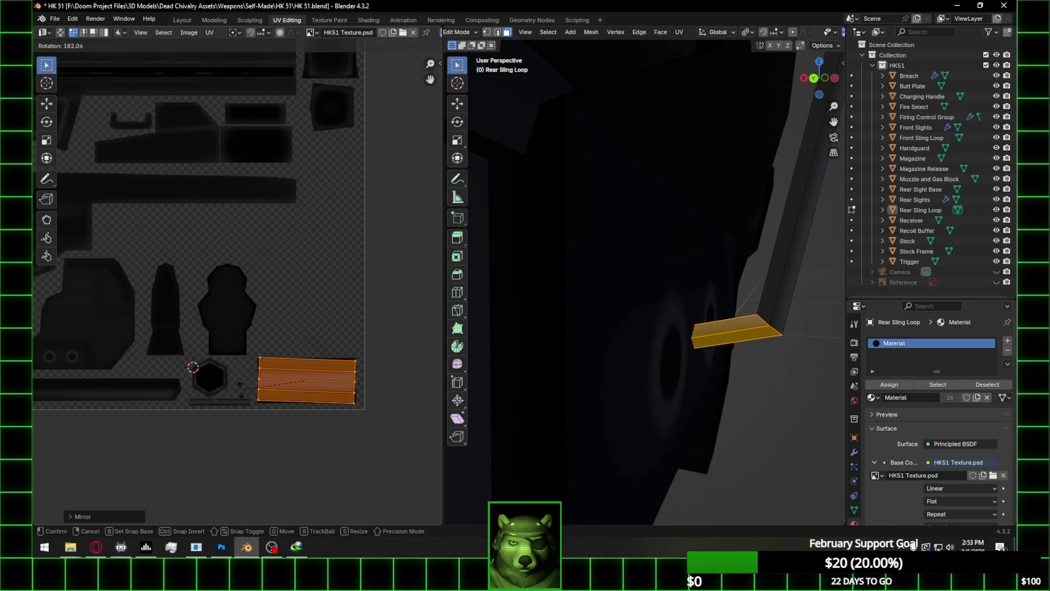
pyautogui.click(240, 389)
pyautogui.press('Tab')
pyautogui.scroll(2, 736, 356)
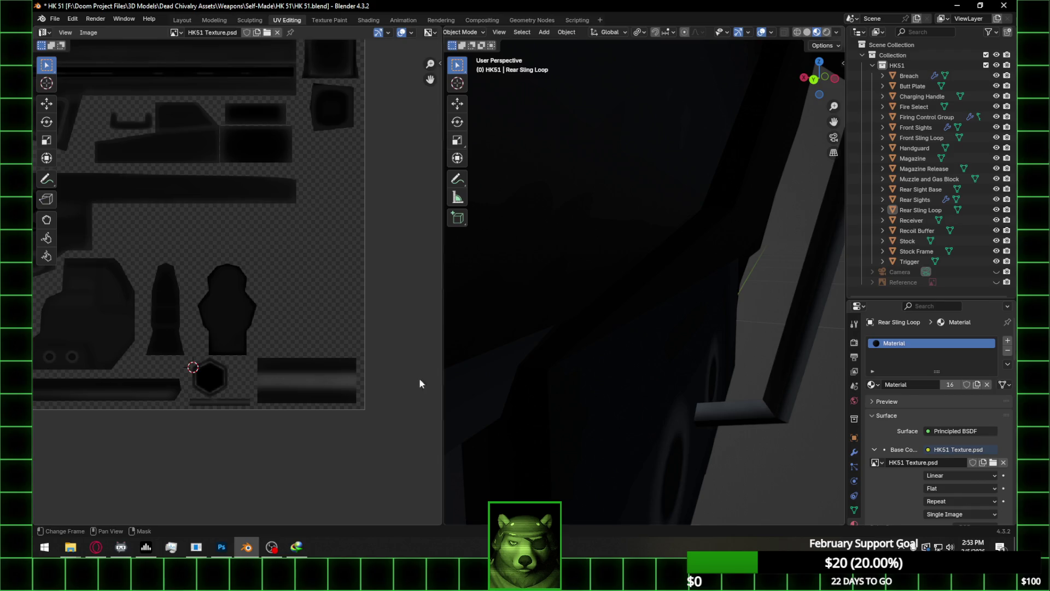
pyautogui.press('Tab')
pyautogui.moveTo(709, 399); pyautogui.dragTo(803, 364, button='middle')
pyautogui.press('Tab')
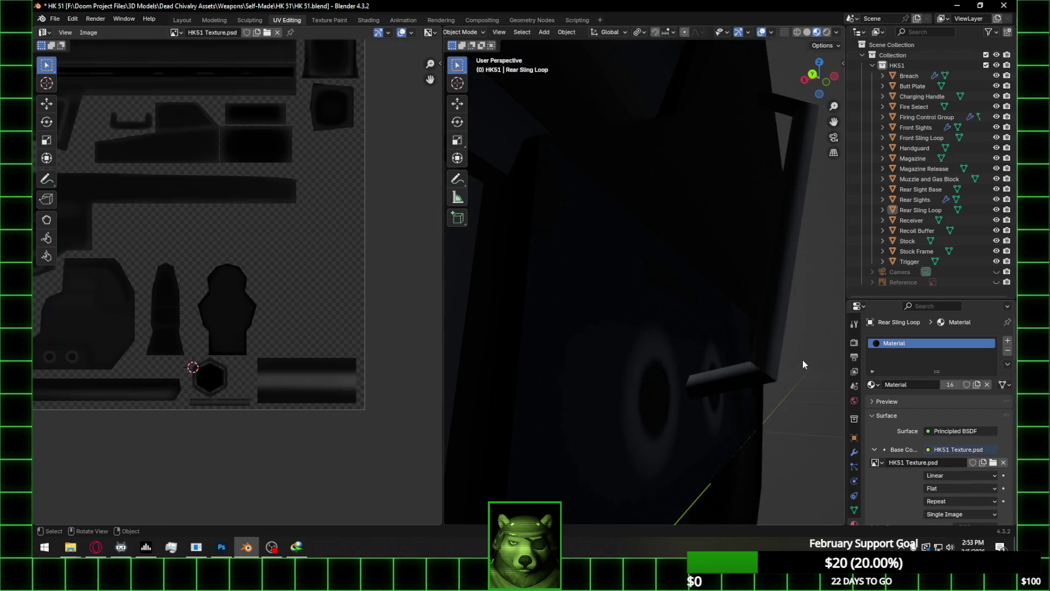
# Select the rear sling loop in Edit Mode and pick its long side and bottom faces
pyautogui.click(758, 335)
pyautogui.press('Tab')
pyautogui.click(780, 236)
pyautogui.keyDown('shift'); pyautogui.click(684, 385); pyautogui.keyUp('shift')
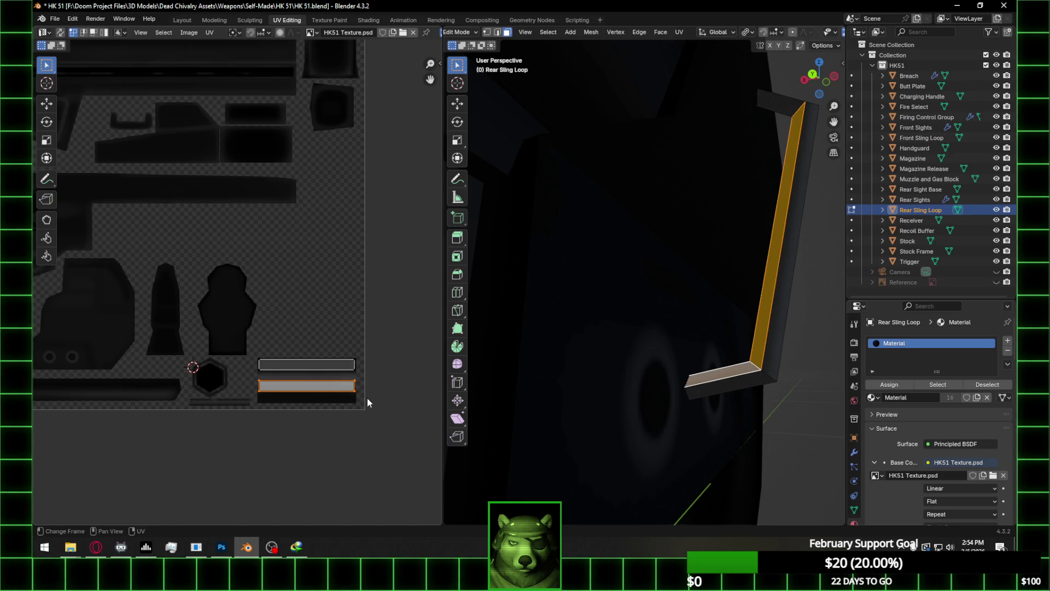
# Pan the UV Editor toward the sling loop islands, trying and cancelling an island move
pyautogui.moveTo(367, 398); pyautogui.dragTo(320, 390, button='middle')
pyautogui.press('g')
pyautogui.press('y')
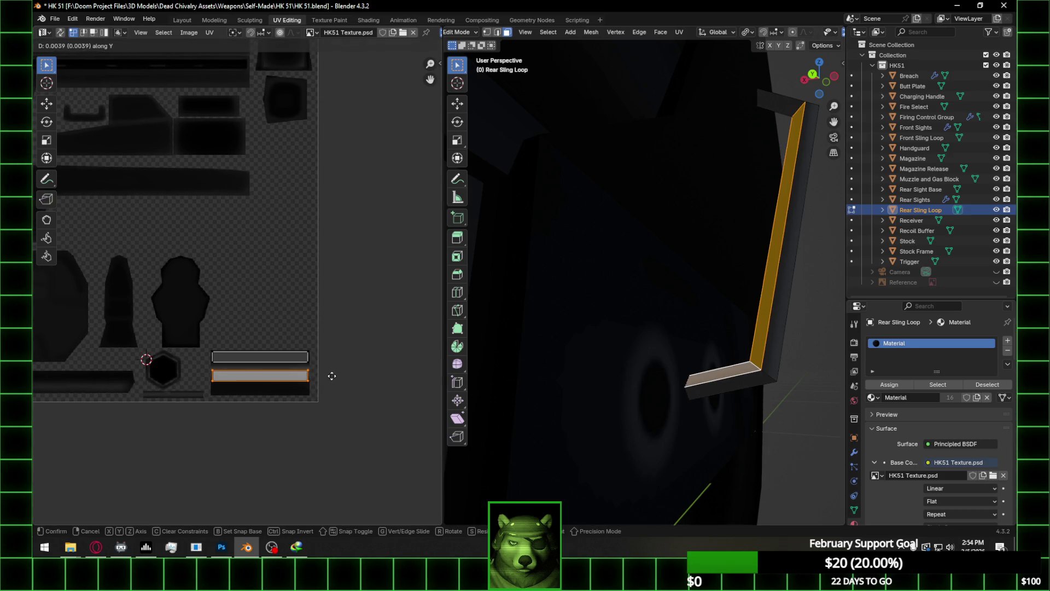
pyautogui.press('Escape')
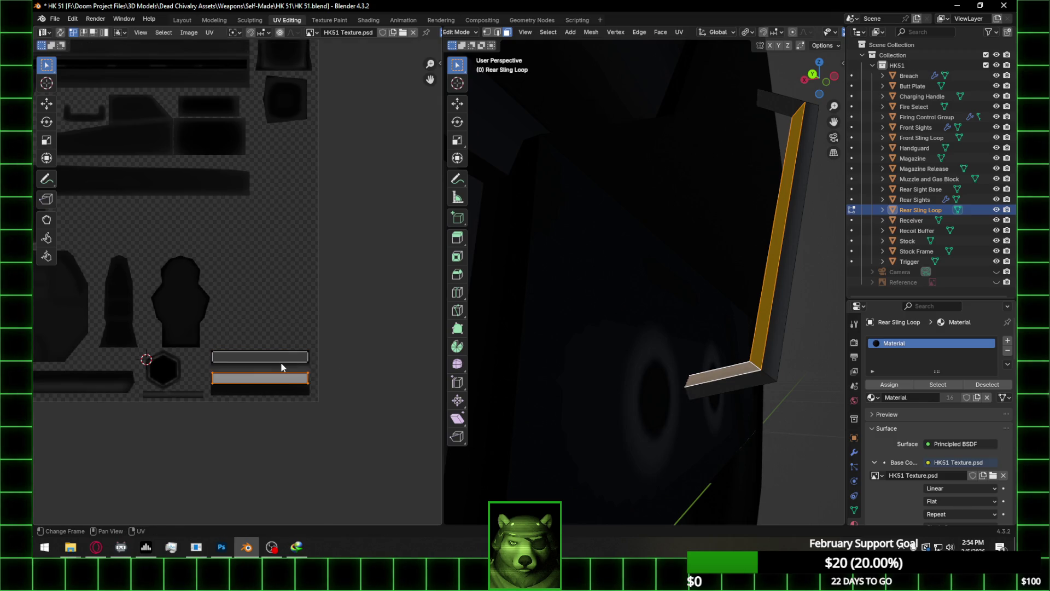
pyautogui.scroll(4, 292, 377)
pyautogui.moveTo(251, 334); pyautogui.dragTo(335, 336, button='middle')
pyautogui.press('g')
pyautogui.press('Escape')
# Add more of the rear sling loop's faces to the selection
pyautogui.moveTo(766, 366)
pyautogui.mouseDown(button='middle')
pyautogui.moveTo(703, 381)
pyautogui.moveTo(563, 383)
pyautogui.moveTo(780, 372)
pyautogui.mouseUp(button='middle')
pyautogui.keyDown('shift'); pyautogui.click(805, 378); pyautogui.keyUp('shift')
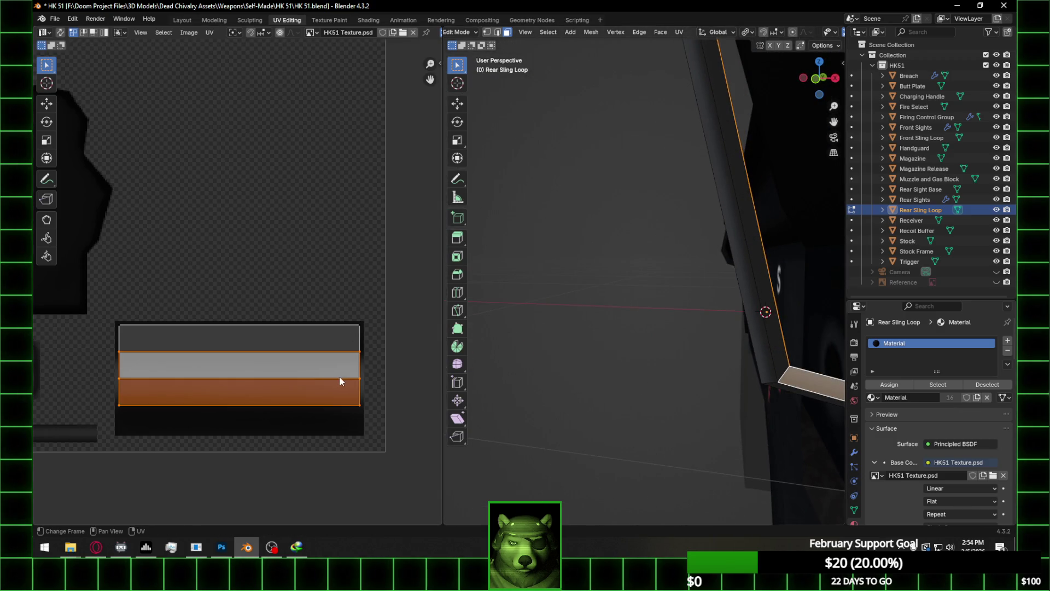
pyautogui.scroll(-5, 699, 312)
pyautogui.moveTo(699, 312)
pyautogui.mouseDown(button='middle')
pyautogui.moveTo(548, 357)
pyautogui.moveTo(729, 354)
pyautogui.mouseUp(button='middle')
pyautogui.scroll(6, 707, 311)
pyautogui.scroll(2, 708, 310)
pyautogui.moveTo(707, 310)
pyautogui.mouseDown(button='middle')
pyautogui.moveTo(698, 307)
pyautogui.moveTo(757, 325)
pyautogui.mouseUp(button='middle')
pyautogui.click(754, 323)
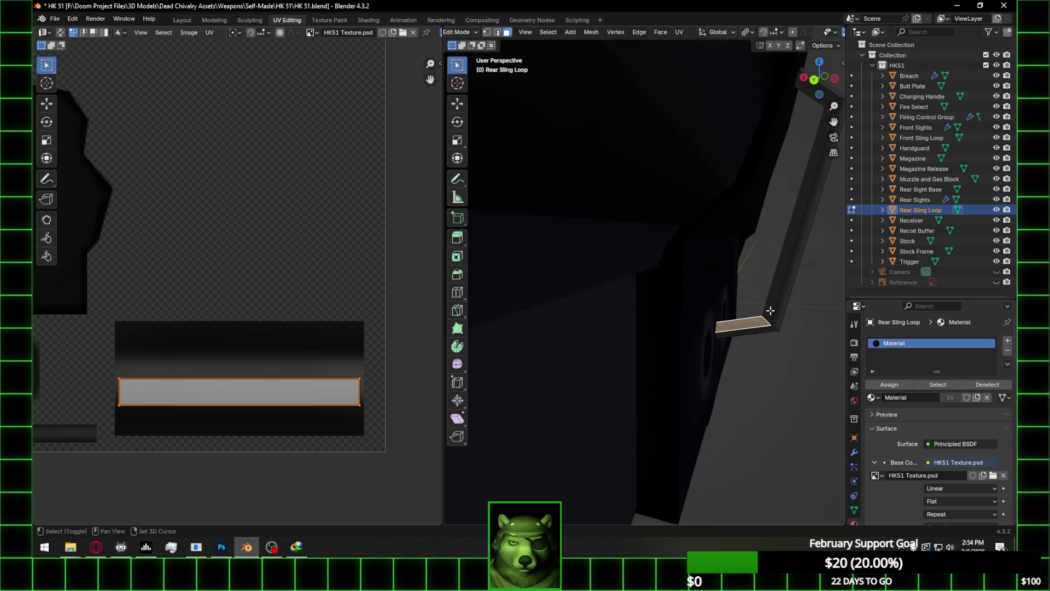
# Box-select the lower UV strip and snap its corners to the 2D cursor on the grey bar
pyautogui.moveTo(82, 374); pyautogui.dragTo(386, 414)
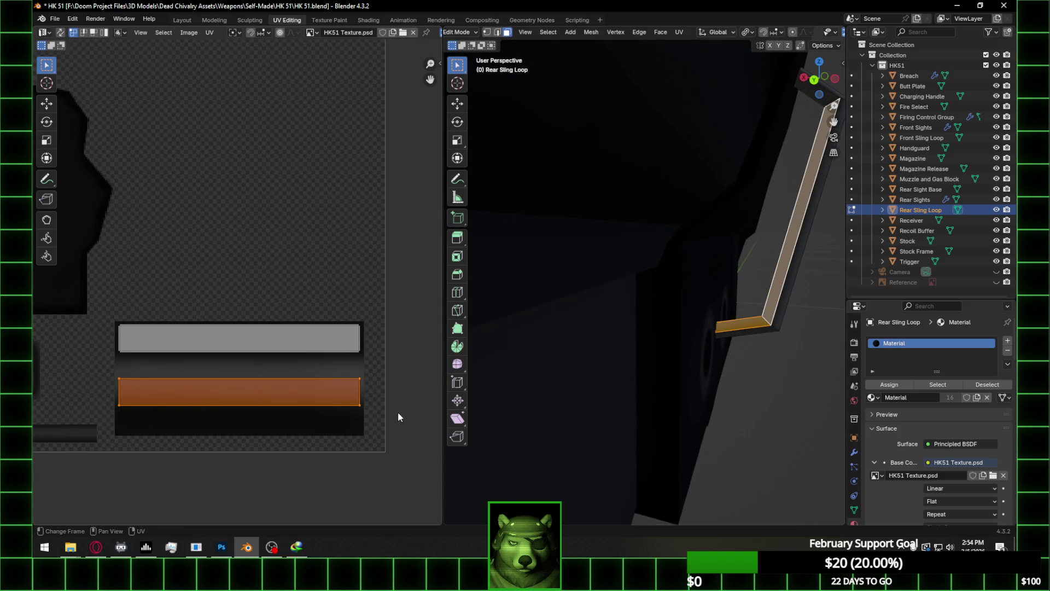
pyautogui.rightClick(106, 314)
pyautogui.moveTo(114, 304)
pyautogui.click(170, 360)
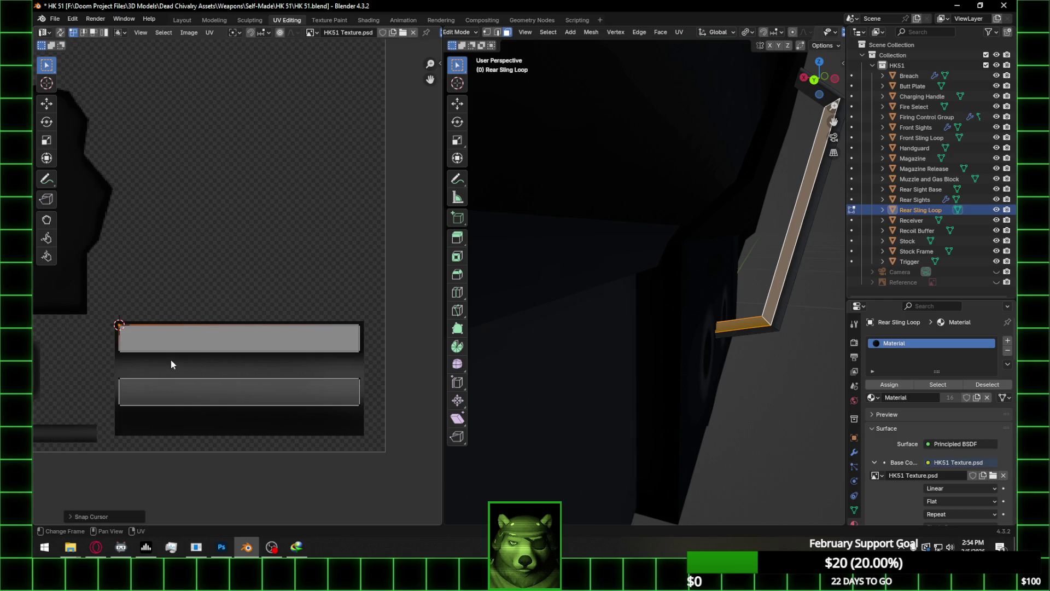
pyautogui.rightClick(138, 385)
pyautogui.moveTo(131, 378)
pyautogui.click(229, 391)
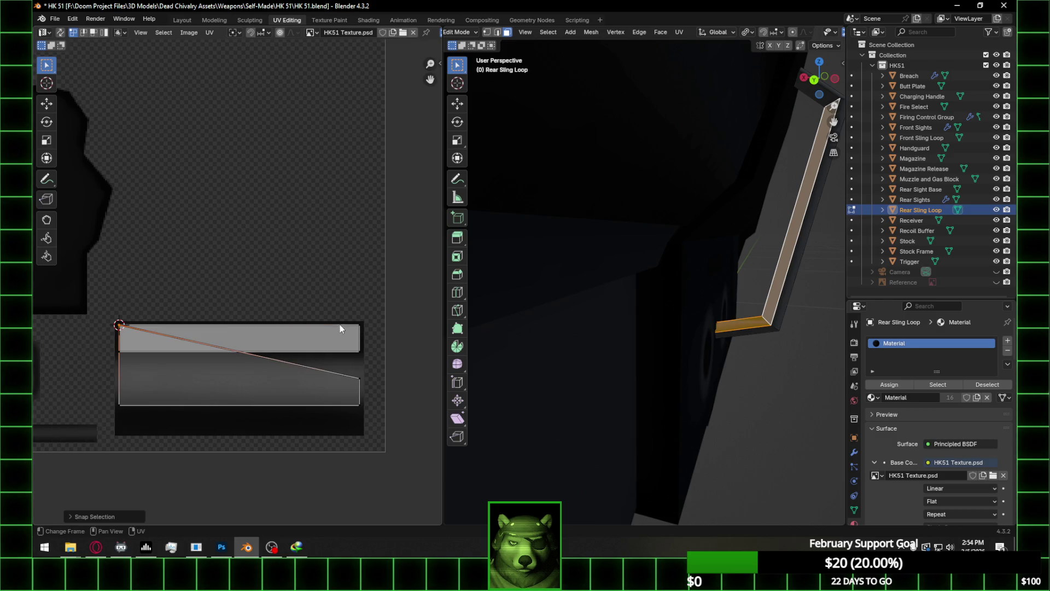
pyautogui.rightClick(359, 324)
pyautogui.moveTo(360, 324)
pyautogui.click(386, 376)
pyautogui.rightClick(372, 388)
pyautogui.moveTo(364, 390)
pyautogui.click(405, 400)
# Snap the remaining strip vertices onto the 2D cursor to square the strip up
pyautogui.rightClick(369, 360)
pyautogui.moveTo(378, 358)
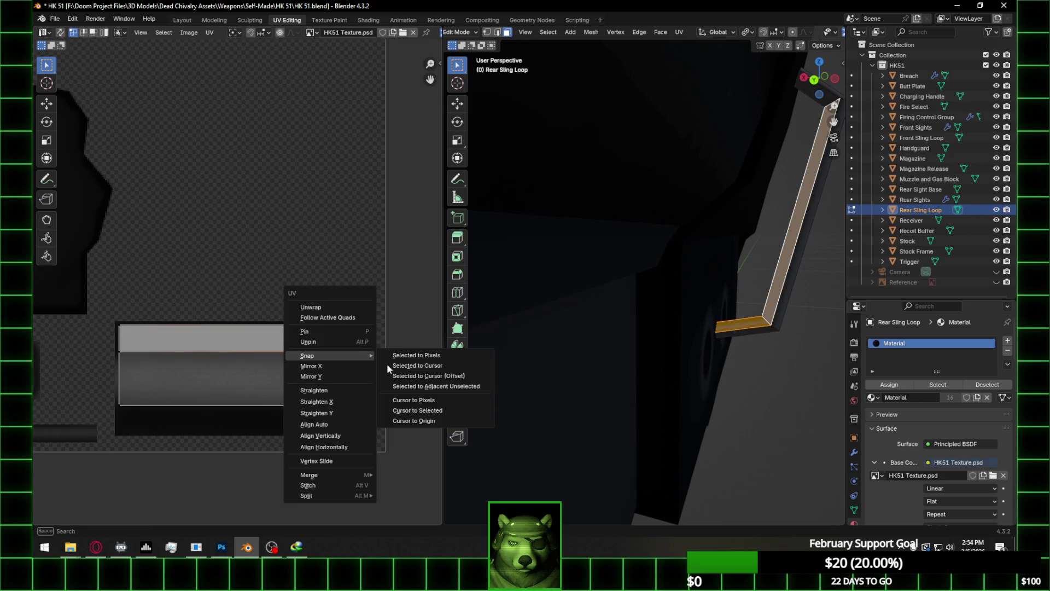
pyautogui.click(416, 410)
pyautogui.rightClick(352, 405)
pyautogui.moveTo(355, 385)
pyautogui.click(407, 395)
pyautogui.rightClick(117, 349)
pyautogui.moveTo(123, 353)
pyautogui.click(207, 405)
pyautogui.rightClick(88, 383)
pyautogui.moveTo(130, 383)
pyautogui.click(235, 393)
# Select other loop faces, collapse their island onto the cursor, and set the cursor at the top-right vertex
pyautogui.moveTo(722, 328); pyautogui.dragTo(771, 335, button='middle')
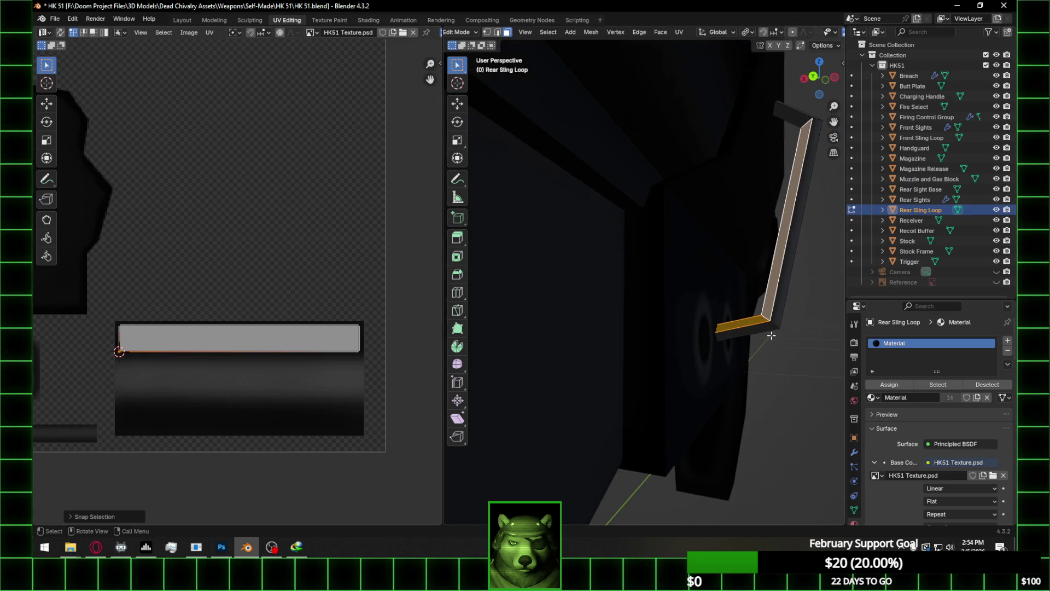
pyautogui.click(771, 331)
pyautogui.keyDown('shift'); pyautogui.click(768, 323); pyautogui.keyUp('shift')
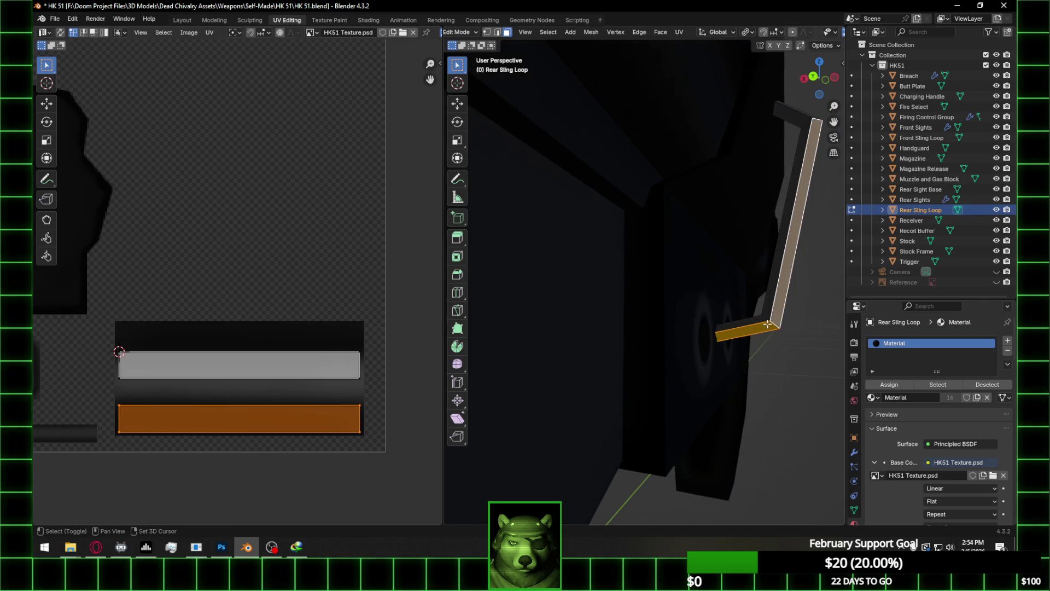
pyautogui.rightClick(106, 349)
pyautogui.moveTo(124, 353)
pyautogui.click(219, 408)
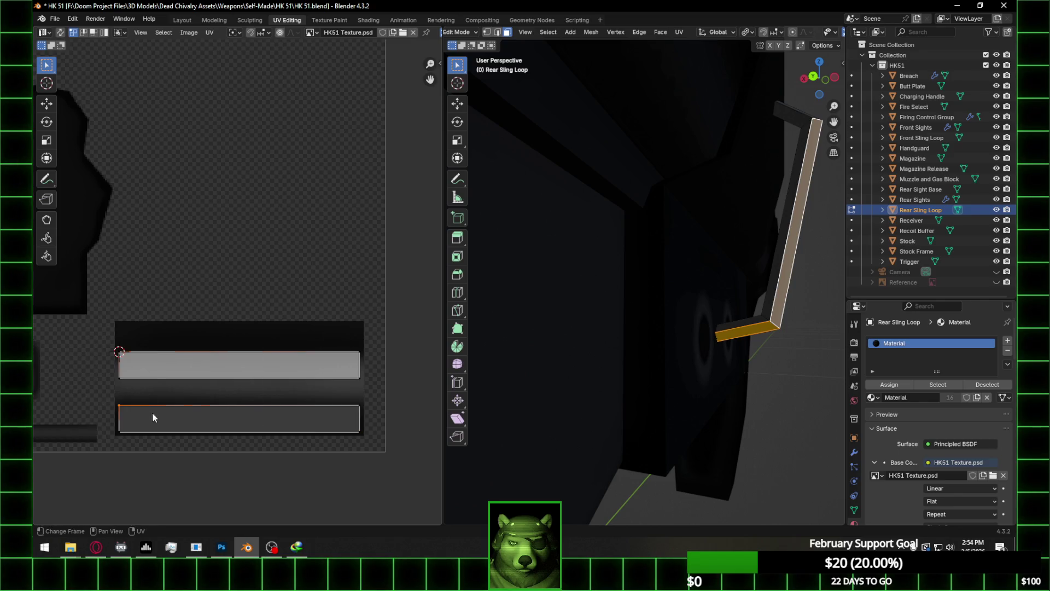
pyautogui.rightClick(152, 417)
pyautogui.moveTo(132, 384)
pyautogui.click(219, 405)
pyautogui.click(359, 351)
pyautogui.rightClick(358, 353)
pyautogui.moveTo(378, 353)
pyautogui.click(422, 413)
# Box-select the lower-right and right UV vertices and snap them to the 2D cursor
pyautogui.press('b')
pyautogui.moveTo(339, 405)
pyautogui.mouseDown()
pyautogui.moveTo(369, 413)
pyautogui.moveTo(383, 380)
pyautogui.mouseUp()
pyautogui.rightClick(369, 405)
pyautogui.moveTo(369, 405)
pyautogui.click(406, 393)
pyautogui.rightClick(383, 379)
pyautogui.moveTo(383, 379)
pyautogui.click(408, 441)
pyautogui.rightClick(390, 438)
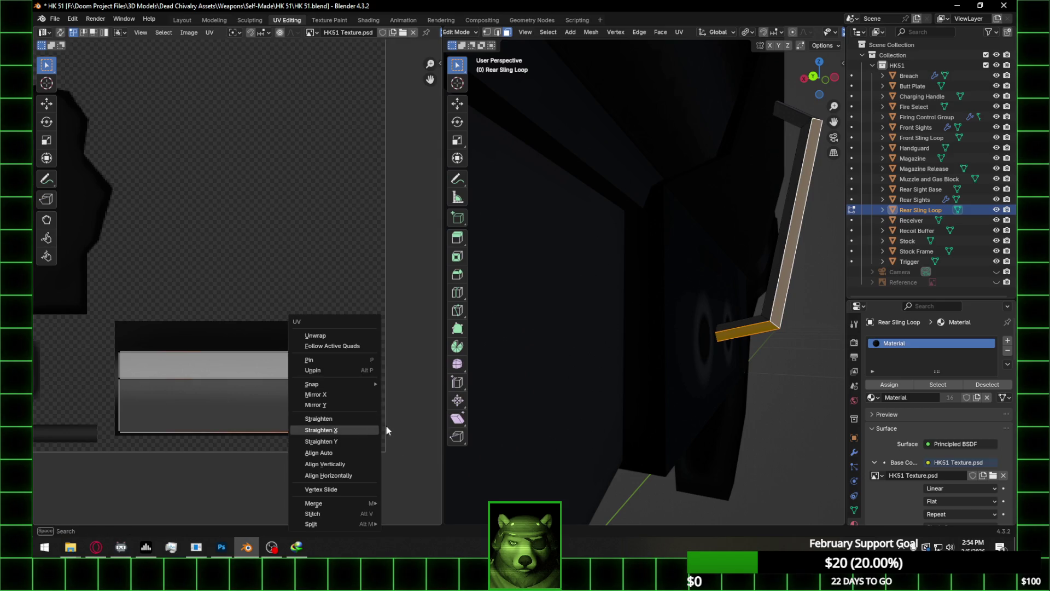
pyautogui.click(419, 394)
# Place the 2D cursor on a left vertex and snap the selected UV vertex onto it
pyautogui.rightClick(133, 386)
pyautogui.moveTo(132, 382)
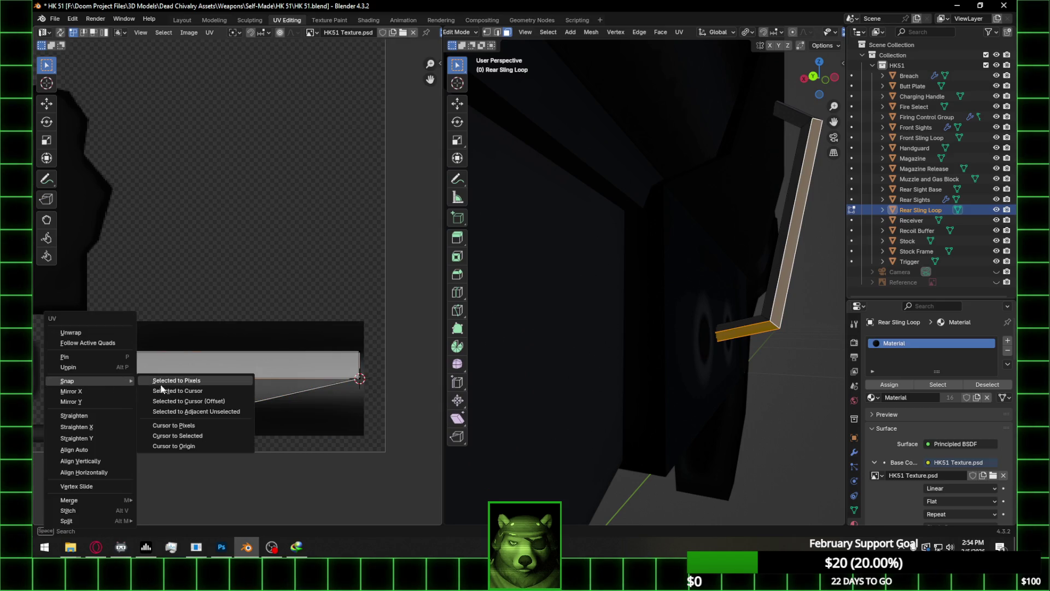
pyautogui.click(164, 435)
pyautogui.rightClick(137, 389)
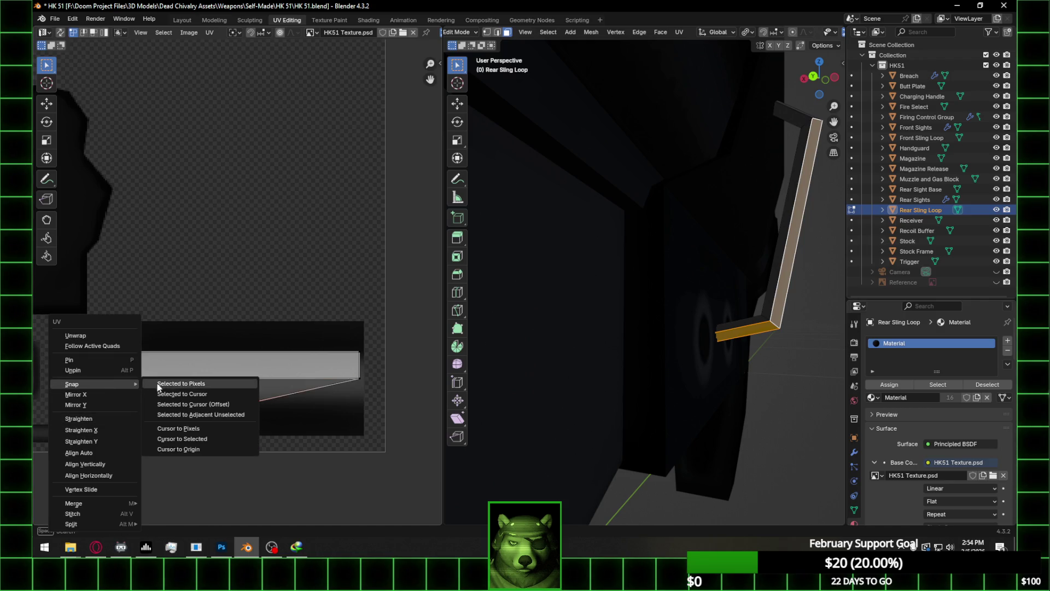
pyautogui.click(178, 394)
pyautogui.moveTo(717, 338)
pyautogui.mouseDown(button='middle')
pyautogui.moveTo(610, 347)
pyautogui.moveTo(676, 333)
pyautogui.mouseUp(button='middle')
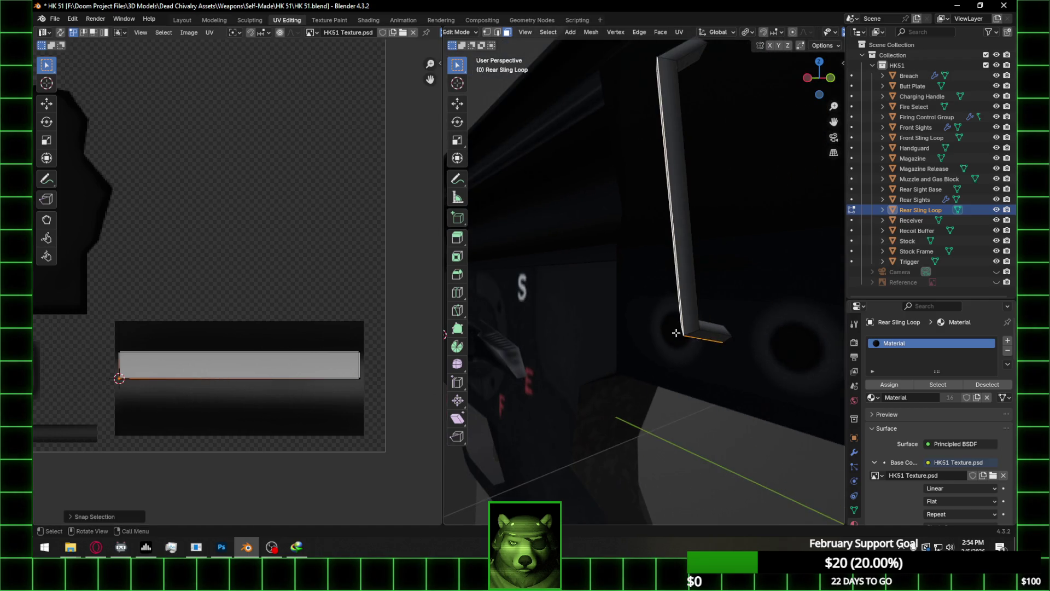
# Select the long sling strip face and the short end face in the 3D view
pyautogui.click(688, 322)
pyautogui.keyDown('shift'); pyautogui.click(716, 337); pyautogui.keyUp('shift')
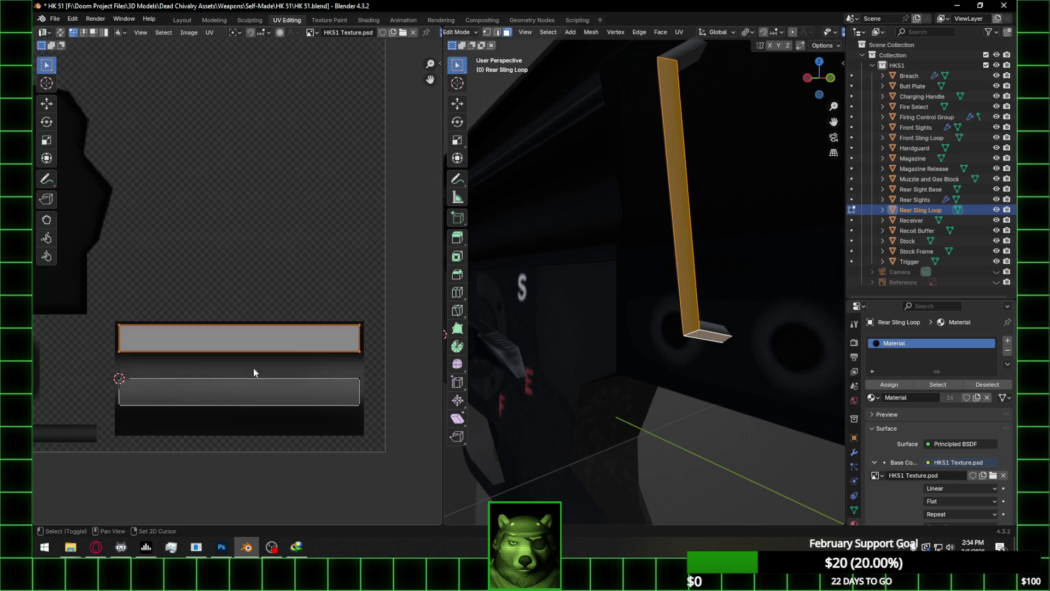
pyautogui.hotkey('ctrl', 'z')
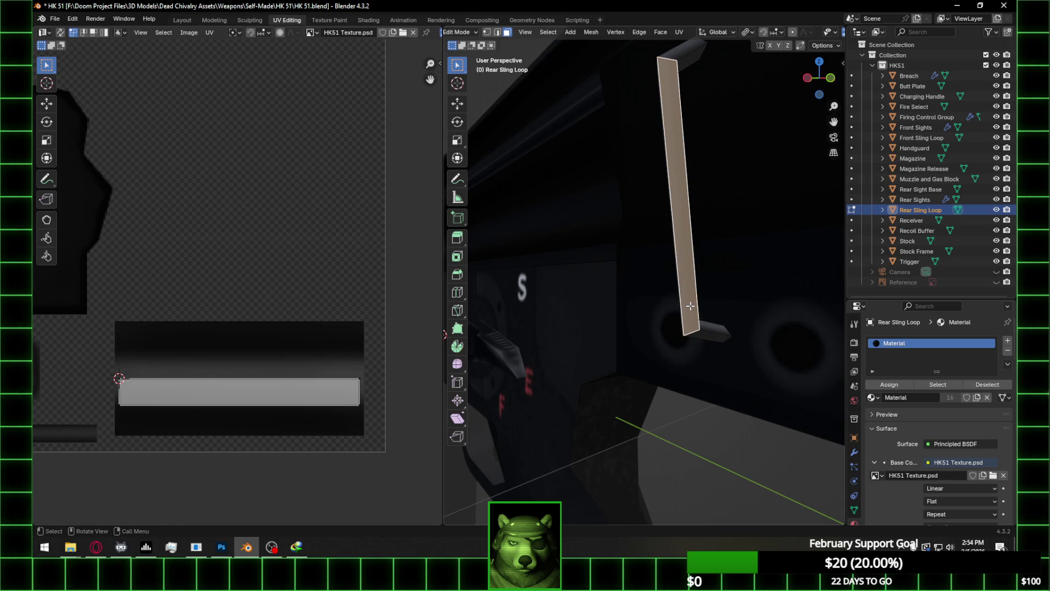
pyautogui.hotkey('ctrl', 'shift', 'z')
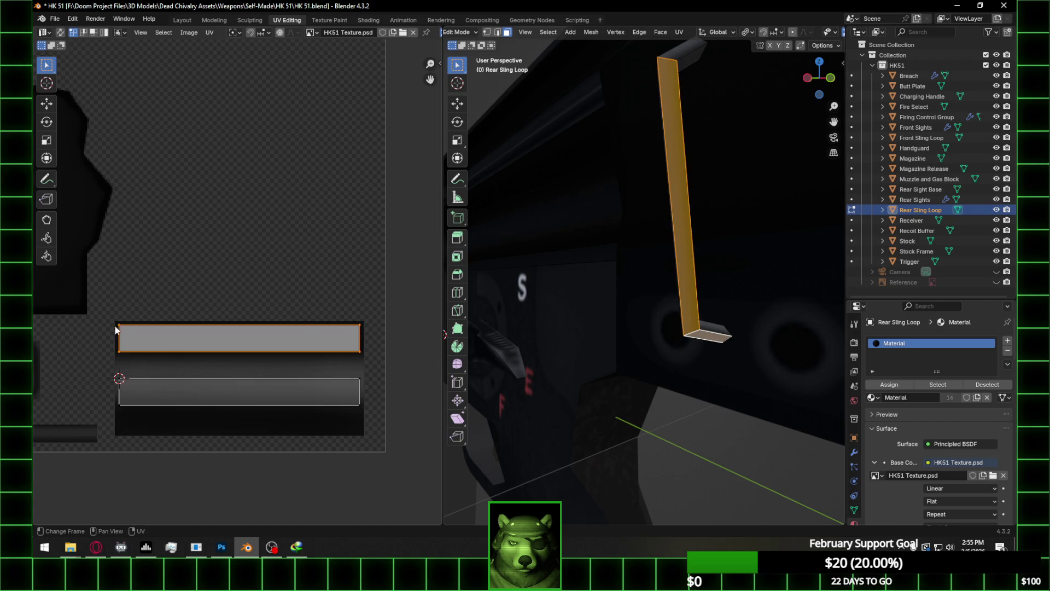
# Snap the selected UVs and top-right vertex to the 2D cursor, moving the cursor between corners
pyautogui.rightClick(123, 330)
pyautogui.click(204, 344)
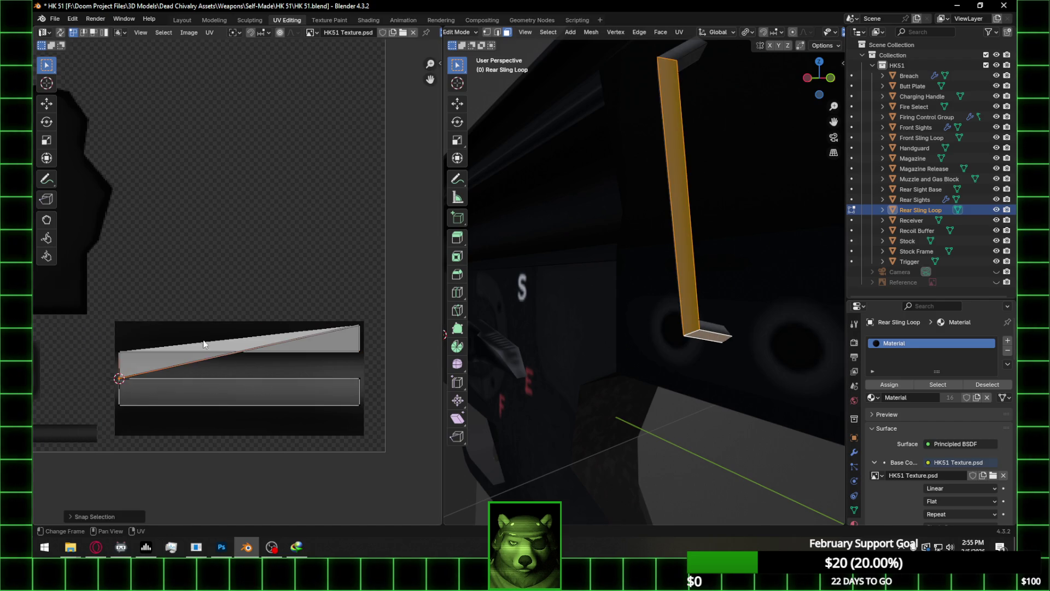
pyautogui.rightClick(329, 377)
pyautogui.moveTo(355, 378)
pyautogui.click(416, 425)
pyautogui.rightClick(359, 333)
pyautogui.click(422, 339)
pyautogui.moveTo(383, 419); pyautogui.dragTo(383, 419)
pyautogui.rightClick(378, 407)
pyautogui.moveTo(361, 384)
pyautogui.click(409, 434)
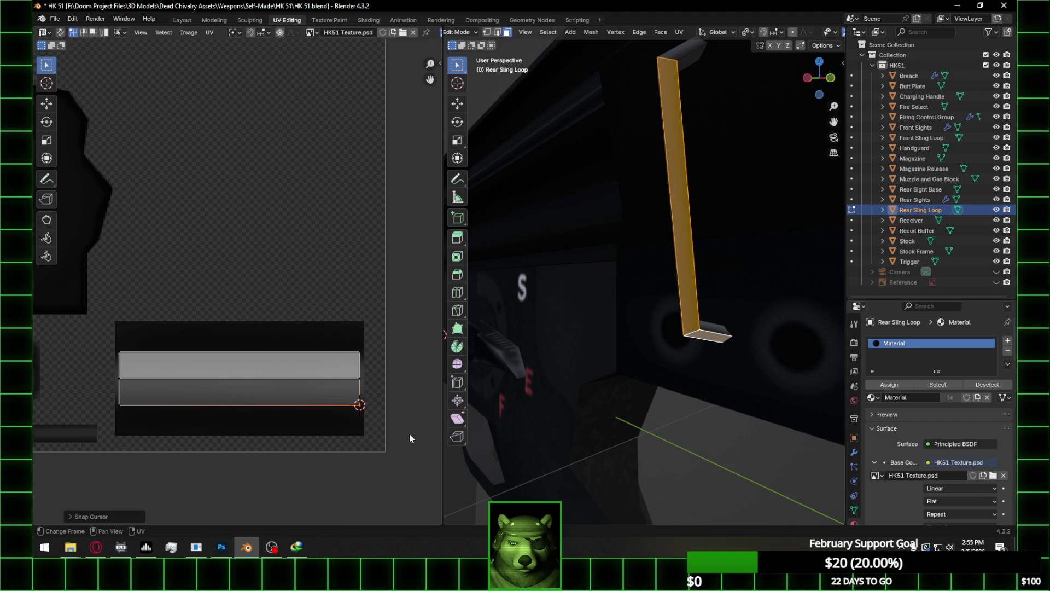
# Try snapping the middle-right UV vertex to the 2D cursor, then undo the snap
pyautogui.click(361, 380)
pyautogui.press('g')
pyautogui.rightClick(371, 381)
pyautogui.press('u')
pyautogui.moveTo(363, 376)
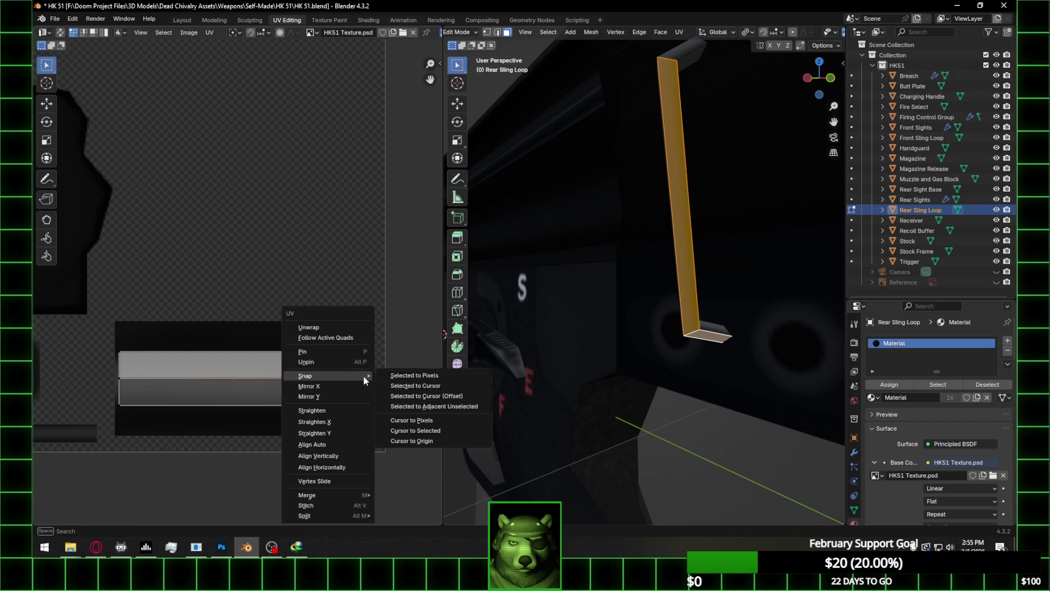
pyautogui.click(431, 392)
pyautogui.moveTo(212, 377); pyautogui.dragTo(291, 376, button='middle')
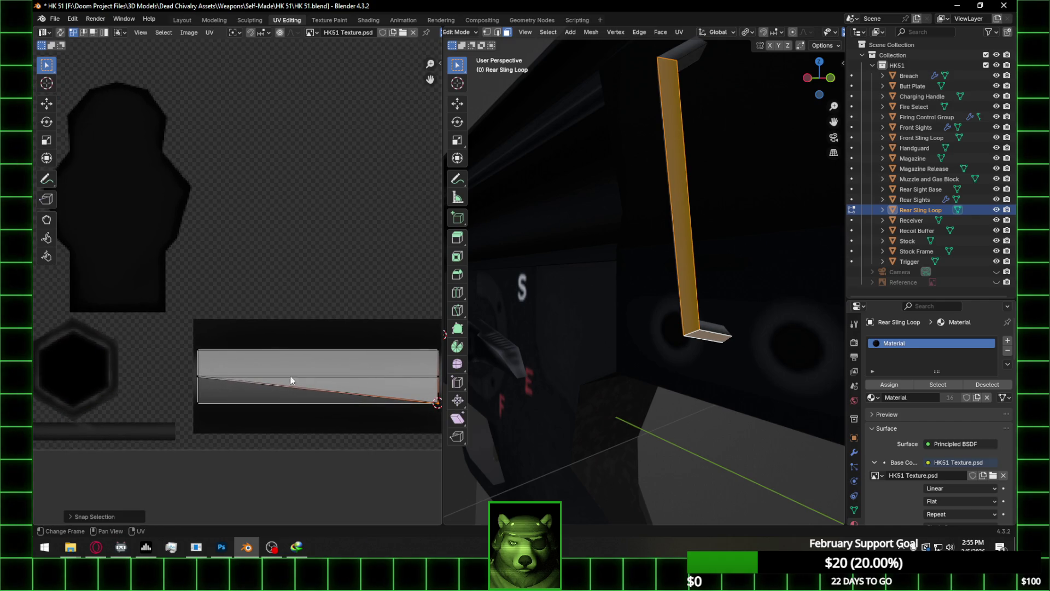
pyautogui.hotkey('ctrl', 'z')
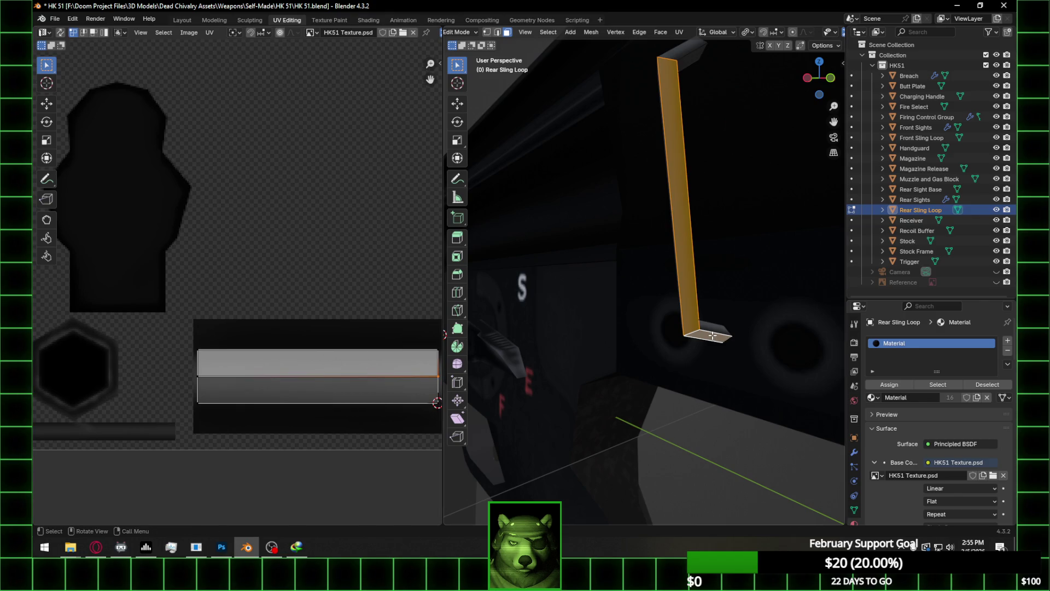
# Reselect the small bottom face and the long vertical face, and snap their UVs to the 2D cursor
pyautogui.click(713, 335)
pyautogui.keyDown('shift'); pyautogui.click(693, 313); pyautogui.keyUp('shift')
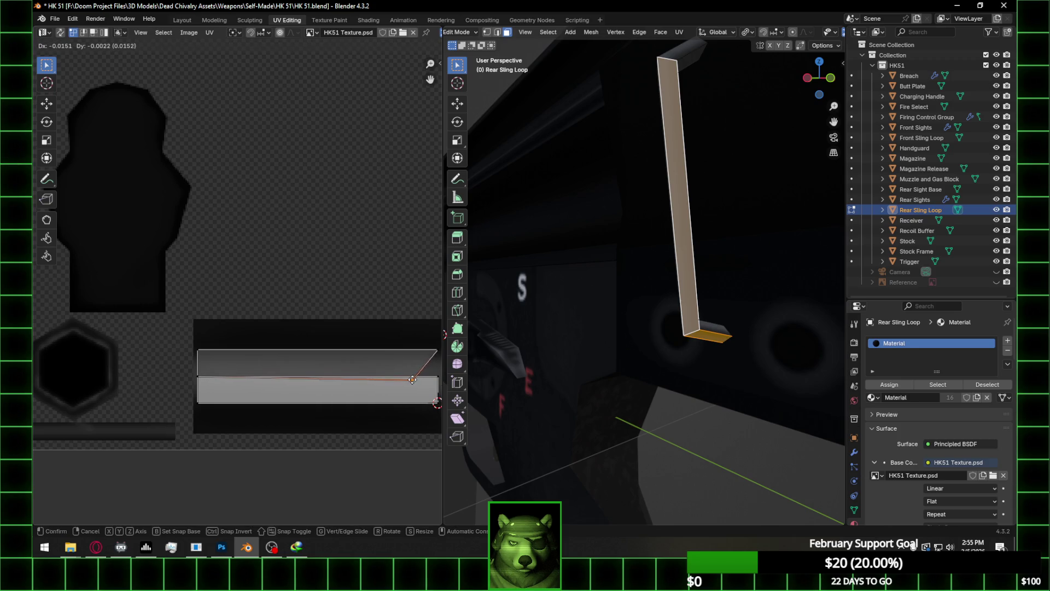
pyautogui.press('u')
pyautogui.moveTo(432, 377)
pyautogui.click(495, 388)
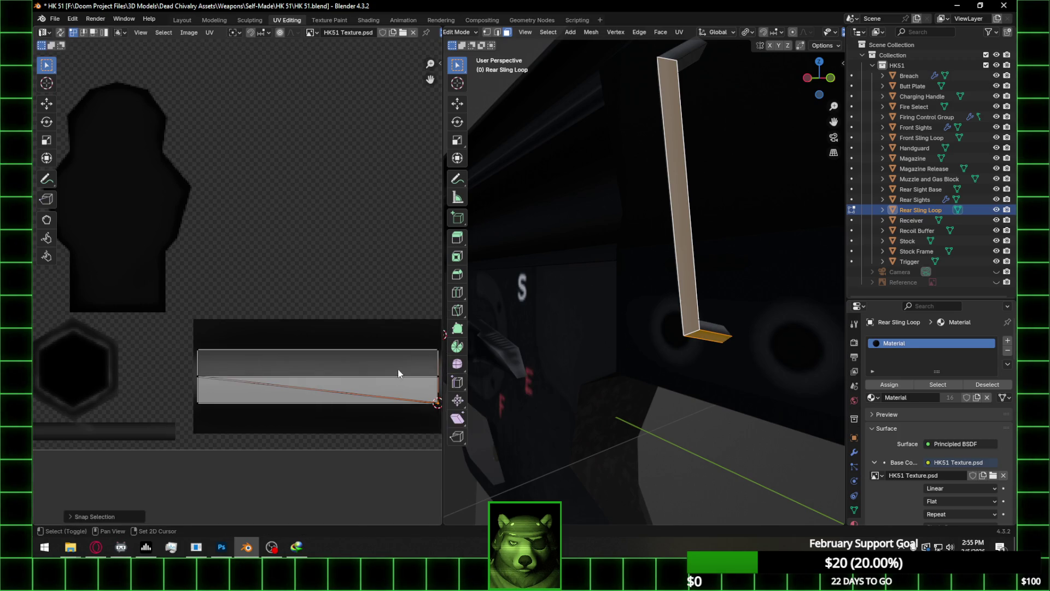
pyautogui.moveTo(301, 377); pyautogui.dragTo(264, 373, button='middle')
pyautogui.moveTo(359, 366); pyautogui.dragTo(336, 362, button='middle')
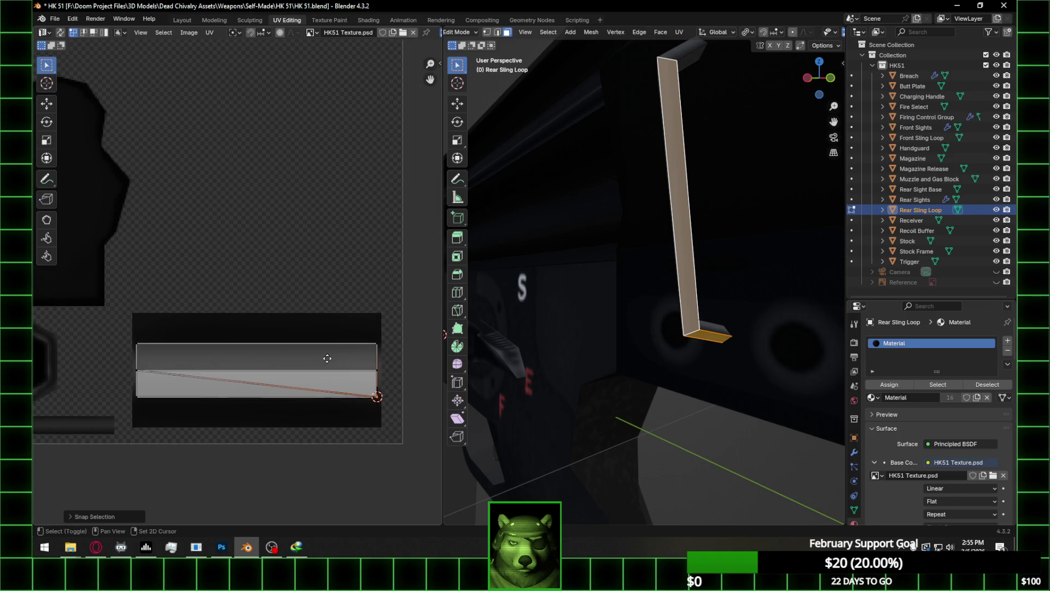
# Try adjusting the left UV vertices, undoing the snap that created a diagonal
pyautogui.keyDown('shift'); pyautogui.click(139, 370); pyautogui.keyUp('shift')
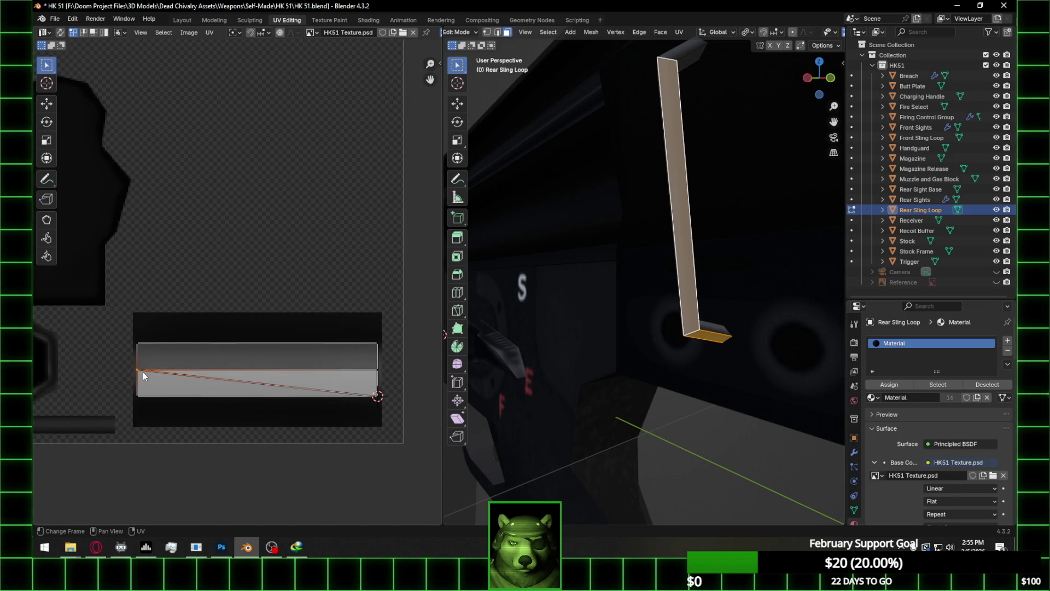
pyautogui.press('g')
pyautogui.press('Escape')
pyautogui.keyDown('shift'); pyautogui.click(137, 370); pyautogui.keyUp('shift')
pyautogui.keyDown('shift'); pyautogui.click(135, 395); pyautogui.keyUp('shift')
pyautogui.rightClick(133, 393)
pyautogui.moveTo(145, 384)
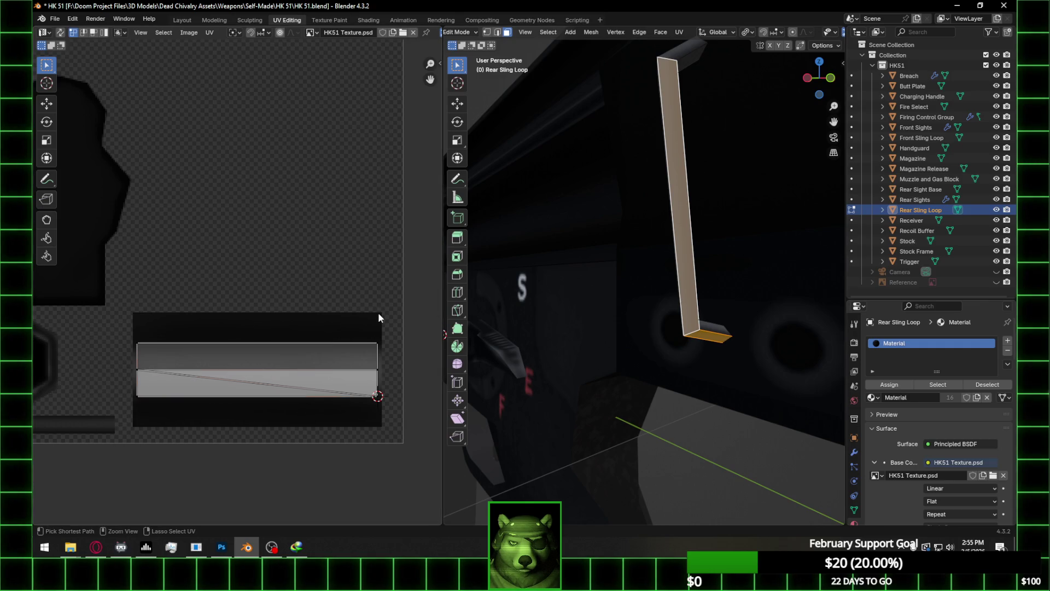
pyautogui.hotkey('ctrl', 'z')
pyautogui.hotkey('ctrl', 'z')
pyautogui.hotkey('ctrl', 'z')
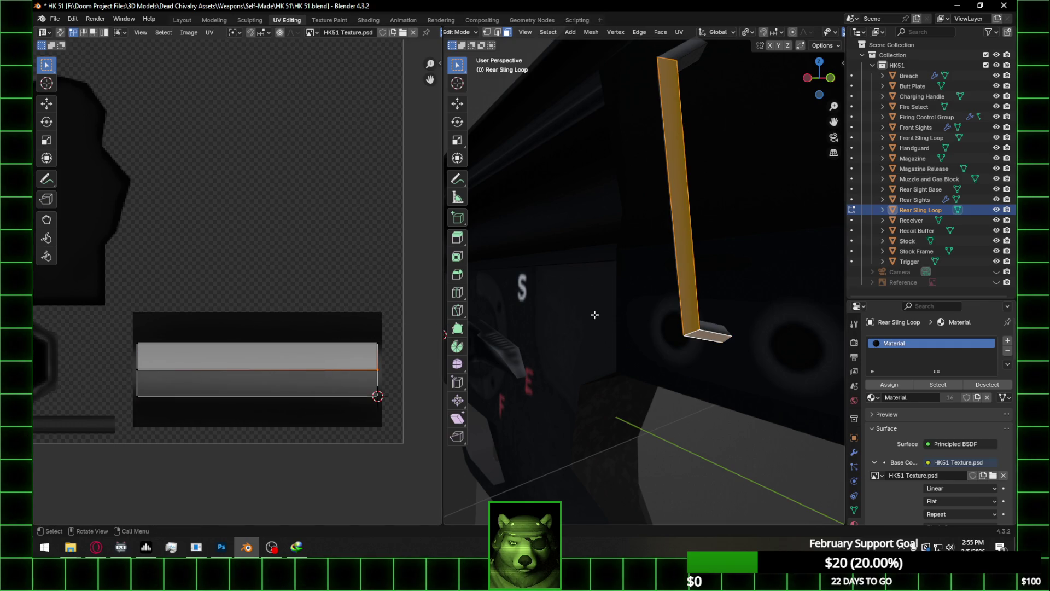
# Box-select the small end face's UV strip and move it down onto the lower grey band
pyautogui.click(715, 339)
pyautogui.moveTo(94, 328); pyautogui.dragTo(405, 379)
pyautogui.press('g')
pyautogui.click(398, 462)
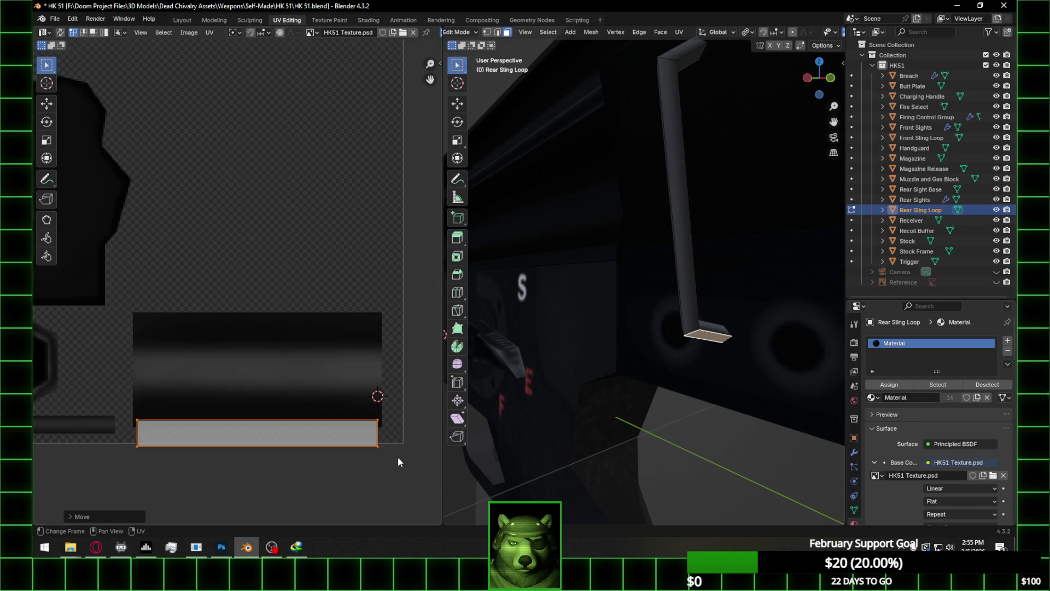
# Add the tall face back and snap a right-side vertex to the upper strip's bottom edge
pyautogui.keyDown('shift'); pyautogui.click(691, 317); pyautogui.keyUp('shift')
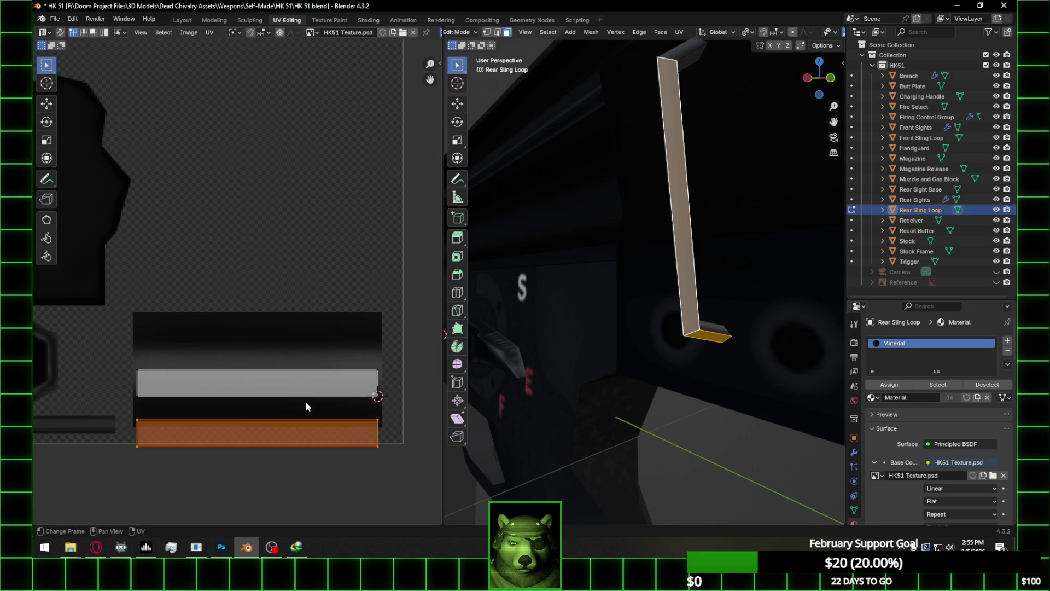
pyautogui.moveTo(386, 455); pyautogui.dragTo(386, 455)
pyautogui.rightClick(386, 454)
pyautogui.moveTo(389, 383)
pyautogui.click(426, 441)
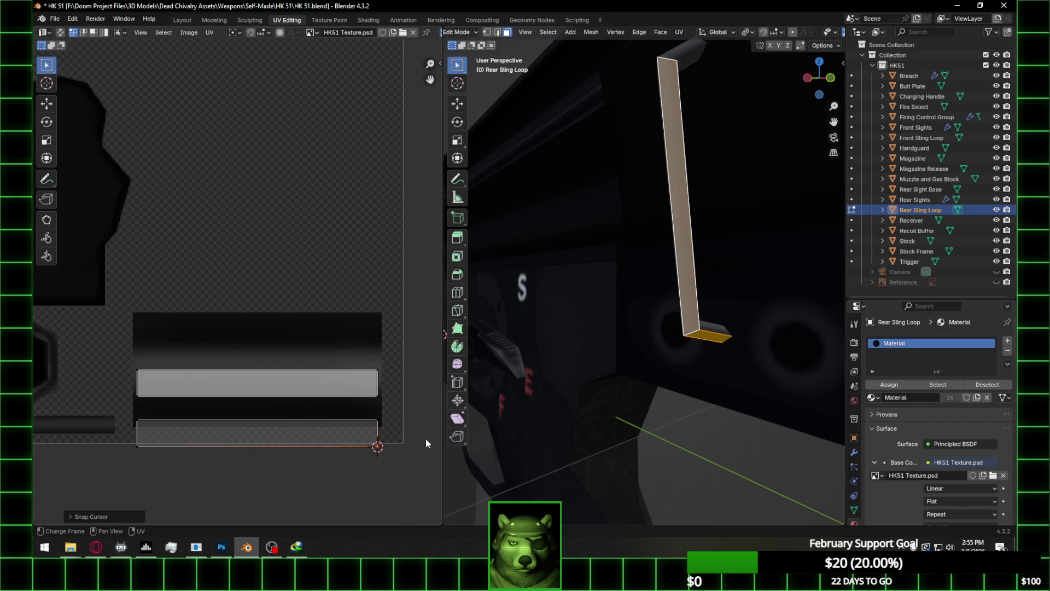
pyautogui.click(376, 390)
pyautogui.rightClick(373, 392)
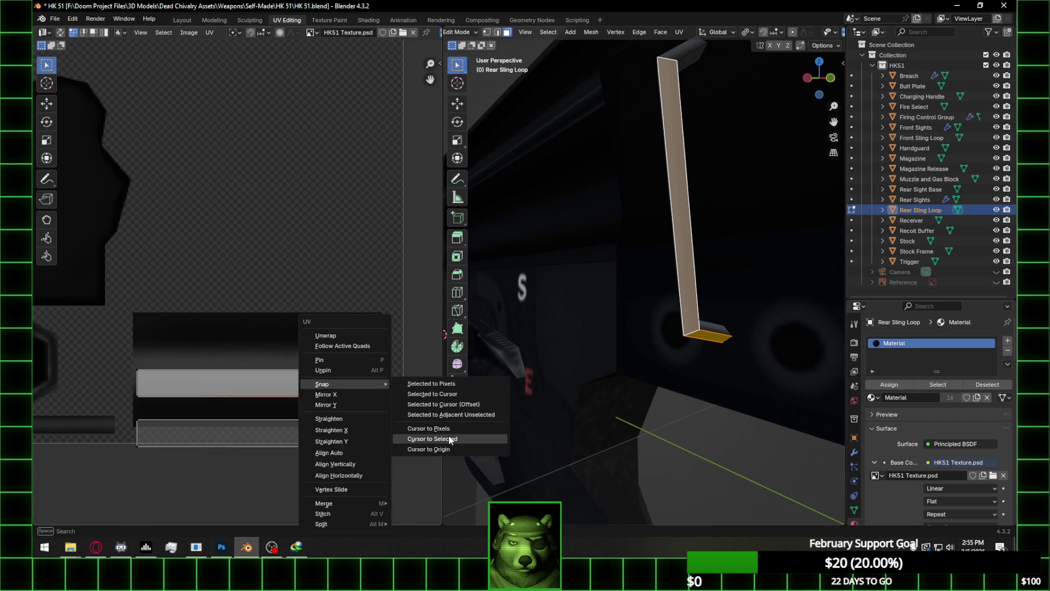
pyautogui.click(449, 438)
pyautogui.rightClick(375, 389)
pyautogui.moveTo(382, 384)
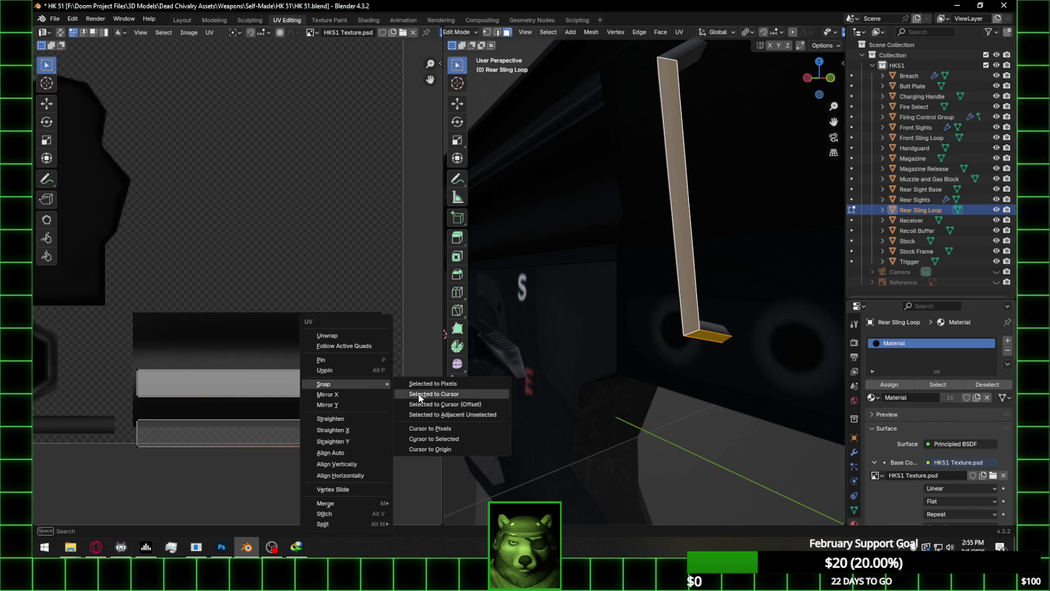
pyautogui.click(419, 394)
# Snap the lower strip's right vertex up to the 2D cursor
pyautogui.rightClick(382, 374)
pyautogui.click(410, 430)
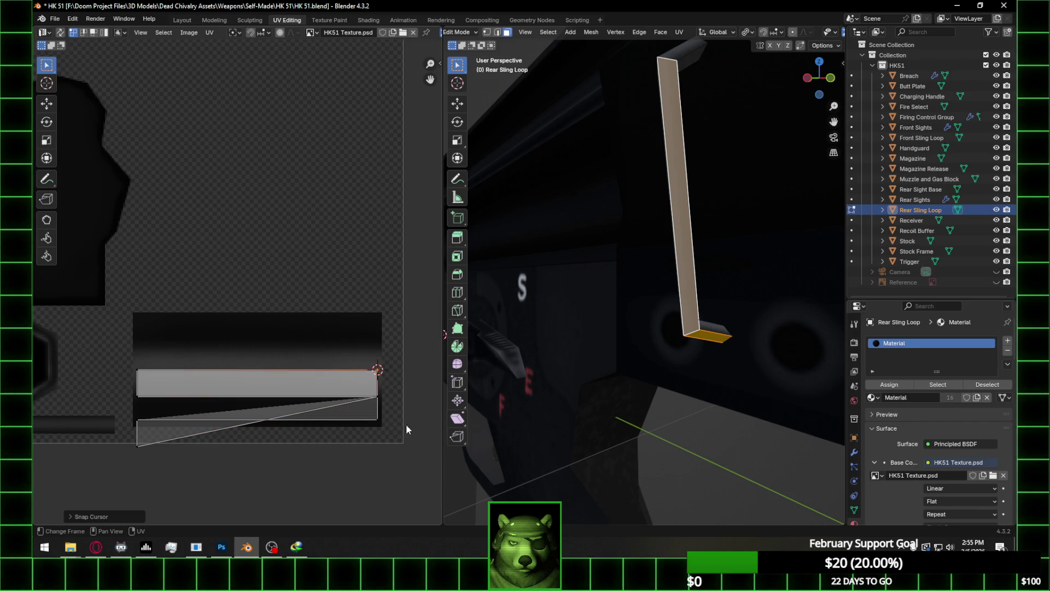
pyautogui.click(381, 421)
pyautogui.rightClick(380, 418)
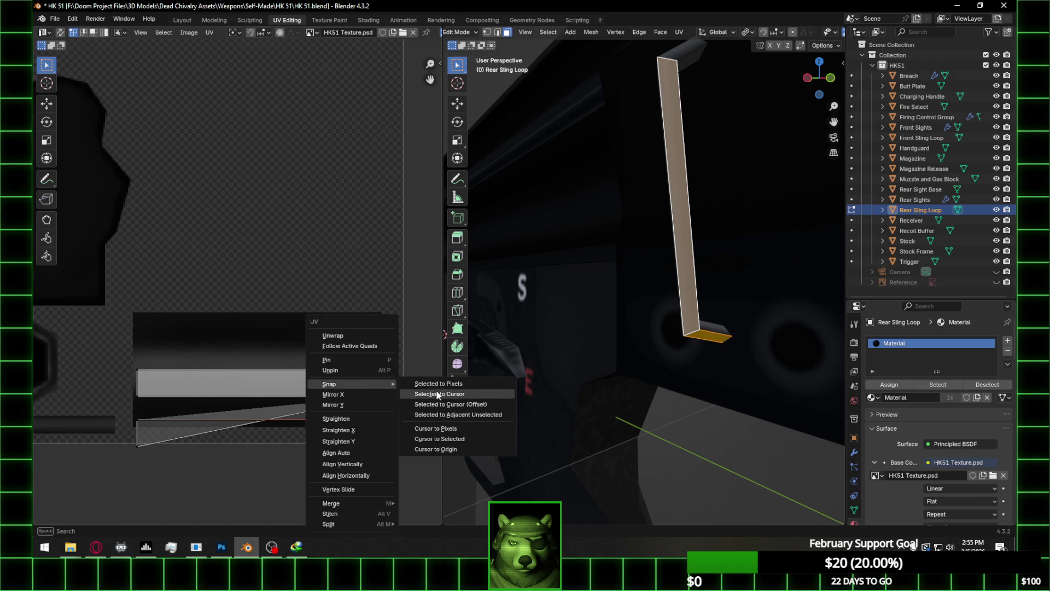
pyautogui.click(418, 394)
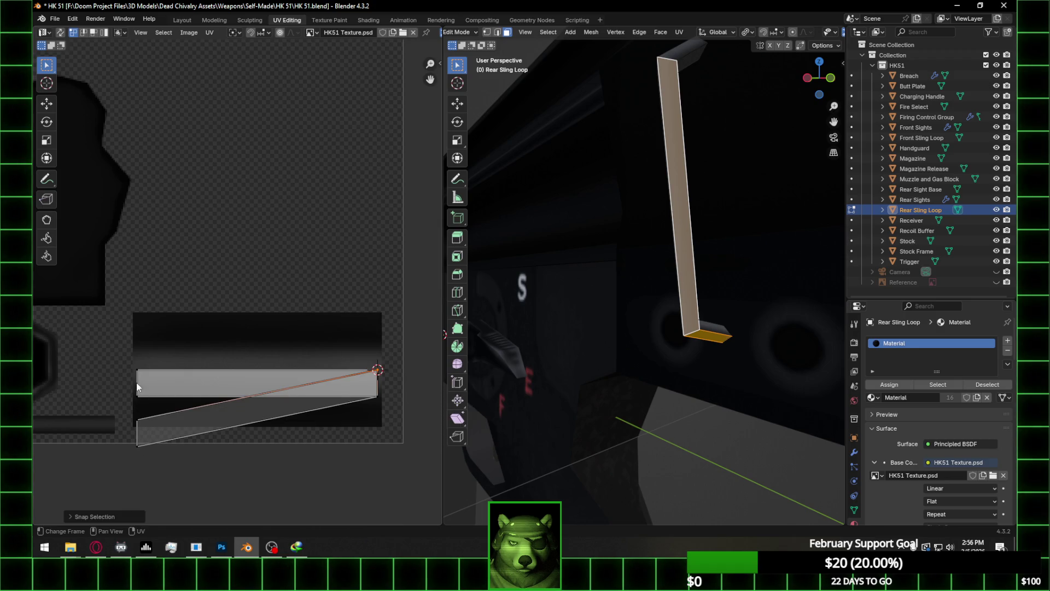
# Snap the left-side vertices so the end-face strip lies flat, then return to object mode
pyautogui.rightClick(139, 372)
pyautogui.moveTo(140, 373)
pyautogui.click(214, 420)
pyautogui.rightClick(155, 419)
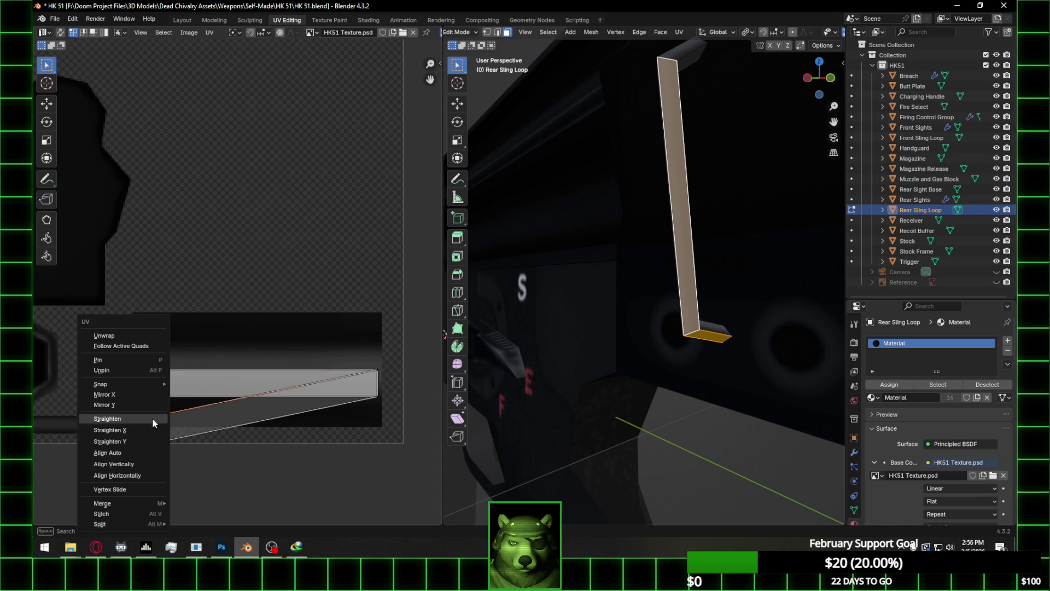
pyautogui.click(202, 395)
pyautogui.rightClick(137, 395)
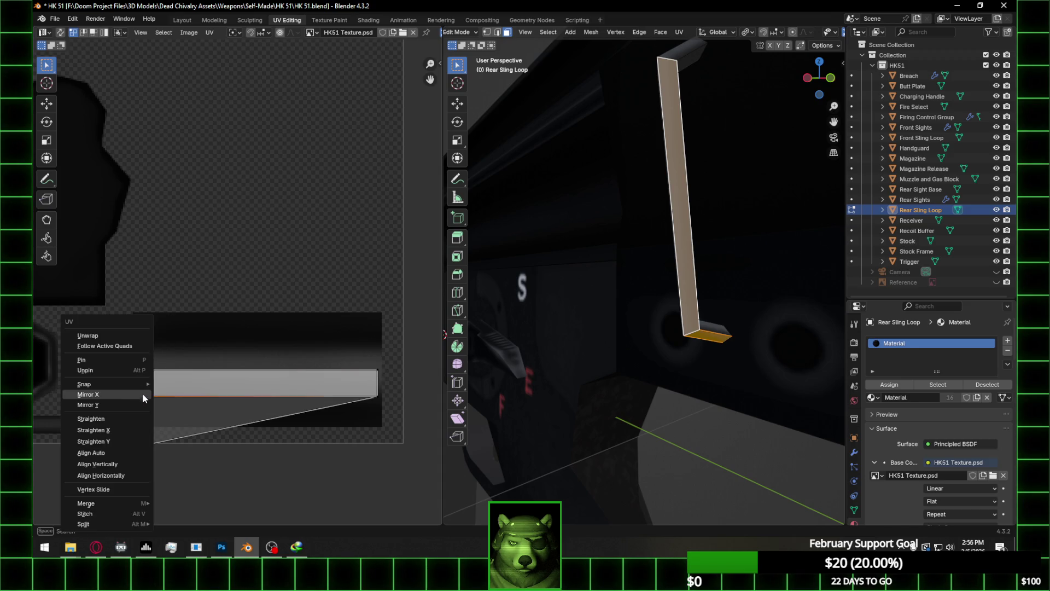
pyautogui.click(208, 459)
pyautogui.rightClick(140, 440)
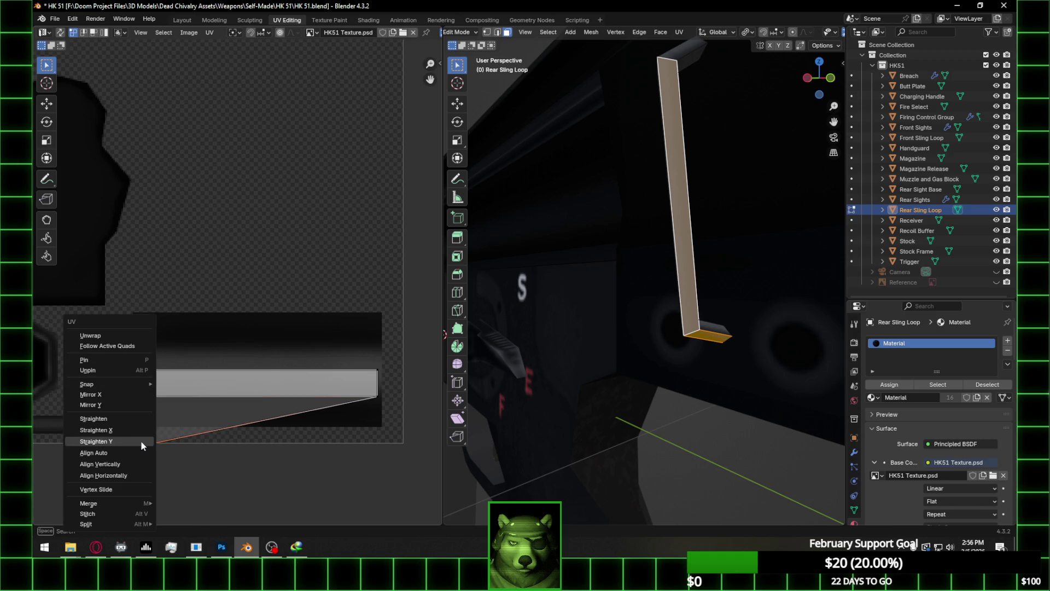
pyautogui.click(186, 393)
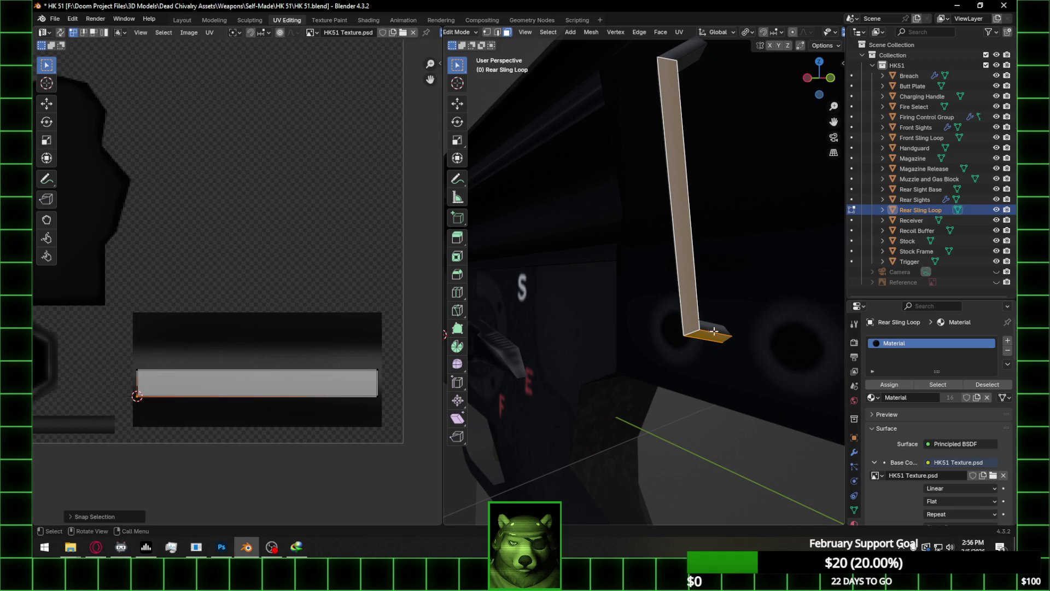
pyautogui.press('Tab')
pyautogui.moveTo(715, 427)
pyautogui.mouseDown(button='middle')
pyautogui.moveTo(695, 404)
pyautogui.moveTo(737, 404)
pyautogui.moveTo(607, 369)
pyautogui.moveTo(618, 347)
pyautogui.moveTo(680, 352)
pyautogui.moveTo(724, 387)
pyautogui.moveTo(484, 373)
pyautogui.moveTo(569, 357)
pyautogui.mouseUp(button='middle')
# Isolate the Rear Sling Loop in local view and orbit around it
pyautogui.press('KP_Divide')
pyautogui.scroll(2, 629, 353)
pyautogui.moveTo(711, 343)
pyautogui.mouseDown(button='middle')
pyautogui.moveTo(698, 344)
pyautogui.moveTo(741, 352)
pyautogui.moveTo(530, 307)
pyautogui.moveTo(623, 303)
pyautogui.moveTo(672, 330)
pyautogui.moveTo(624, 319)
pyautogui.moveTo(534, 331)
pyautogui.moveTo(597, 327)
pyautogui.moveTo(567, 329)
pyautogui.moveTo(647, 305)
pyautogui.moveTo(627, 316)
pyautogui.moveTo(633, 283)
pyautogui.mouseUp(button='middle')
# Select the sling loop's top and narrow side faces and drag their UV island below the texture
pyautogui.press('Tab')
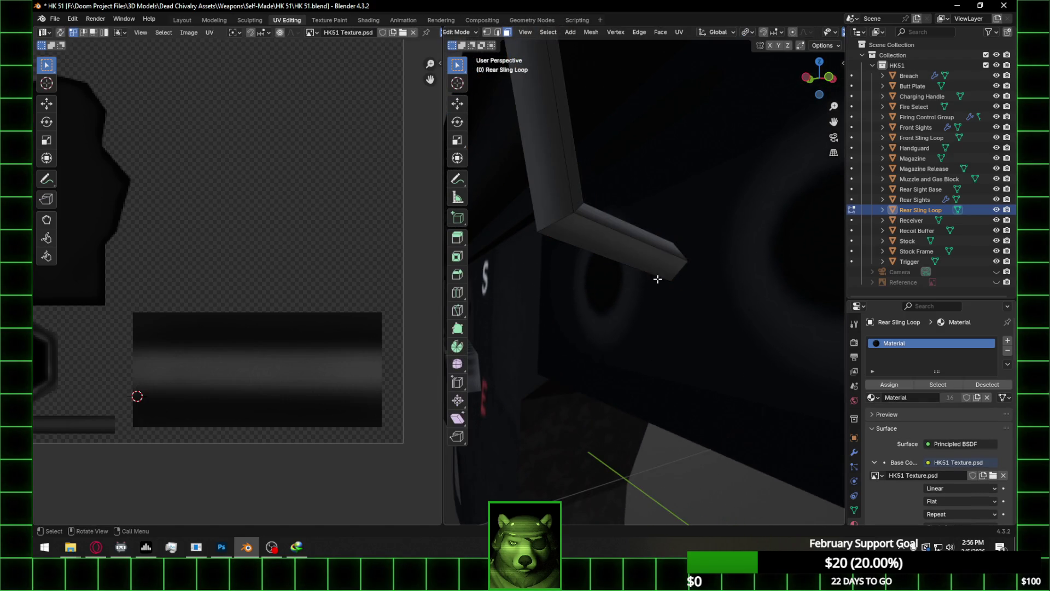
pyautogui.click(635, 249)
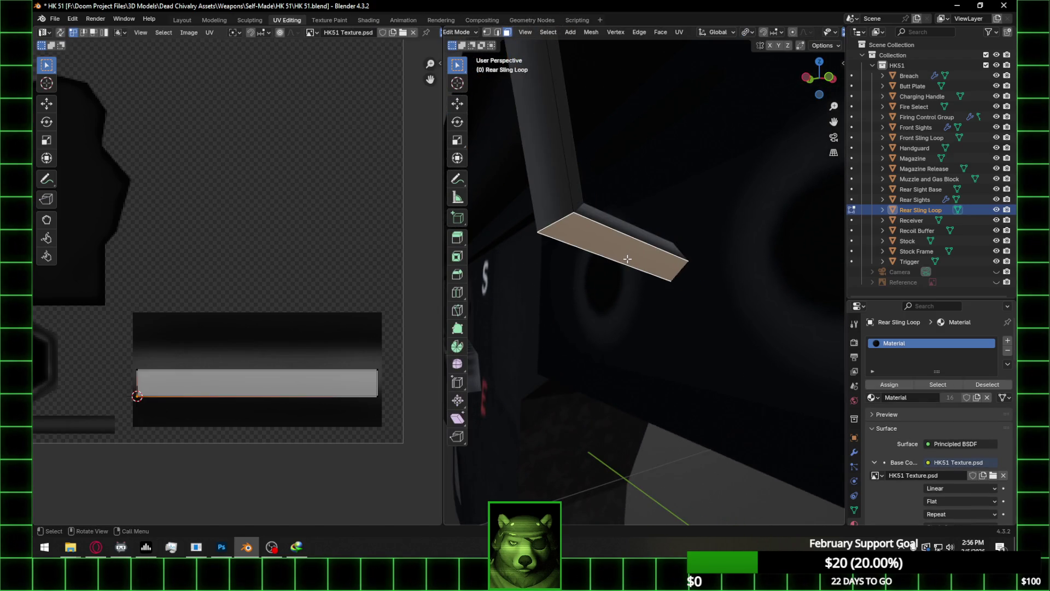
pyautogui.keyDown('shift'); pyautogui.click(644, 236); pyautogui.keyUp('shift')
pyautogui.click(644, 232)
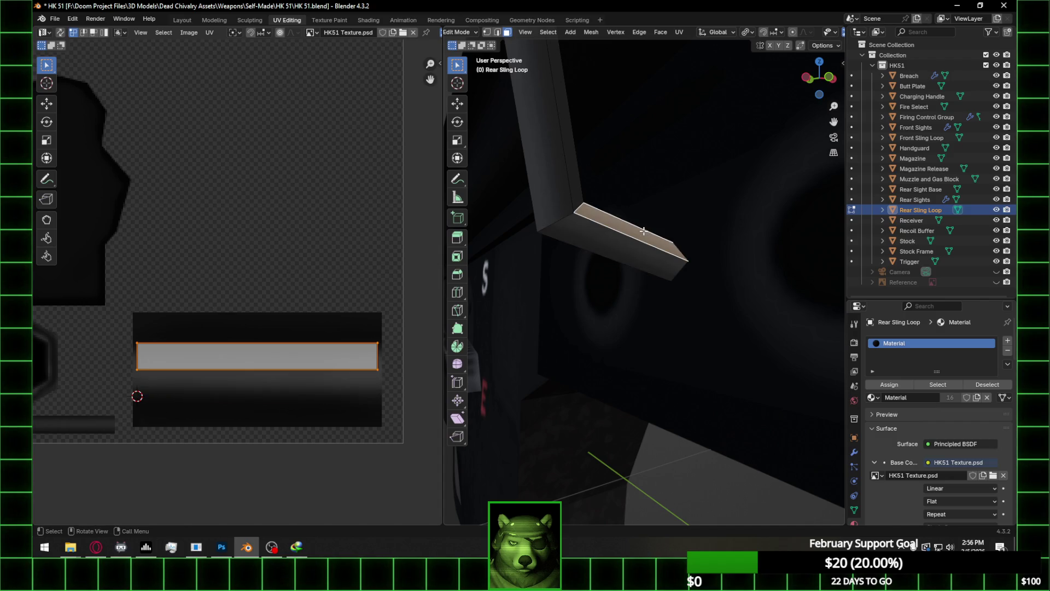
pyautogui.keyDown('shift'); pyautogui.click(579, 177); pyautogui.keyUp('shift')
pyautogui.moveTo(83, 330); pyautogui.dragTo(395, 375)
# Move the UV island straight down and snap its first corner to the 2D cursor
pyautogui.press('g')
pyautogui.press('y')
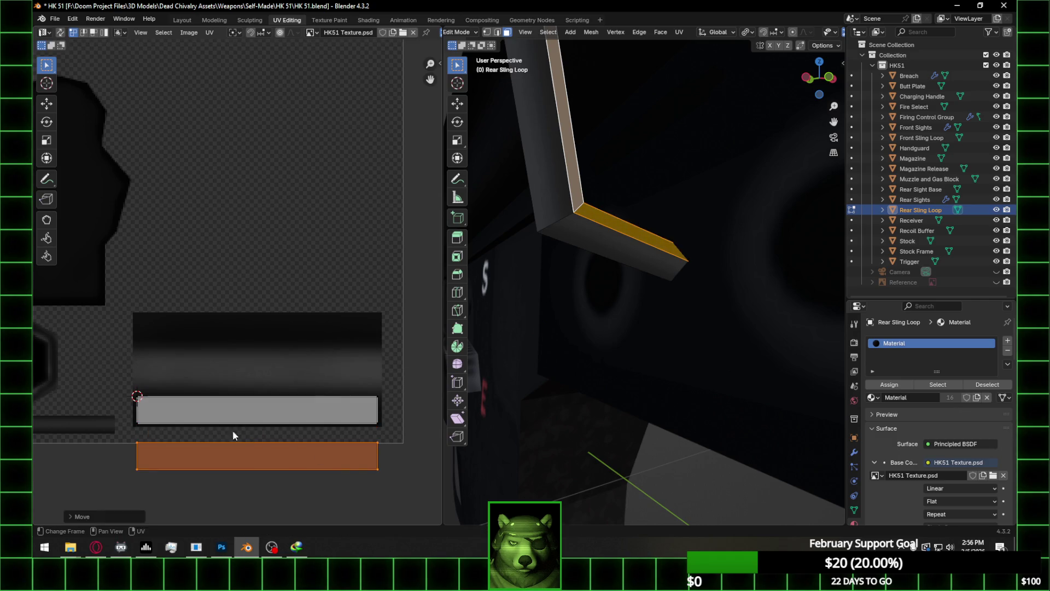
pyautogui.click(232, 432)
pyautogui.rightClick(137, 435)
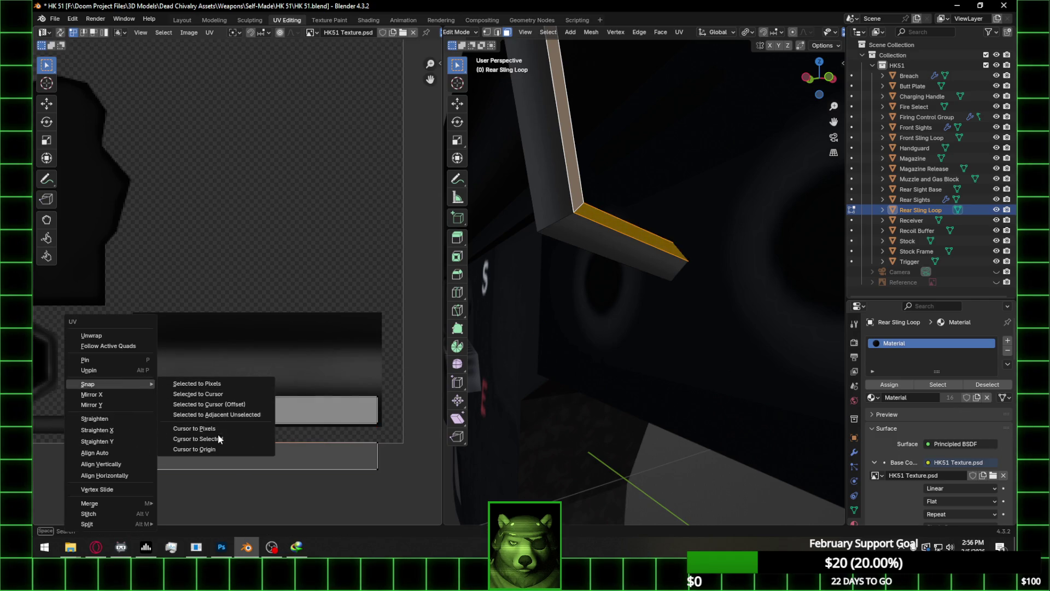
pyautogui.click(213, 393)
# Align the island's right corners onto the light strip with cursor-to-selected and selected-to-cursor snaps
pyautogui.click(378, 396)
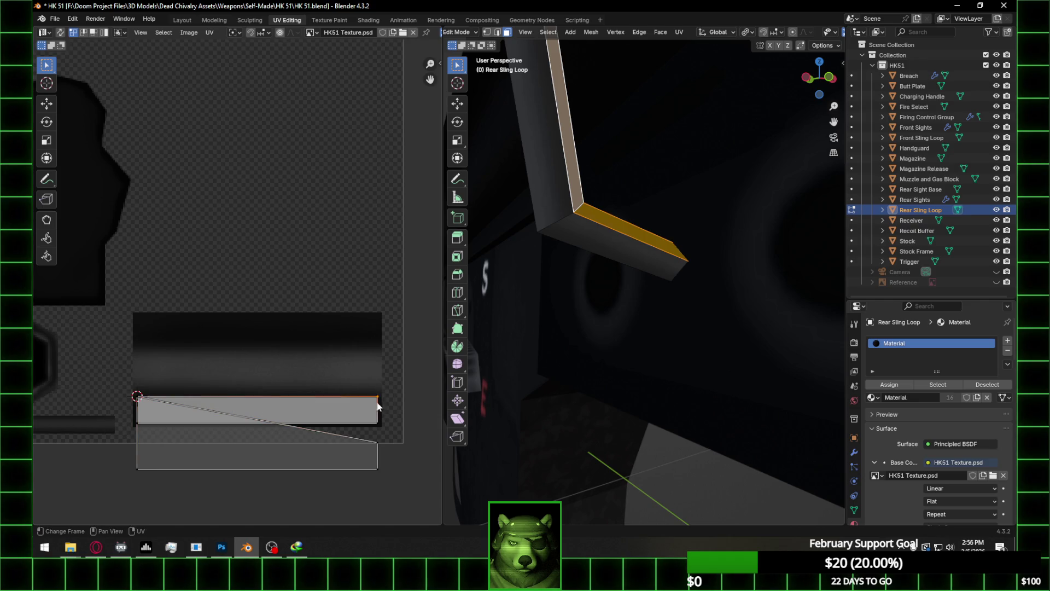
pyautogui.rightClick(377, 400)
pyautogui.moveTo(386, 383)
pyautogui.click(421, 432)
pyautogui.rightClick(375, 443)
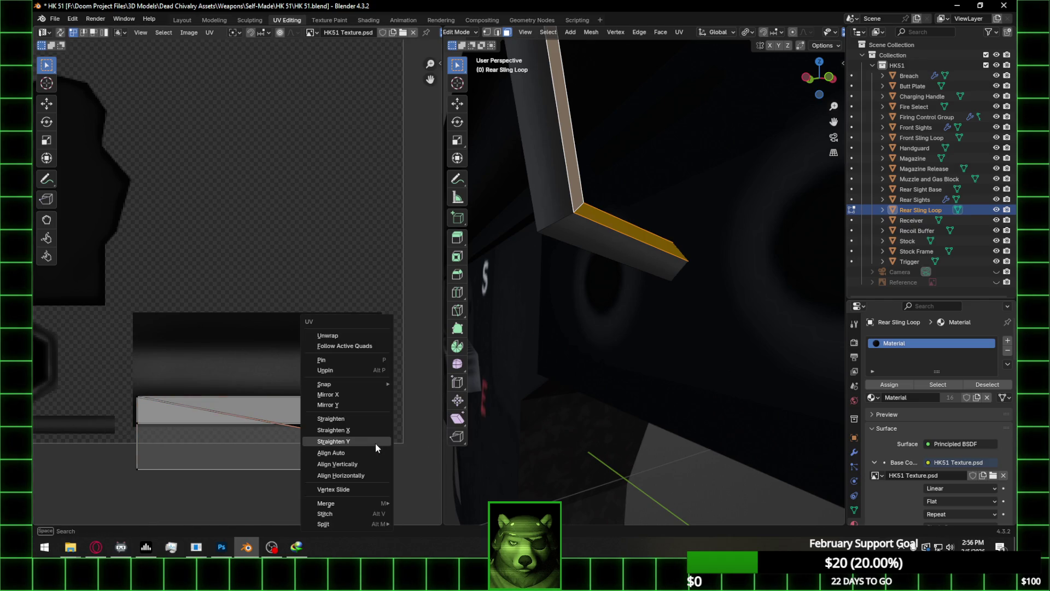
pyautogui.click(432, 398)
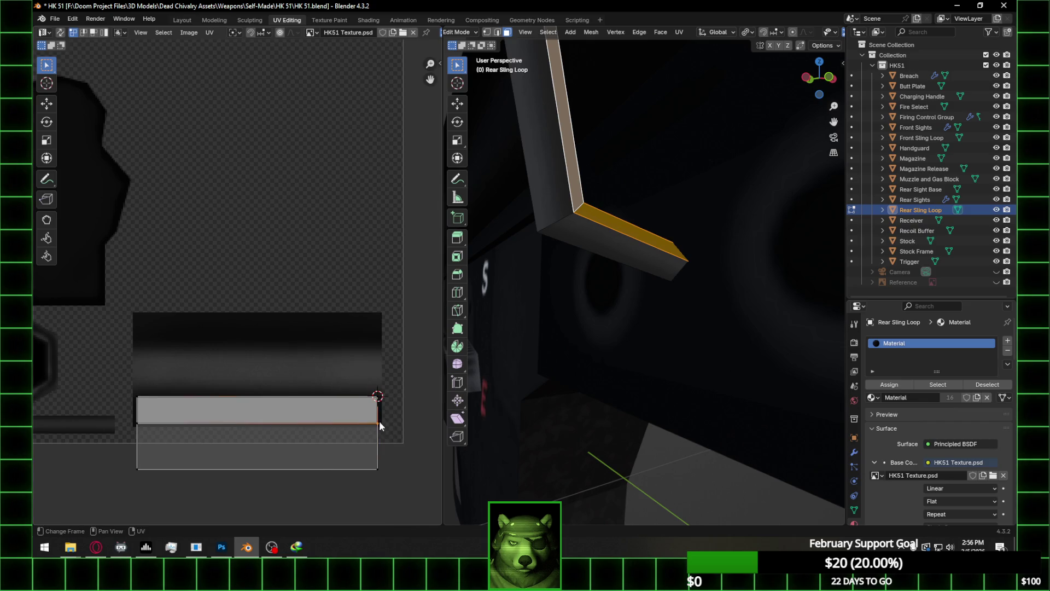
pyautogui.rightClick(383, 421)
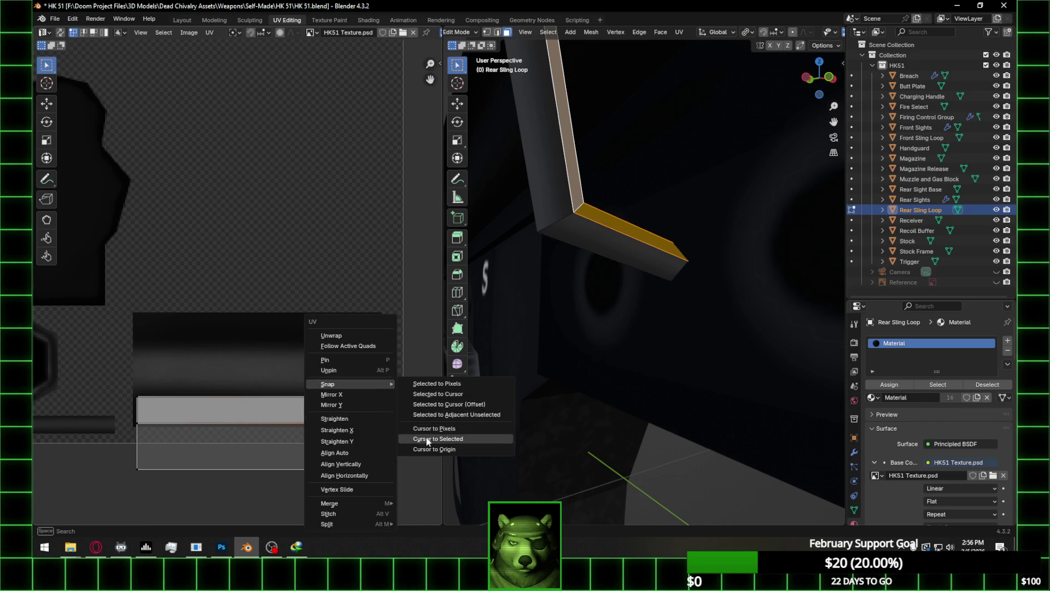
pyautogui.click(432, 434)
pyautogui.rightClick(372, 458)
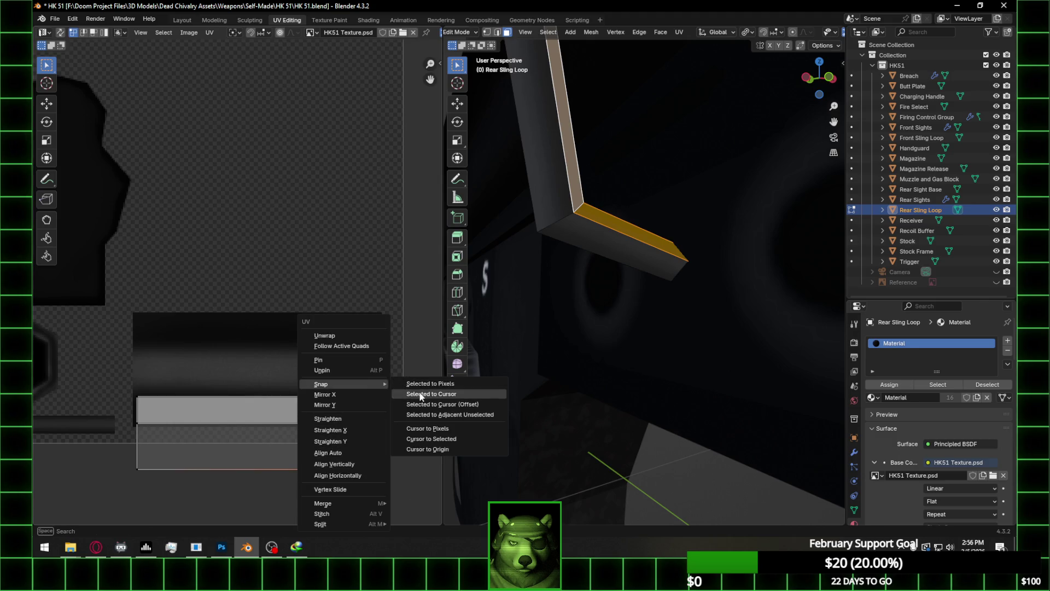
pyautogui.click(432, 398)
# Snap the island's left corner points onto the 2D cursor to straighten it
pyautogui.rightClick(129, 421)
pyautogui.moveTo(140, 391)
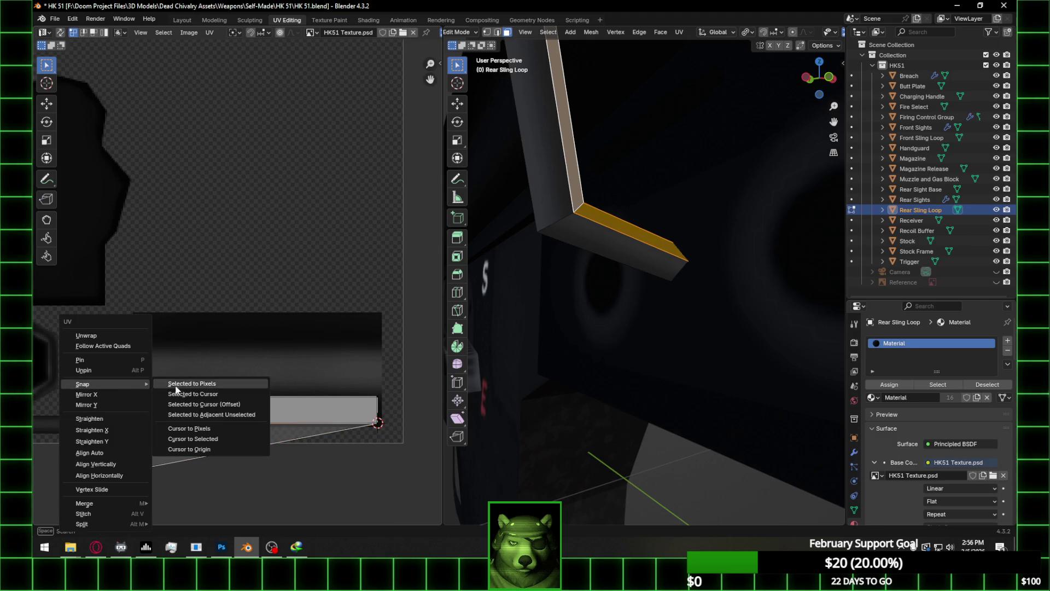
pyautogui.click(208, 449)
pyautogui.moveTo(92, 454); pyautogui.dragTo(156, 481)
pyautogui.rightClick(140, 465)
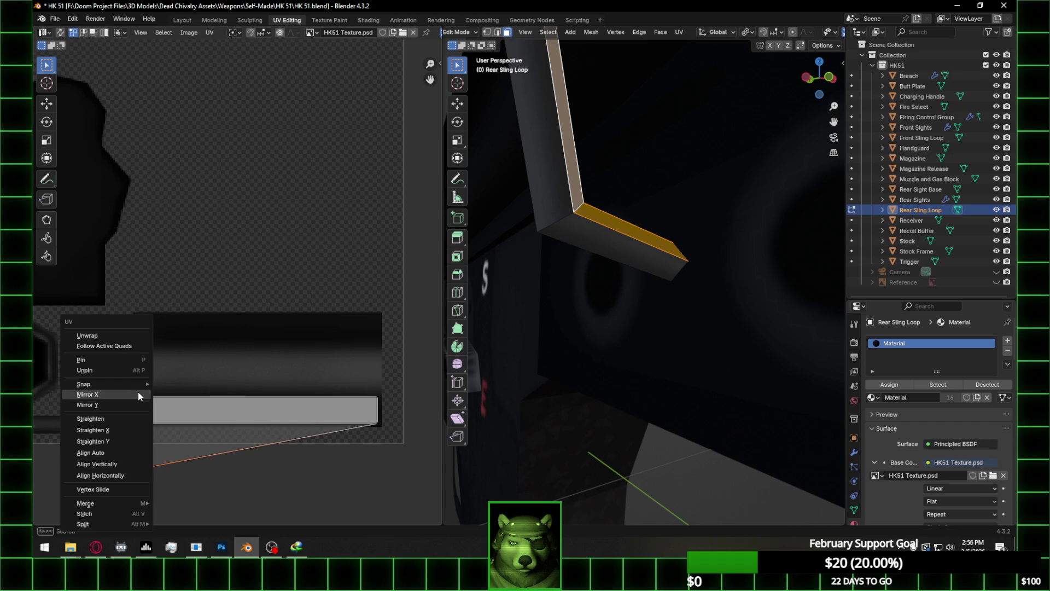
pyautogui.click(198, 397)
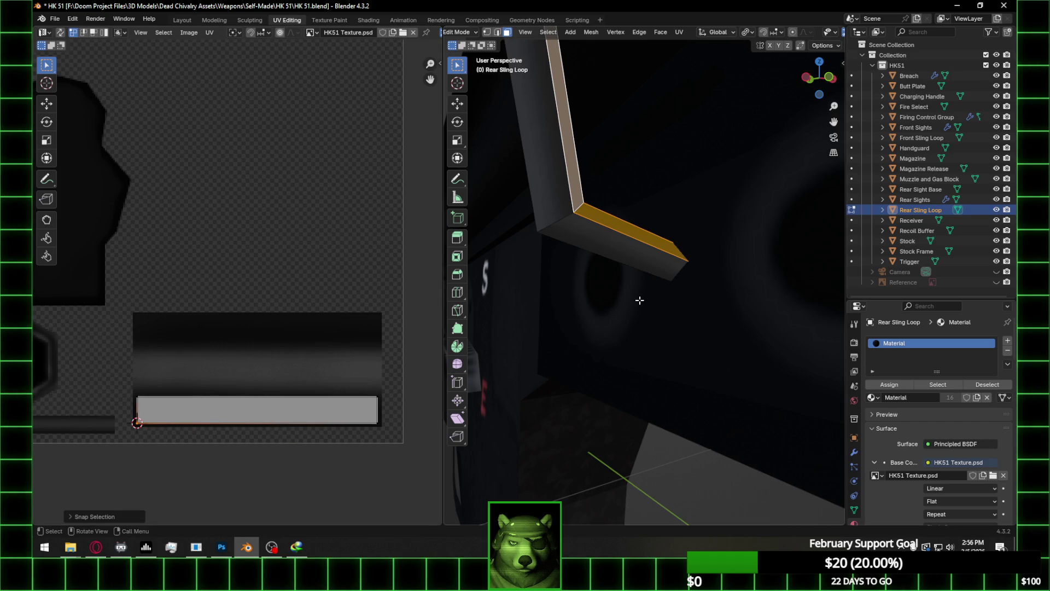
# Select the sling loop's lower-left and upper-left end faces in edit mode
pyautogui.press('Tab')
pyautogui.moveTo(678, 333)
pyautogui.mouseDown(button='middle')
pyautogui.moveTo(645, 383)
pyautogui.moveTo(740, 351)
pyautogui.mouseUp(button='middle')
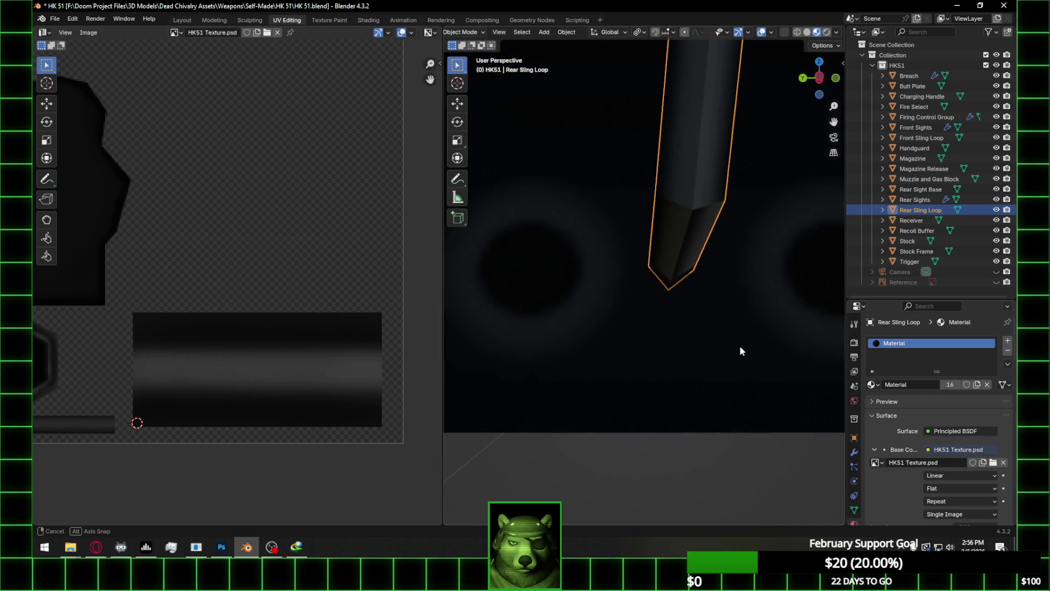
pyautogui.press('Tab')
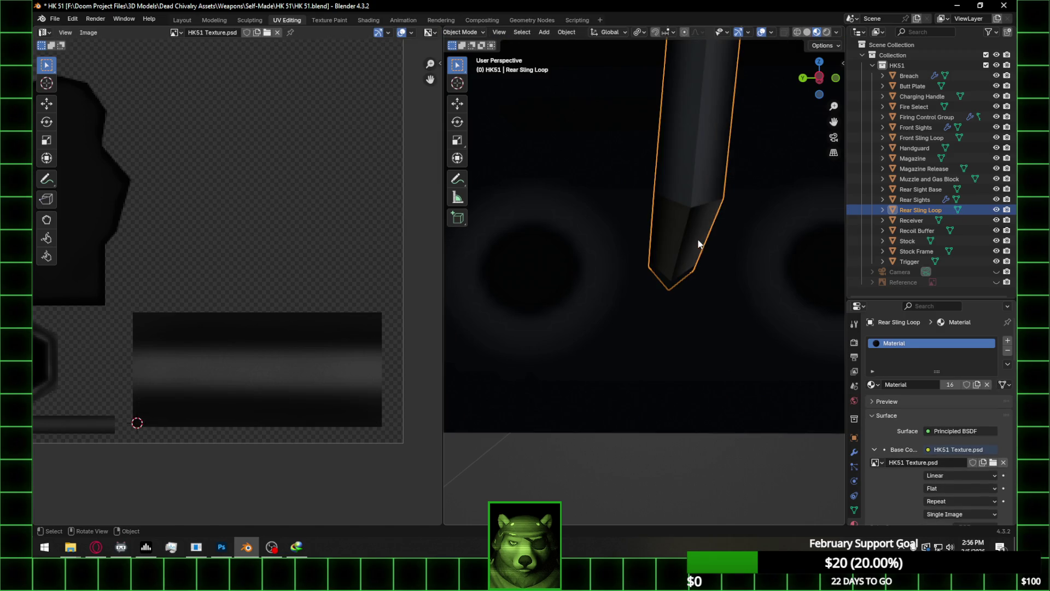
pyautogui.click(699, 233)
pyautogui.click(701, 232)
pyautogui.keyDown('shift'); pyautogui.click(704, 183); pyautogui.keyUp('shift')
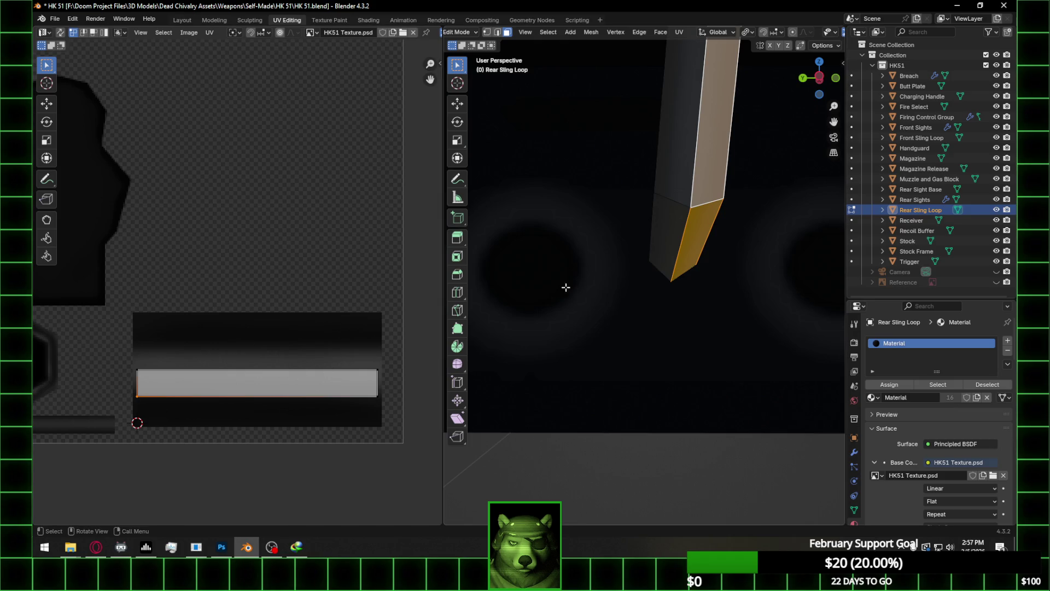
pyautogui.hotkey('ctrl', 'z')
pyautogui.hotkey('ctrl', 'shift', 'z')
pyautogui.click(670, 234)
pyautogui.keyDown('shift'); pyautogui.click(681, 181); pyautogui.keyUp('shift')
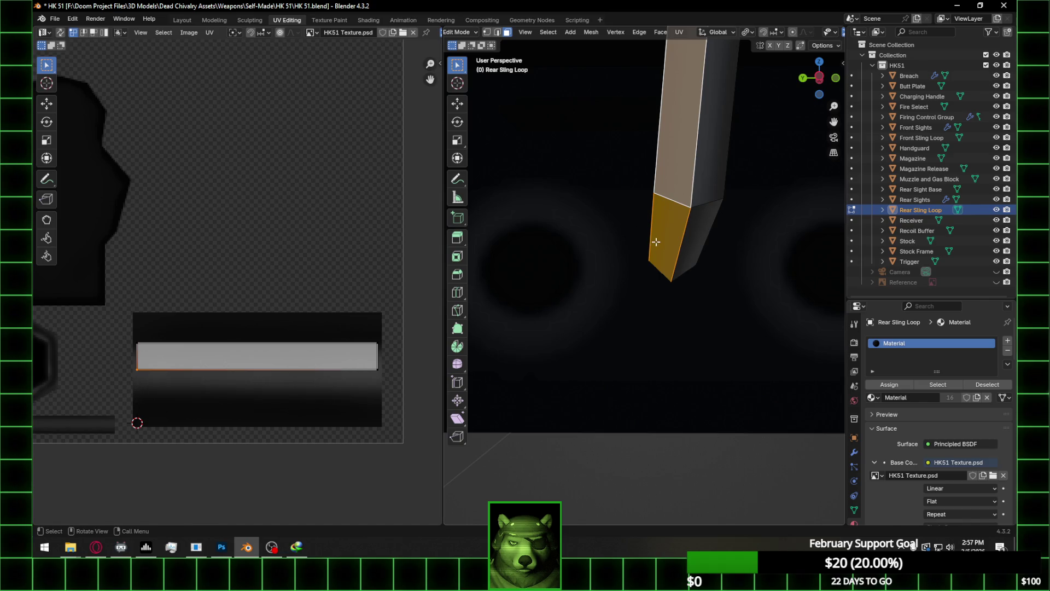
pyautogui.press('Tab')
pyautogui.moveTo(694, 242)
pyautogui.mouseDown(button='middle')
pyautogui.moveTo(685, 212)
pyautogui.moveTo(674, 266)
pyautogui.moveTo(659, 232)
pyautogui.mouseUp(button='middle')
pyautogui.press('Tab')
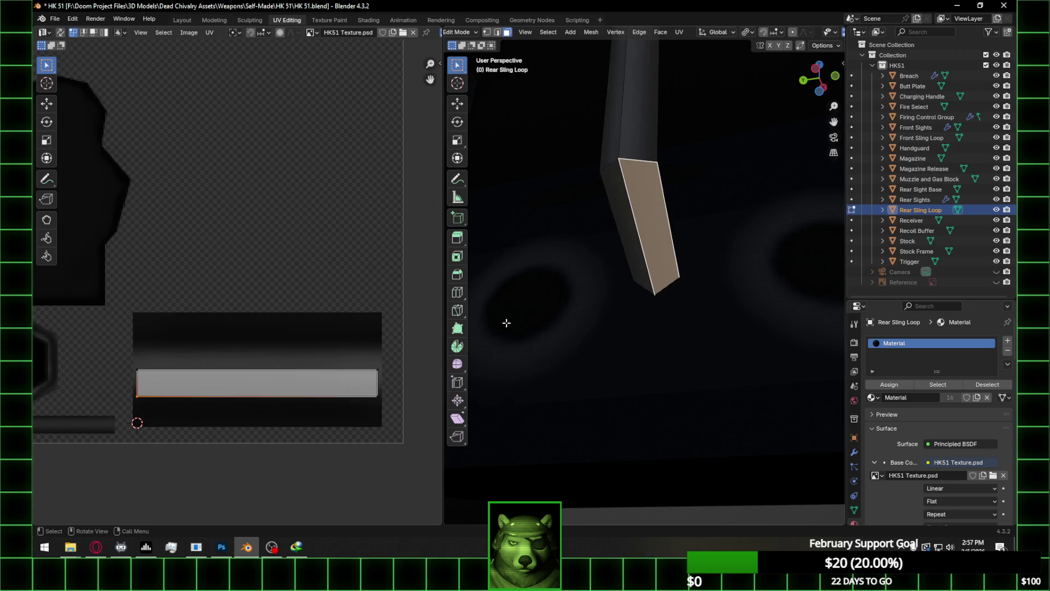
# Mirror the end-face UV island and leave edit mode
pyautogui.rightClick(309, 375)
pyautogui.click(294, 398)
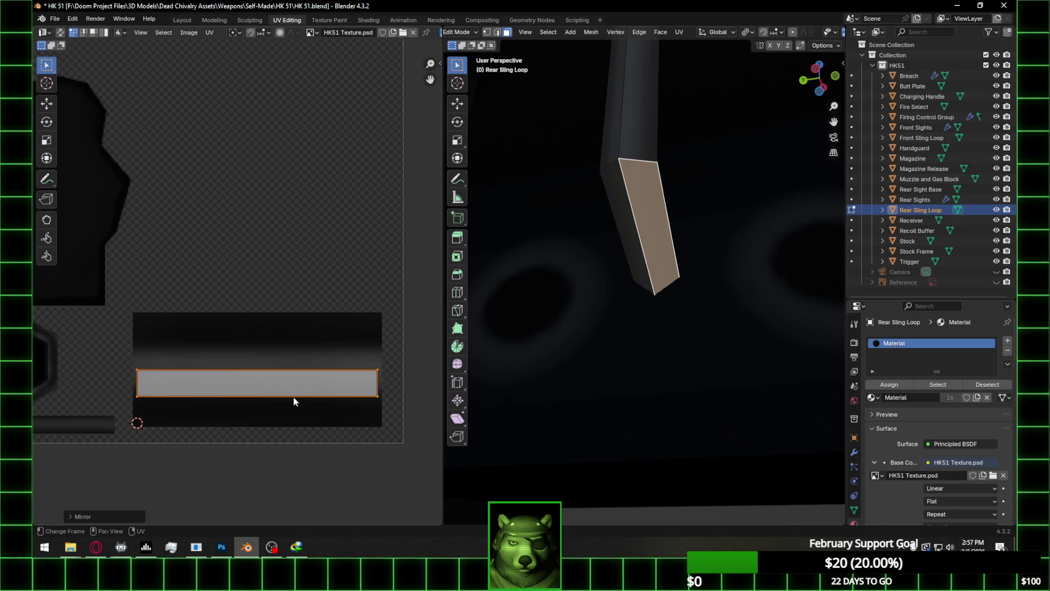
pyautogui.press('Tab')
pyautogui.moveTo(619, 288); pyautogui.dragTo(670, 328, button='middle')
pyautogui.press('Tab')
pyautogui.press('Tab')
# Deselect the Rear Sling Loop and save the blend file
pyautogui.click(669, 326)
pyautogui.moveTo(692, 386)
pyautogui.mouseDown(button='middle')
pyautogui.moveTo(617, 438)
pyautogui.moveTo(676, 445)
pyautogui.moveTo(694, 392)
pyautogui.moveTo(806, 346)
pyautogui.moveTo(674, 350)
pyautogui.moveTo(528, 307)
pyautogui.moveTo(635, 358)
pyautogui.moveTo(608, 403)
pyautogui.moveTo(574, 349)
pyautogui.moveTo(616, 420)
pyautogui.moveTo(676, 415)
pyautogui.moveTo(613, 419)
pyautogui.moveTo(627, 406)
pyautogui.mouseUp(button='middle')
pyautogui.hotkey('ctrl', 's')
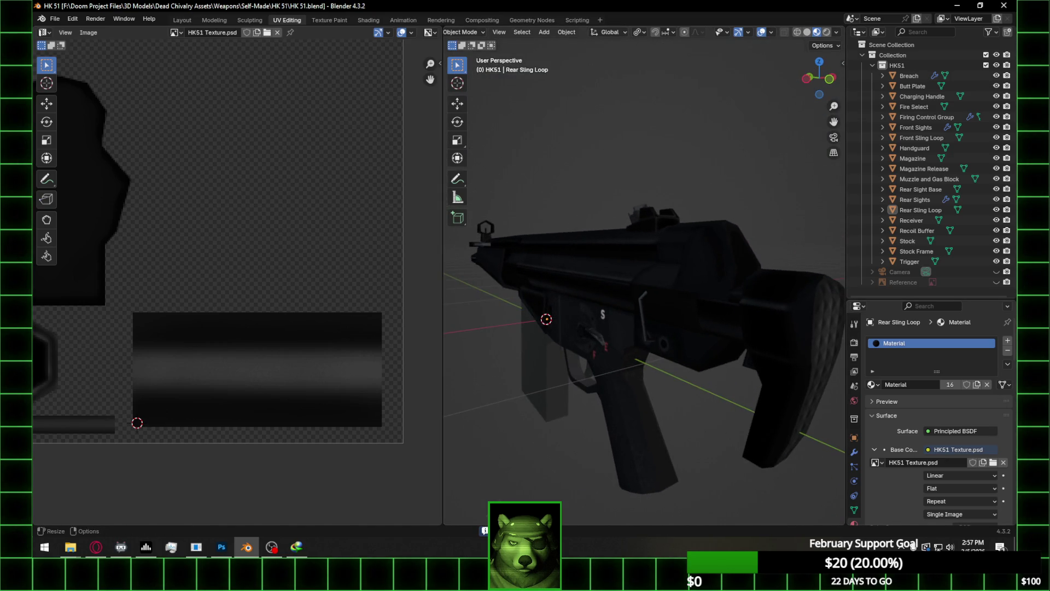
pyautogui.hotkey('alt', 'Tab')
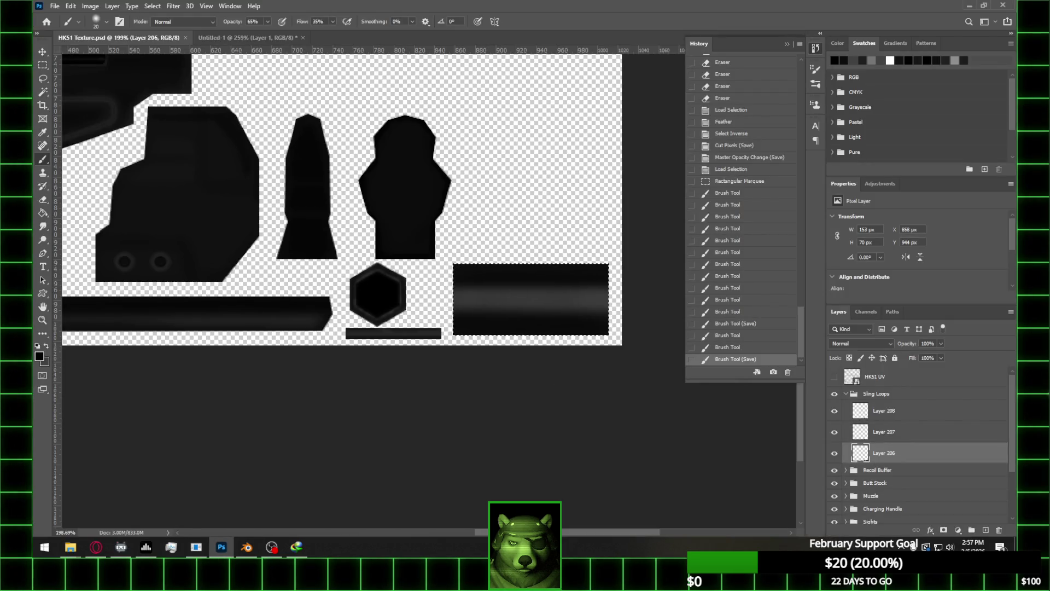
# Clear the texture selection, turn on the UV wireframe layer to check the layout, and return to Blender's edit mode
pyautogui.hotkey('ctrl', 'd')
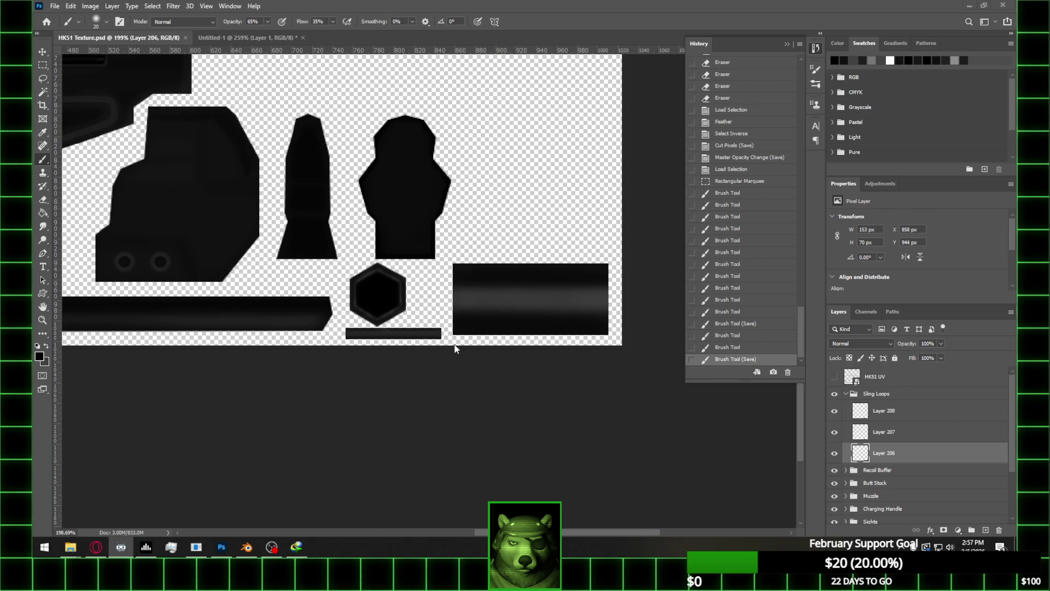
pyautogui.scroll(-2, 465, 378)
pyautogui.click(835, 377)
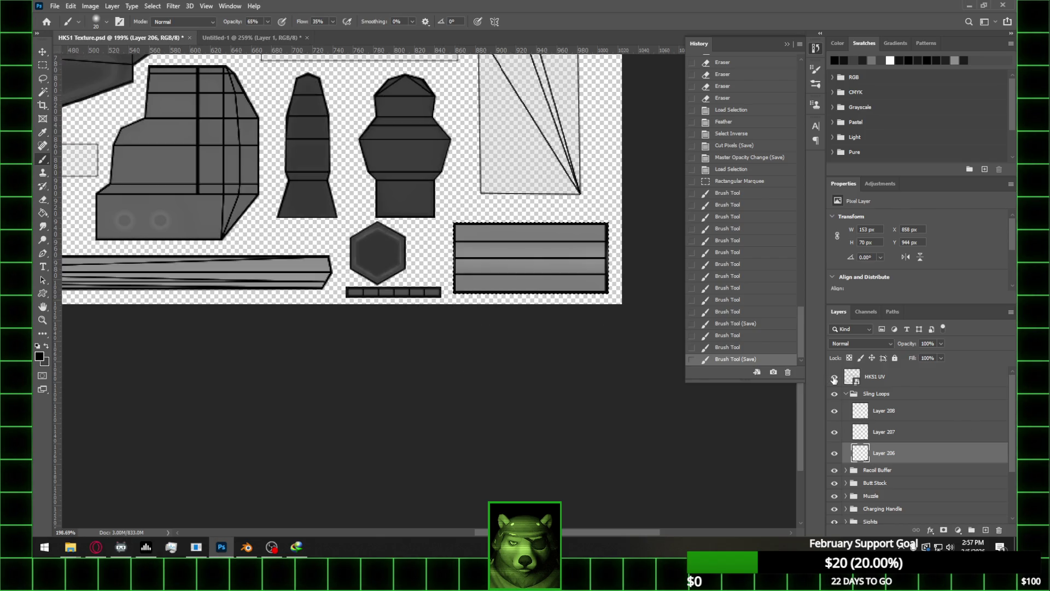
pyautogui.keyDown('alt'); pyautogui.scroll(-4, 416, 330); pyautogui.keyUp('alt')
pyautogui.keyDown('alt'); pyautogui.scroll(3, 438, 329); pyautogui.keyUp('alt')
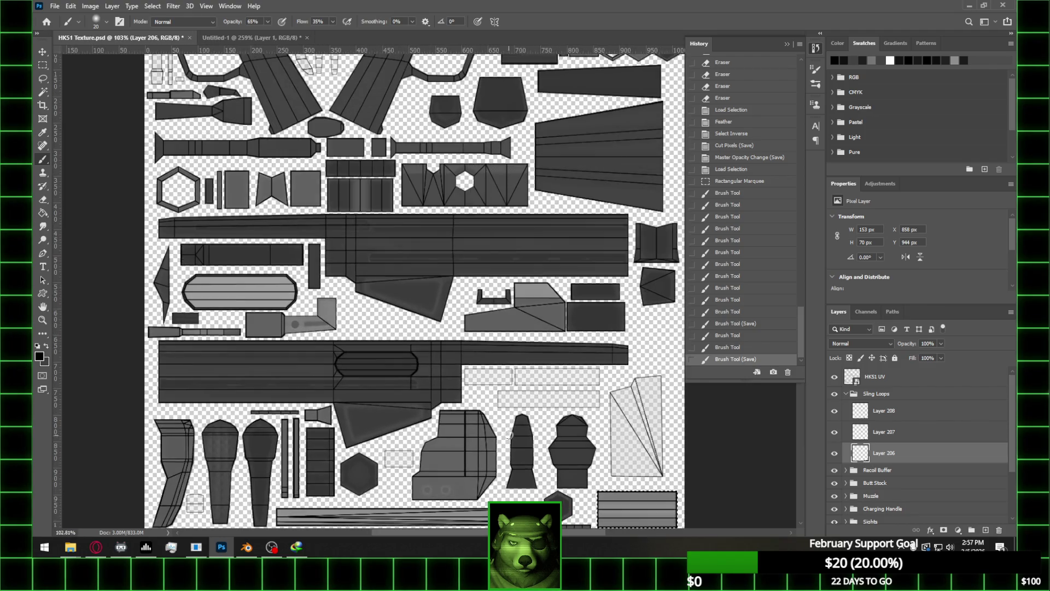
pyautogui.keyDown('alt'); pyautogui.scroll(2, 362, 453); pyautogui.keyUp('alt')
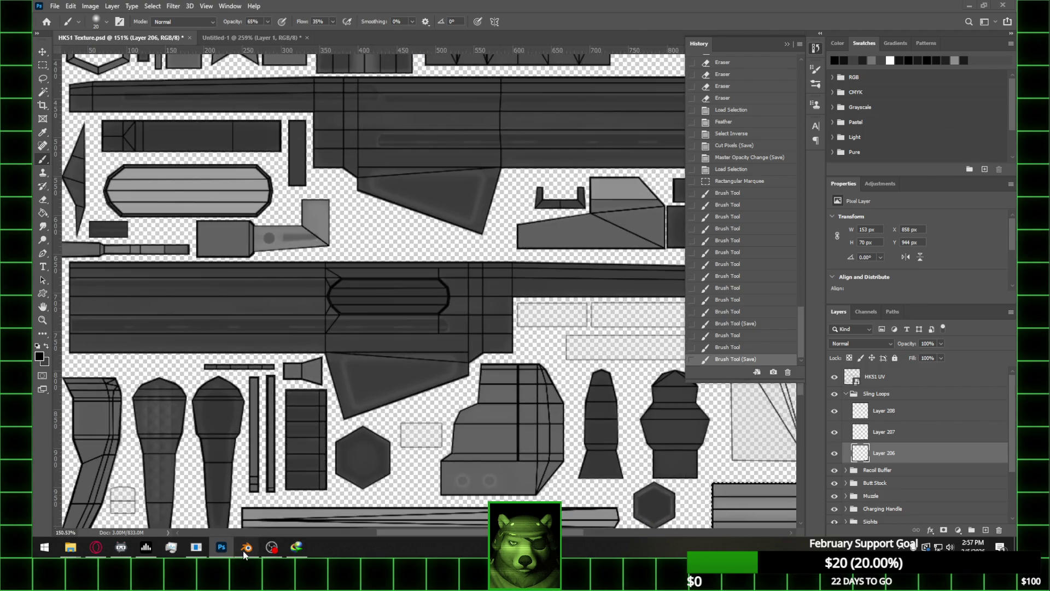
pyautogui.click(246, 547)
pyautogui.press('Tab')
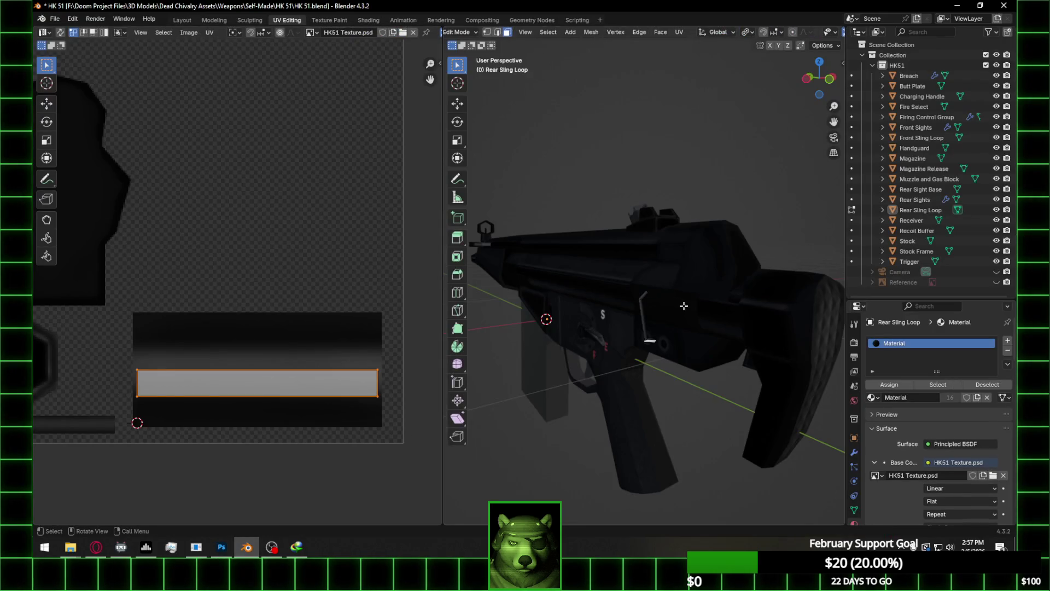
# Select every HK51 part, edit their UVs together with UV sync selection, and pick a small island
pyautogui.press('Tab')
pyautogui.press('a')
pyautogui.press('Tab')
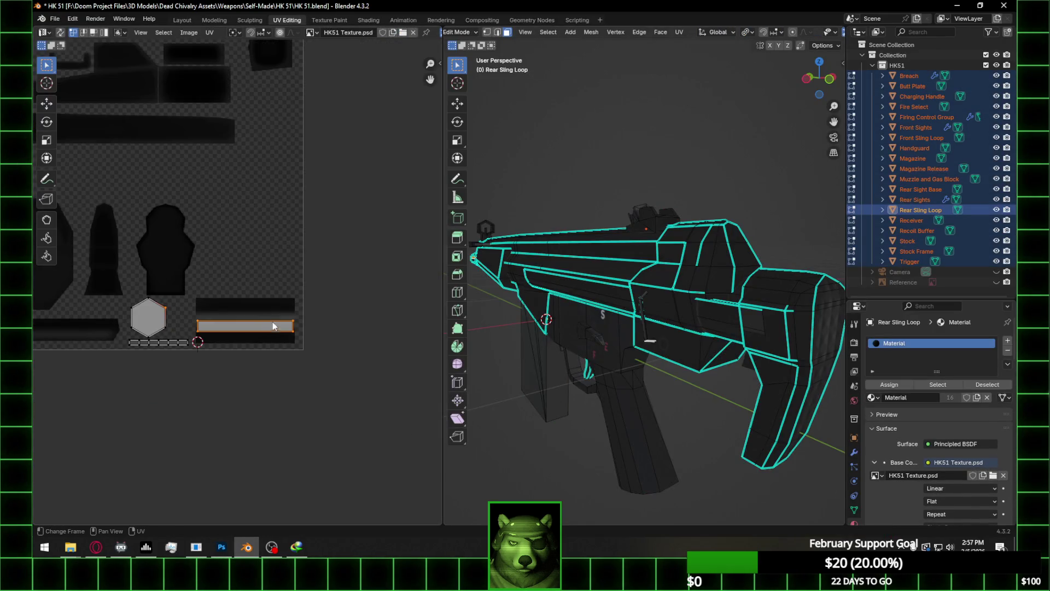
pyautogui.click(61, 33)
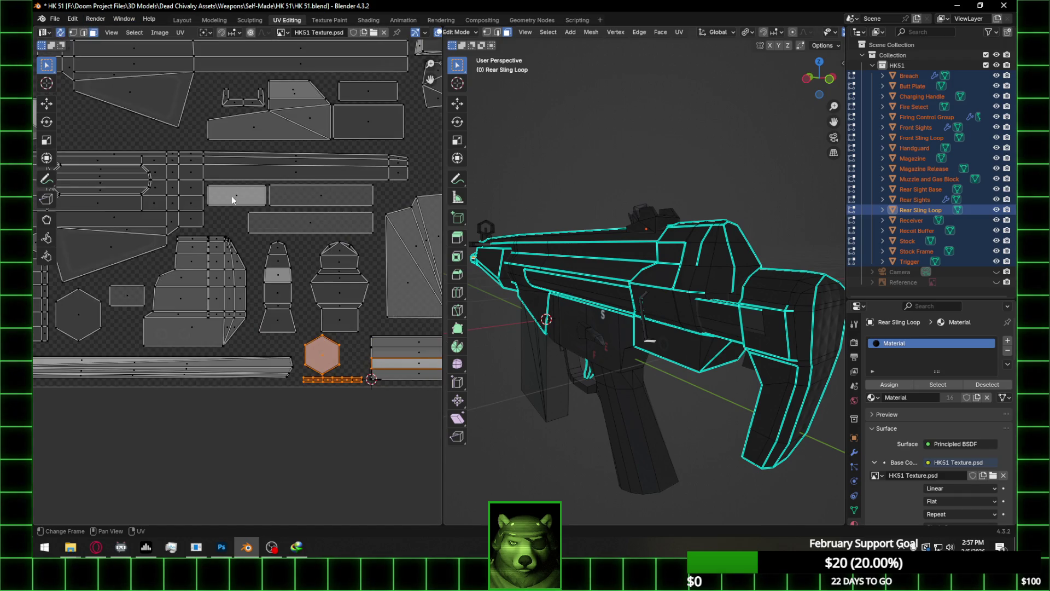
pyautogui.click(127, 296)
# With X-ray on, select a Butt Plate face and its small rectangular UV island
pyautogui.moveTo(657, 290)
pyautogui.mouseDown(button='middle')
pyautogui.moveTo(704, 281)
pyautogui.moveTo(616, 217)
pyautogui.moveTo(620, 244)
pyautogui.mouseUp(button='middle')
pyautogui.scroll(-4, 800, 35)
pyautogui.click(798, 33)
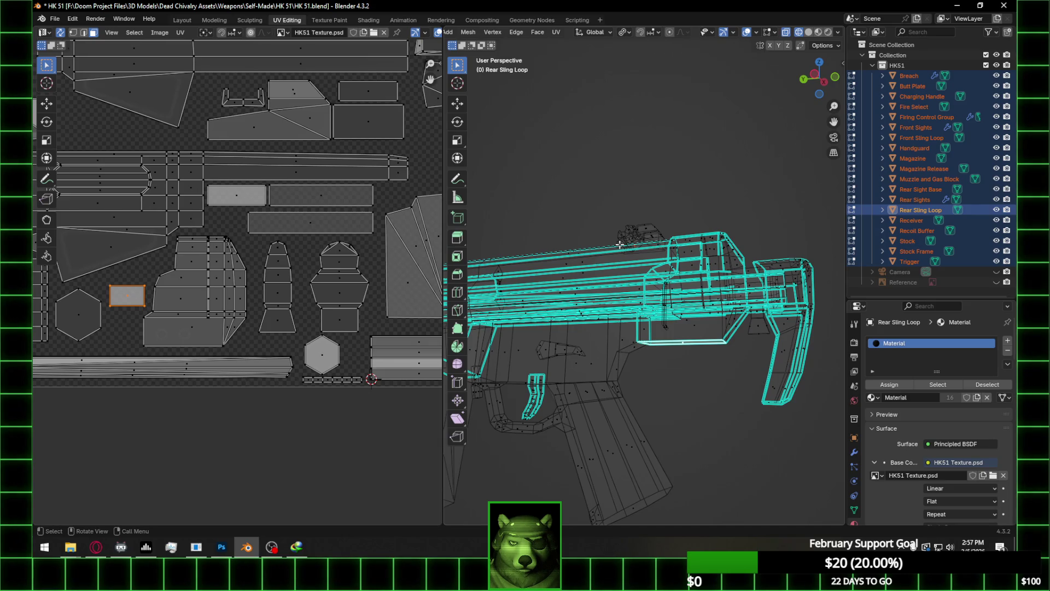
pyautogui.moveTo(645, 274); pyautogui.dragTo(656, 298, button='middle')
pyautogui.click(766, 336)
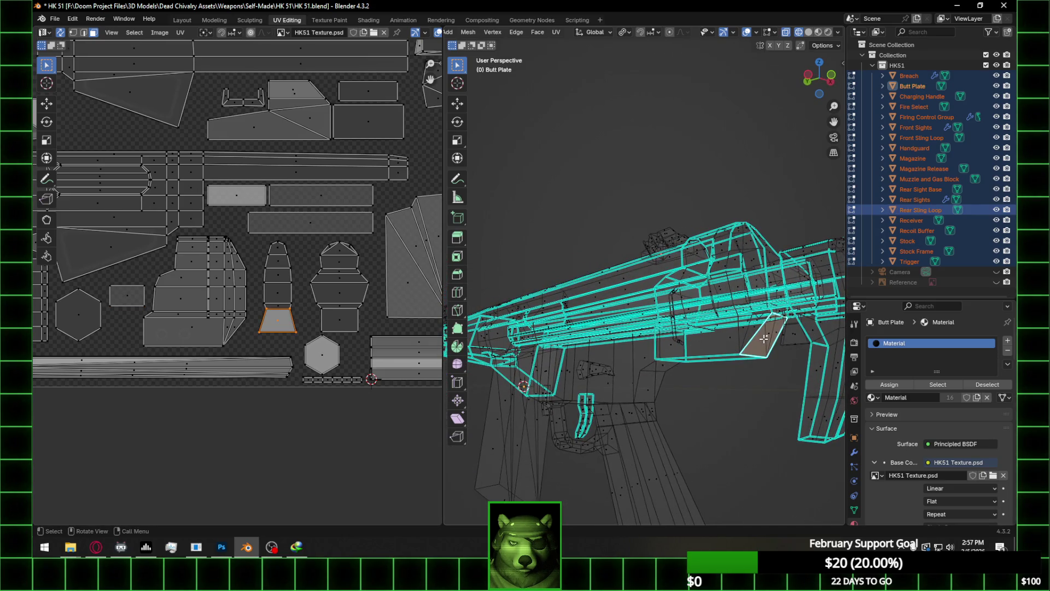
pyautogui.click(131, 301)
# Pan across the UV layout and select another island to check against the texture
pyautogui.scroll(-3, 293, 339)
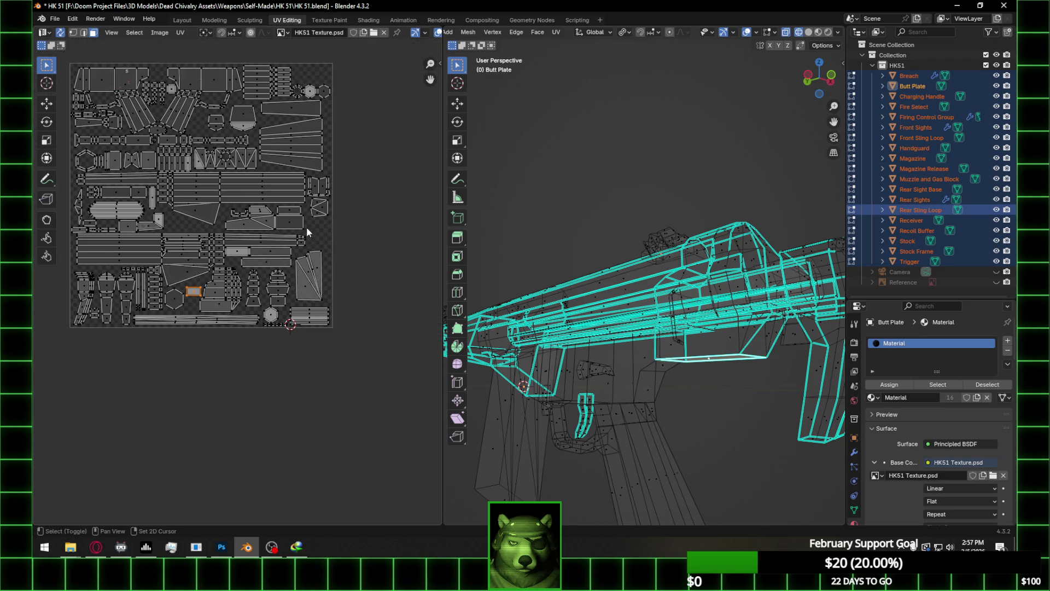
pyautogui.scroll(4, 373, 320)
pyautogui.moveTo(185, 317); pyautogui.dragTo(314, 291, button='middle')
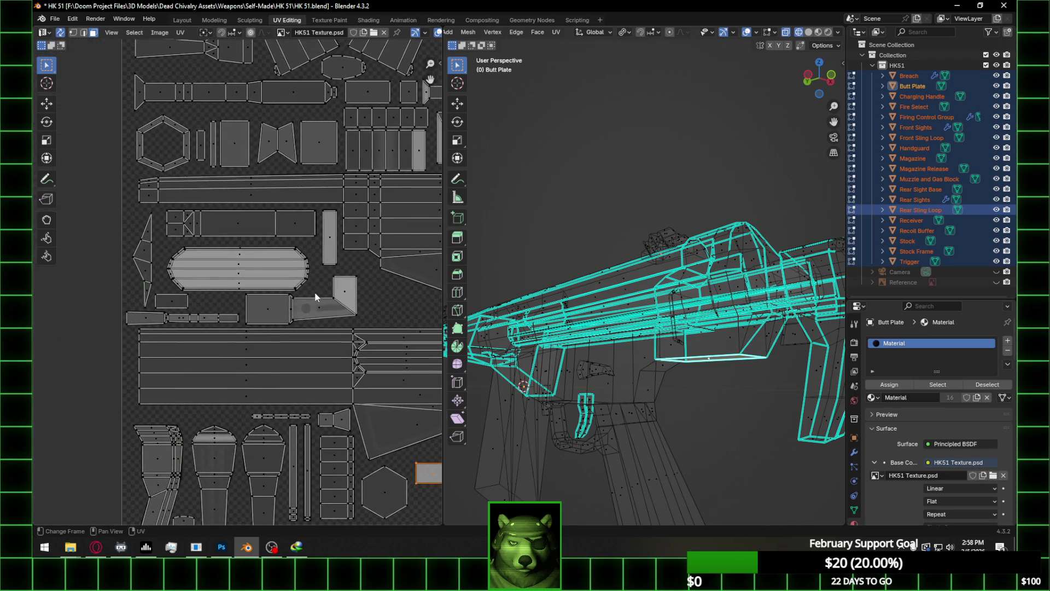
pyautogui.moveTo(320, 228)
pyautogui.mouseDown(button='middle')
pyautogui.moveTo(310, 238)
pyautogui.moveTo(277, 159)
pyautogui.moveTo(300, 207)
pyautogui.moveTo(226, 146)
pyautogui.moveTo(281, 111)
pyautogui.mouseUp(button='middle')
pyautogui.click(151, 405)
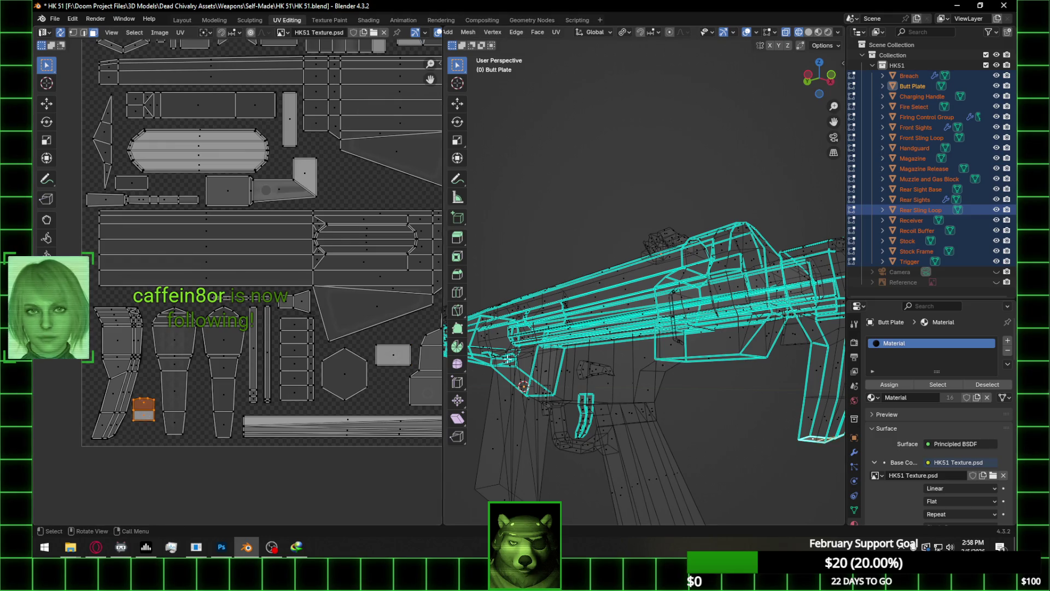
pyautogui.moveTo(640, 350); pyautogui.dragTo(659, 346, button='middle')
pyautogui.scroll(-3, 239, 287)
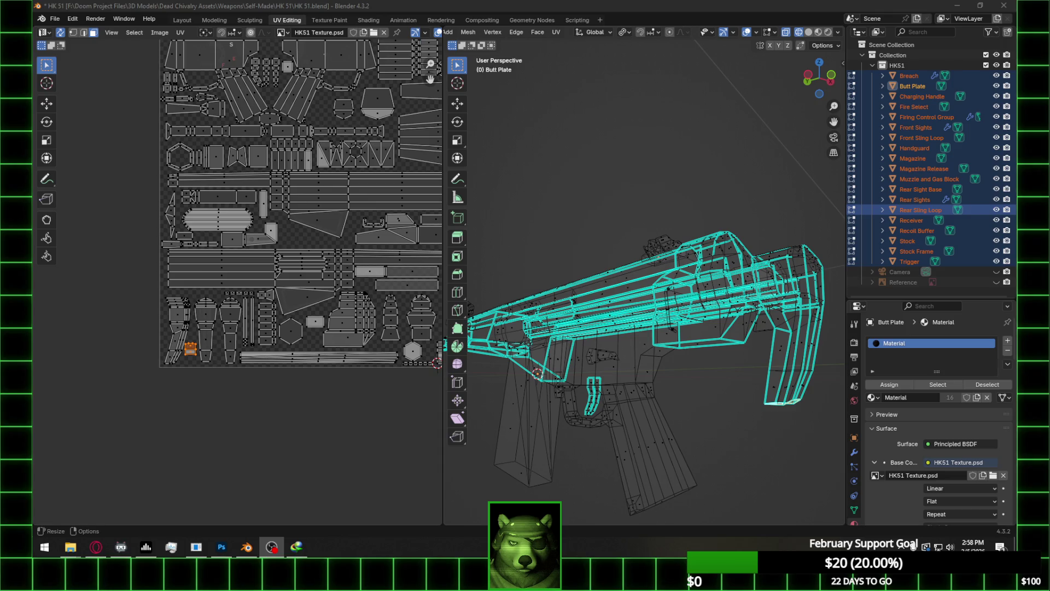
# Return the HK51 to Object Mode and orbit to a near side view
pyautogui.click(780, 180)
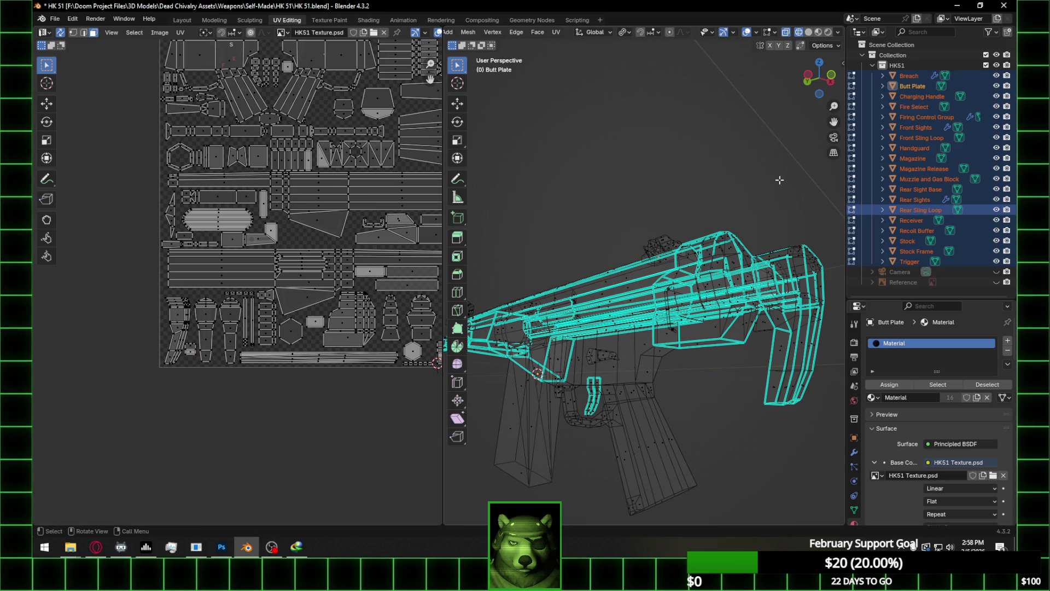
pyautogui.press('Tab')
pyautogui.moveTo(727, 238); pyautogui.dragTo(799, 263, button='middle')
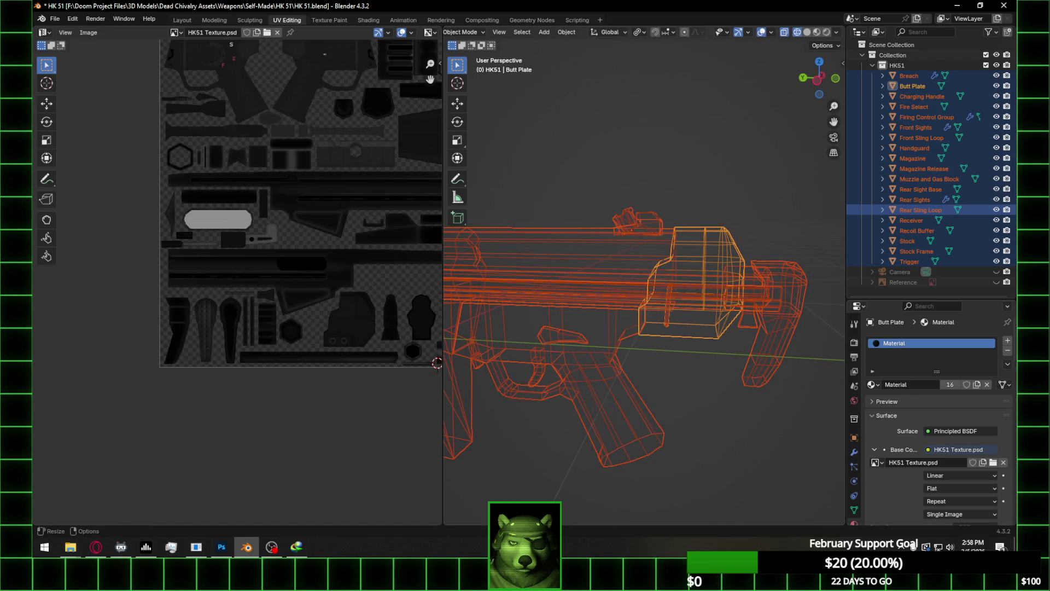
# Deselect all parts, switch to the Layout workspace, and save the blend file
pyautogui.click(746, 221)
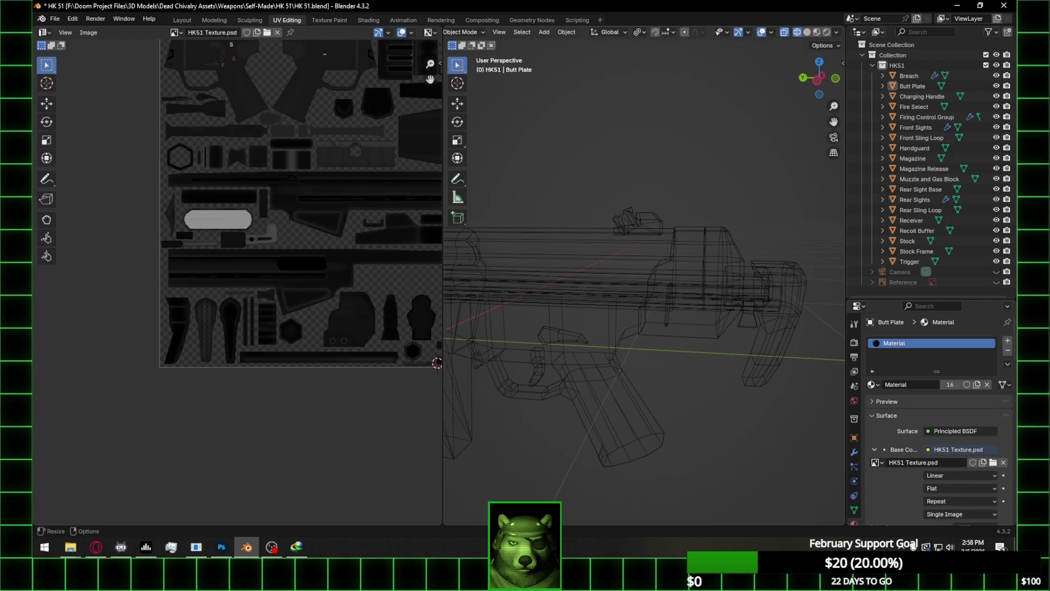
pyautogui.scroll(-4, 766, 298)
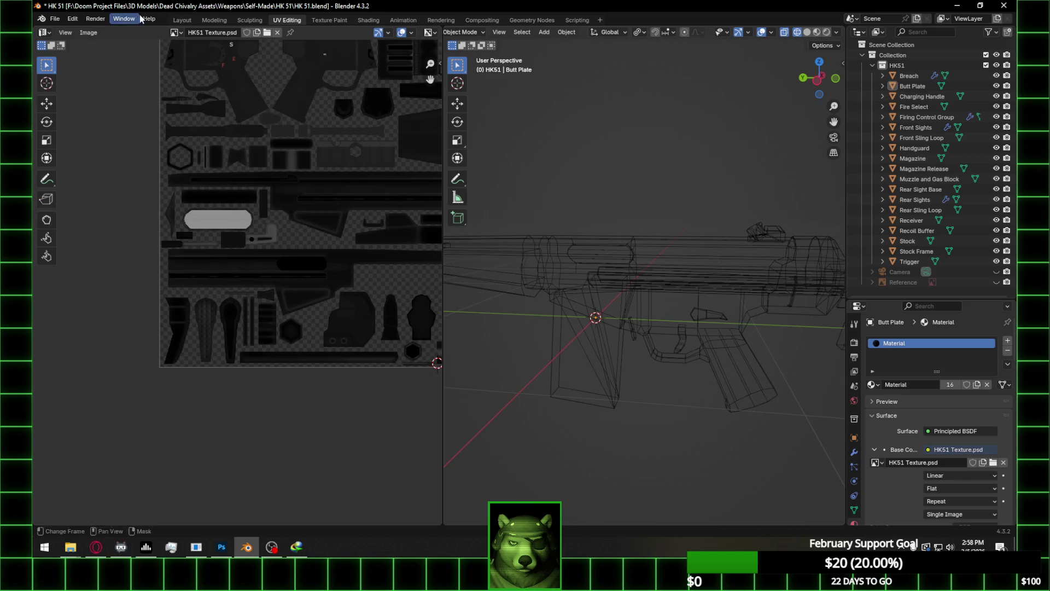
pyautogui.click(182, 19)
pyautogui.hotkey('ctrl', 's')
# View the textured HK51 in Rendered viewport shading from several angles
pyautogui.moveTo(558, 277)
pyautogui.mouseDown(button='middle')
pyautogui.moveTo(520, 297)
pyautogui.moveTo(517, 231)
pyautogui.moveTo(474, 221)
pyautogui.moveTo(486, 268)
pyautogui.moveTo(527, 307)
pyautogui.moveTo(516, 307)
pyautogui.moveTo(526, 279)
pyautogui.moveTo(599, 299)
pyautogui.moveTo(589, 303)
pyautogui.mouseUp(button='middle')
pyautogui.scroll(3, 603, 300)
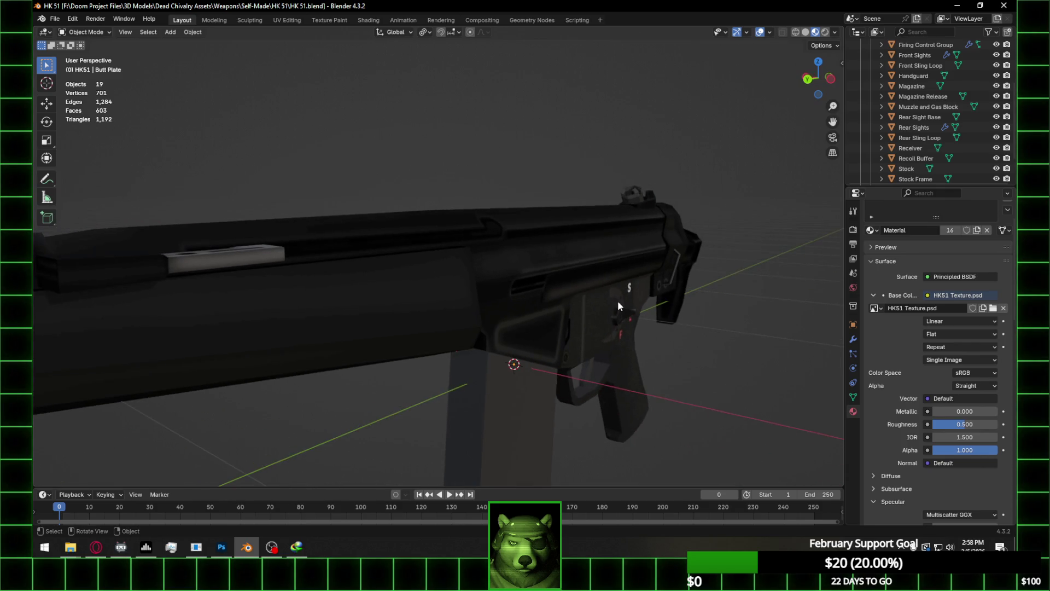
pyautogui.scroll(-3, 618, 305)
pyautogui.moveTo(629, 305)
pyautogui.mouseDown(button='middle')
pyautogui.moveTo(654, 312)
pyautogui.moveTo(501, 302)
pyautogui.moveTo(607, 301)
pyautogui.mouseUp(button='middle')
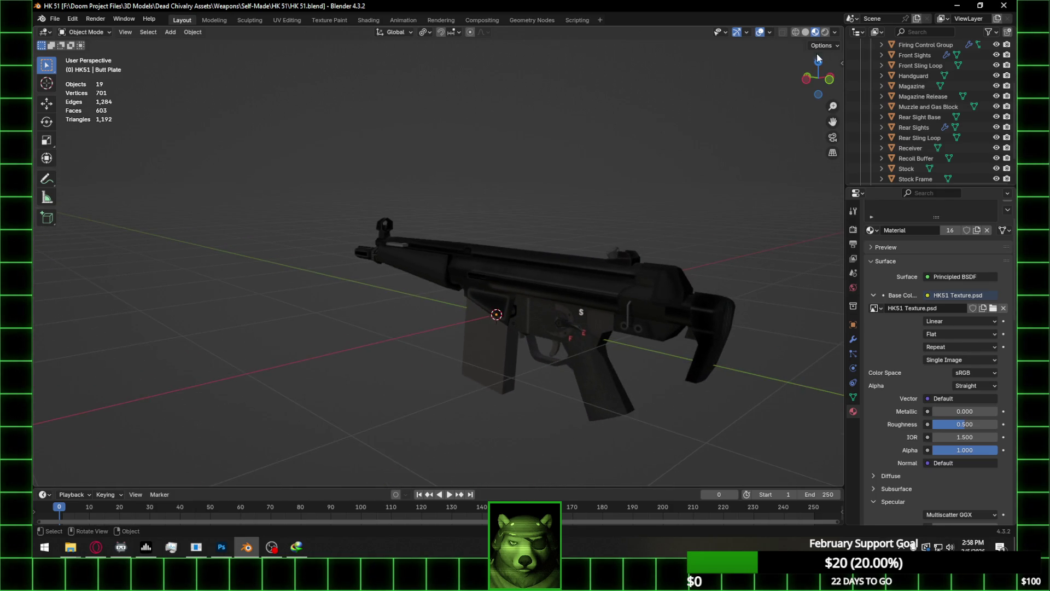
pyautogui.click(826, 31)
pyautogui.moveTo(457, 245); pyautogui.dragTo(567, 251, button='middle')
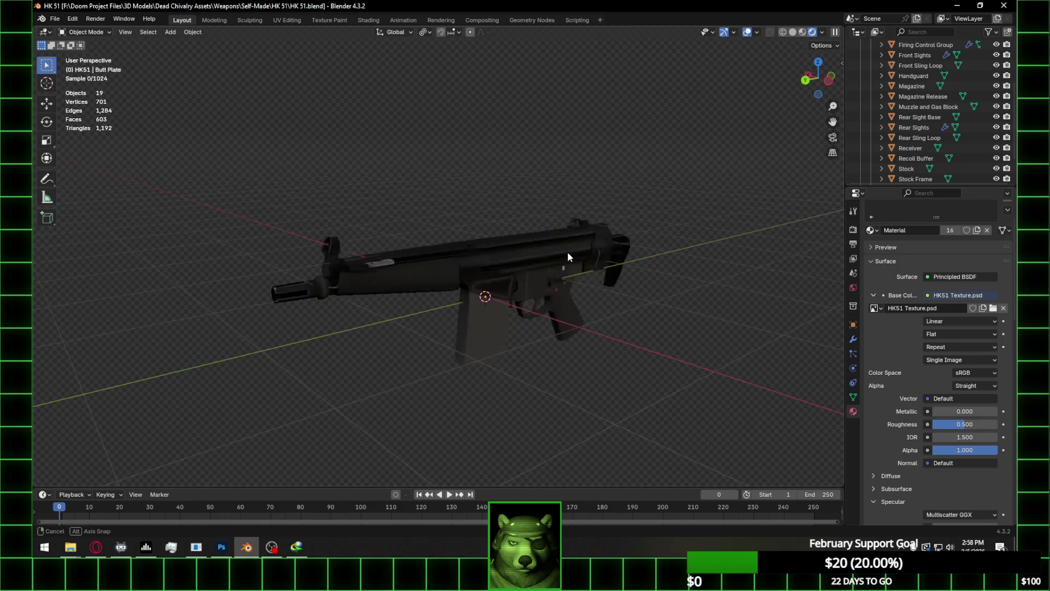
pyautogui.click(222, 546)
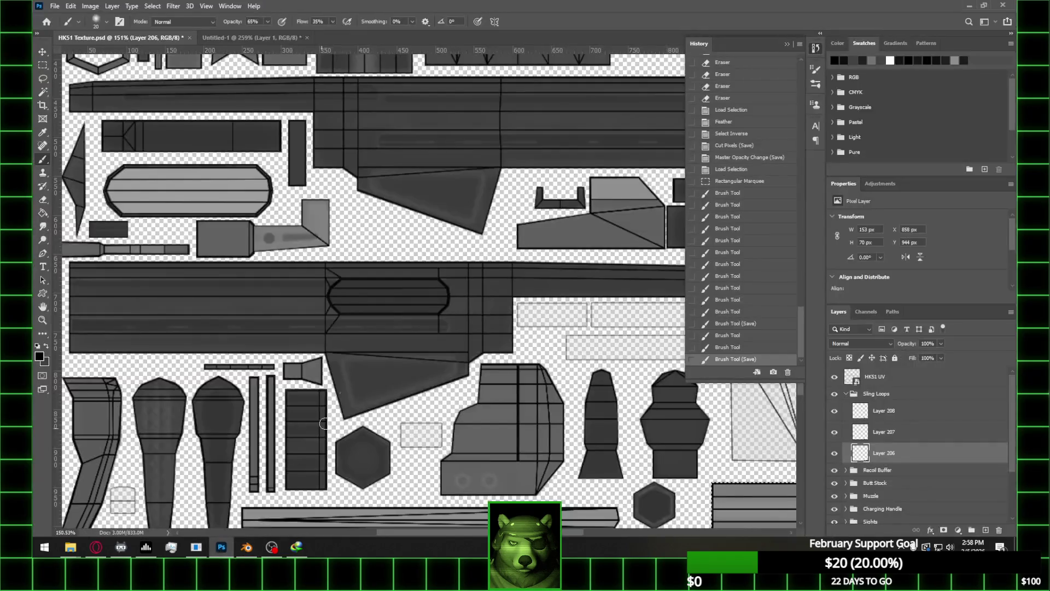
# Hide the HK51 UV layer and nudge the thin strip into place with the Move tool
pyautogui.click(835, 377)
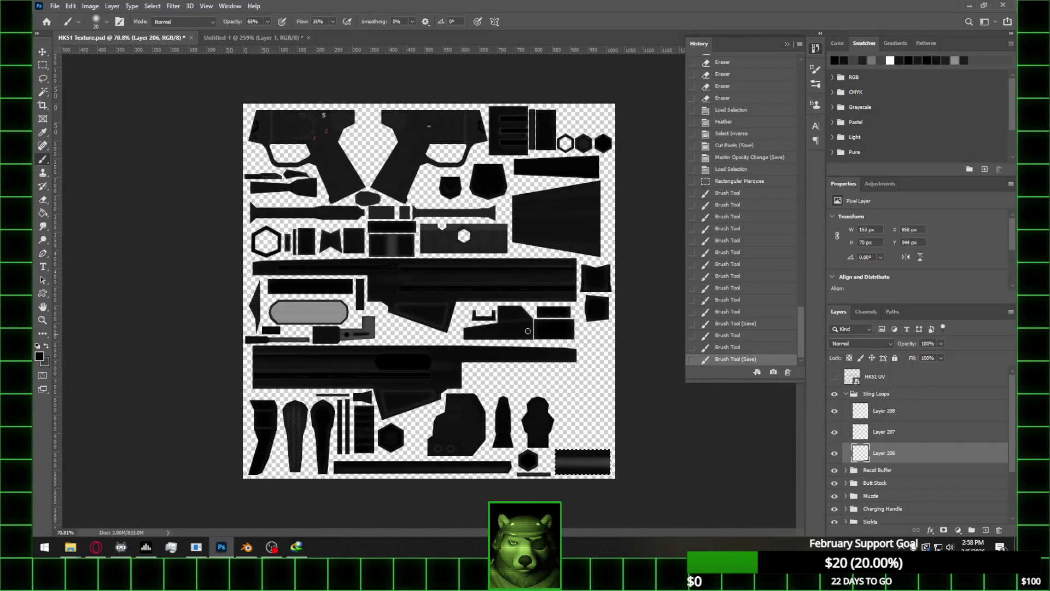
pyautogui.click(44, 51)
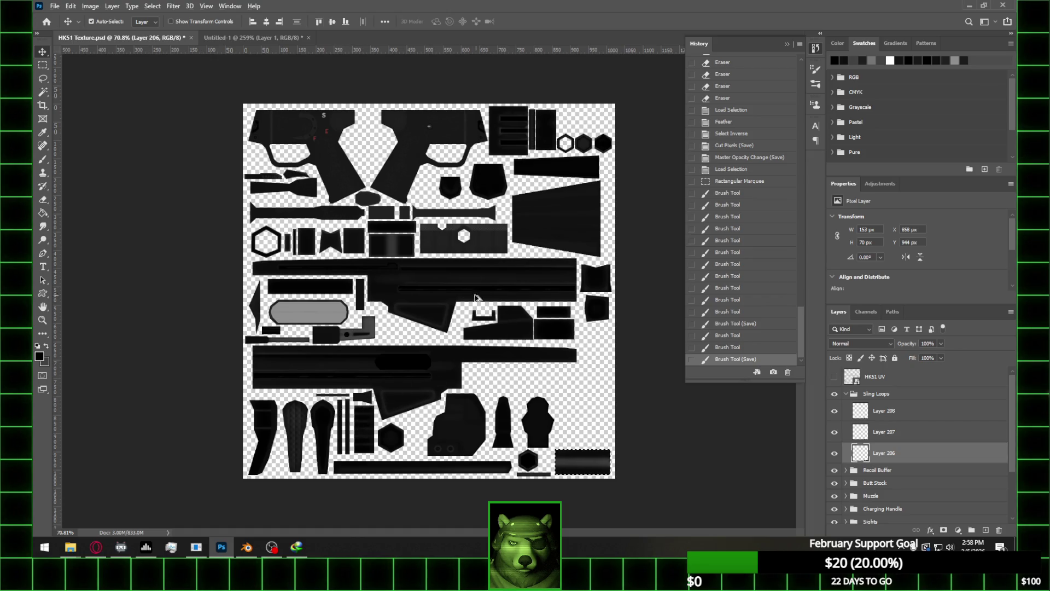
pyautogui.keyDown('alt'); pyautogui.scroll(5, 536, 139); pyautogui.keyUp('alt')
pyautogui.keyDown('ctrl'); pyautogui.moveTo(537, 141); pyautogui.dragTo(542, 146); pyautogui.keyUp('ctrl')
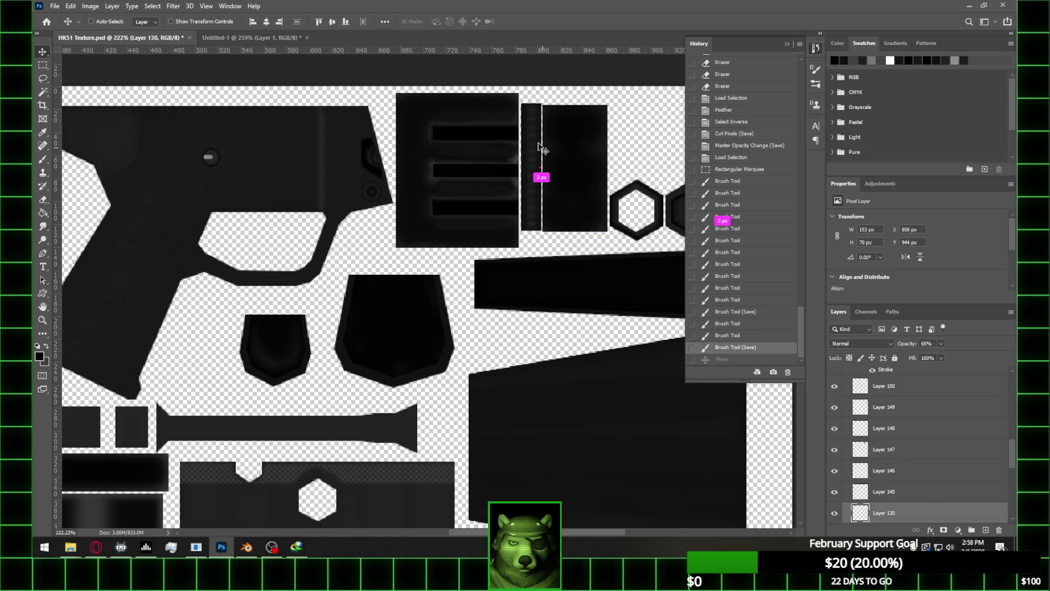
# Adjust Layer 145's opacity, fade Layer 130 to 21%, and save HK51 Texture.psd
pyautogui.keyDown('ctrl'); pyautogui.click(539, 141); pyautogui.keyUp('ctrl')
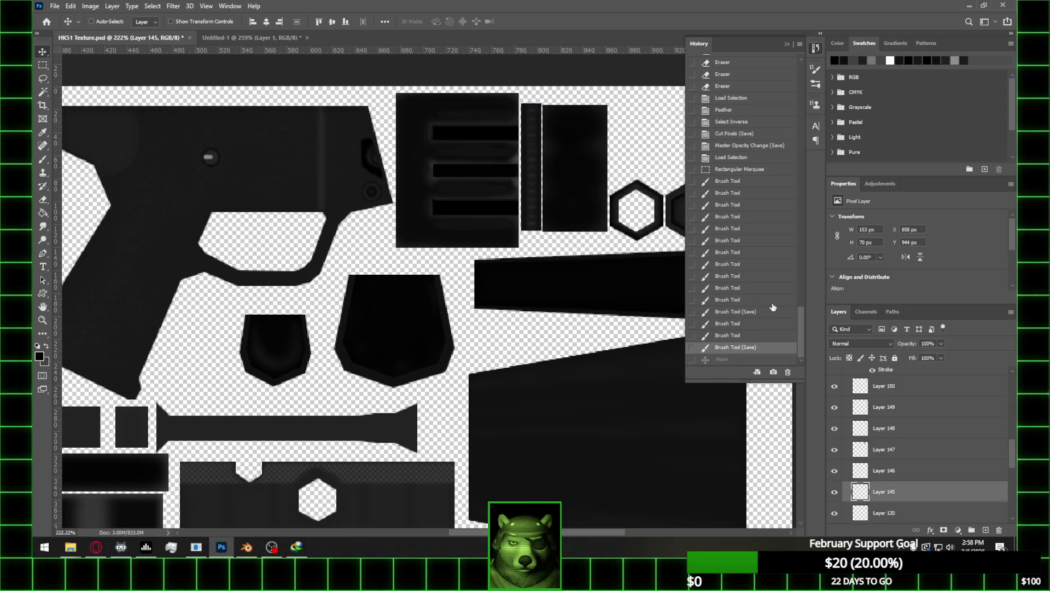
pyautogui.click(941, 343)
pyautogui.moveTo(941, 356); pyautogui.dragTo(930, 358)
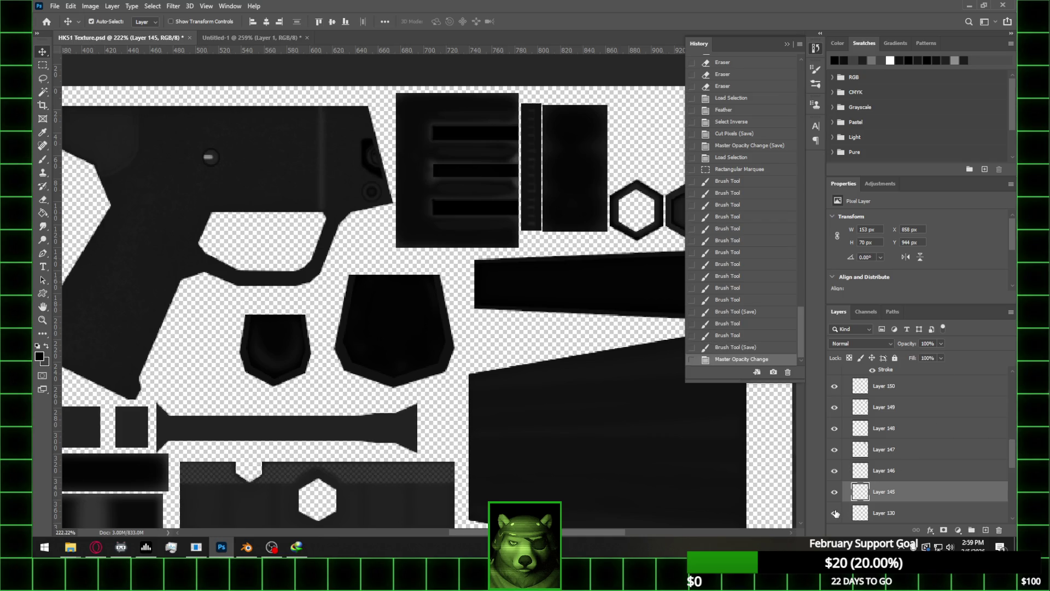
pyautogui.moveTo(941, 344); pyautogui.dragTo(924, 357)
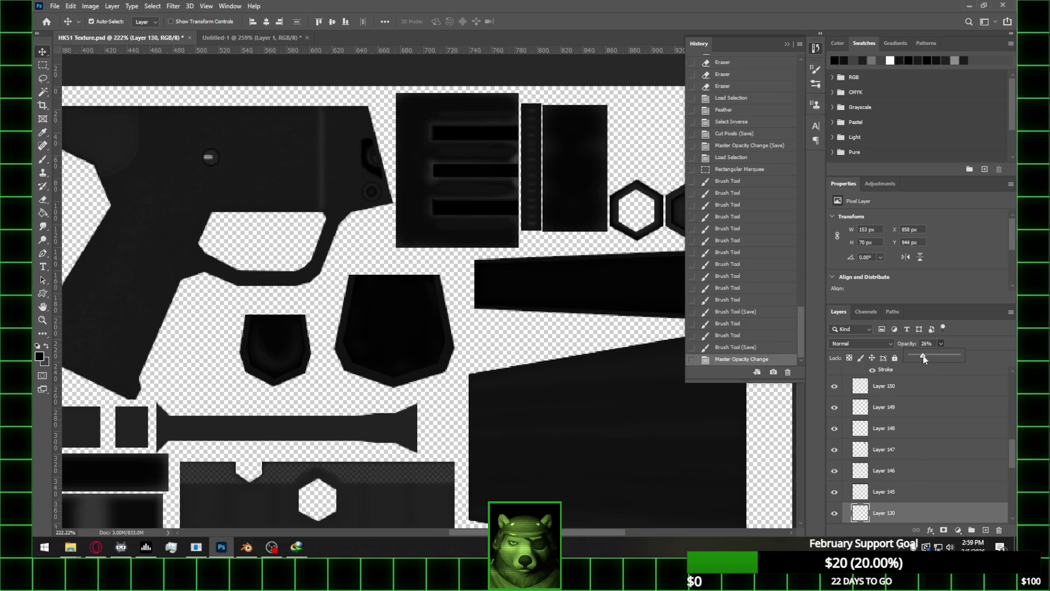
pyautogui.hotkey('ctrl', 's')
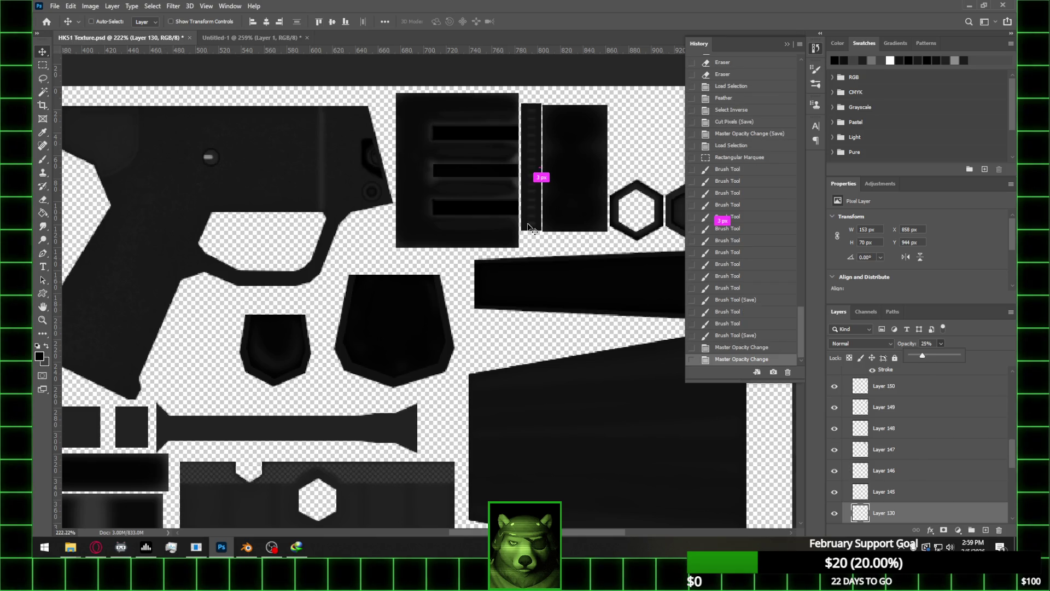
pyautogui.click(241, 546)
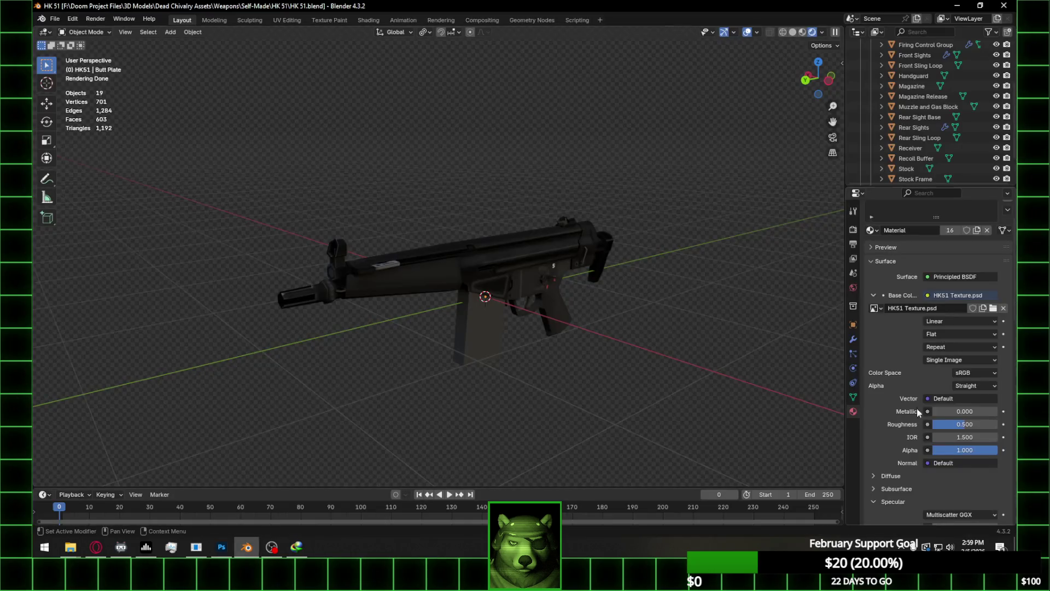
# Replace the Base Color image with HK51 Texture.psd from the HK 51 folder and inspect the gun
pyautogui.click(999, 308)
pyautogui.click(979, 308)
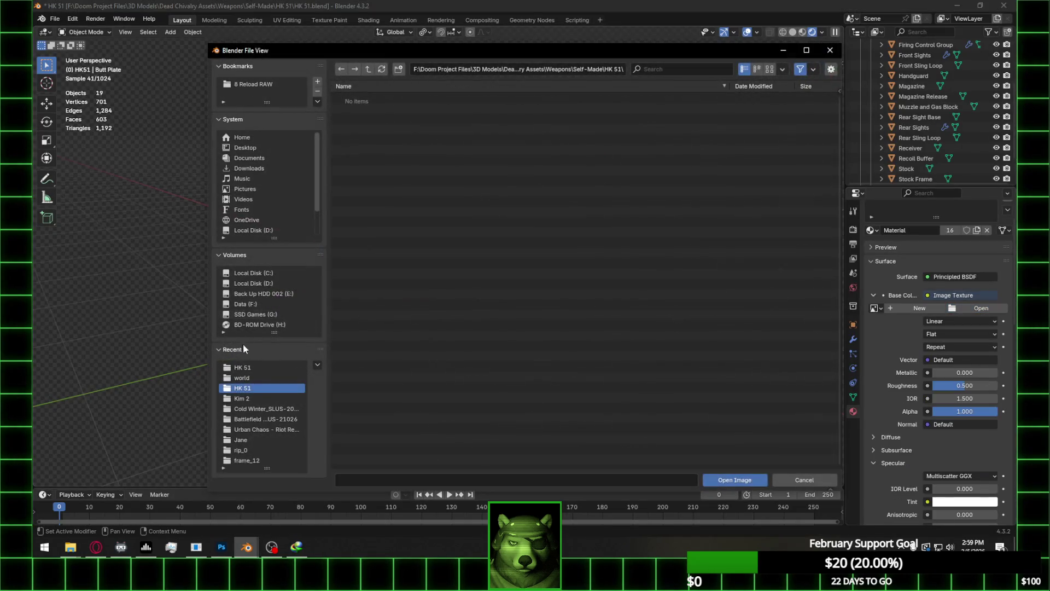
pyautogui.click(243, 368)
pyautogui.doubleClick(392, 120)
pyautogui.moveTo(452, 252)
pyautogui.mouseDown(button='middle')
pyautogui.moveTo(363, 330)
pyautogui.moveTo(344, 333)
pyautogui.moveTo(382, 321)
pyautogui.moveTo(381, 307)
pyautogui.moveTo(454, 258)
pyautogui.moveTo(465, 278)
pyautogui.moveTo(452, 293)
pyautogui.moveTo(569, 267)
pyautogui.moveTo(694, 265)
pyautogui.moveTo(615, 284)
pyautogui.moveTo(565, 278)
pyautogui.mouseUp(button='middle')
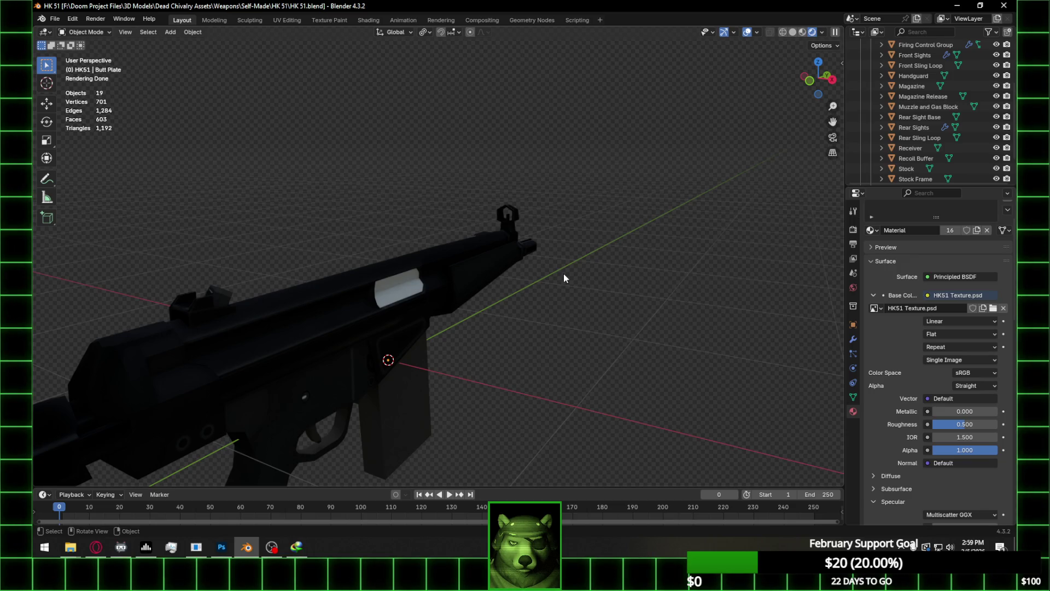
pyautogui.moveTo(416, 335); pyautogui.dragTo(669, 297, button='middle')
# Switch to Material Preview and orbit around the HK51 to inspect receiver, selector markings and sling loops
pyautogui.press('z')
pyautogui.scroll(-5, 534, 310)
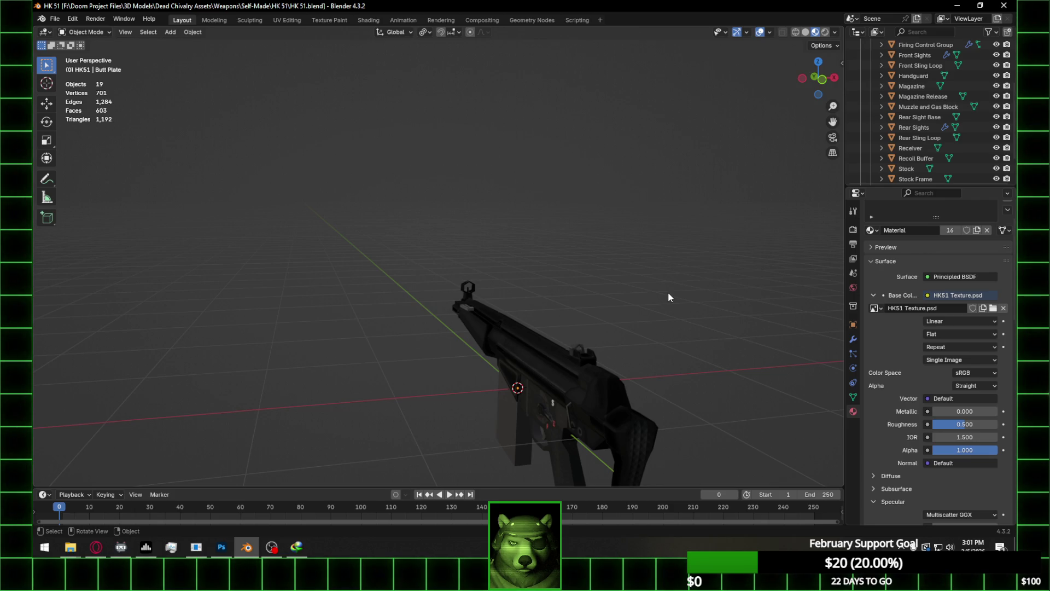
pyautogui.moveTo(629, 375)
pyautogui.mouseDown(button='middle')
pyautogui.moveTo(585, 386)
pyautogui.moveTo(570, 303)
pyautogui.moveTo(649, 343)
pyautogui.moveTo(496, 339)
pyautogui.mouseUp(button='middle')
pyautogui.scroll(6, 496, 339)
pyautogui.scroll(-5, 614, 349)
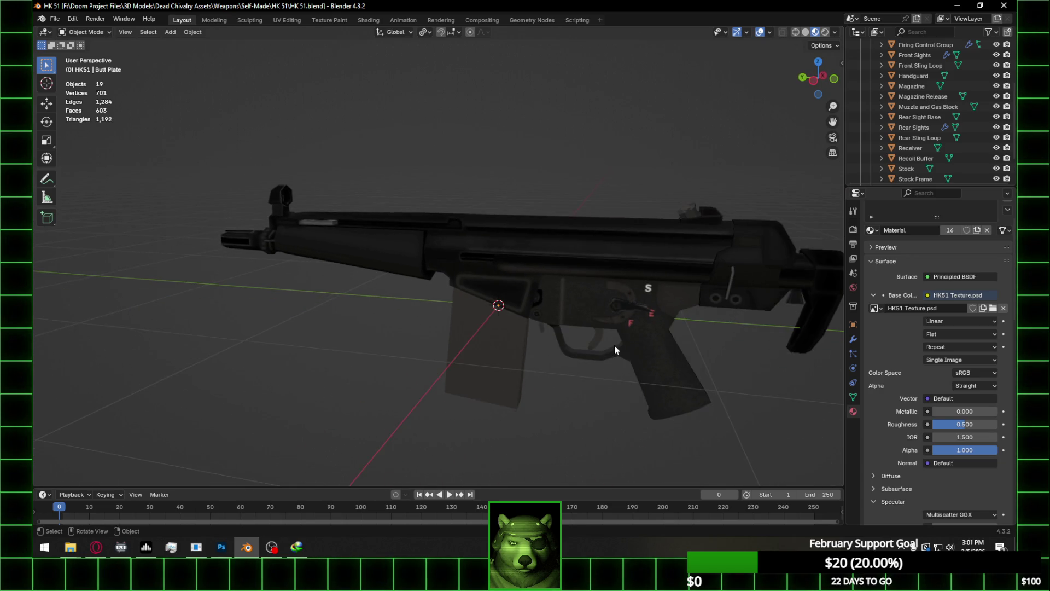
pyautogui.moveTo(808, 353)
pyautogui.mouseDown(button='middle')
pyautogui.moveTo(761, 359)
pyautogui.moveTo(811, 351)
pyautogui.moveTo(817, 372)
pyautogui.moveTo(757, 359)
pyautogui.moveTo(790, 318)
pyautogui.moveTo(743, 326)
pyautogui.moveTo(599, 310)
pyautogui.moveTo(545, 333)
pyautogui.moveTo(458, 338)
pyautogui.mouseUp(button='middle')
pyautogui.scroll(3, 788, 320)
pyautogui.scroll(3, 590, 314)
pyautogui.scroll(-3, 590, 313)
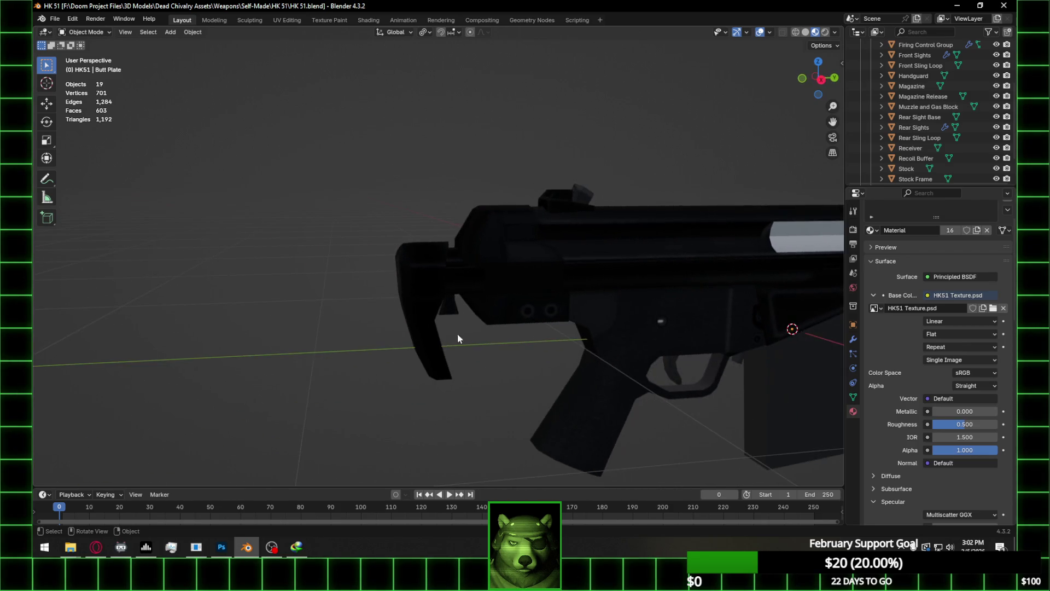
pyautogui.scroll(-3, 540, 310)
pyautogui.moveTo(540, 311)
pyautogui.mouseDown(button='middle')
pyautogui.moveTo(655, 339)
pyautogui.moveTo(662, 329)
pyautogui.moveTo(741, 327)
pyautogui.moveTo(549, 303)
pyautogui.moveTo(599, 296)
pyautogui.mouseUp(button='middle')
pyautogui.scroll(2, 749, 328)
pyautogui.scroll(-3, 550, 303)
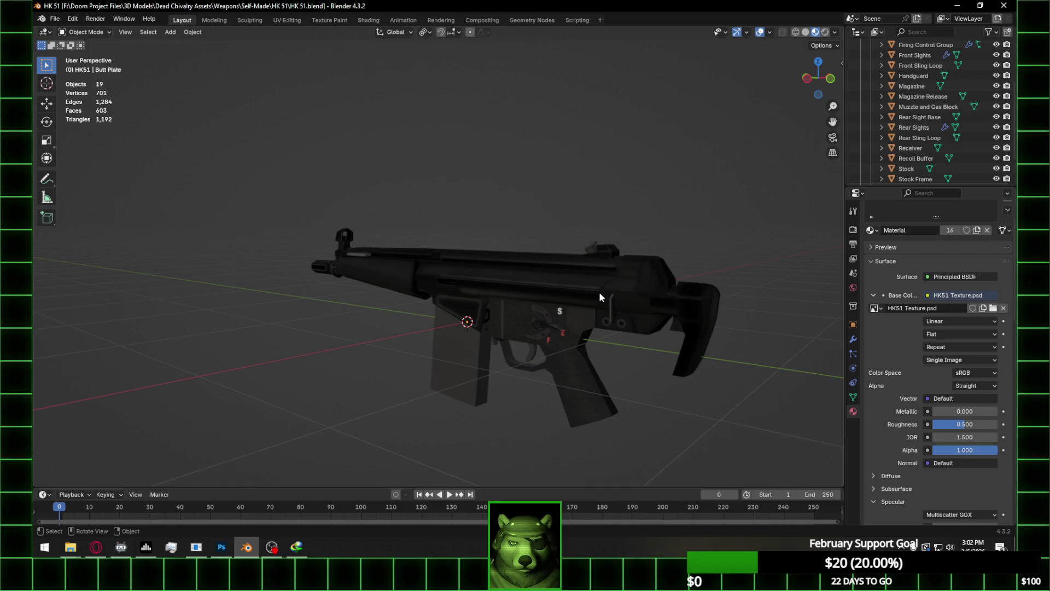
# Select the Firing Control Group and add its trigger faces to the selection in Edit Mode
pyautogui.moveTo(611, 306)
pyautogui.mouseDown(button='middle')
pyautogui.moveTo(707, 306)
pyautogui.moveTo(657, 300)
pyautogui.moveTo(668, 337)
pyautogui.moveTo(514, 314)
pyautogui.moveTo(517, 342)
pyautogui.moveTo(528, 325)
pyautogui.moveTo(676, 310)
pyautogui.moveTo(586, 340)
pyautogui.moveTo(624, 310)
pyautogui.moveTo(609, 308)
pyautogui.mouseUp(button='middle')
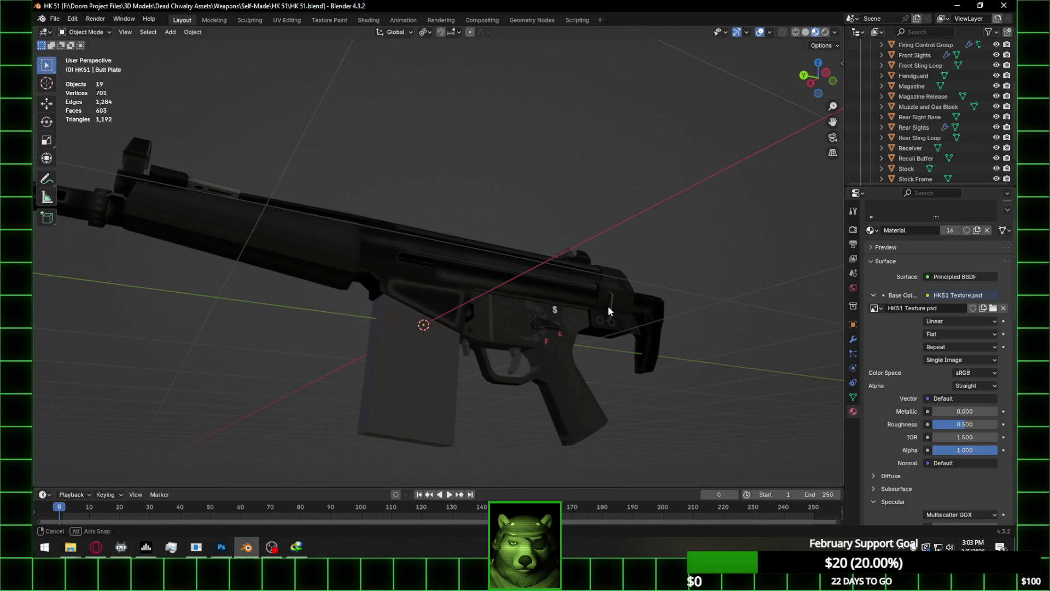
pyautogui.scroll(3, 540, 369)
pyautogui.click(556, 381)
pyautogui.press('Tab')
pyautogui.press('shift')
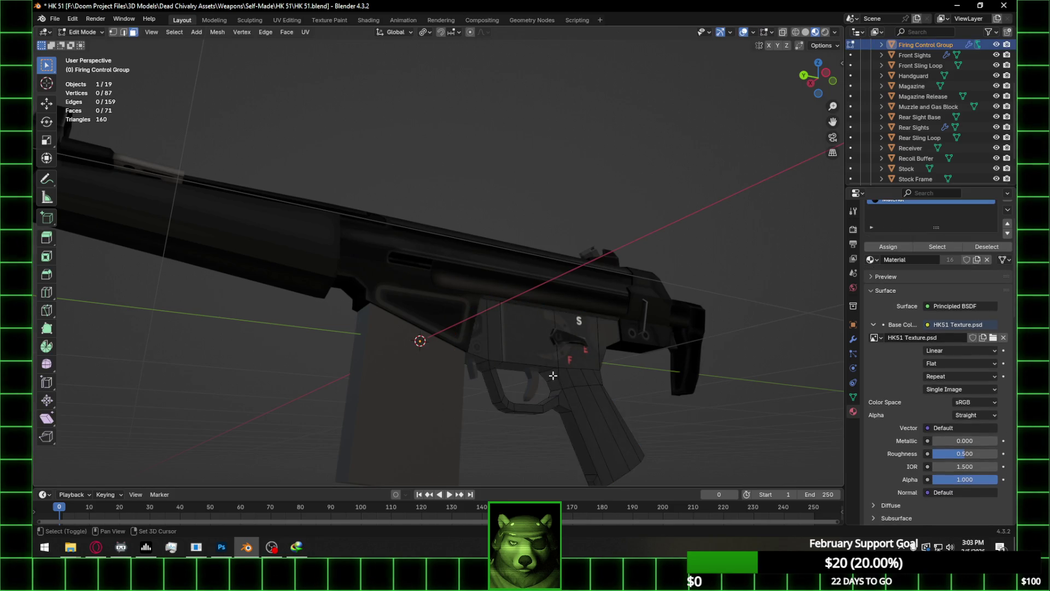
pyautogui.keyDown('shift'); pyautogui.click(553, 378); pyautogui.keyUp('shift')
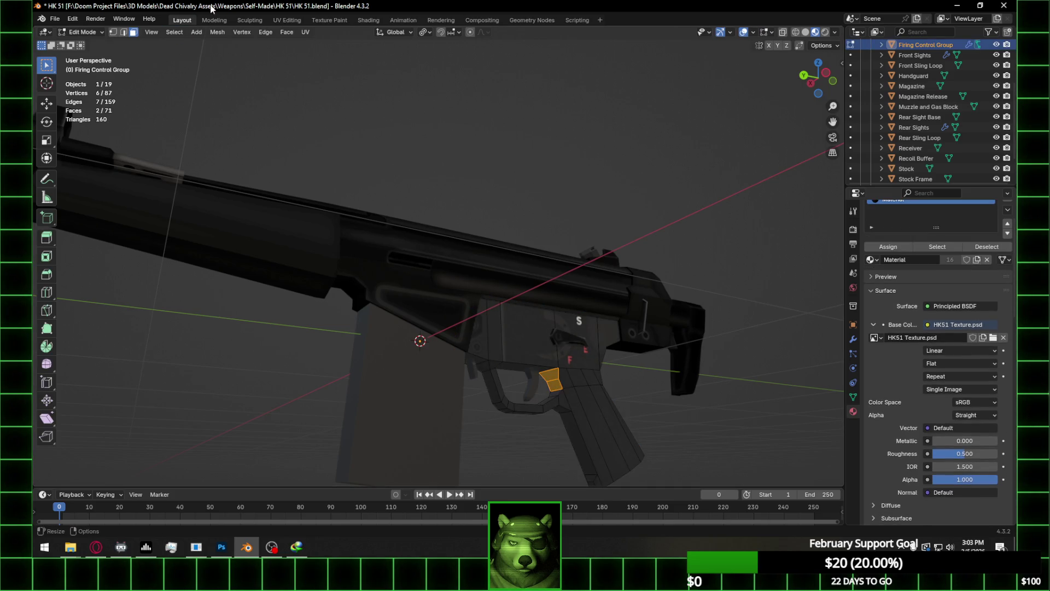
# Bring the trigger UVs into view over the rifle texture in UV Editing, then return to Photoshop
pyautogui.click(280, 20)
pyautogui.scroll(4, 350, 120)
pyautogui.moveTo(349, 123)
pyautogui.mouseDown(button='middle')
pyautogui.moveTo(356, 139)
pyautogui.moveTo(206, 375)
pyautogui.moveTo(197, 427)
pyautogui.mouseUp(button='middle')
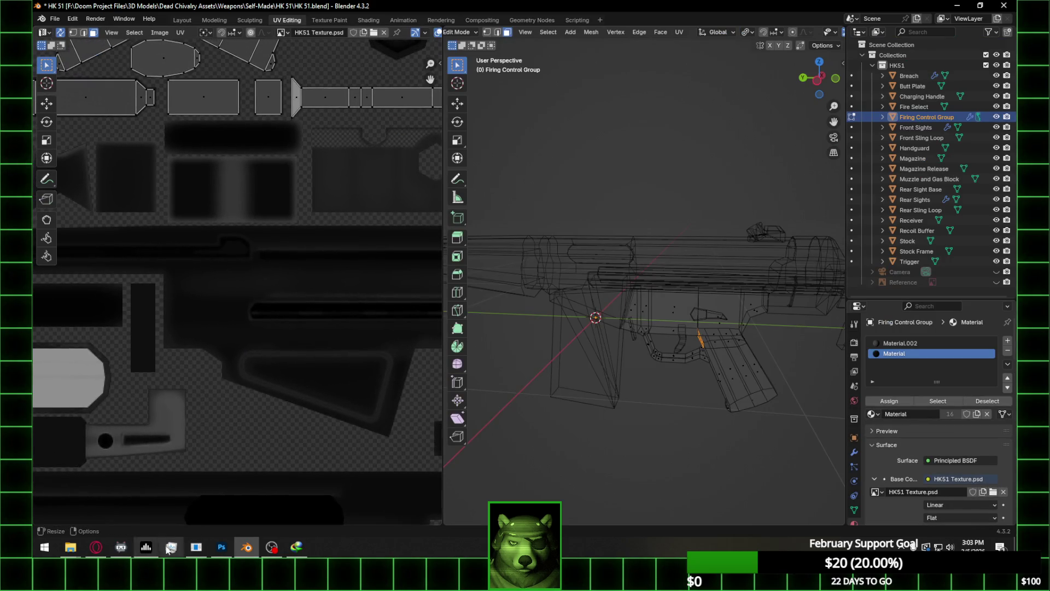
pyautogui.click(221, 547)
# Move Layer 209 and collapse the Butt Stock, Muzzle and Sling Loops groups
pyautogui.keyDown('alt'); pyautogui.scroll(4, 355, 185); pyautogui.keyUp('alt')
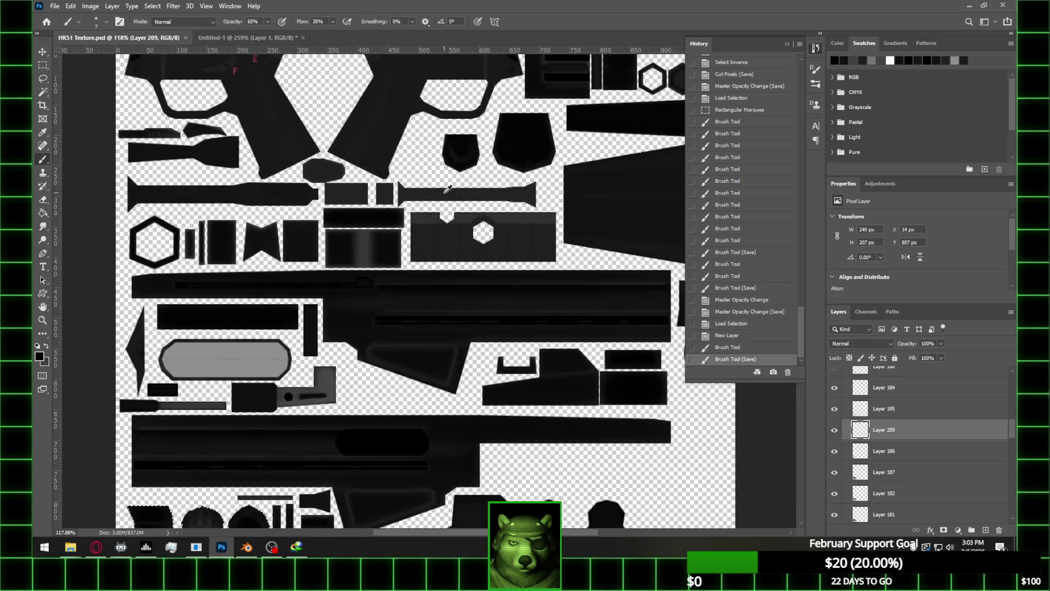
pyautogui.keyDown('alt'); pyautogui.scroll(2, 356, 185); pyautogui.keyUp('alt')
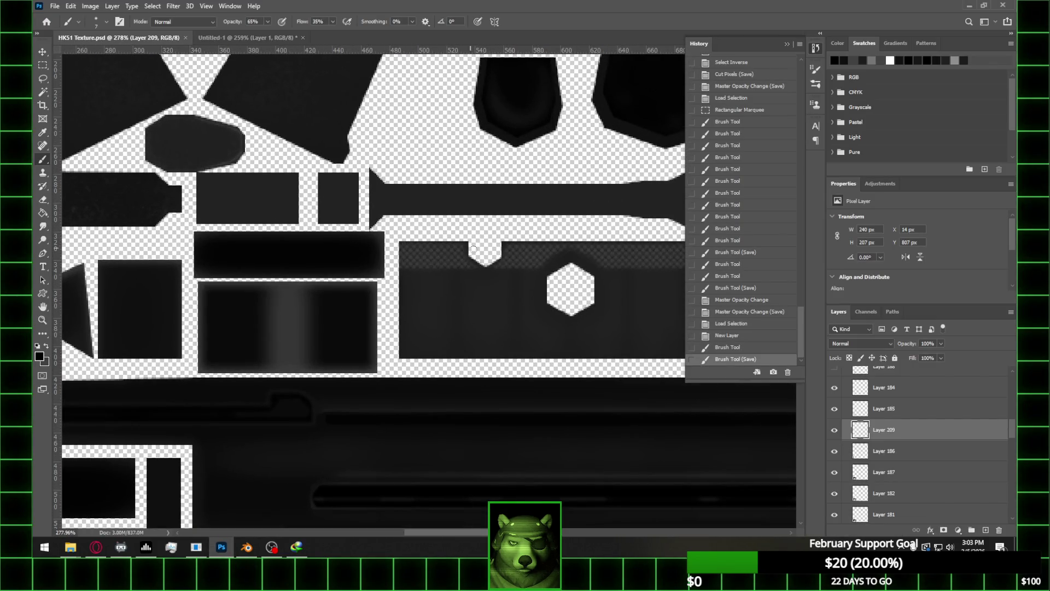
pyautogui.moveTo(851, 421)
pyautogui.mouseDown()
pyautogui.moveTo(880, 371)
pyautogui.moveTo(876, 386)
pyautogui.moveTo(913, 437)
pyautogui.mouseUp()
pyautogui.click(846, 464)
pyautogui.scroll(-1, 854, 438)
pyautogui.click(845, 458)
pyautogui.click(845, 457)
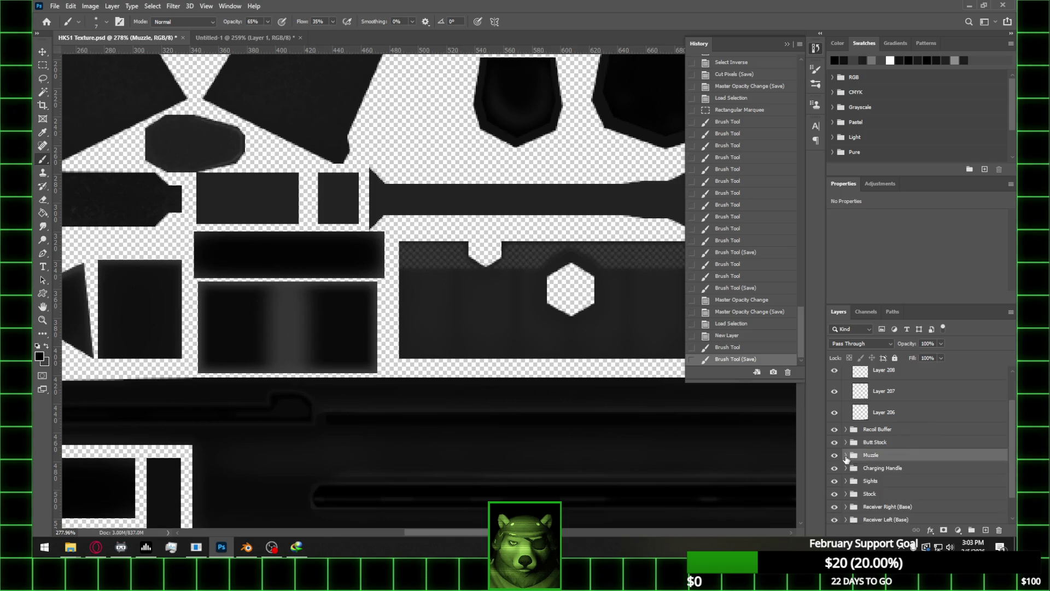
pyautogui.scroll(2, 874, 459)
pyautogui.click(853, 394)
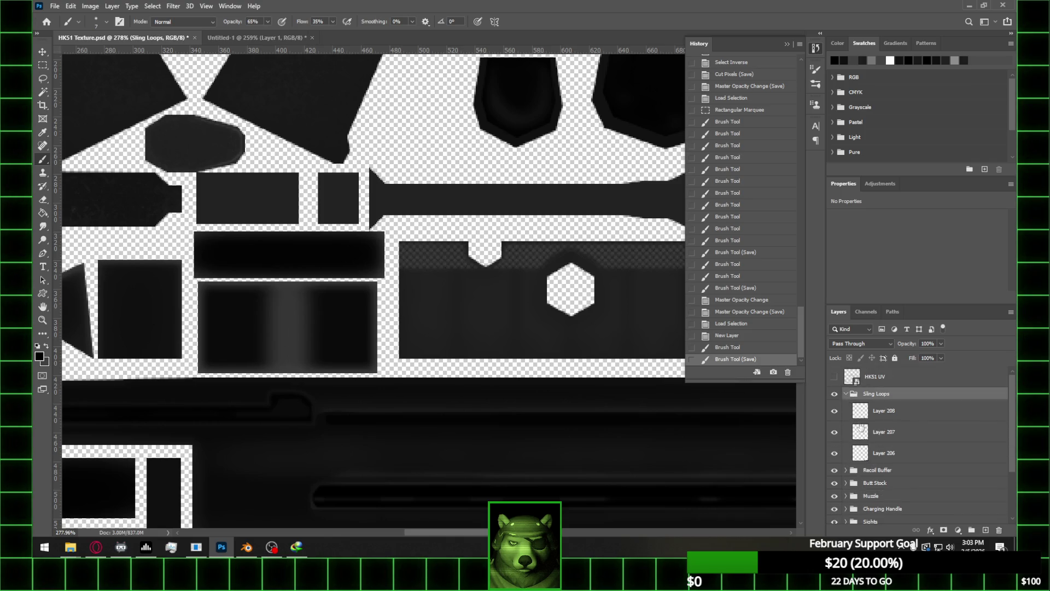
pyautogui.click(845, 393)
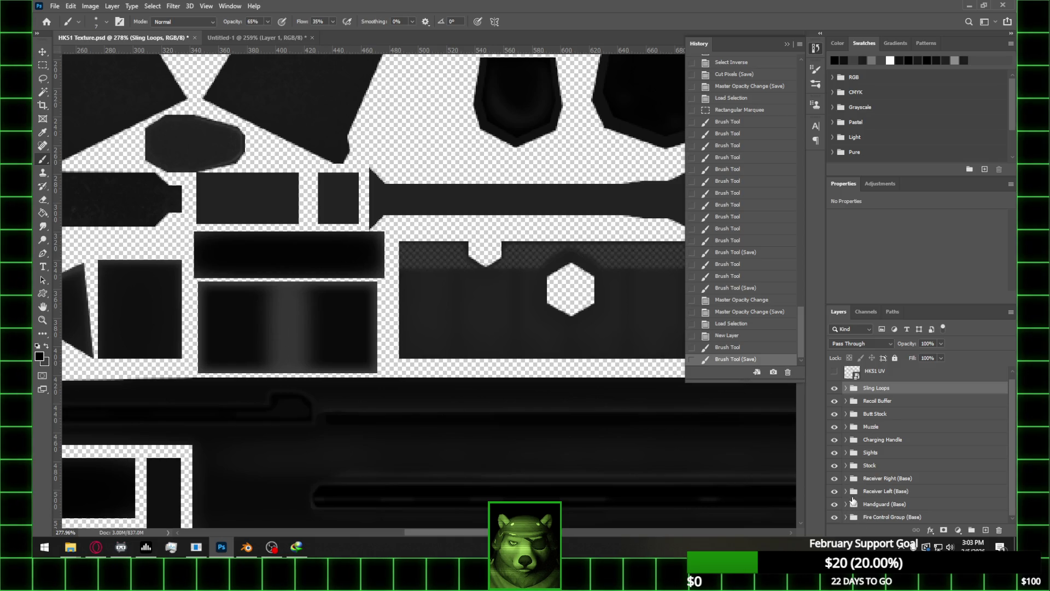
# In Fire Control Group (Base), load the Bottom Body base colour as a selection and add Layer 210
pyautogui.click(845, 517)
pyautogui.scroll(-5, 941, 470)
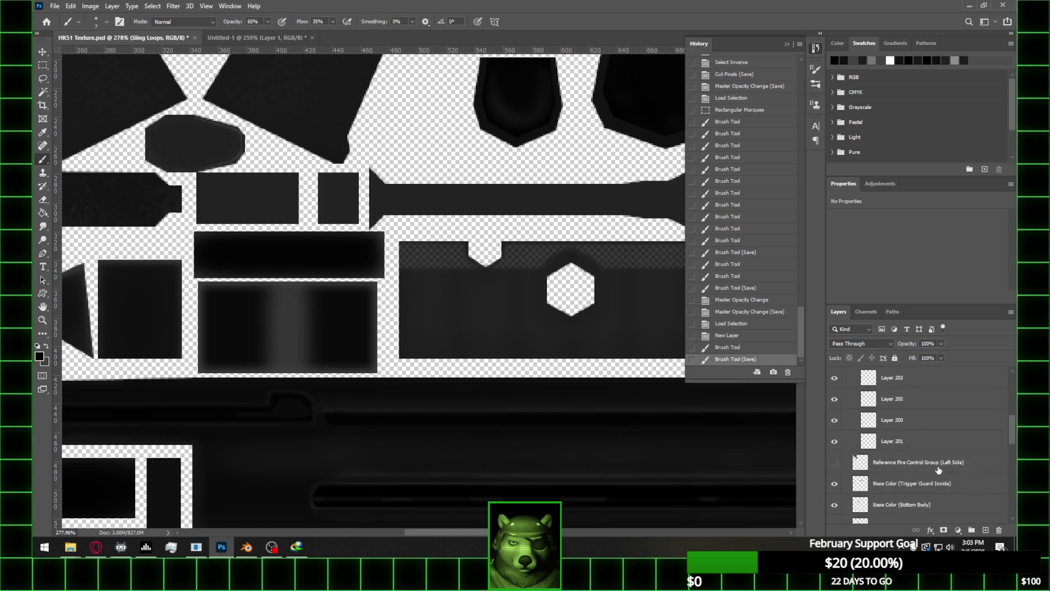
pyautogui.scroll(3, 942, 468)
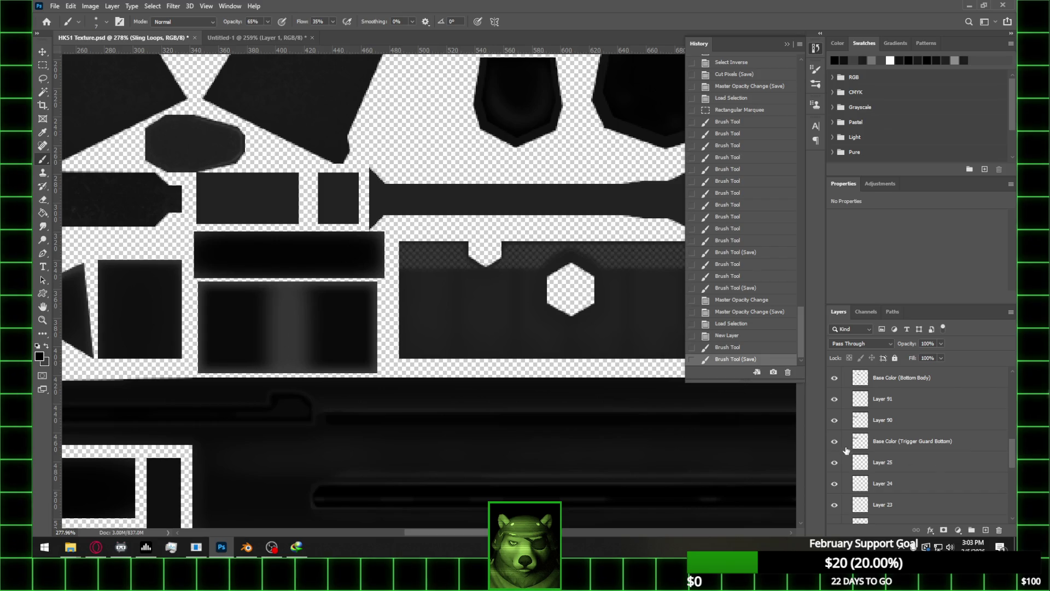
pyautogui.click(836, 443)
pyautogui.click(836, 443)
pyautogui.click(836, 420)
pyautogui.click(835, 420)
pyautogui.click(835, 378)
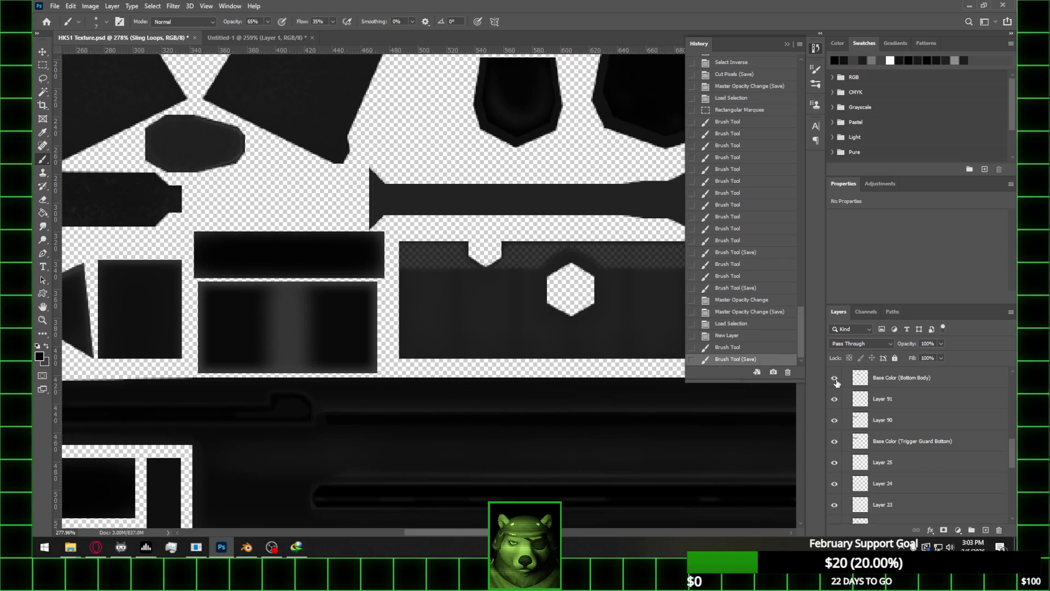
pyautogui.click(835, 379)
pyautogui.keyDown('ctrl'); pyautogui.click(861, 377); pyautogui.keyUp('ctrl')
pyautogui.click(986, 530)
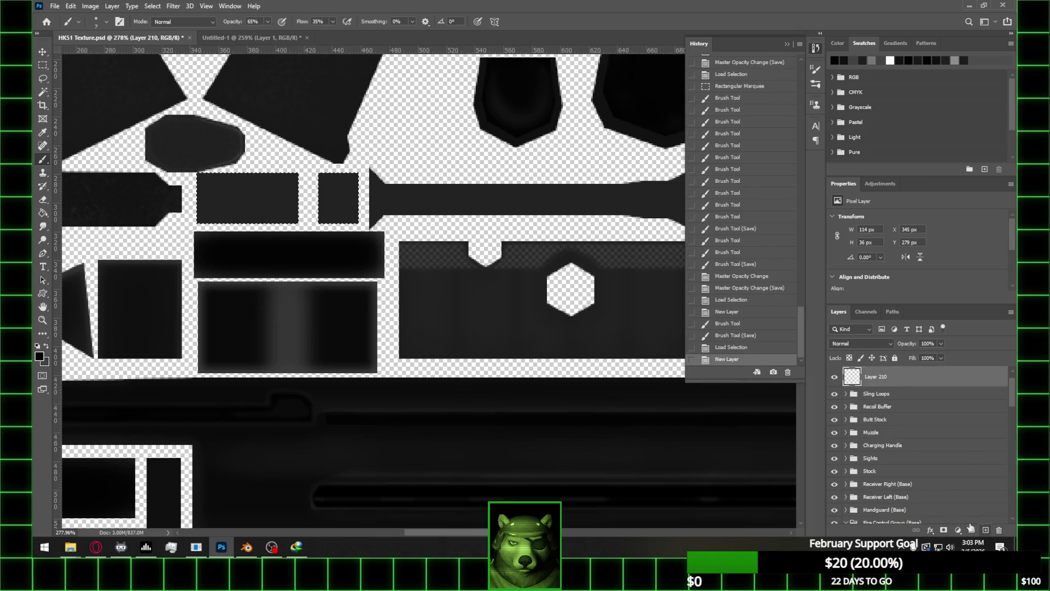
# Pick a swatch colour and move Layer 210 above Base Color (Bottom Body)
pyautogui.keyDown('alt'); pyautogui.scroll(-2, 383, 329); pyautogui.keyUp('alt')
pyautogui.keyDown('alt'); pyautogui.scroll(4, 164, 235); pyautogui.keyUp('alt')
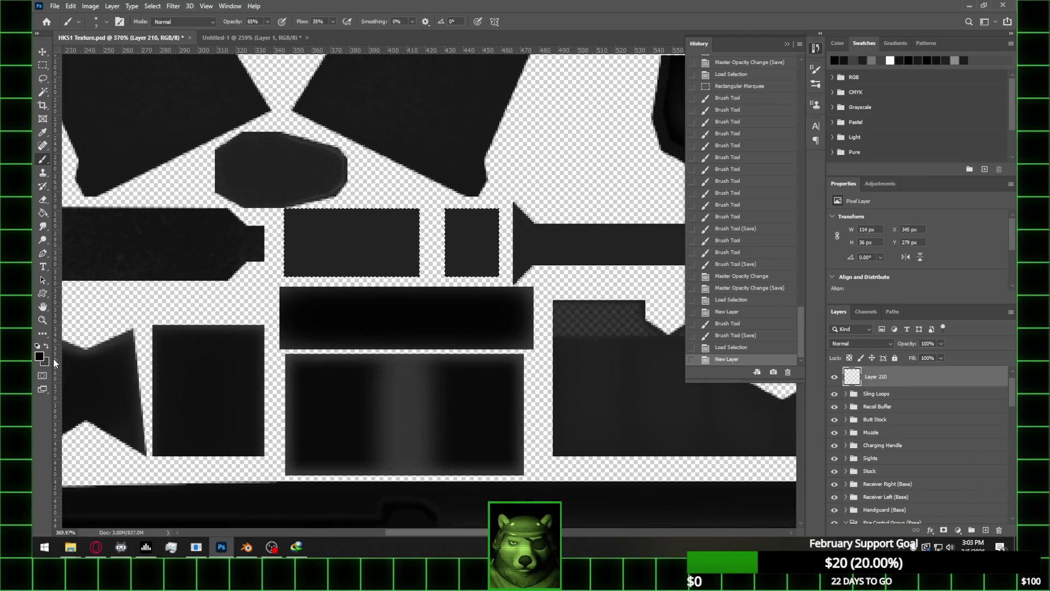
pyautogui.click(946, 58)
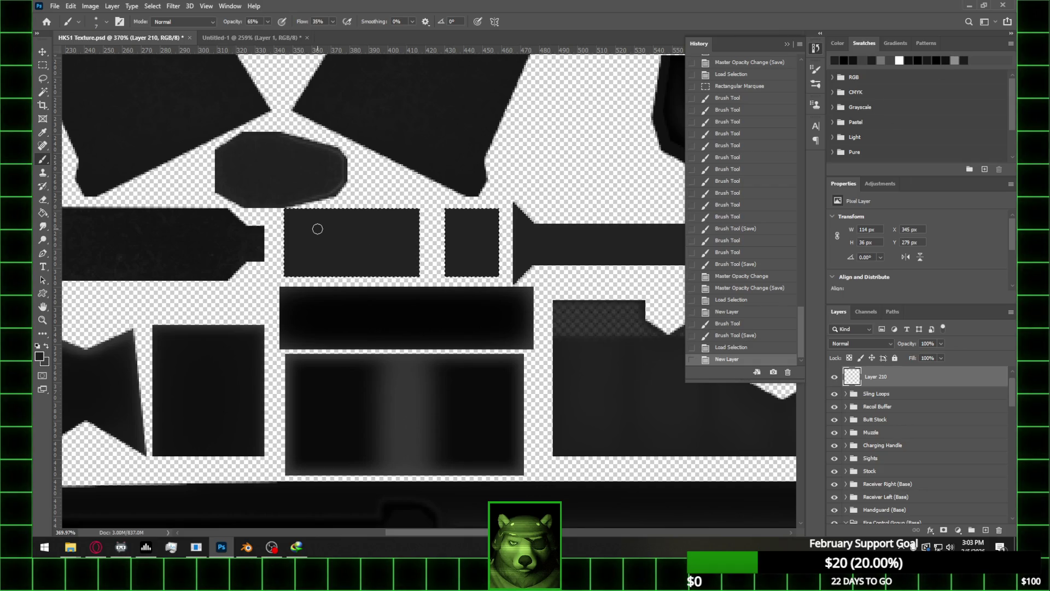
pyautogui.scroll(1, 905, 403)
pyautogui.moveTo(905, 403)
pyautogui.mouseDown()
pyautogui.moveTo(899, 525)
pyautogui.moveTo(900, 441)
pyautogui.mouseUp()
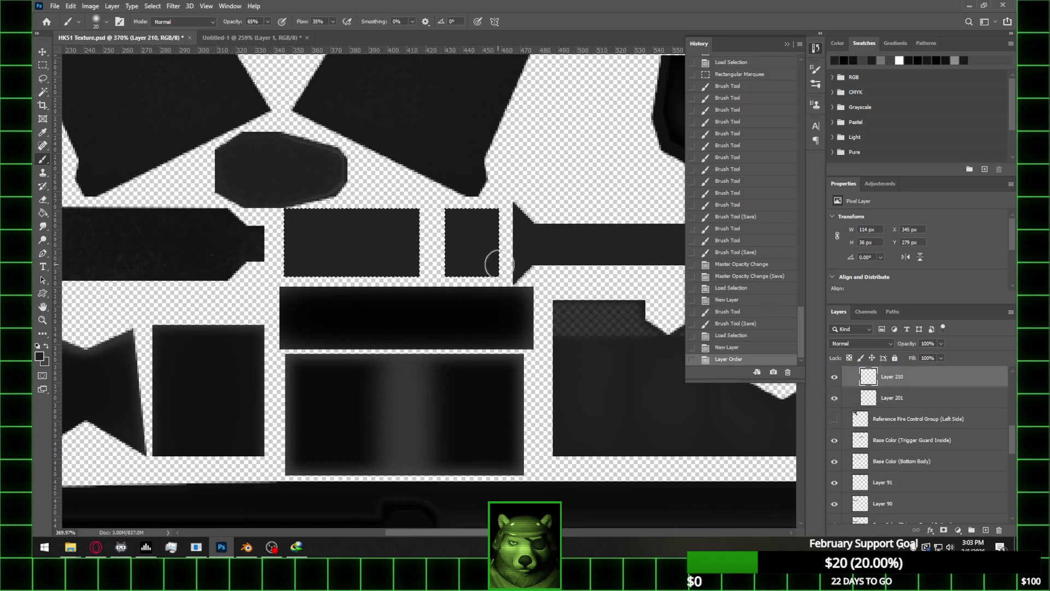
pyautogui.click(833, 399)
pyautogui.moveTo(877, 396)
pyautogui.mouseDown()
pyautogui.moveTo(903, 520)
pyautogui.moveTo(912, 404)
pyautogui.mouseUp()
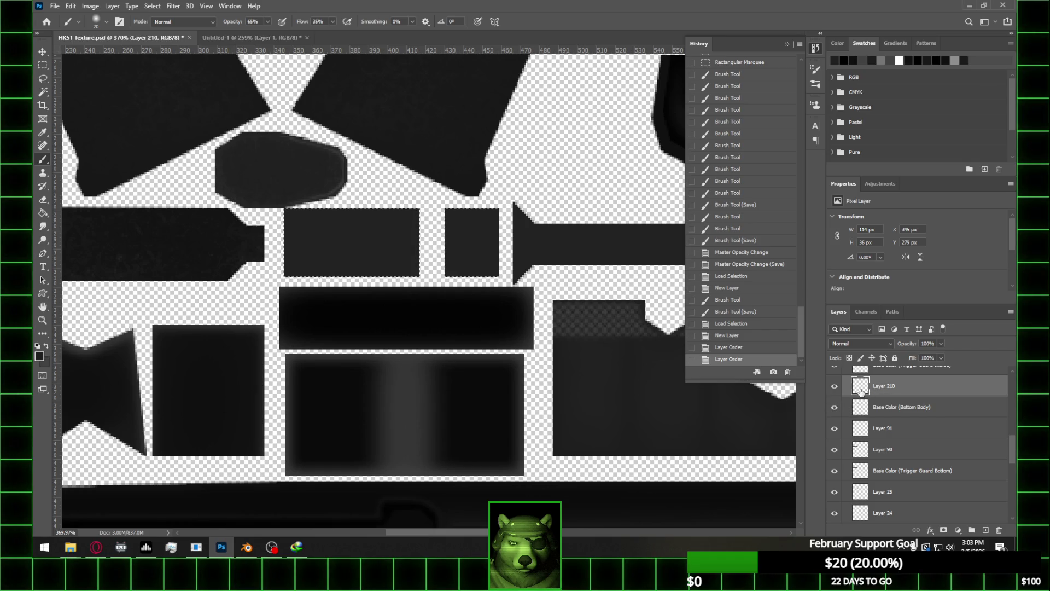
# Paint darker shading strokes across the selected panels on Layer 210
pyautogui.moveTo(342, 226); pyautogui.dragTo(263, 240)
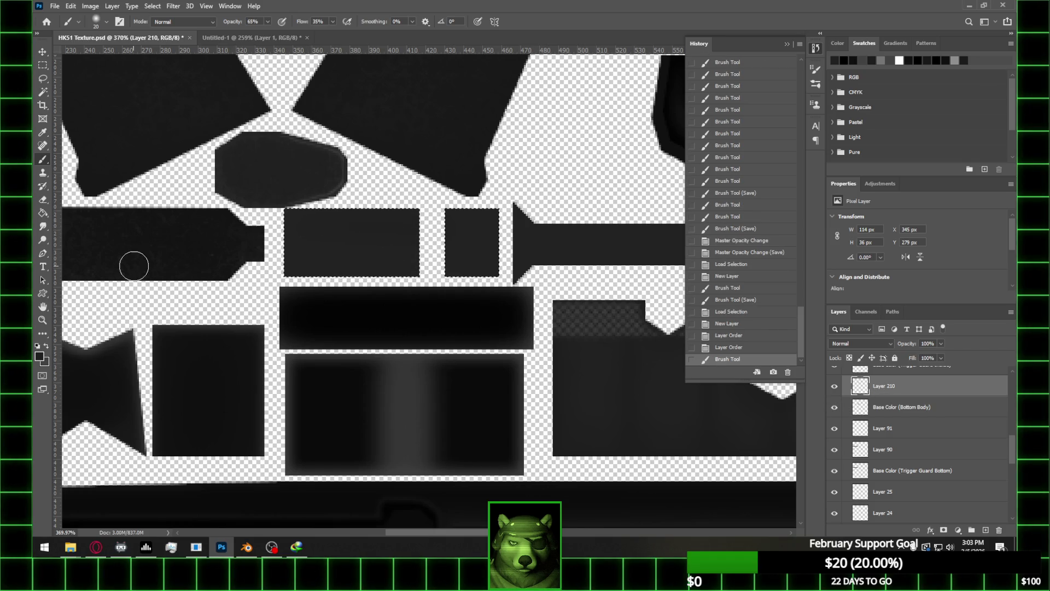
pyautogui.moveTo(950, 57); pyautogui.dragTo(946, 58)
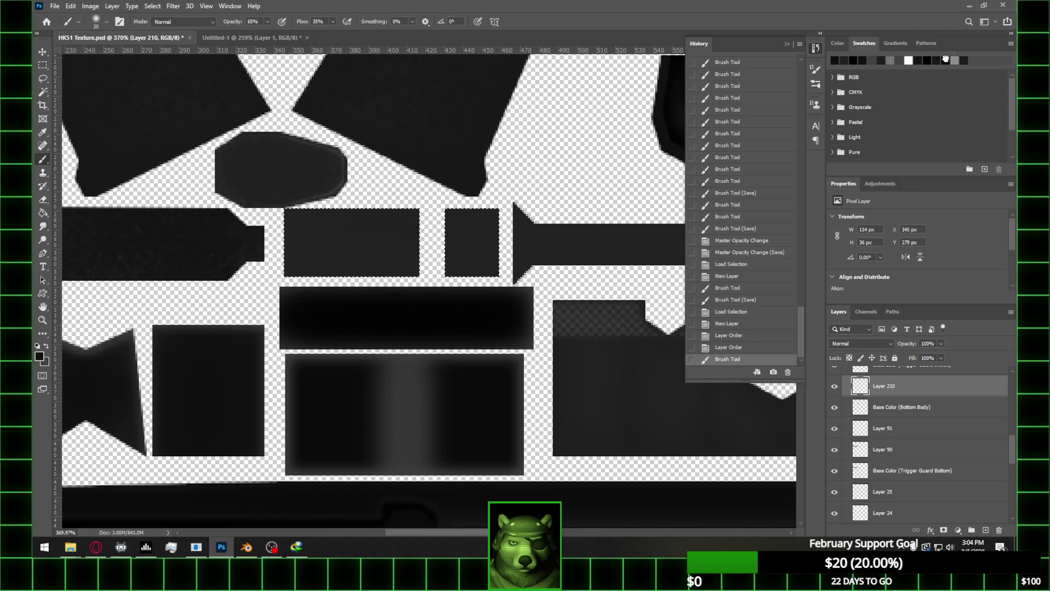
pyautogui.click(736, 348)
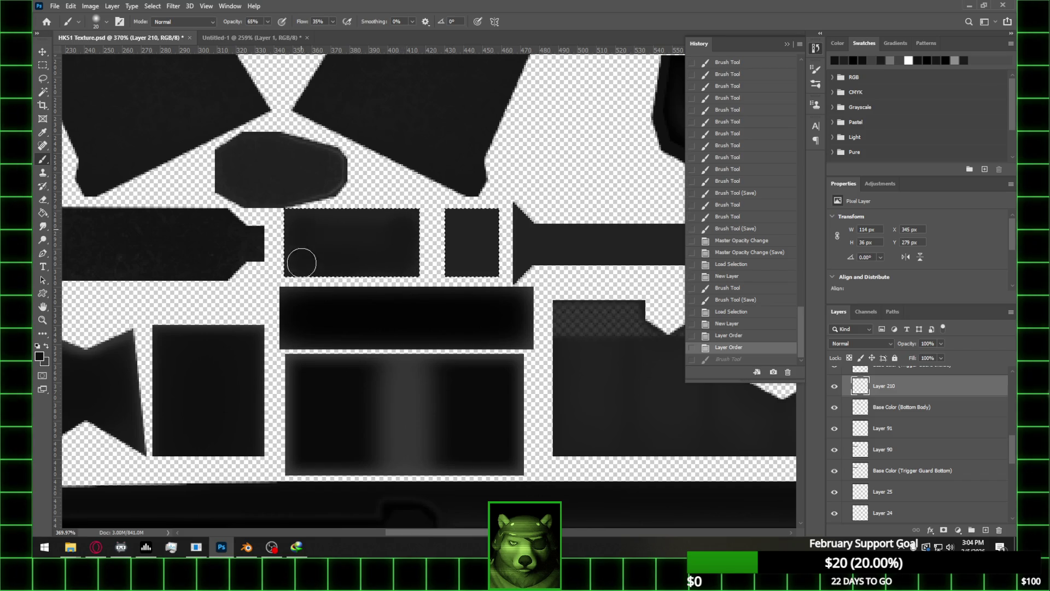
pyautogui.moveTo(301, 264); pyautogui.dragTo(295, 257)
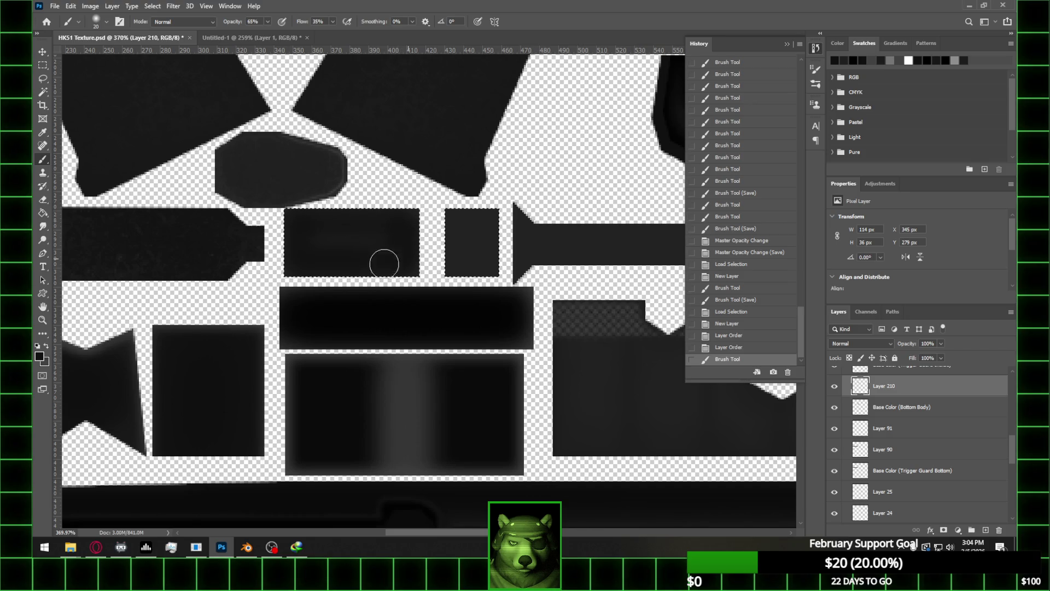
pyautogui.moveTo(380, 255); pyautogui.dragTo(310, 224)
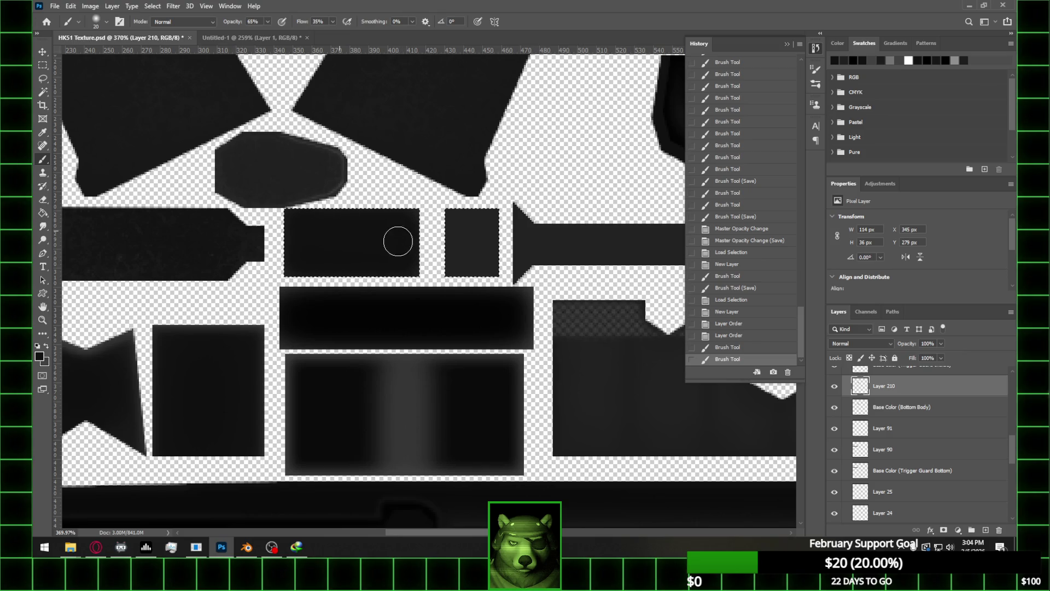
pyautogui.moveTo(394, 227)
pyautogui.mouseDown()
pyautogui.moveTo(471, 221)
pyautogui.moveTo(481, 254)
pyautogui.moveTo(465, 230)
pyautogui.moveTo(484, 255)
pyautogui.moveTo(464, 258)
pyautogui.moveTo(460, 219)
pyautogui.moveTo(481, 258)
pyautogui.moveTo(481, 229)
pyautogui.mouseUp()
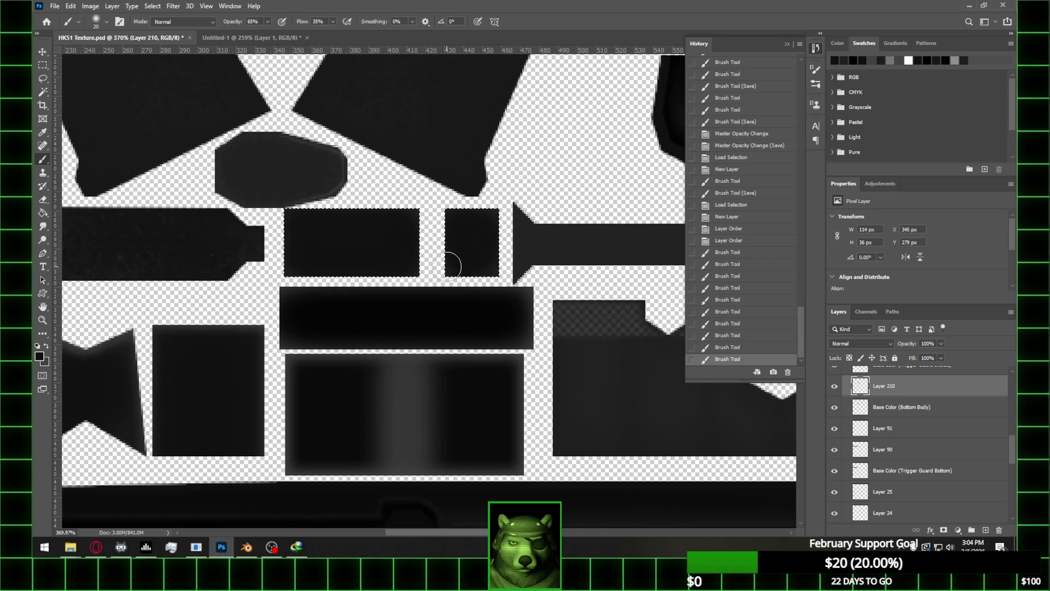
# Switch the brush to the charcoal pencil preset
pyautogui.click(107, 22)
pyautogui.click(107, 419)
pyautogui.press('Return')
pyautogui.click(121, 21)
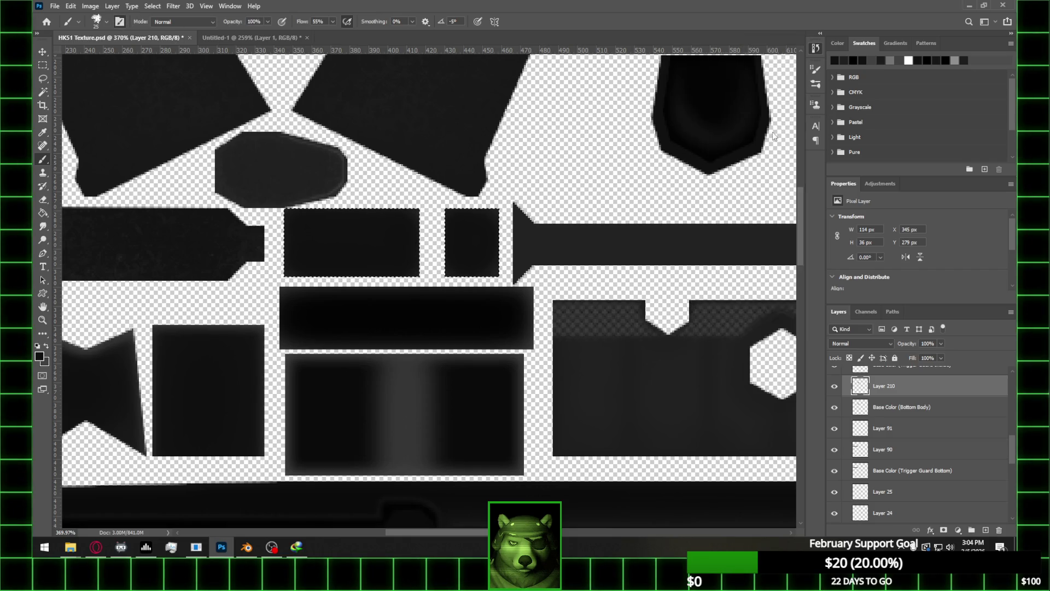
# Give the brush 63% size jitter, 68% minimum diameter, 65% angle jitter, some roundness jitter, size 50
pyautogui.click(656, 110)
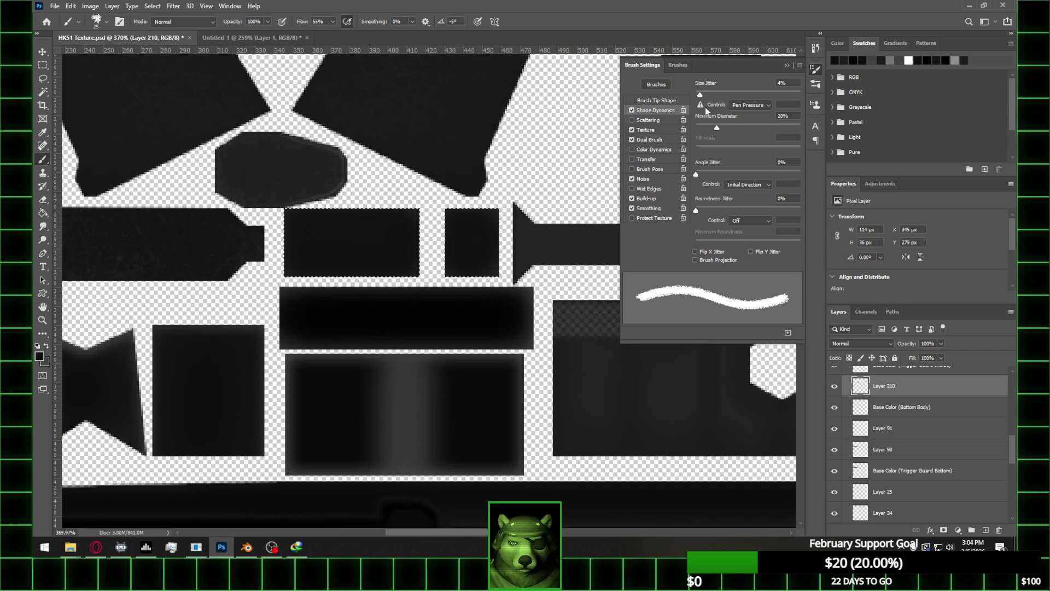
pyautogui.moveTo(726, 94); pyautogui.dragTo(762, 94)
pyautogui.moveTo(714, 125); pyautogui.dragTo(766, 126)
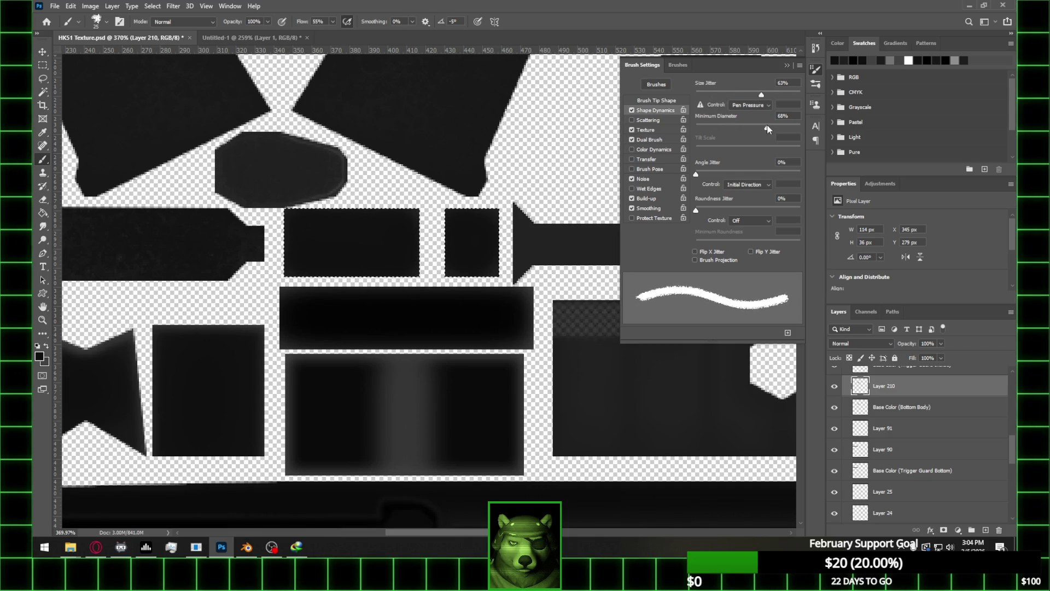
pyautogui.moveTo(696, 174); pyautogui.dragTo(765, 174)
pyautogui.moveTo(696, 210); pyautogui.dragTo(705, 210)
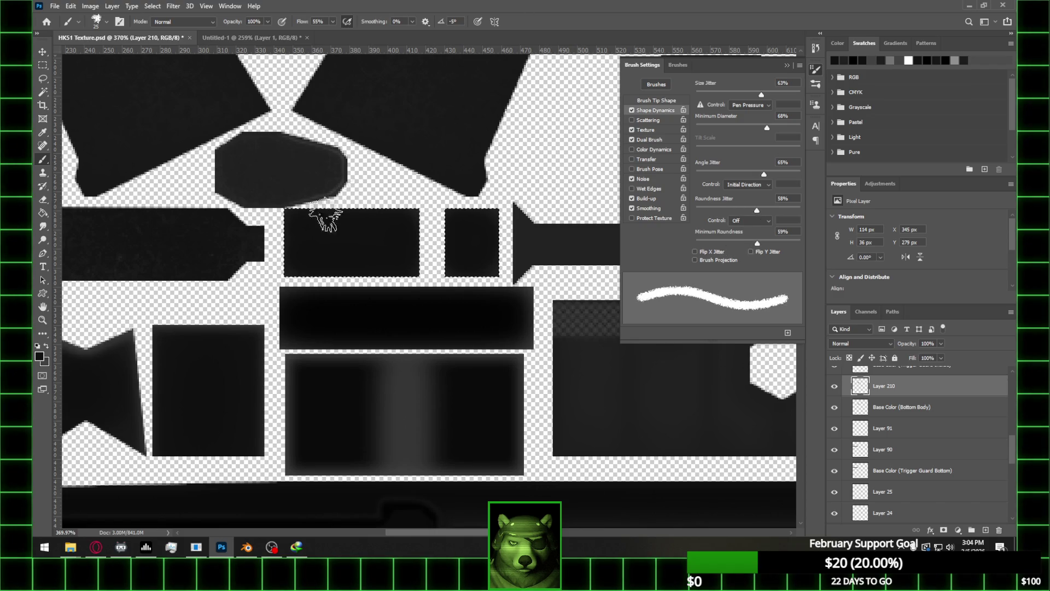
pyautogui.press(']')
pyautogui.press(']')
pyautogui.press(']')
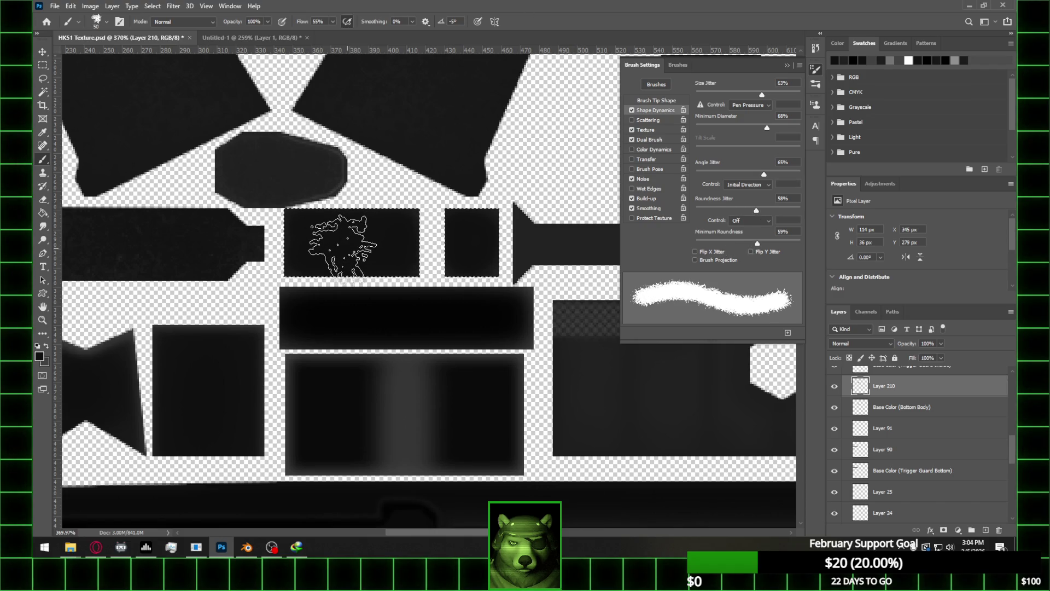
# Set the brush to Clear mode at 10% opacity, then go to Blender
pyautogui.click(268, 22)
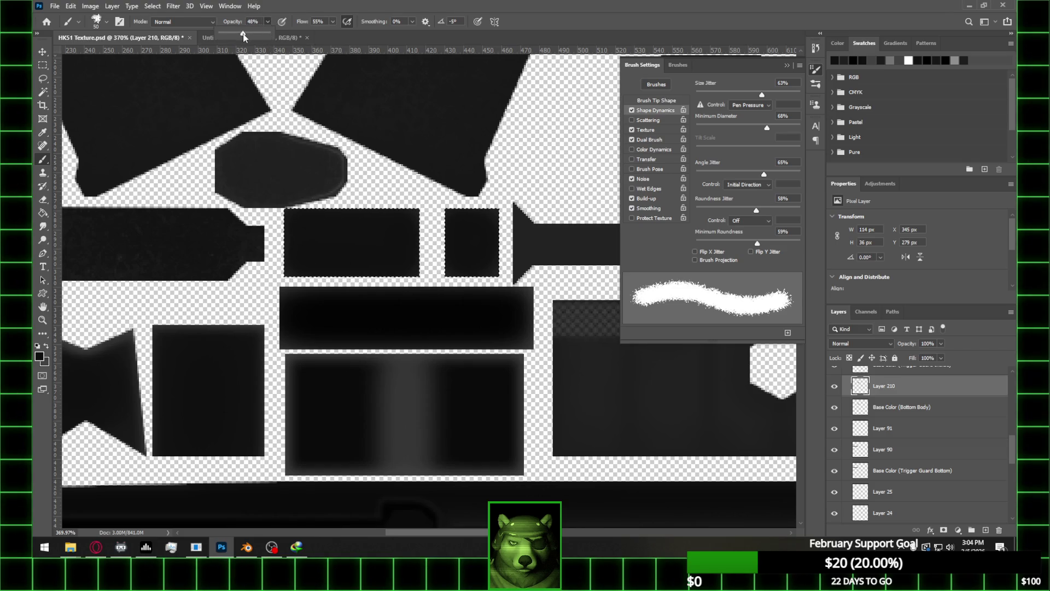
pyautogui.moveTo(242, 36); pyautogui.dragTo(242, 36)
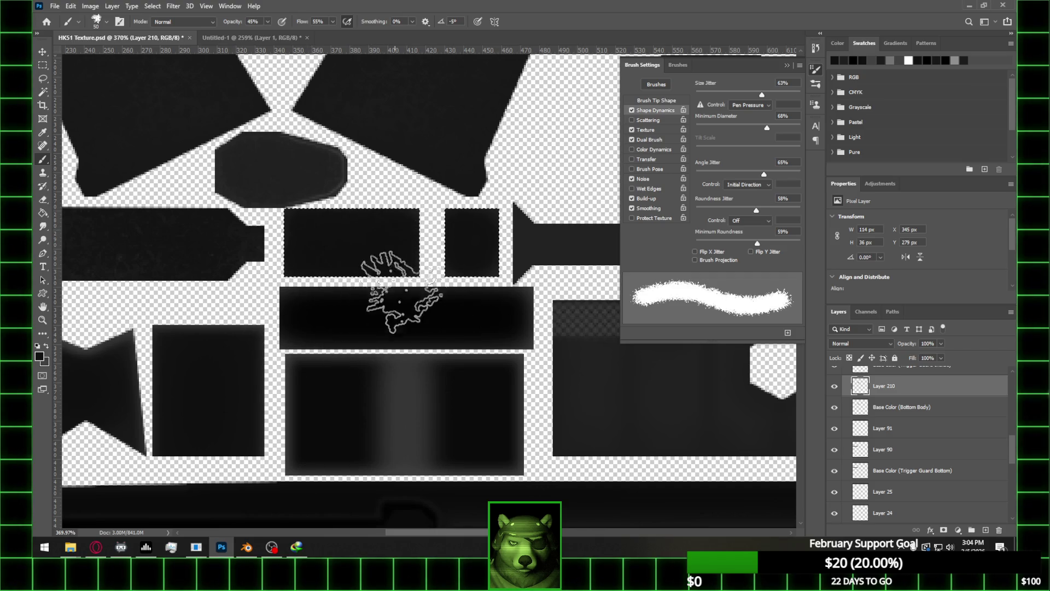
pyautogui.click(184, 22)
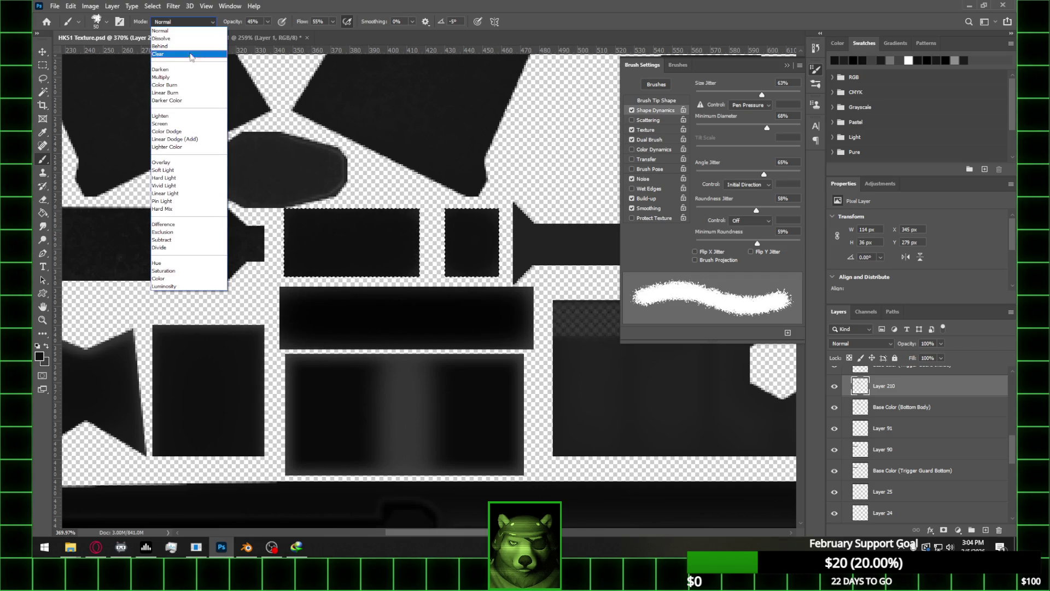
pyautogui.click(175, 52)
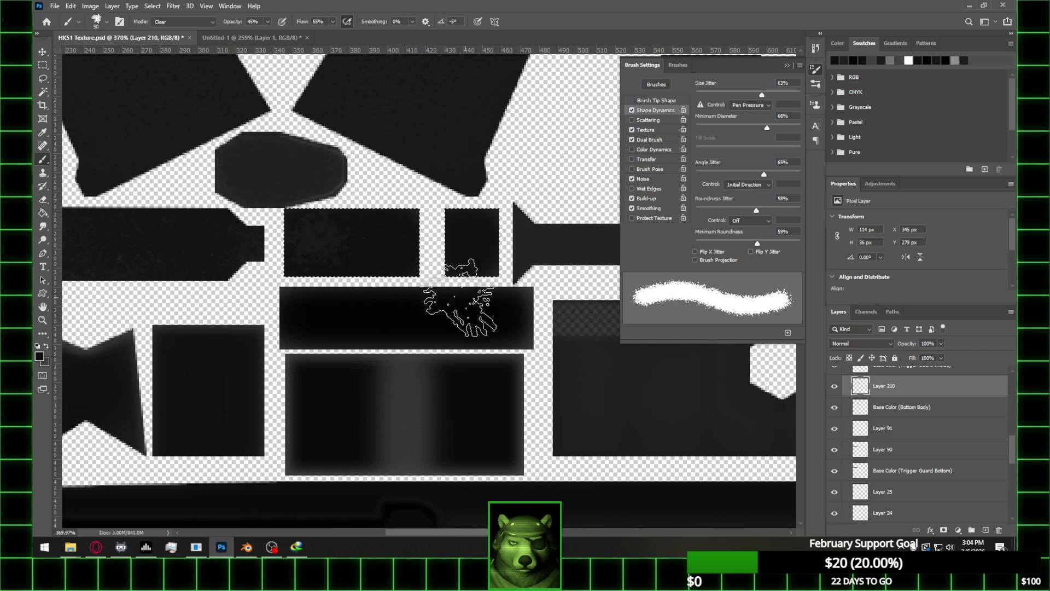
pyautogui.click(267, 22)
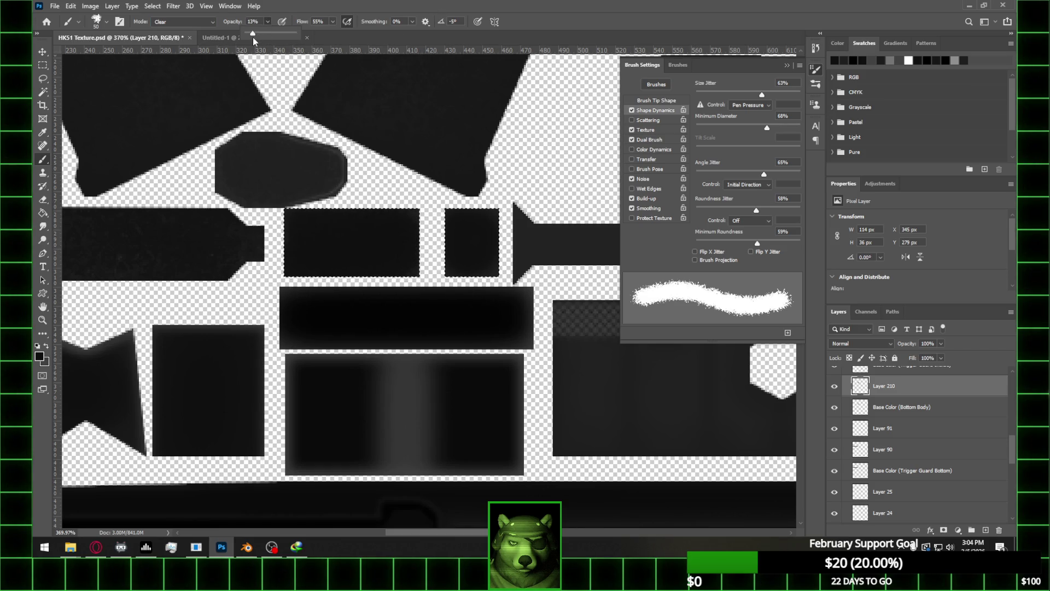
pyautogui.moveTo(251, 36); pyautogui.dragTo(251, 36)
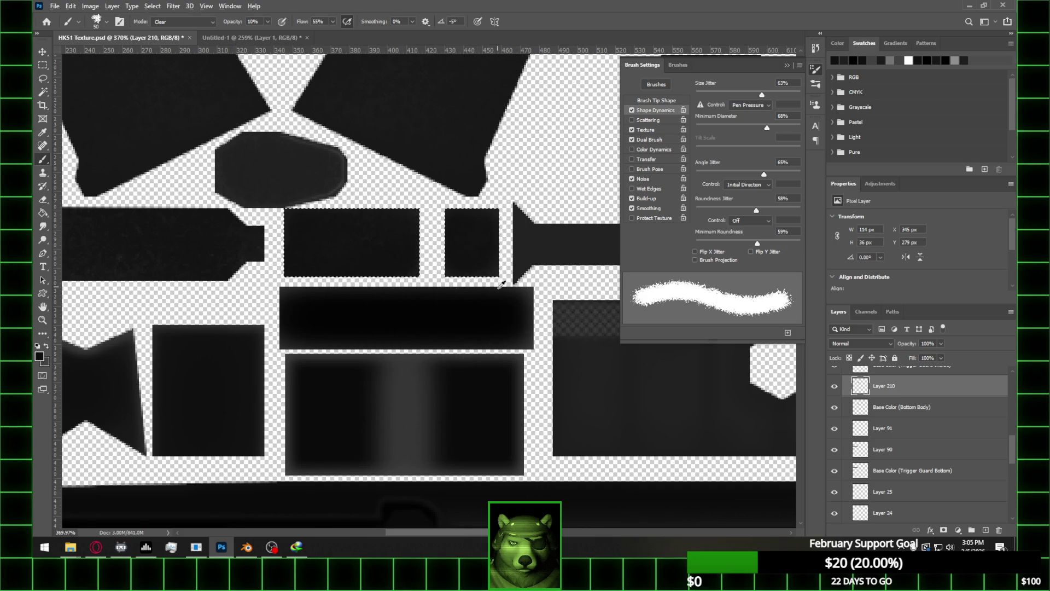
pyautogui.keyDown('alt'); pyautogui.scroll(1, 501, 283); pyautogui.keyUp('alt')
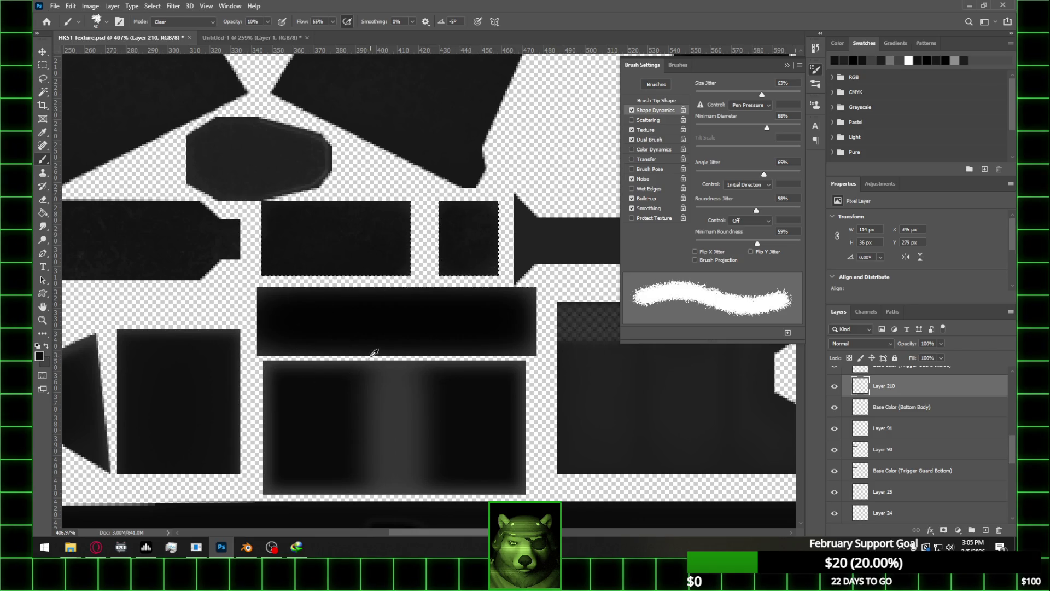
pyautogui.keyDown('alt'); pyautogui.scroll(-3, 410, 335); pyautogui.keyUp('alt')
pyautogui.keyDown('alt'); pyautogui.scroll(1, 410, 335); pyautogui.keyUp('alt')
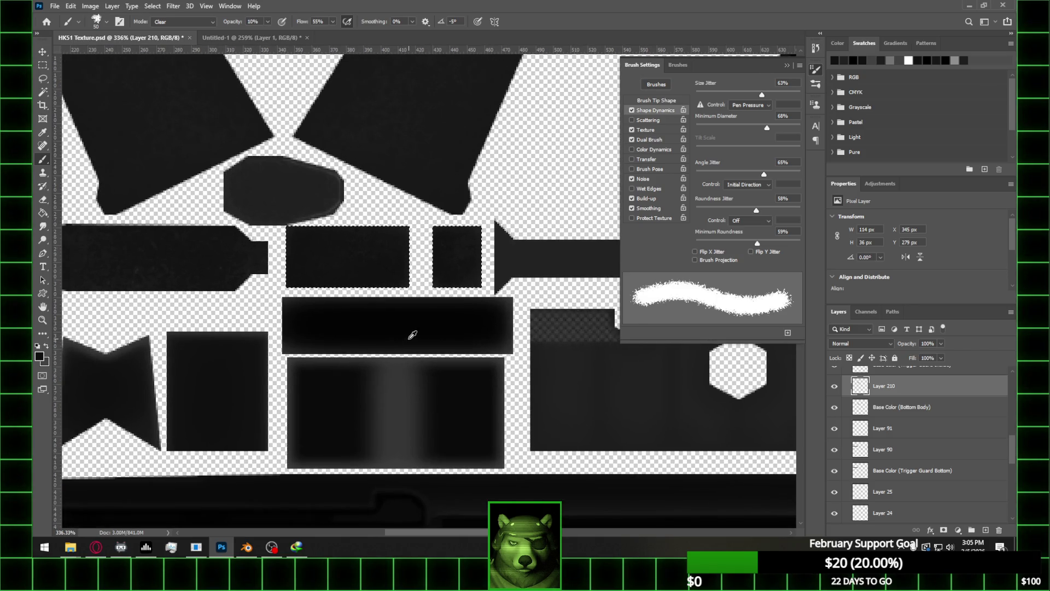
pyautogui.keyDown('alt'); pyautogui.scroll(-2, 427, 325); pyautogui.keyUp('alt')
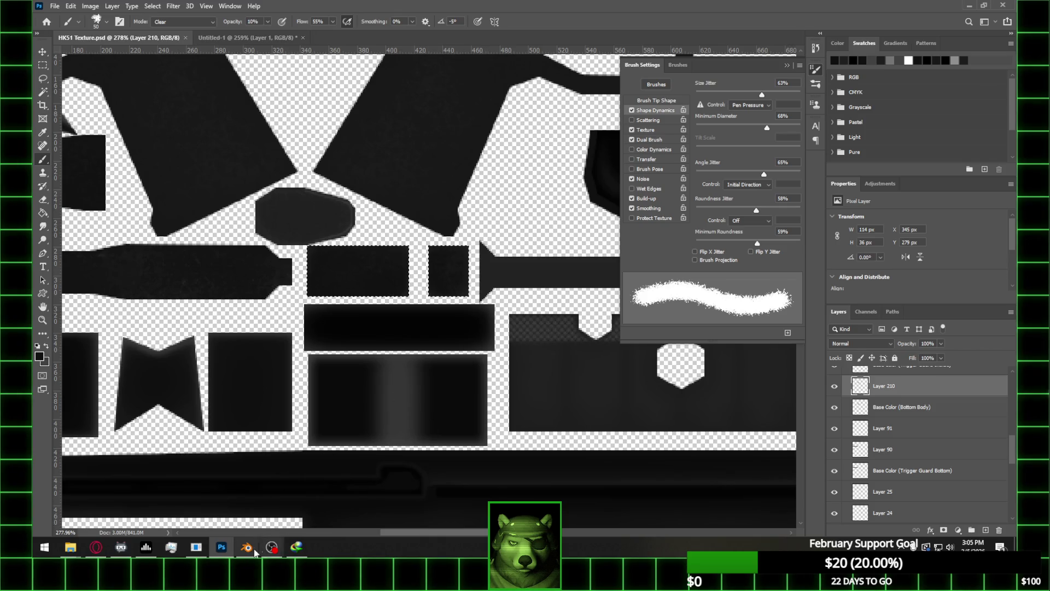
pyautogui.click(247, 547)
# Replace the base colour image with HK51 Texture.psd from the HK 51 folder
pyautogui.moveTo(757, 370); pyautogui.dragTo(796, 337, button='middle')
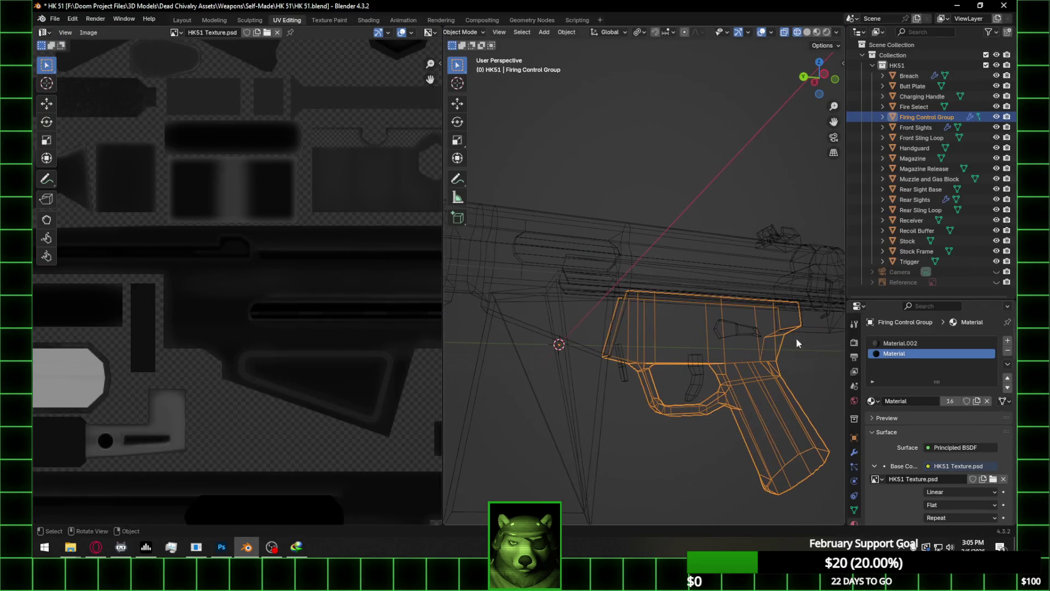
pyautogui.click(1003, 479)
pyautogui.click(982, 479)
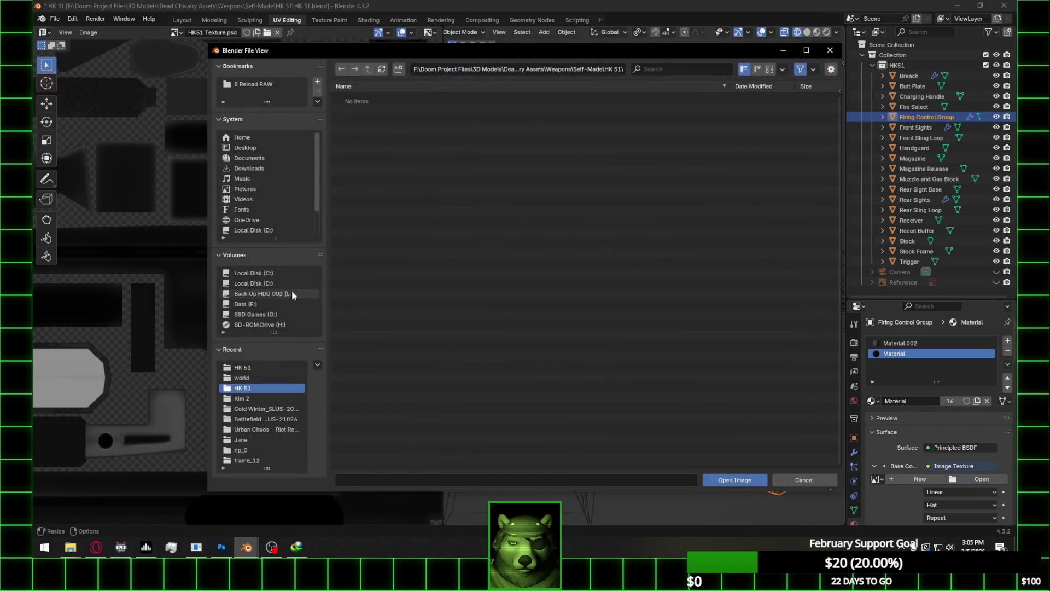
pyautogui.click(261, 367)
pyautogui.click(391, 118)
pyautogui.doubleClick(390, 118)
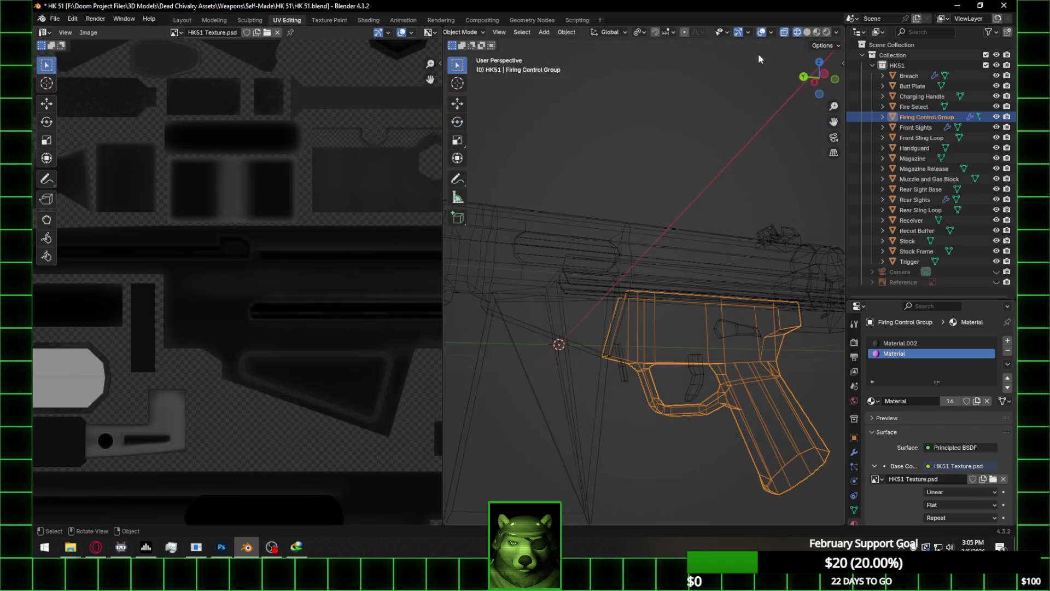
# View the Firing Control Group in Material Preview and orbit around the trigger area
pyautogui.click(819, 32)
pyautogui.scroll(5, 705, 233)
pyautogui.moveTo(727, 246)
pyautogui.mouseDown(button='middle')
pyautogui.moveTo(738, 206)
pyautogui.moveTo(695, 219)
pyautogui.moveTo(805, 170)
pyautogui.mouseUp(button='middle')
pyautogui.moveTo(811, 116)
pyautogui.mouseDown(button='middle')
pyautogui.moveTo(762, 321)
pyautogui.moveTo(774, 375)
pyautogui.moveTo(767, 424)
pyautogui.moveTo(785, 412)
pyautogui.moveTo(691, 378)
pyautogui.mouseUp(button='middle')
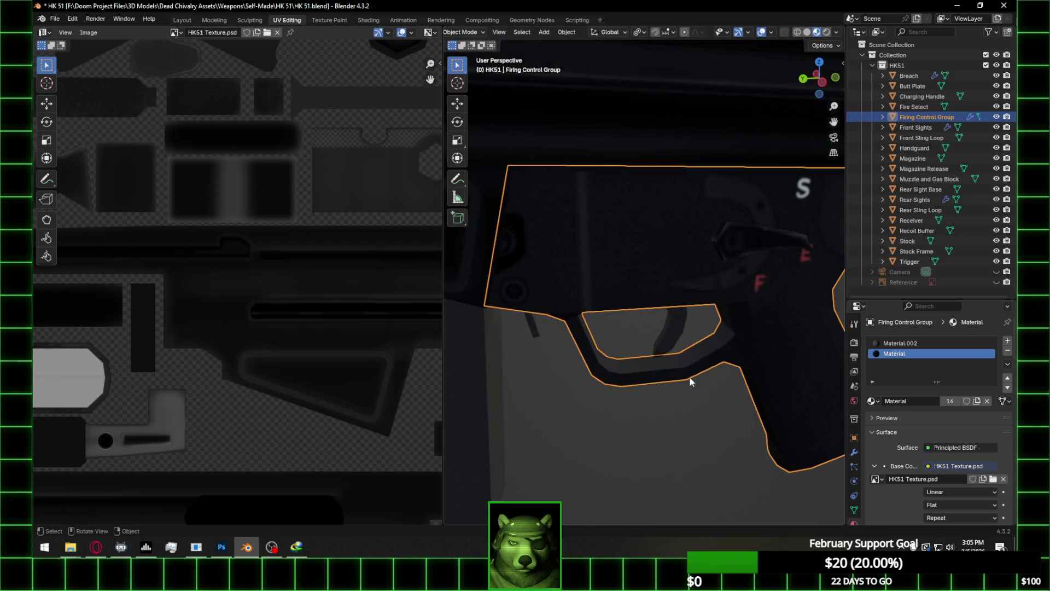
# Back in Photoshop, toggle Layer 25's visibility to check what it holds
pyautogui.click(221, 547)
pyautogui.keyDown('alt'); pyautogui.scroll(-4, 573, 273); pyautogui.keyUp('alt')
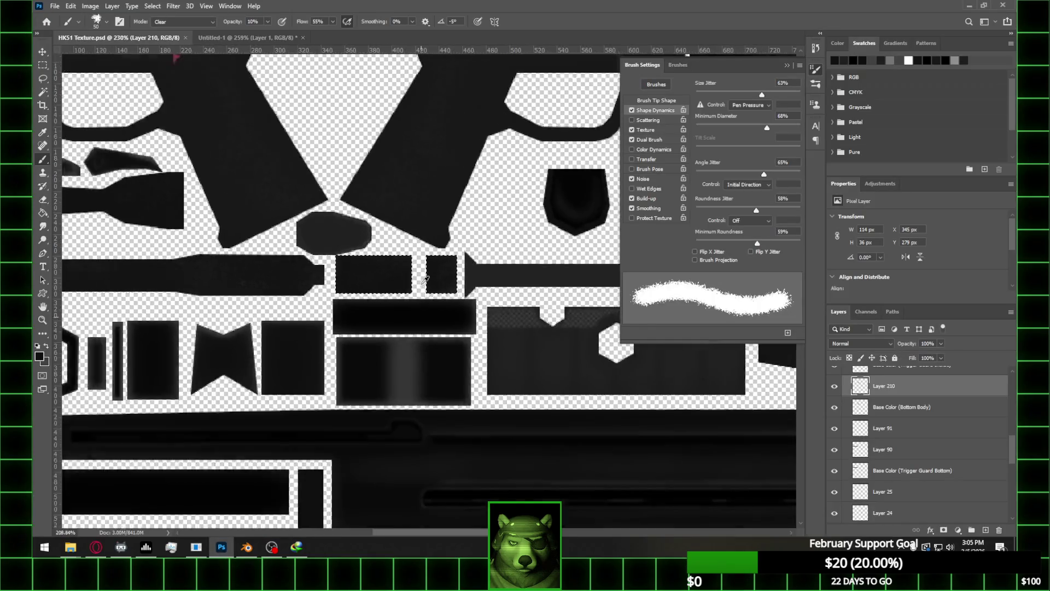
pyautogui.keyDown('alt'); pyautogui.scroll(3, 574, 272); pyautogui.keyUp('alt')
pyautogui.keyDown('alt'); pyautogui.scroll(3, 541, 284); pyautogui.keyUp('alt')
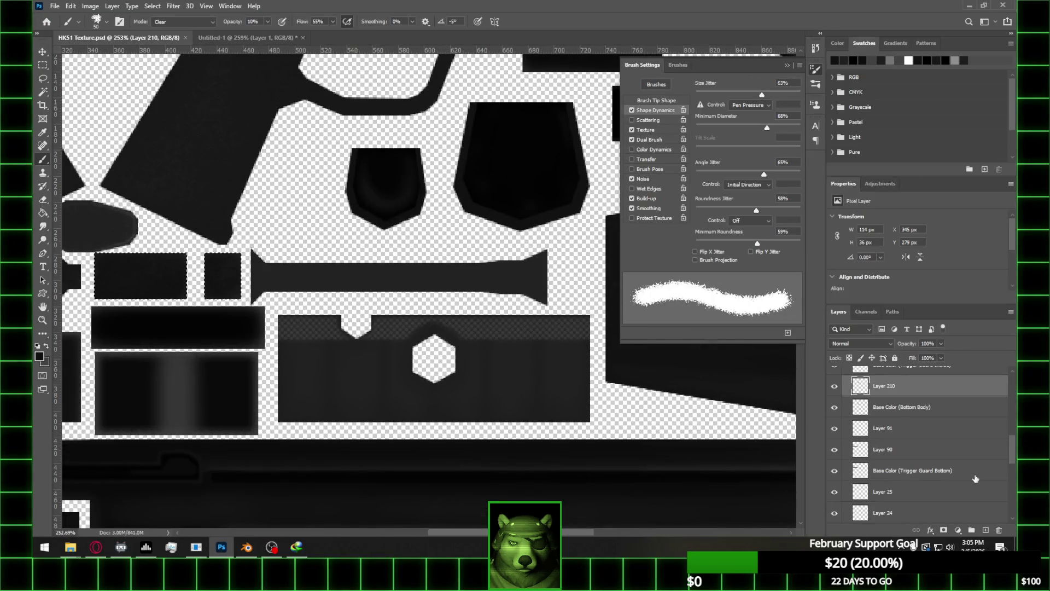
pyautogui.scroll(-2, 954, 475)
pyautogui.scroll(-2, 950, 459)
pyautogui.click(834, 408)
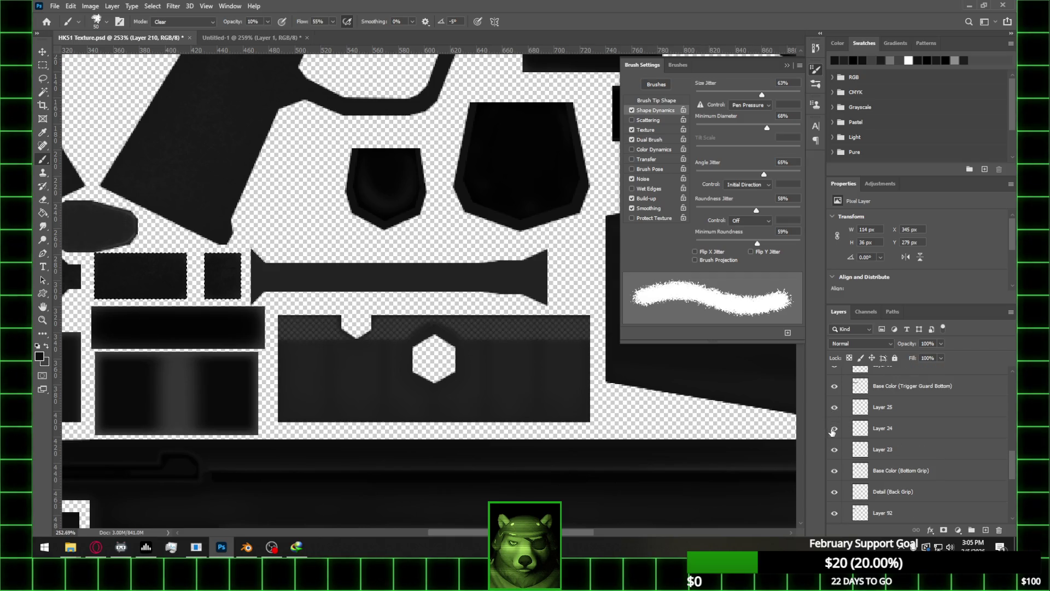
pyautogui.click(834, 407)
pyautogui.scroll(3, 836, 431)
pyautogui.scroll(3, 836, 431)
# Add Layer 211 above Base Color (Trigger Guard Inside) and load the bar shape as a selection
pyautogui.click(898, 429)
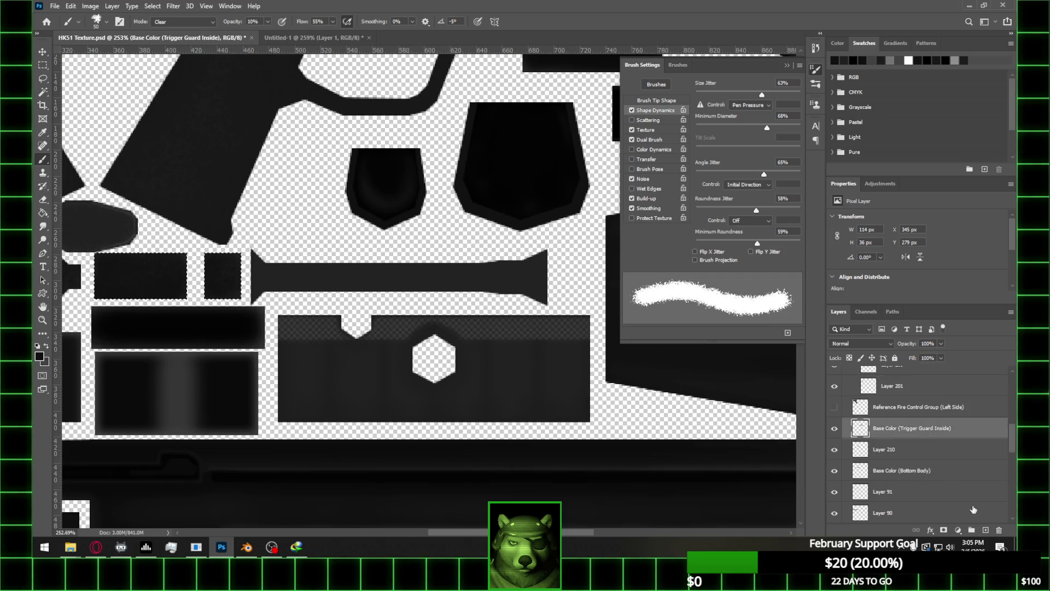
pyautogui.click(988, 534)
pyautogui.keyDown('ctrl'); pyautogui.click(860, 449); pyautogui.keyUp('ctrl')
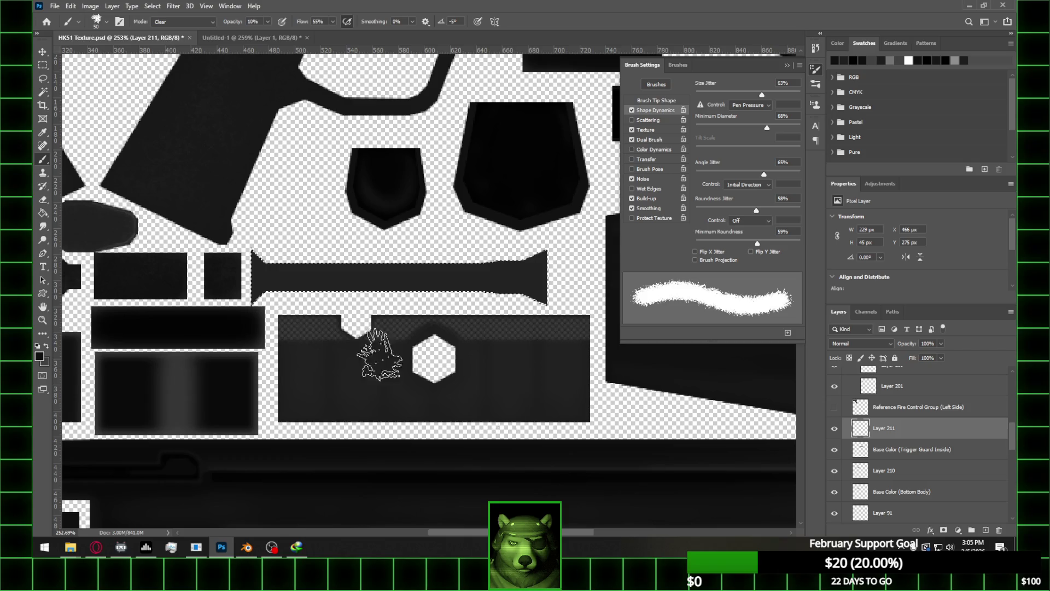
pyautogui.keyDown('alt'); pyautogui.scroll(2, 316, 282); pyautogui.keyUp('alt')
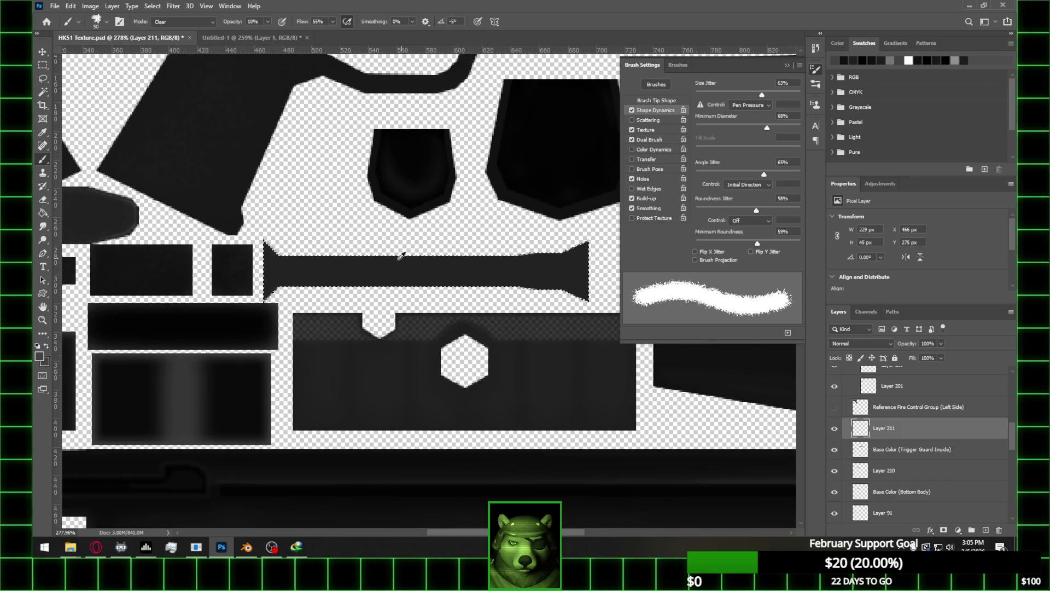
pyautogui.keyDown('alt'); pyautogui.scroll(-1, 419, 259); pyautogui.keyUp('alt')
# Paint lighter grey on the bar's right end with Soft Round at 70% opacity, Normal mode
pyautogui.click(106, 22)
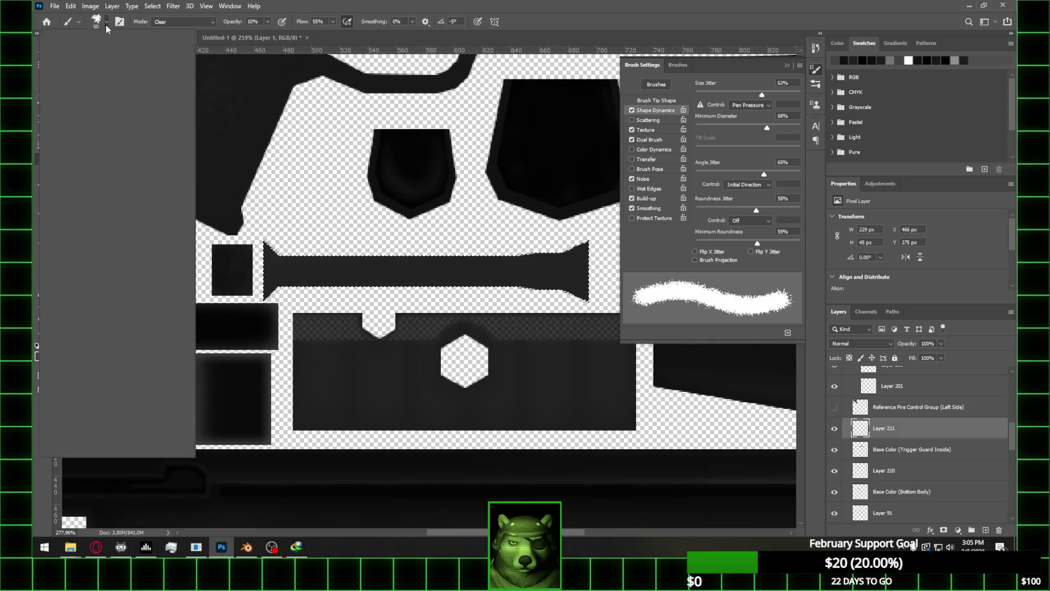
pyautogui.click(101, 135)
pyautogui.click(254, 6)
pyautogui.press('Escape')
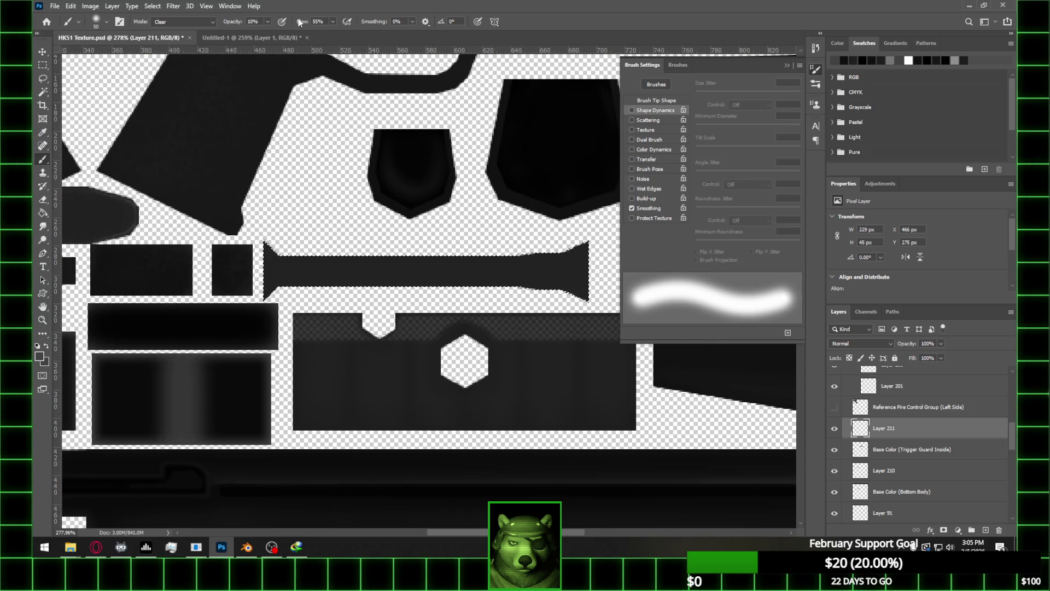
pyautogui.moveTo(298, 38); pyautogui.dragTo(299, 36)
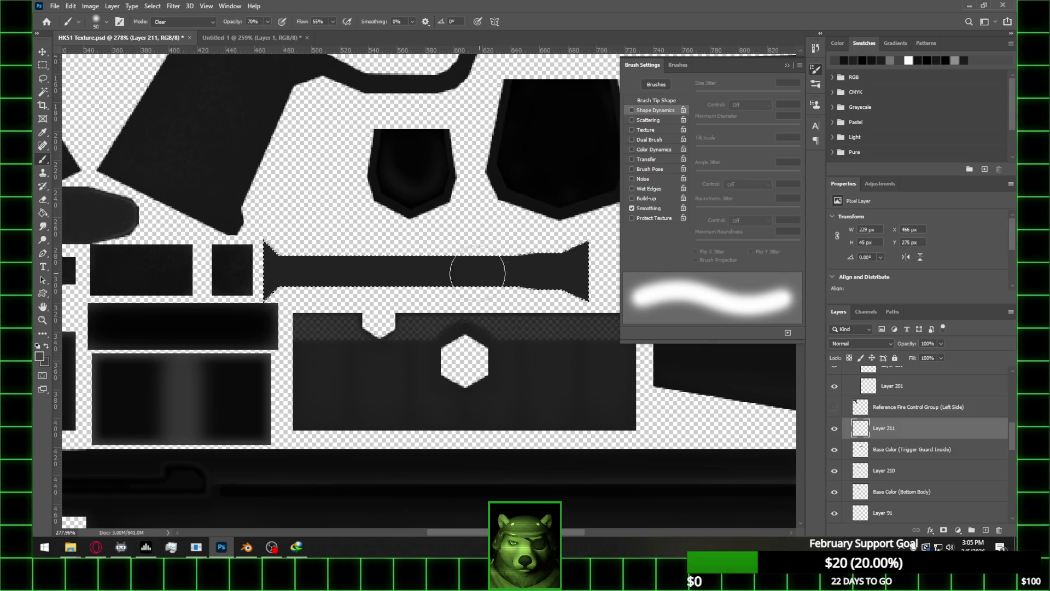
pyautogui.click(186, 22)
pyautogui.click(181, 26)
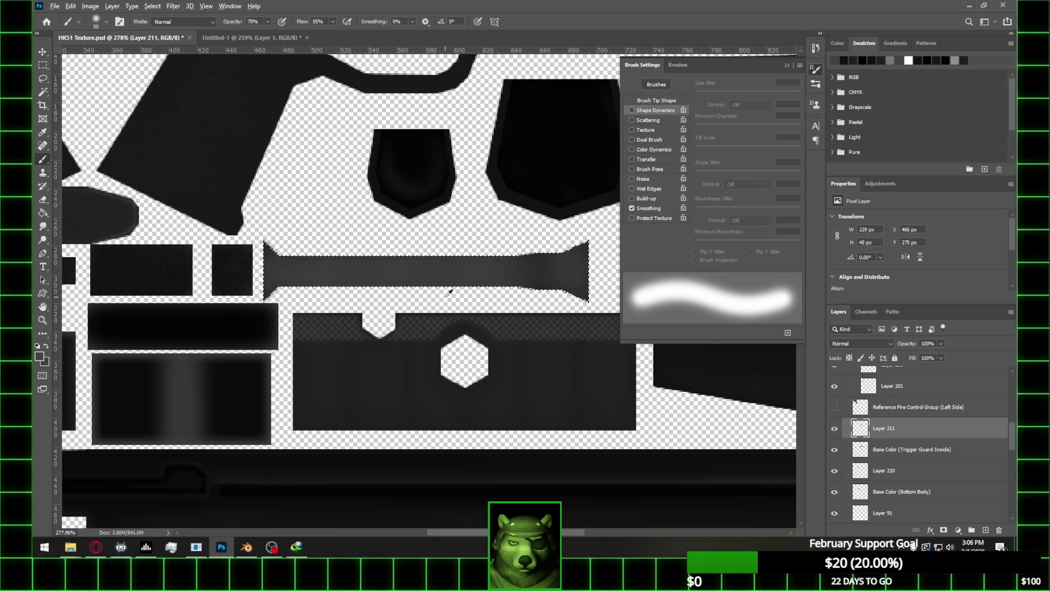
pyautogui.click(538, 272)
pyautogui.click(106, 22)
pyautogui.click(108, 422)
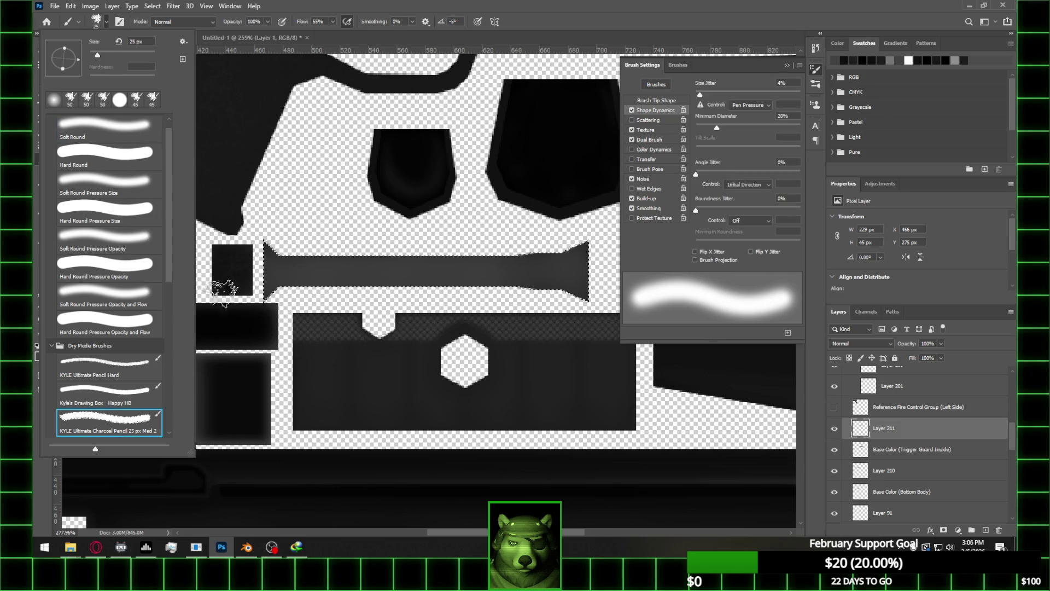
# Set charcoal pencil to Clear, 15% opacity, 50% angle jitter, more size jitter, 53% minimum roundness, 50 px
pyautogui.click(298, 22)
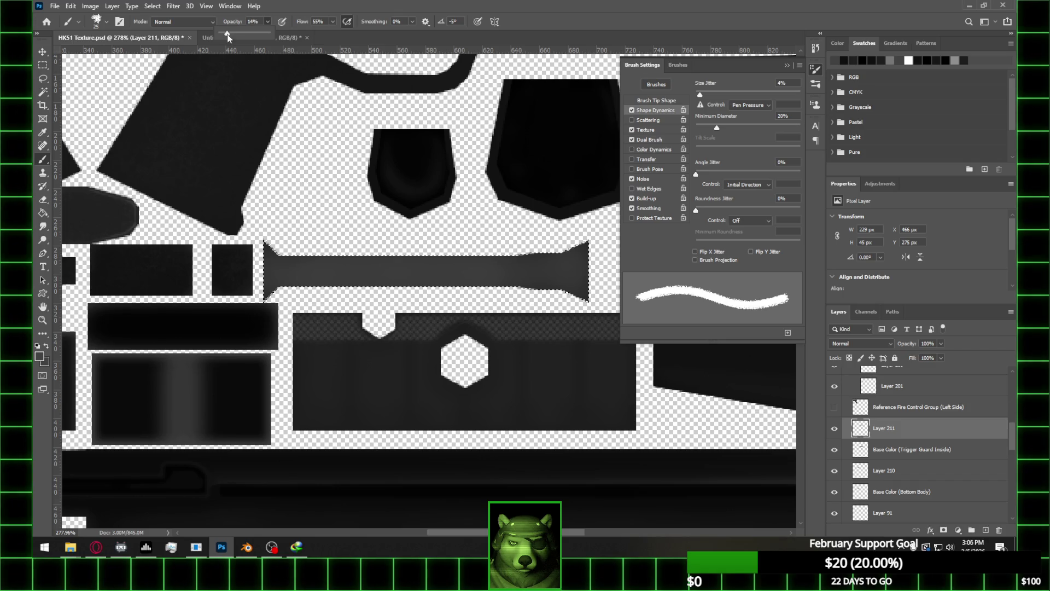
pyautogui.click(196, 20)
pyautogui.click(155, 45)
pyautogui.click(120, 22)
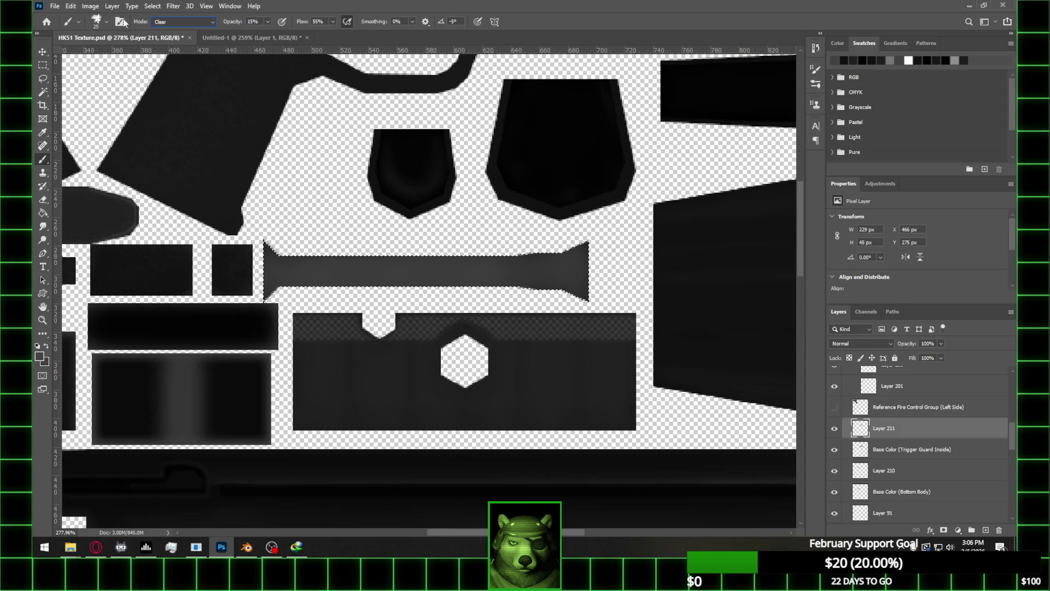
pyautogui.click(120, 22)
pyautogui.moveTo(695, 173); pyautogui.dragTo(748, 173)
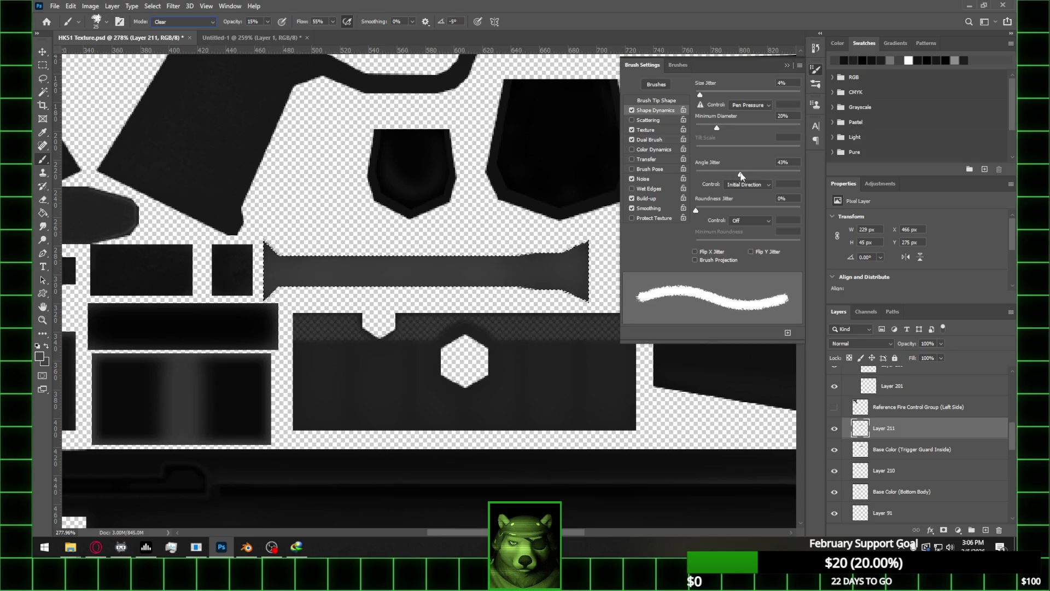
pyautogui.moveTo(694, 94); pyautogui.dragTo(747, 97)
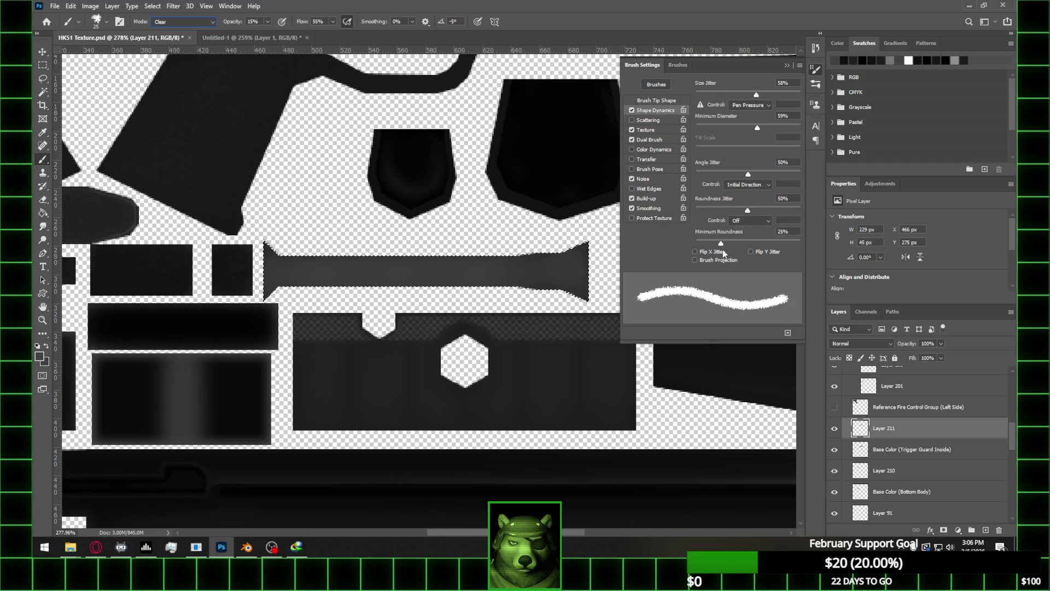
pyautogui.moveTo(721, 244); pyautogui.dragTo(751, 243)
pyautogui.press(']')
pyautogui.press(']')
pyautogui.press(']')
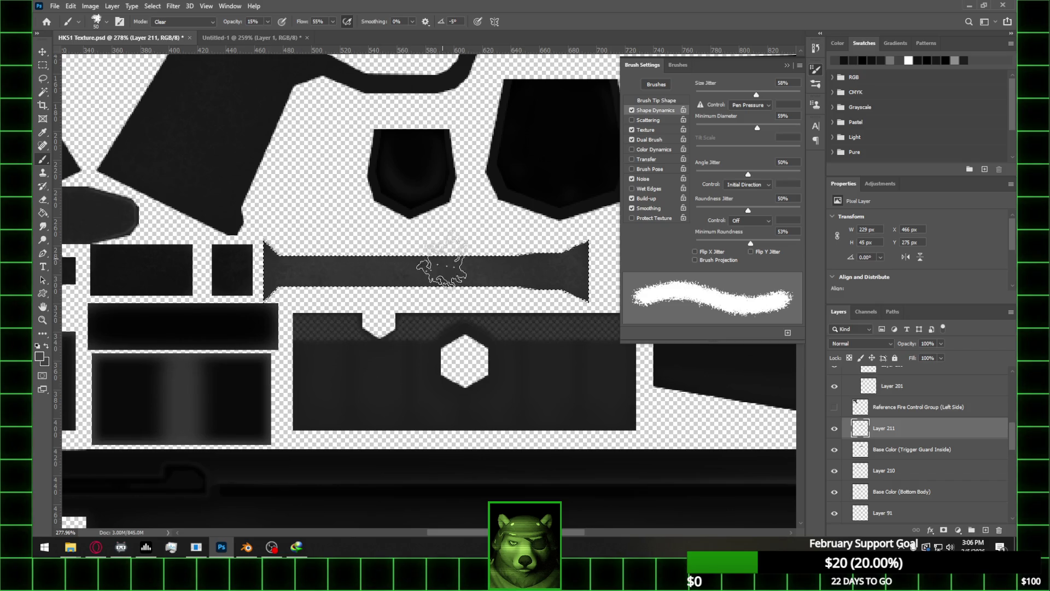
# Add Layer 212 above Base Color (Trigger Guard Inside), pick a swatch colour and return to the Brush
pyautogui.keyDown('alt'); pyautogui.scroll(-1, 442, 200); pyautogui.keyUp('alt')
pyautogui.keyDown('alt'); pyautogui.scroll(1, 442, 199); pyautogui.keyUp('alt')
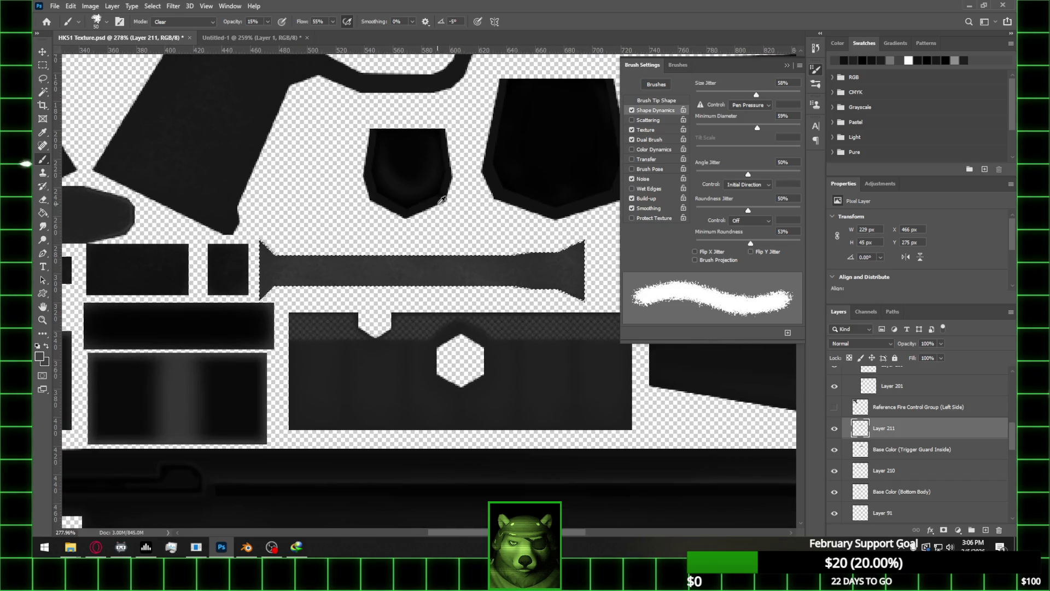
pyautogui.click(938, 457)
pyautogui.click(835, 450)
pyautogui.click(836, 451)
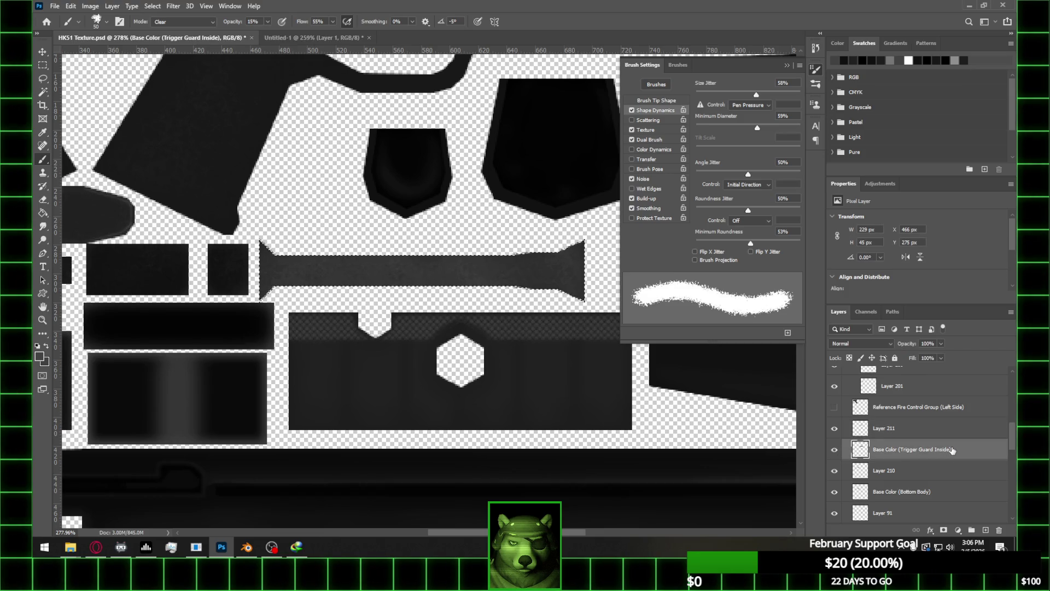
pyautogui.click(986, 530)
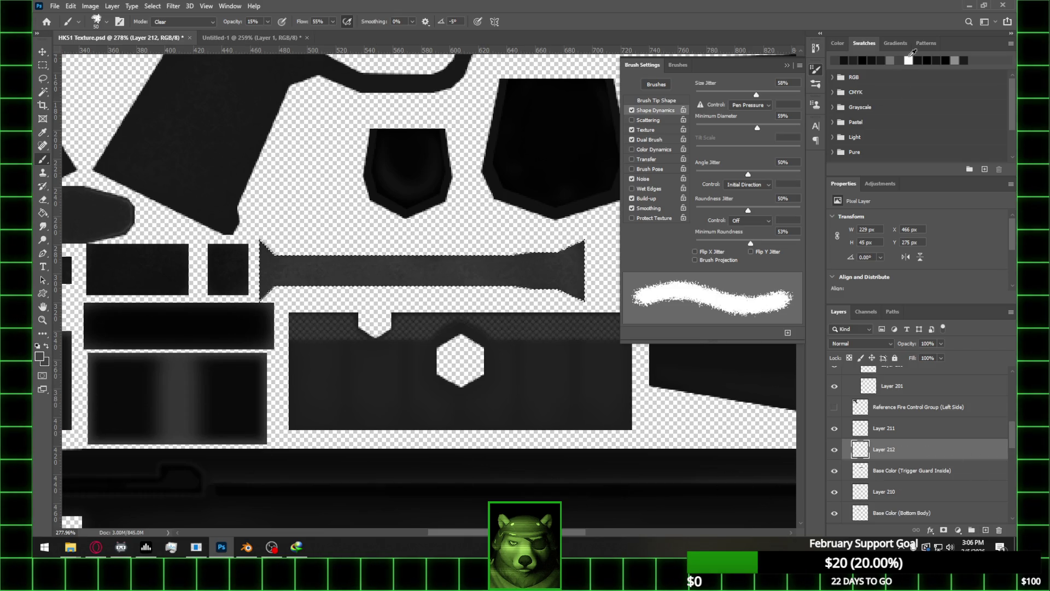
pyautogui.click(945, 60)
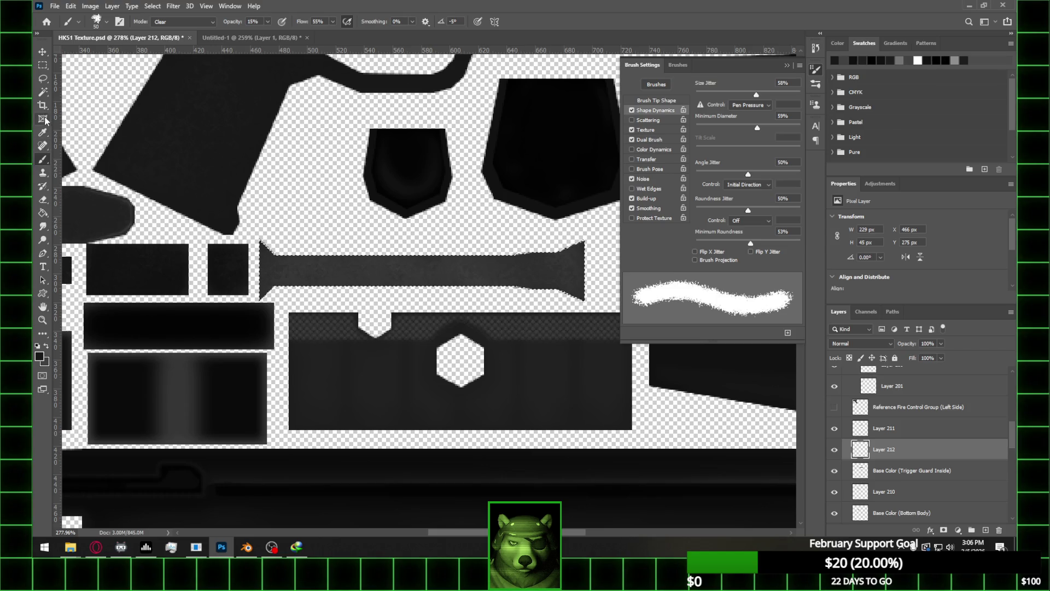
pyautogui.click(43, 213)
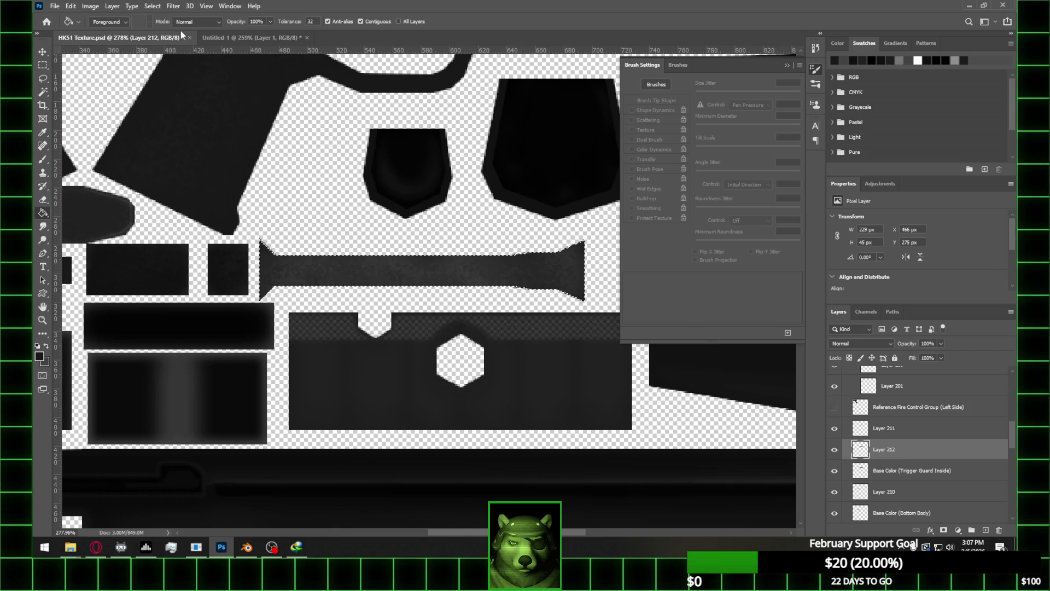
pyautogui.click(43, 159)
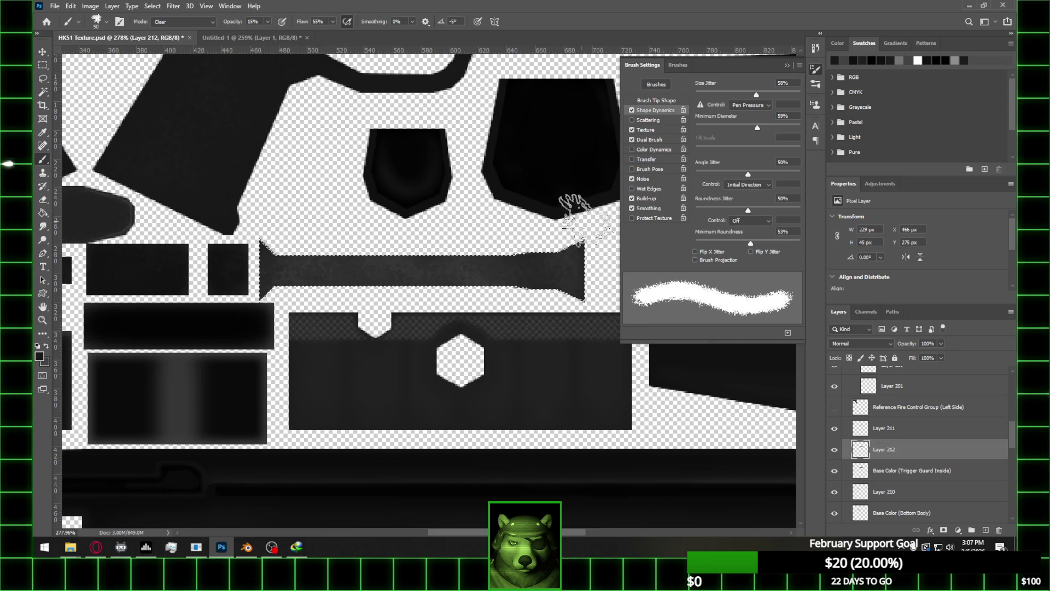
pyautogui.keyDown('alt'); pyautogui.scroll(-3, 405, 205); pyautogui.keyUp('alt')
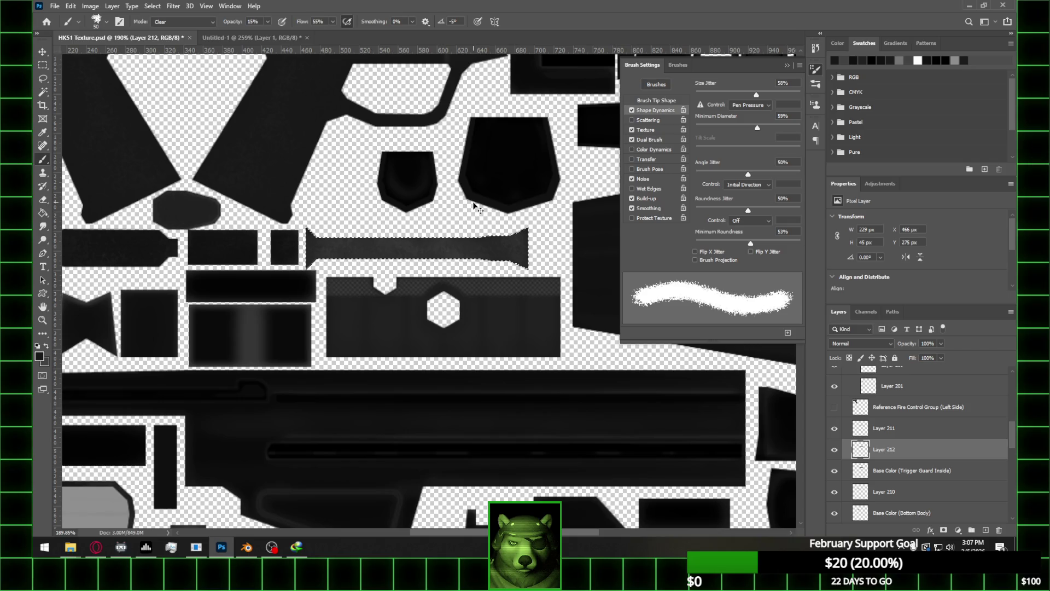
# Save HK51 Texture.psd, reload it on the Blender rifle model to preview, then go back
pyautogui.hotkey('ctrl', 's')
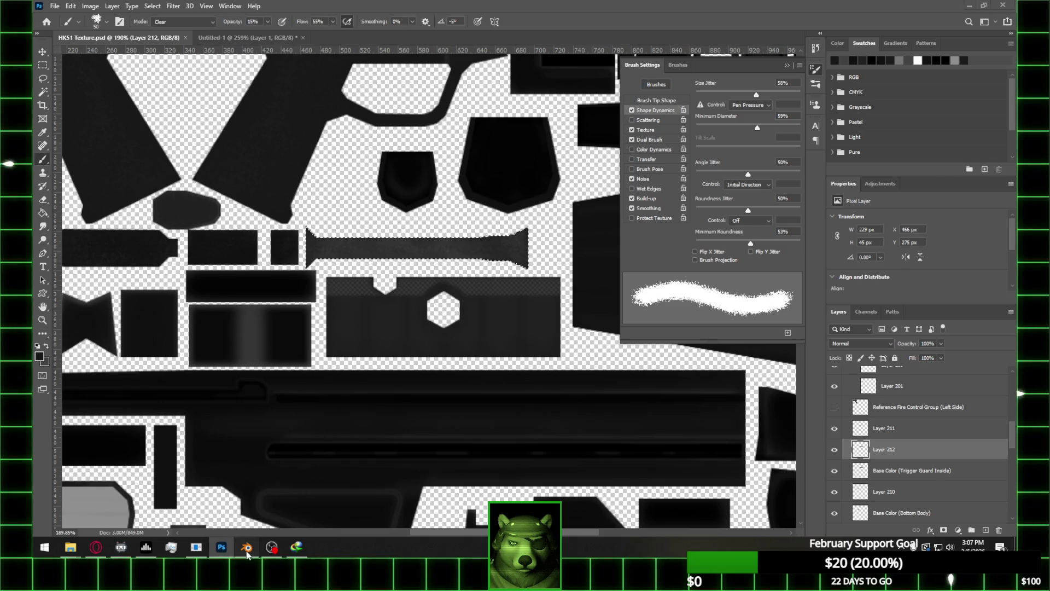
pyautogui.click(247, 547)
pyautogui.click(982, 478)
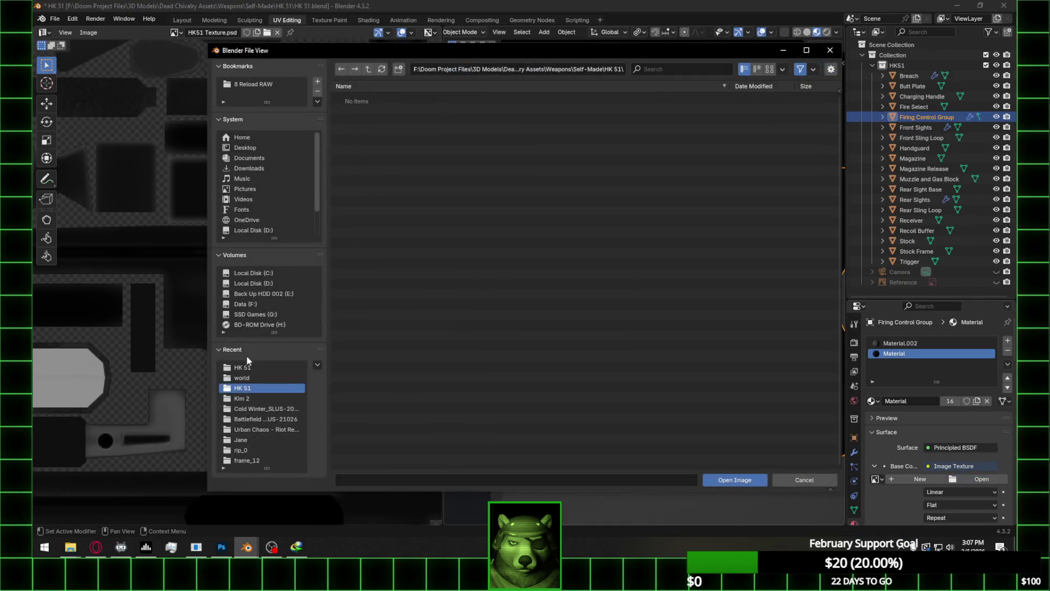
pyautogui.click(243, 367)
pyautogui.doubleClick(395, 117)
pyautogui.moveTo(664, 315)
pyautogui.mouseDown(button='middle')
pyautogui.moveTo(686, 326)
pyautogui.moveTo(709, 300)
pyautogui.moveTo(699, 274)
pyautogui.moveTo(662, 308)
pyautogui.moveTo(648, 353)
pyautogui.mouseUp(button='middle')
pyautogui.click(221, 547)
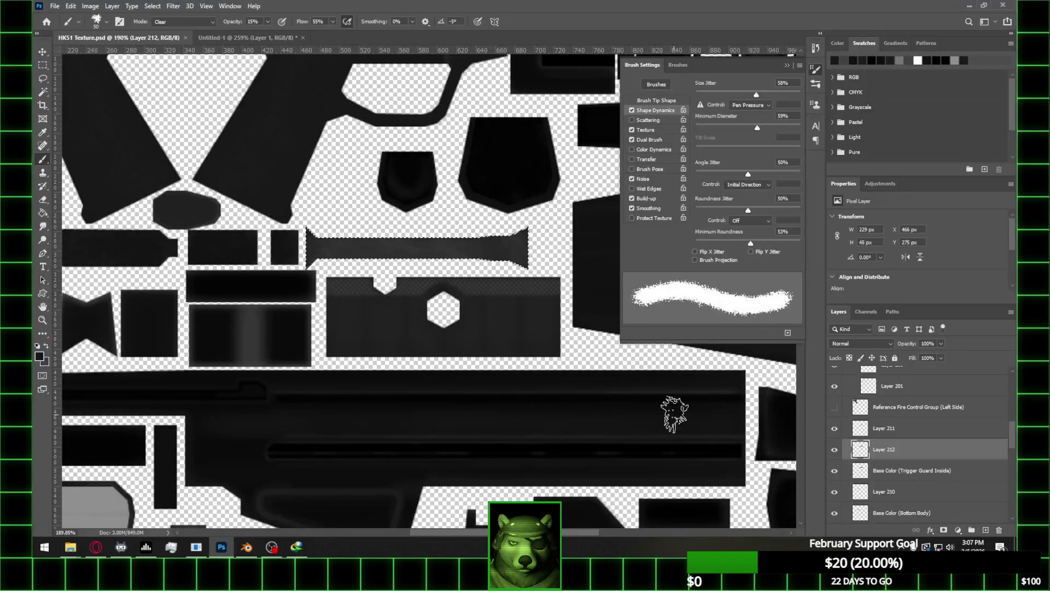
# Add a new Layer 213 below Layer 212 and lower its opacity
pyautogui.keyDown('alt'); pyautogui.scroll(1, 517, 309); pyautogui.keyUp('alt')
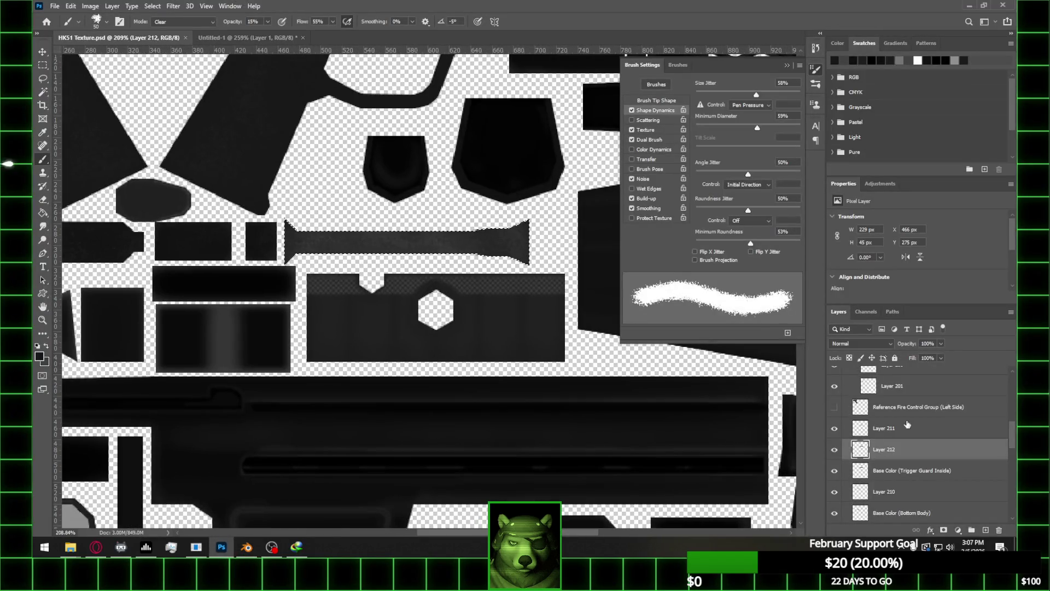
pyautogui.doubleClick(835, 471)
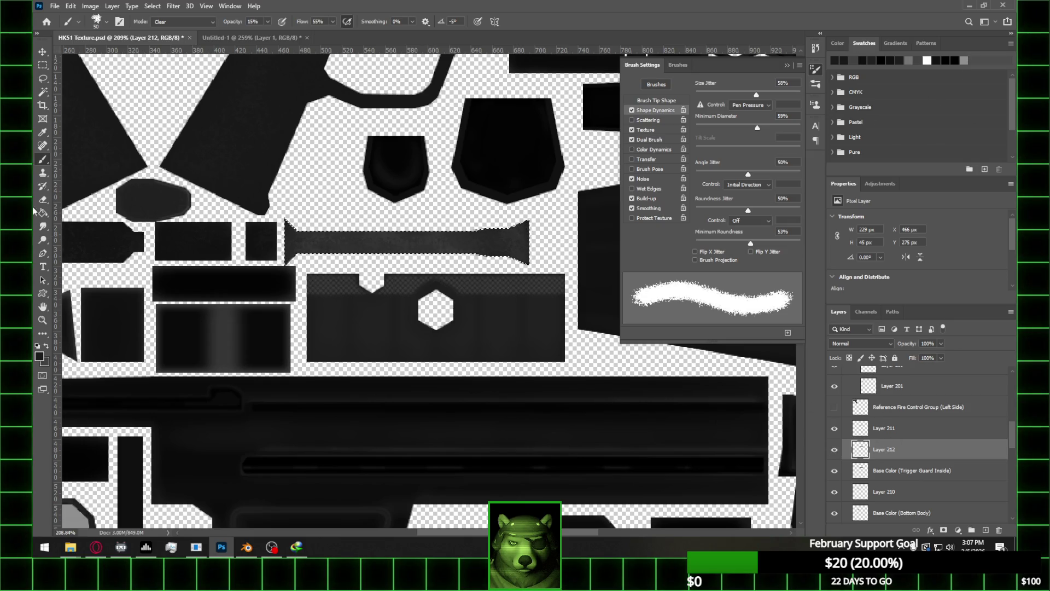
pyautogui.press('g')
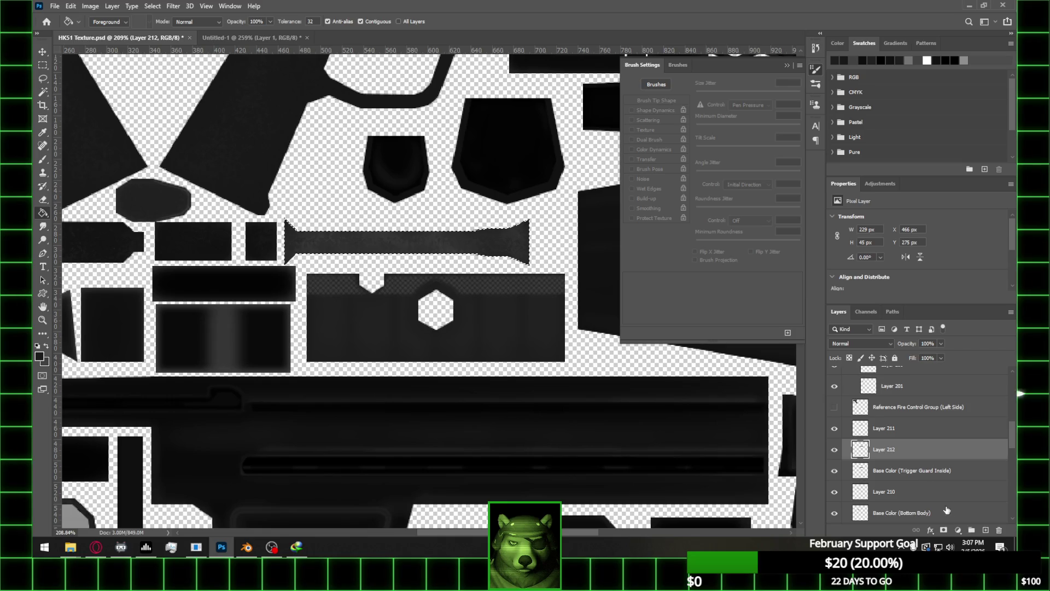
pyautogui.click(986, 532)
pyautogui.moveTo(862, 449); pyautogui.dragTo(862, 471)
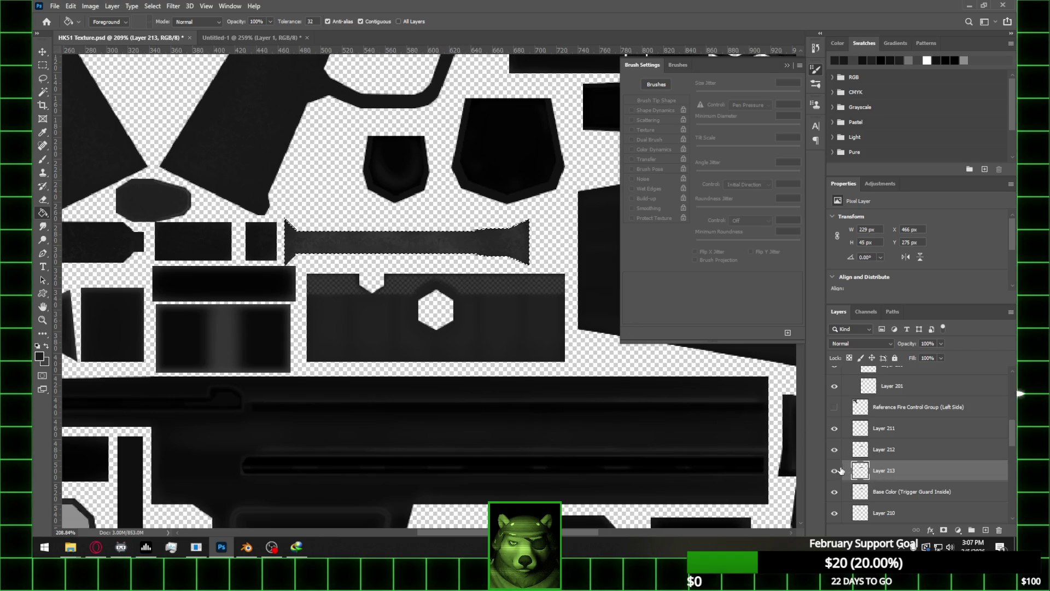
pyautogui.click(941, 344)
pyautogui.moveTo(943, 356); pyautogui.dragTo(930, 358)
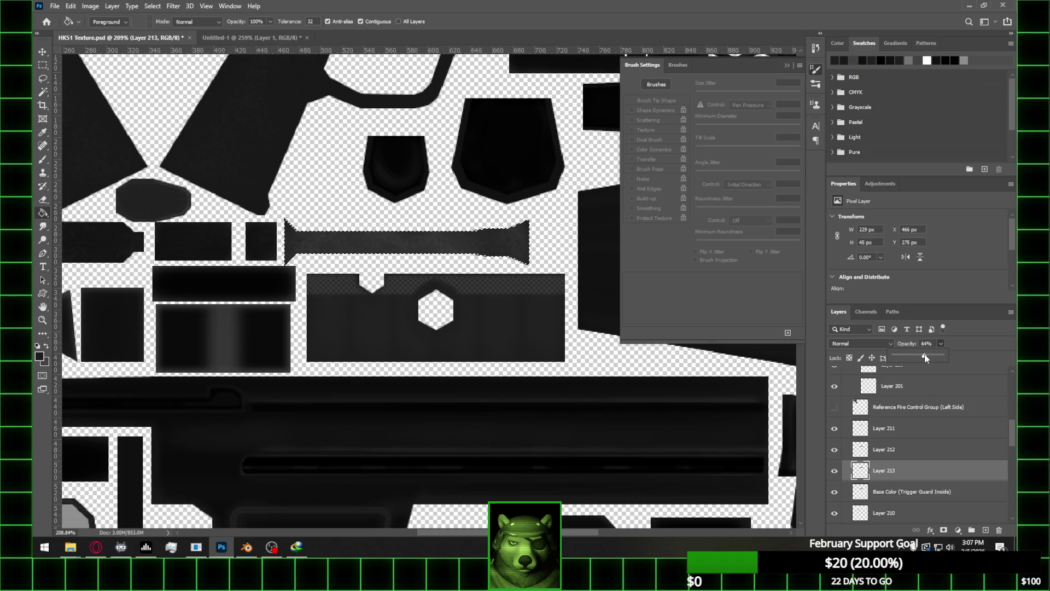
# Raise Layer 212's opacity to about 38%, then hide it
pyautogui.click(909, 450)
pyautogui.click(941, 344)
pyautogui.moveTo(908, 359); pyautogui.dragTo(912, 355)
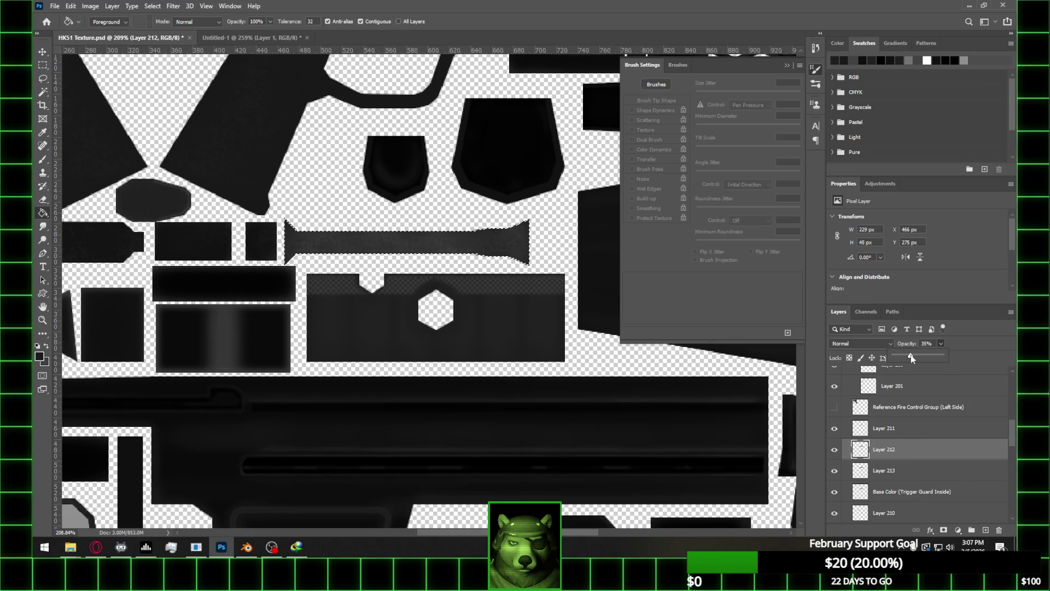
pyautogui.click(835, 450)
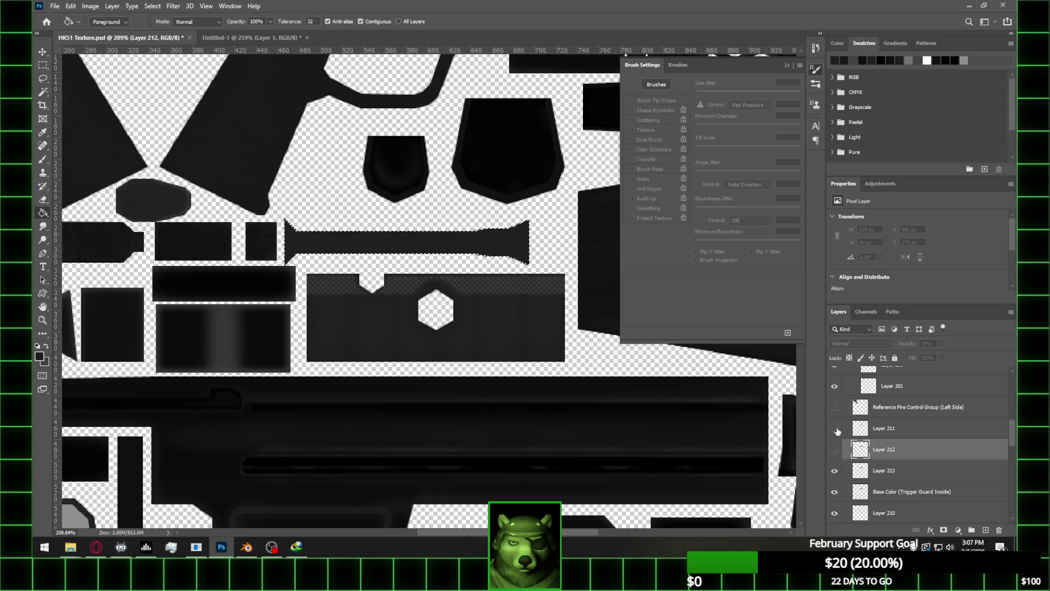
# Show Layer 211, select it and set its opacity to 65%
pyautogui.click(835, 428)
pyautogui.click(909, 430)
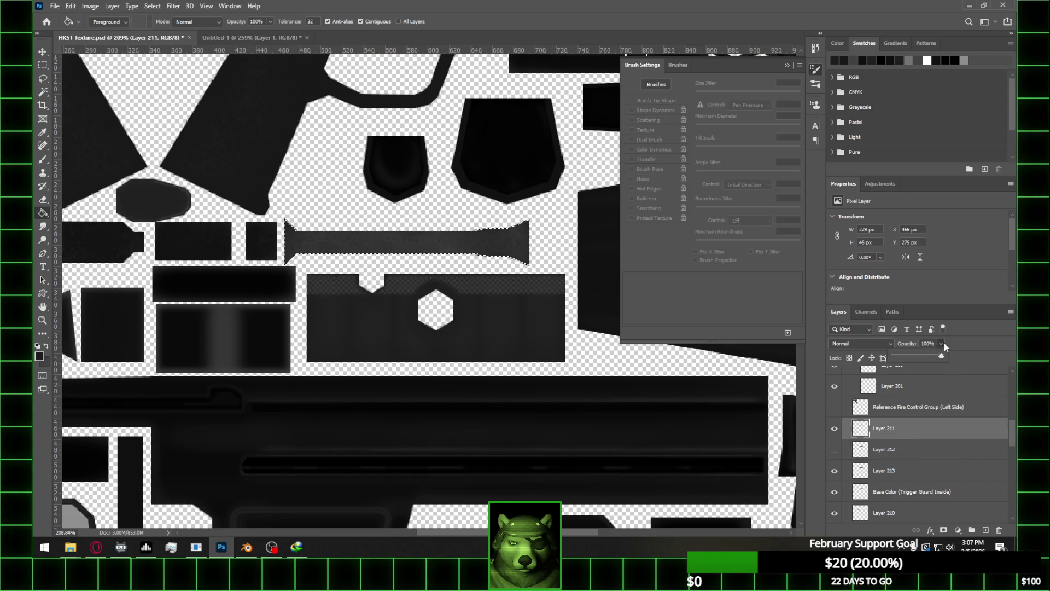
pyautogui.moveTo(913, 357); pyautogui.dragTo(918, 356)
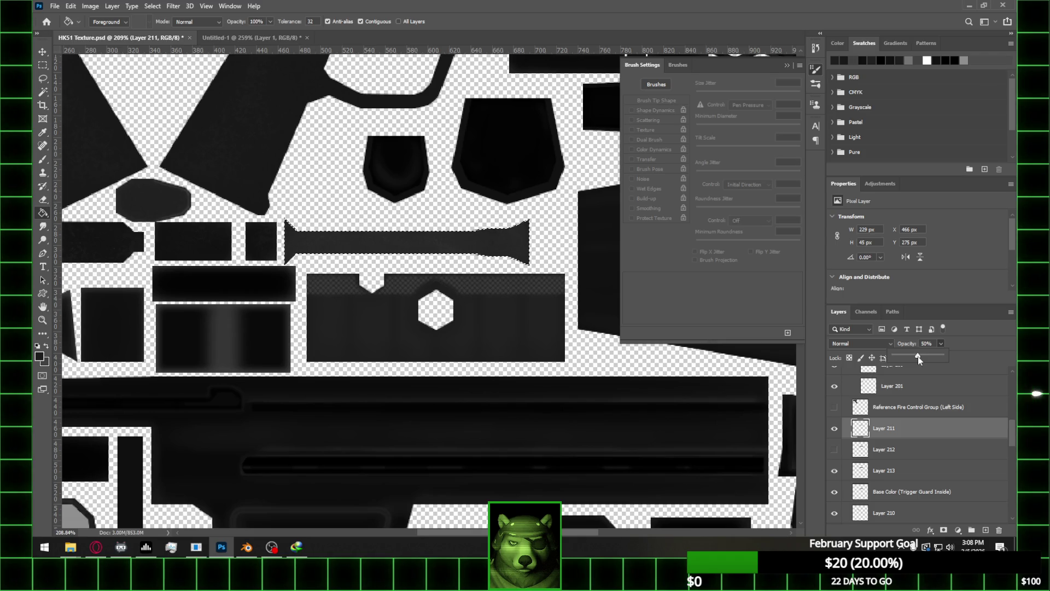
pyautogui.moveTo(918, 356); pyautogui.dragTo(884, 358)
pyautogui.click(940, 442)
# Switch to the clearing brush with its opacity kept at 24%
pyautogui.press('b')
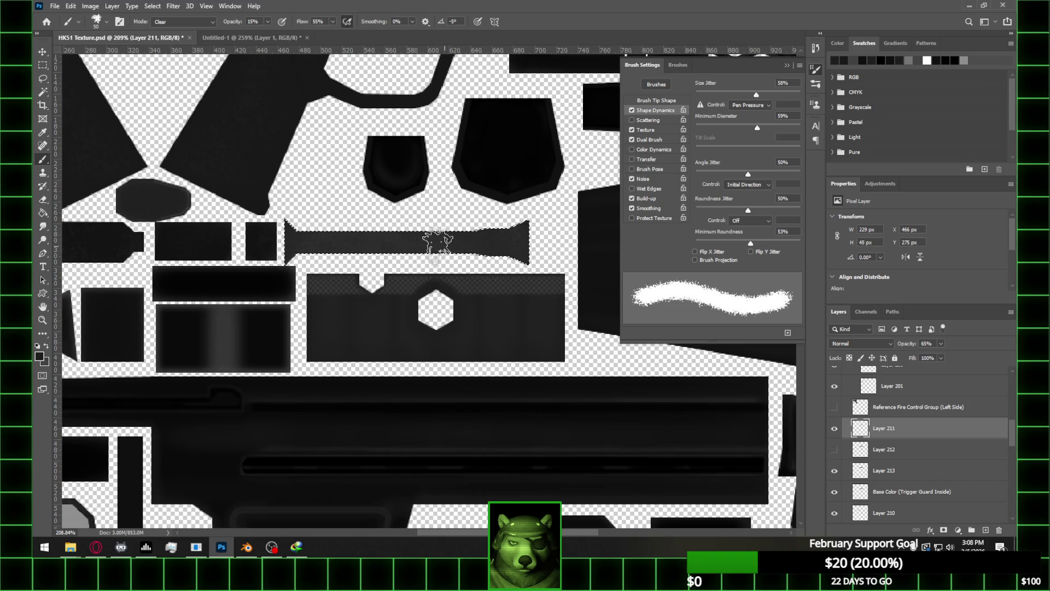
pyautogui.click(267, 21)
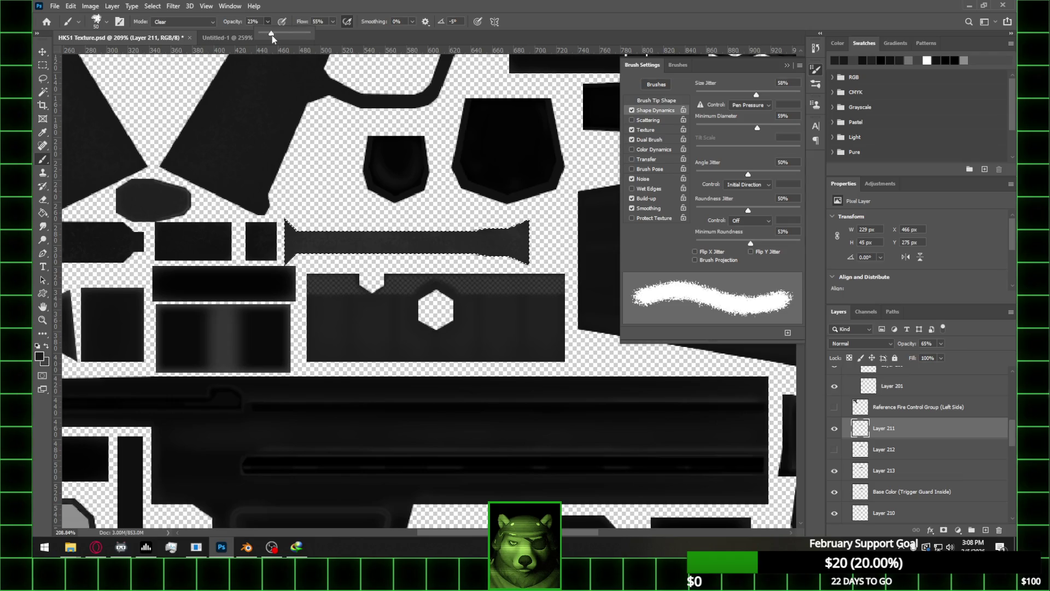
pyautogui.click(433, 4)
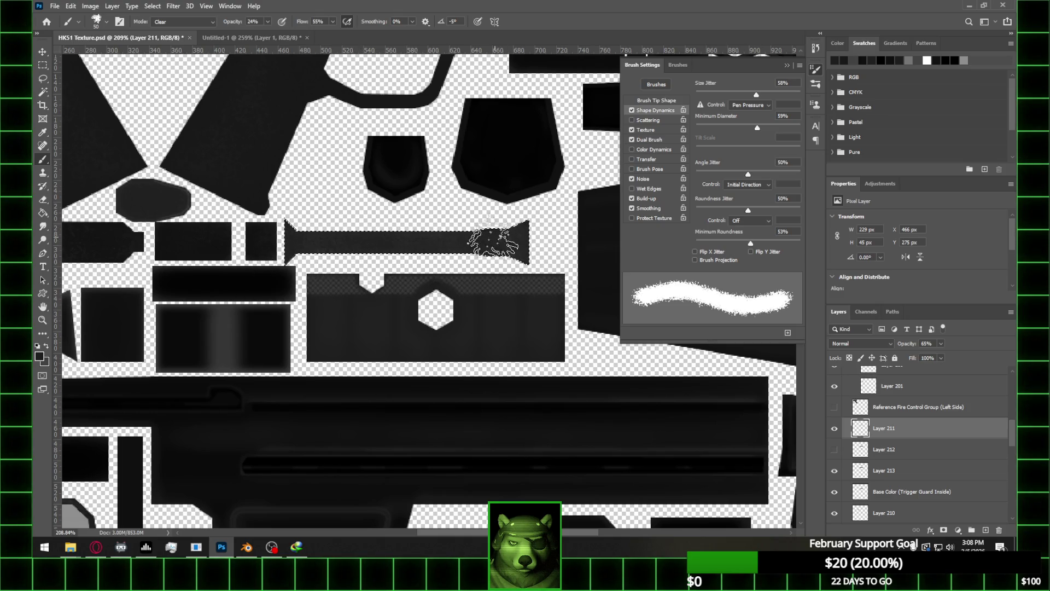
pyautogui.keyDown('alt'); pyautogui.scroll(-2, 396, 305); pyautogui.keyUp('alt')
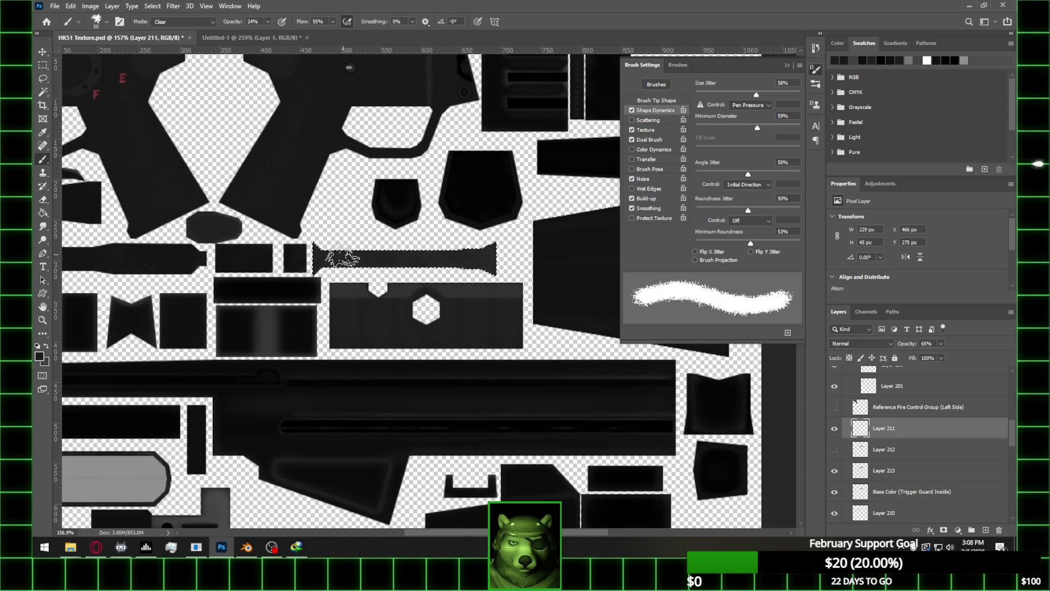
# Clear the current rectangular selection and bring Blender to the front
pyautogui.click(43, 65)
pyautogui.click(416, 245)
pyautogui.keyDown('alt'); pyautogui.scroll(2, 436, 242); pyautogui.keyUp('alt')
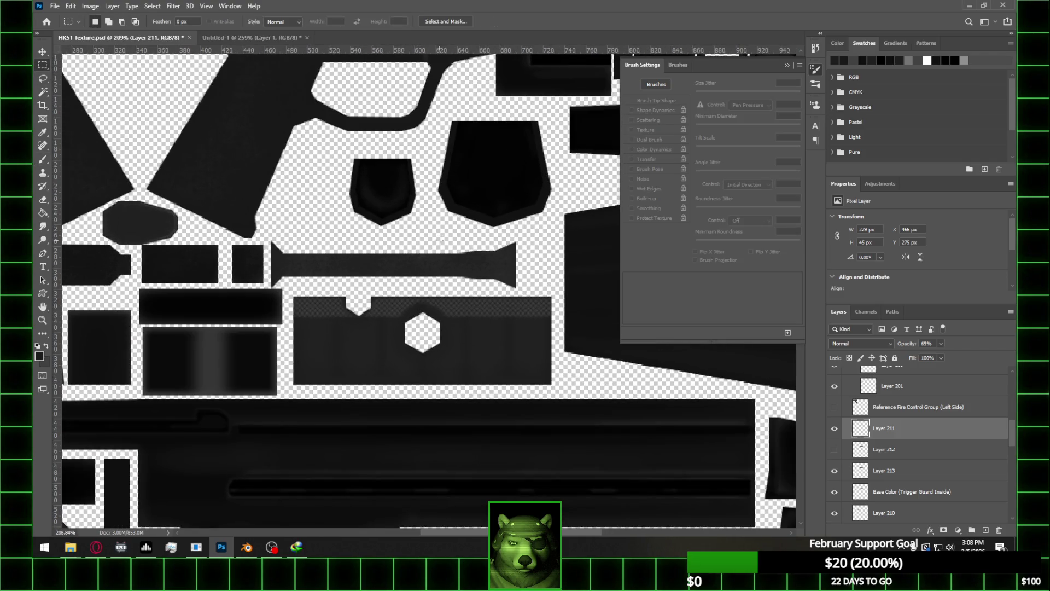
pyautogui.click(246, 547)
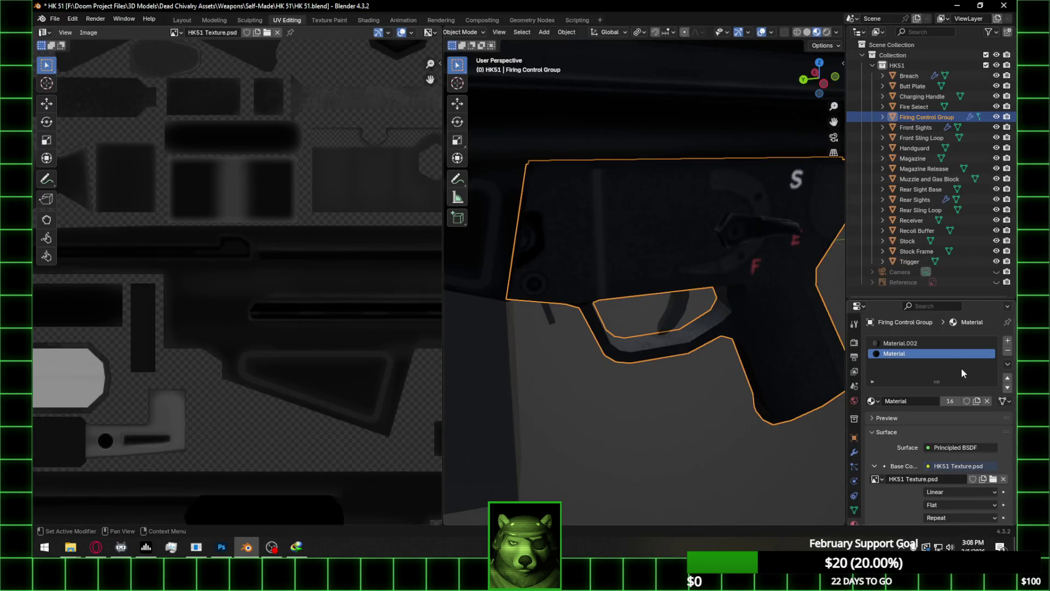
# Replace the material's Base Color image with HK51 Texture.psd from the HK 51 folder
pyautogui.click(1003, 479)
pyautogui.click(982, 479)
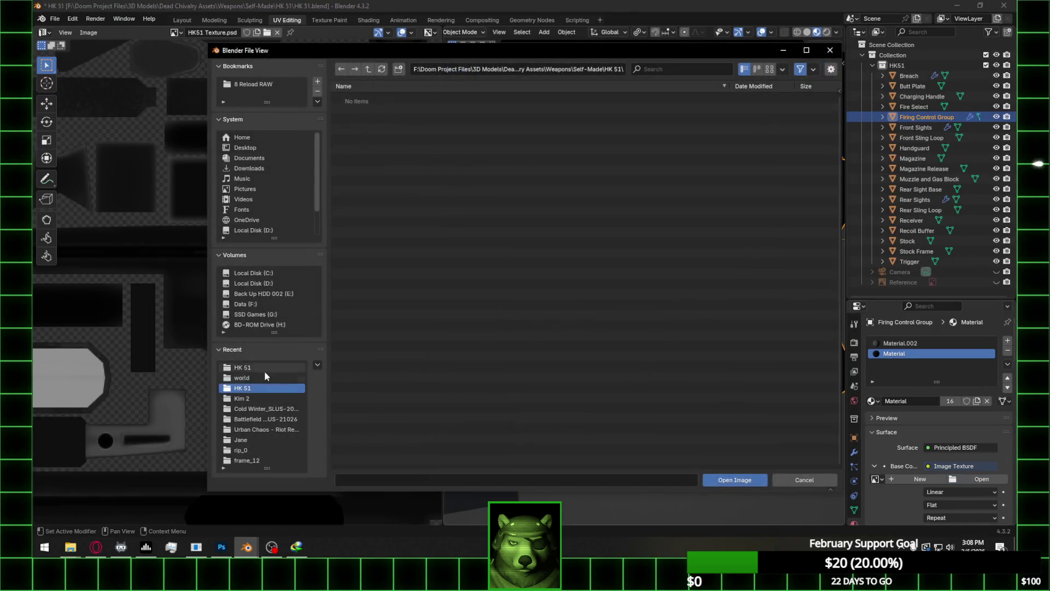
pyautogui.click(264, 368)
pyautogui.doubleClick(392, 119)
# Orbit around the textured rifle, then go back to the texture sheet in Photoshop
pyautogui.moveTo(623, 253)
pyautogui.mouseDown(button='middle')
pyautogui.moveTo(630, 236)
pyautogui.moveTo(690, 433)
pyautogui.moveTo(728, 426)
pyautogui.moveTo(806, 376)
pyautogui.moveTo(453, 363)
pyautogui.moveTo(823, 346)
pyautogui.moveTo(762, 375)
pyautogui.moveTo(722, 370)
pyautogui.mouseUp(button='middle')
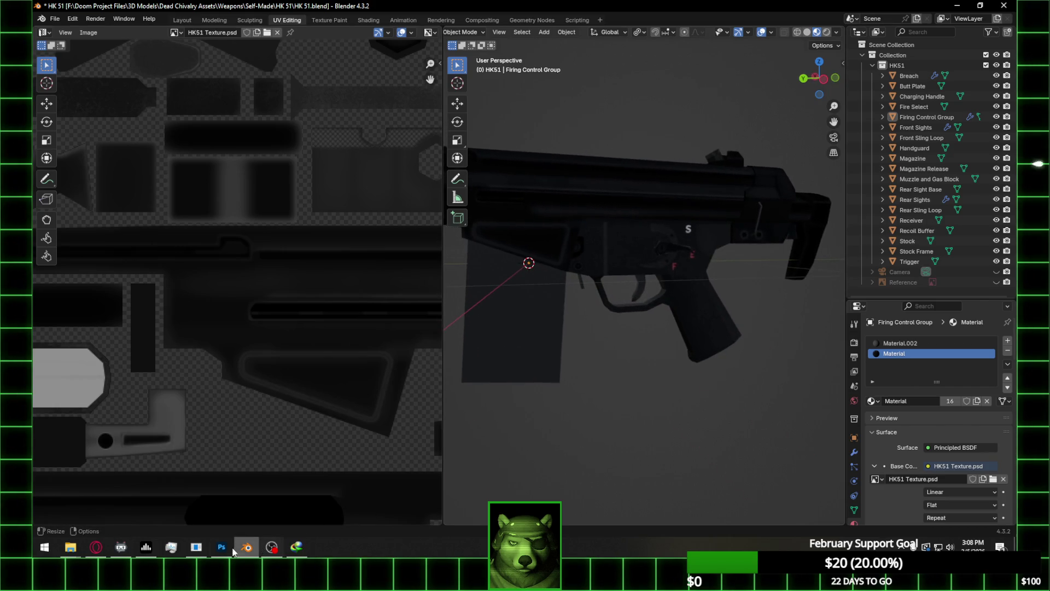
pyautogui.click(221, 546)
pyautogui.keyDown('alt'); pyautogui.scroll(1, 484, 303); pyautogui.keyUp('alt')
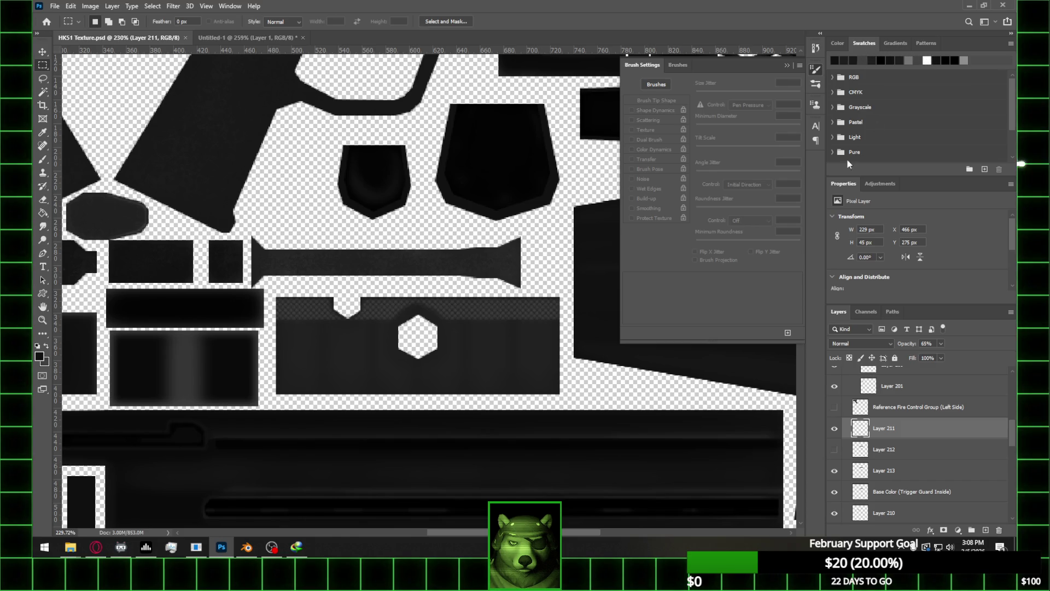
# Select and show Layer 213, load then clear the bar's selection, and save HK51 Texture.psd
pyautogui.keyDown('alt'); pyautogui.scroll(-1, 328, 263); pyautogui.keyUp('alt')
pyautogui.click(854, 474)
pyautogui.click(835, 471)
pyautogui.click(43, 213)
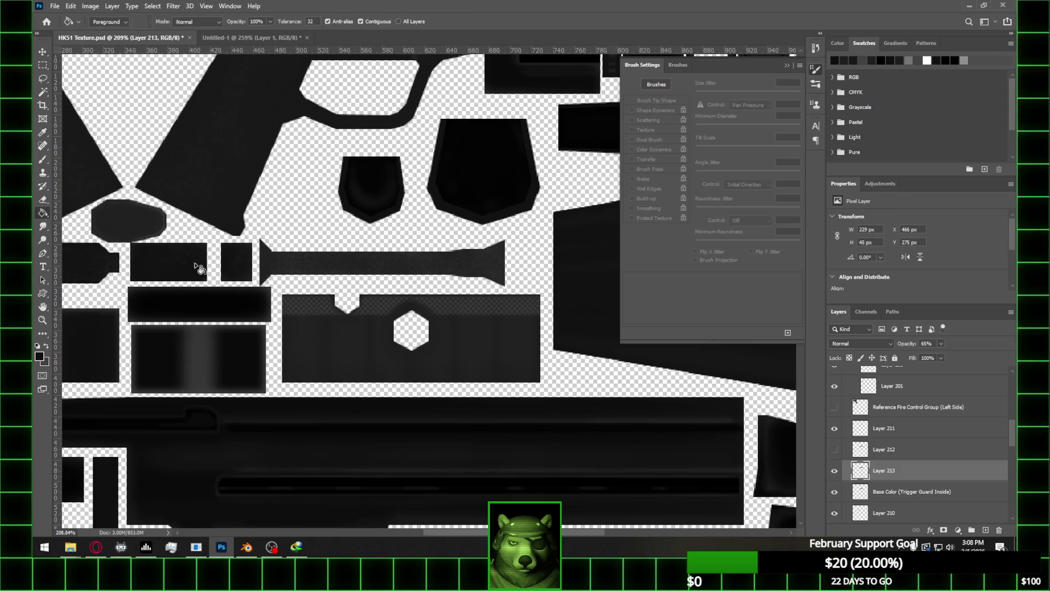
pyautogui.keyDown('ctrl'); pyautogui.click(860, 495); pyautogui.keyUp('ctrl')
pyautogui.press('m')
pyautogui.hotkey('ctrl', 'd')
pyautogui.hotkey('ctrl', 's')
# In Blender, reload the updated HK51 Texture.psd onto the material and save the Blender file
pyautogui.click(251, 546)
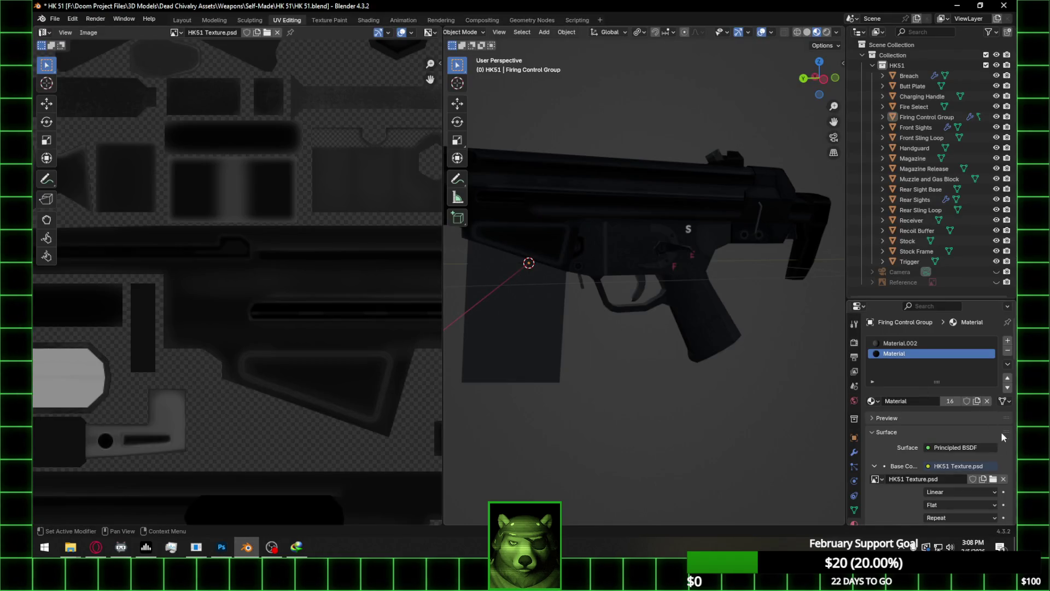
pyautogui.click(982, 478)
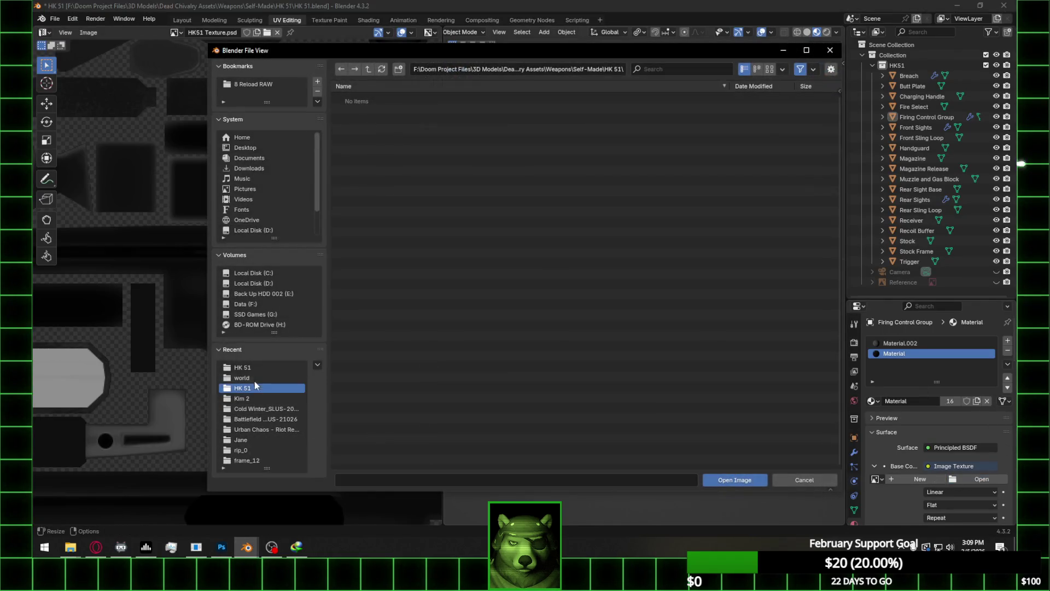
pyautogui.click(243, 230)
pyautogui.click(397, 118)
pyautogui.doubleClick(396, 119)
pyautogui.scroll(3, 715, 353)
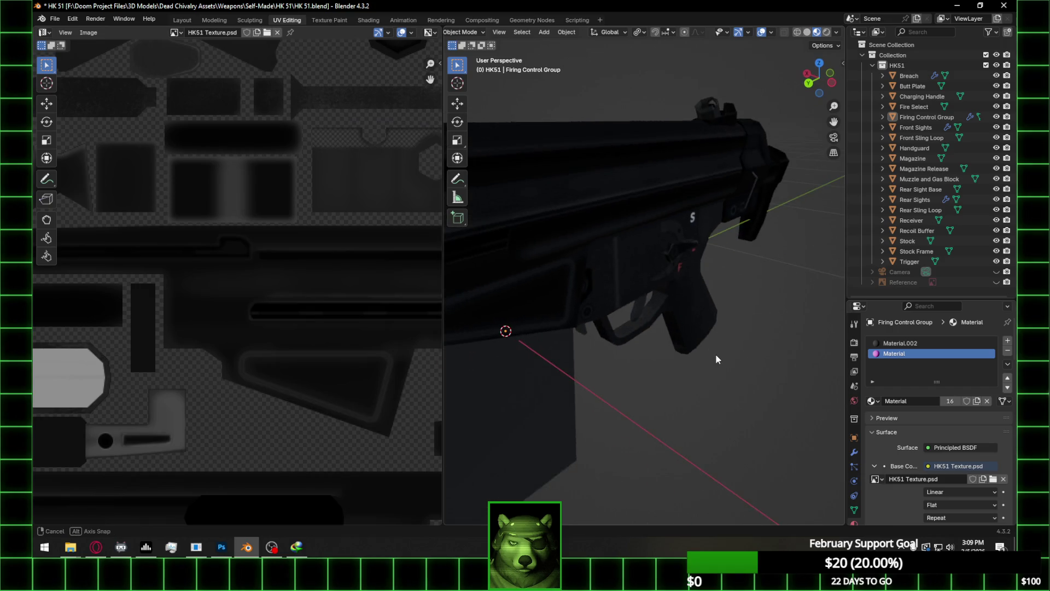
pyautogui.hotkey('ctrl', 's')
# Preview the rifle in Rendered shading from several angles, ending in the Shading workspace
pyautogui.moveTo(736, 328)
pyautogui.mouseDown(button='middle')
pyautogui.moveTo(655, 326)
pyautogui.moveTo(621, 362)
pyautogui.moveTo(704, 247)
pyautogui.moveTo(672, 342)
pyautogui.moveTo(708, 297)
pyautogui.mouseUp(button='middle')
pyautogui.click(827, 32)
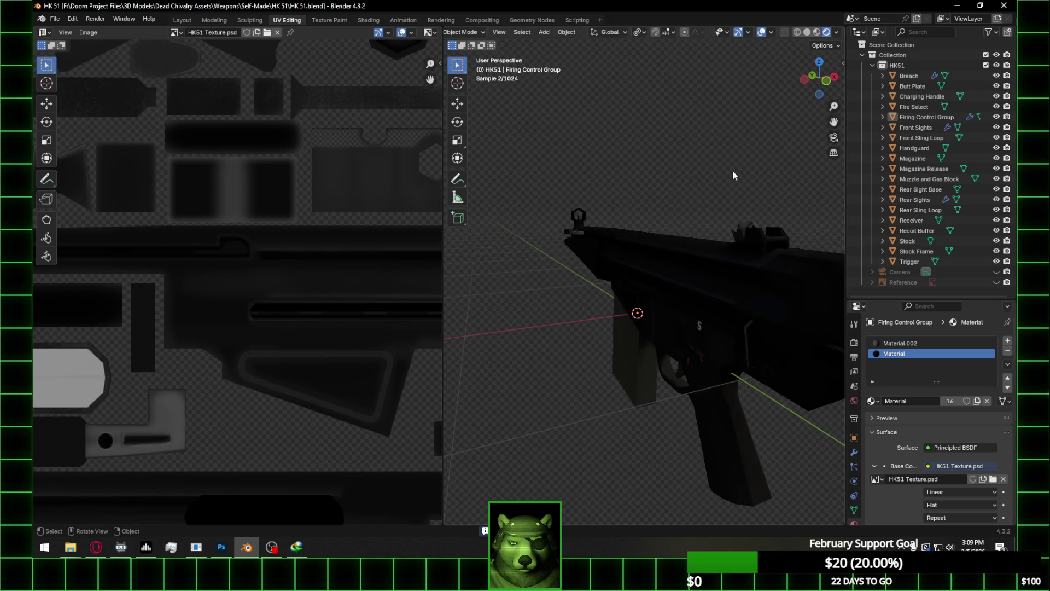
pyautogui.moveTo(604, 280)
pyautogui.mouseDown(button='middle')
pyautogui.moveTo(623, 277)
pyautogui.moveTo(544, 281)
pyautogui.mouseUp(button='middle')
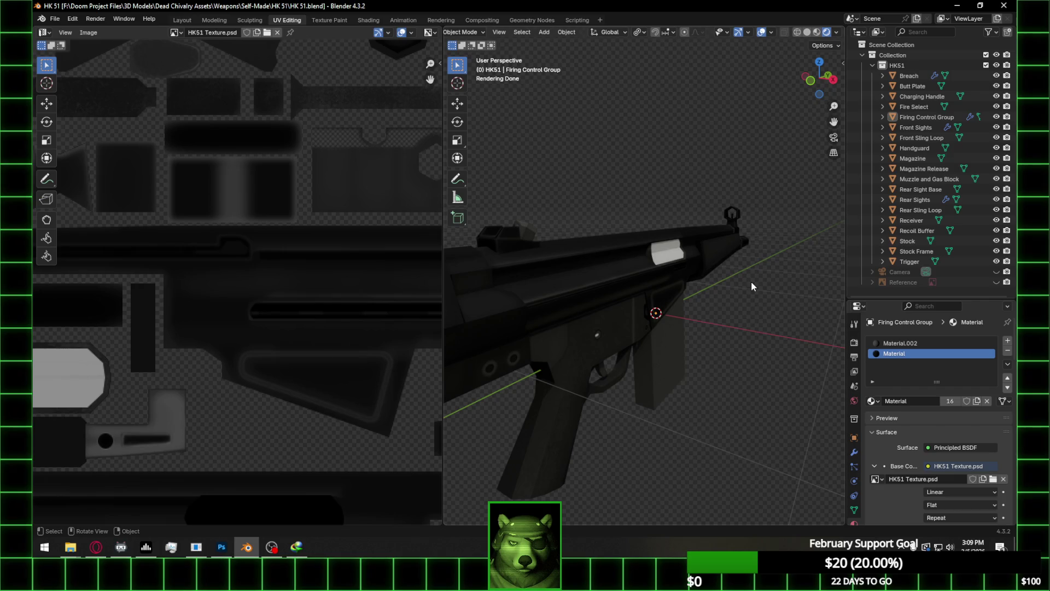
pyautogui.moveTo(753, 278)
pyautogui.mouseDown(button='middle')
pyautogui.moveTo(746, 284)
pyautogui.moveTo(810, 283)
pyautogui.moveTo(821, 263)
pyautogui.mouseUp(button='middle')
pyautogui.click(835, 34)
pyautogui.scroll(2, 658, 209)
pyautogui.moveTo(658, 209); pyautogui.dragTo(607, 200, button='middle')
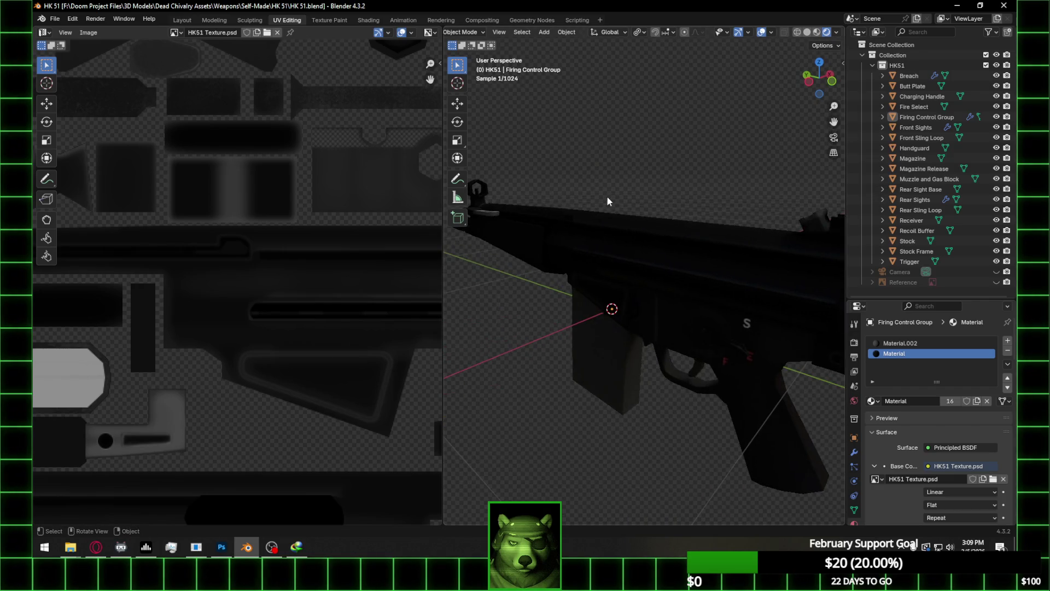
pyautogui.click(441, 21)
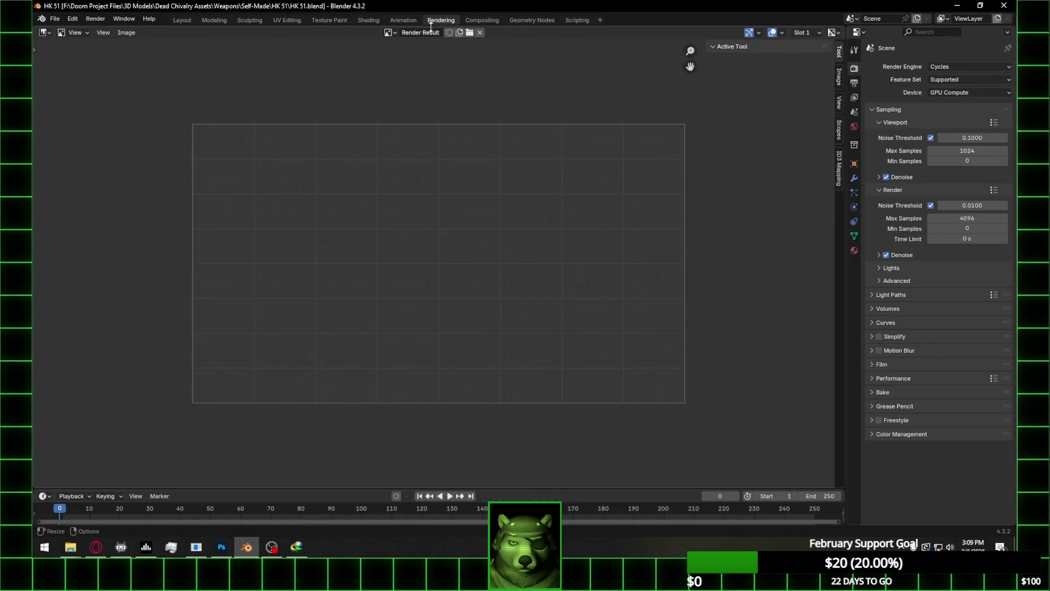
pyautogui.click(369, 21)
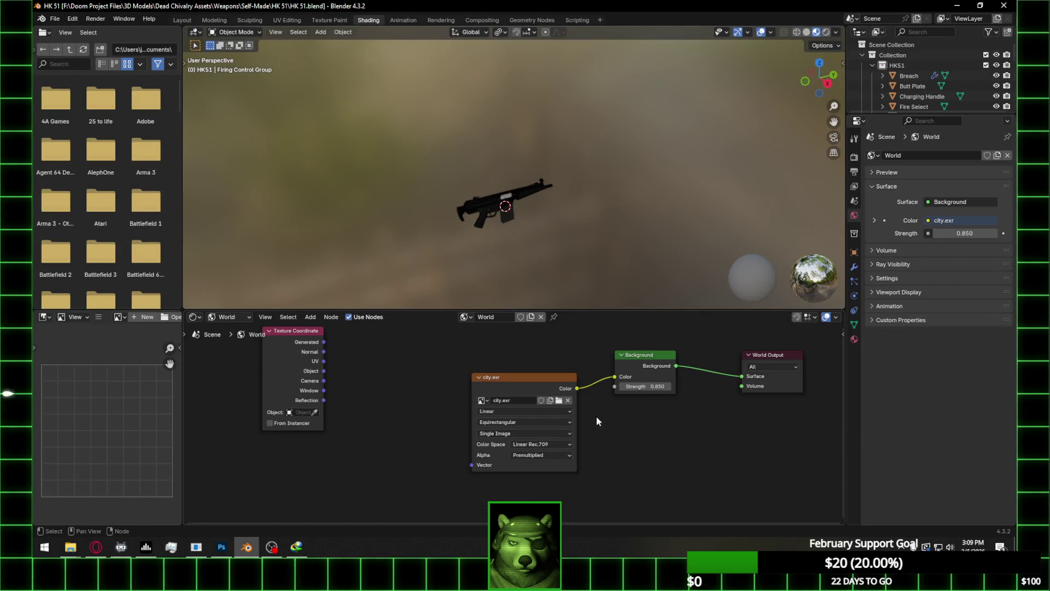
# Search 'vec' in the world add-node menu, trying and cancelling Vector Math, Vector Curves and another node
pyautogui.hotkey('shift', 'a')
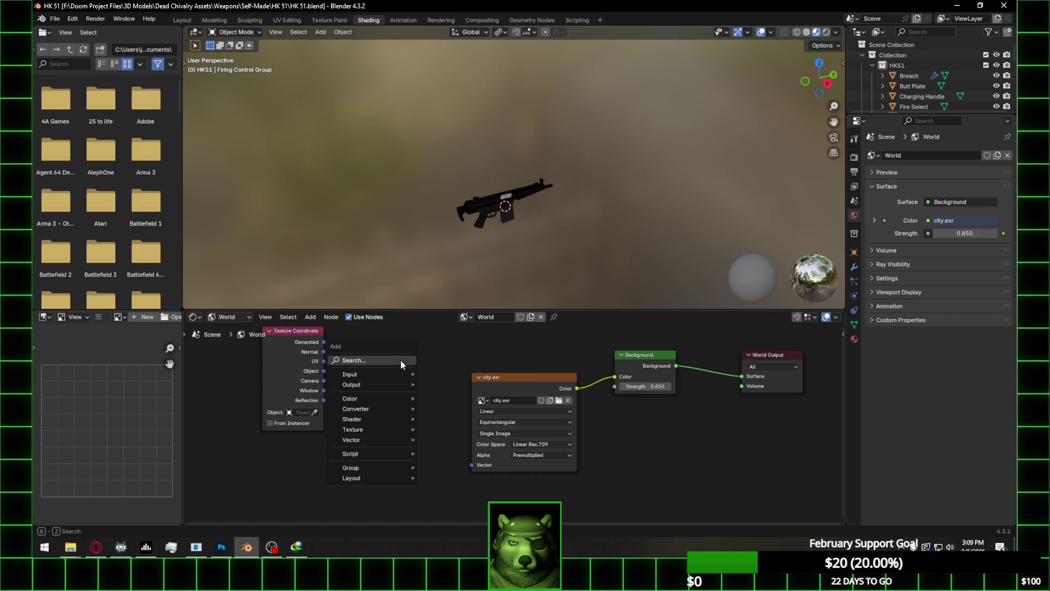
pyautogui.write('vec')
pyautogui.click(423, 377)
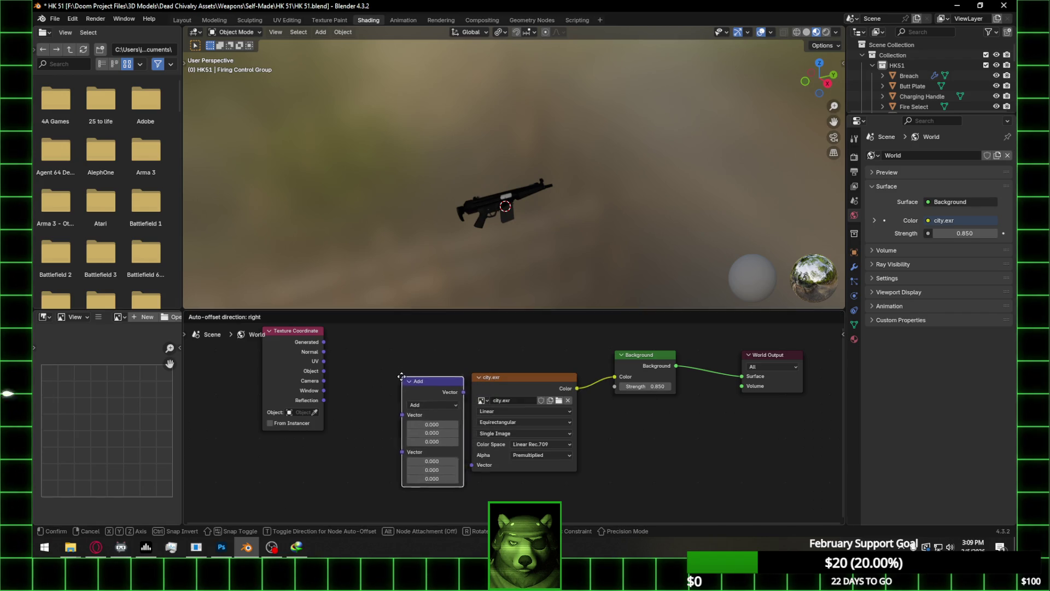
pyautogui.press('Escape')
pyautogui.hotkey('shift', 'a')
pyautogui.write('vec')
pyautogui.press('Down')
pyautogui.press('Return')
pyautogui.press('Escape')
pyautogui.hotkey('shift', 'a')
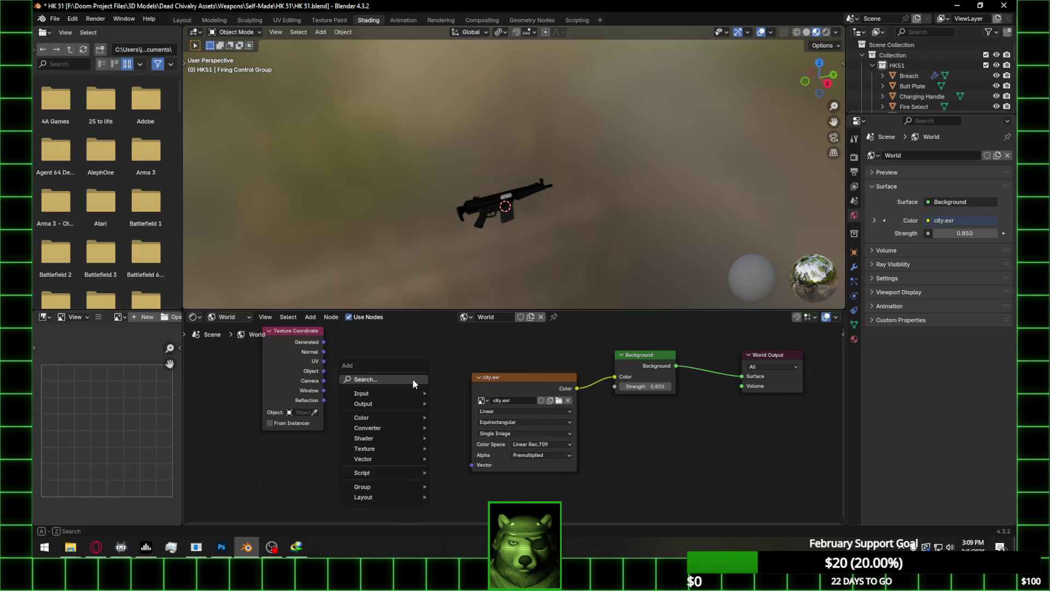
pyautogui.write('vec')
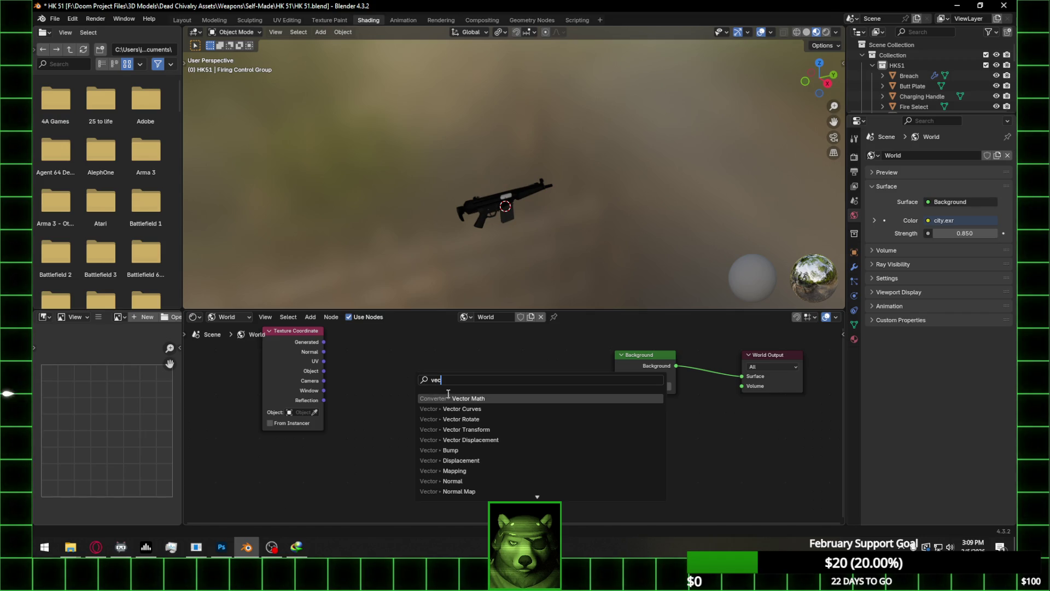
pyautogui.click(495, 440)
pyautogui.press('Escape')
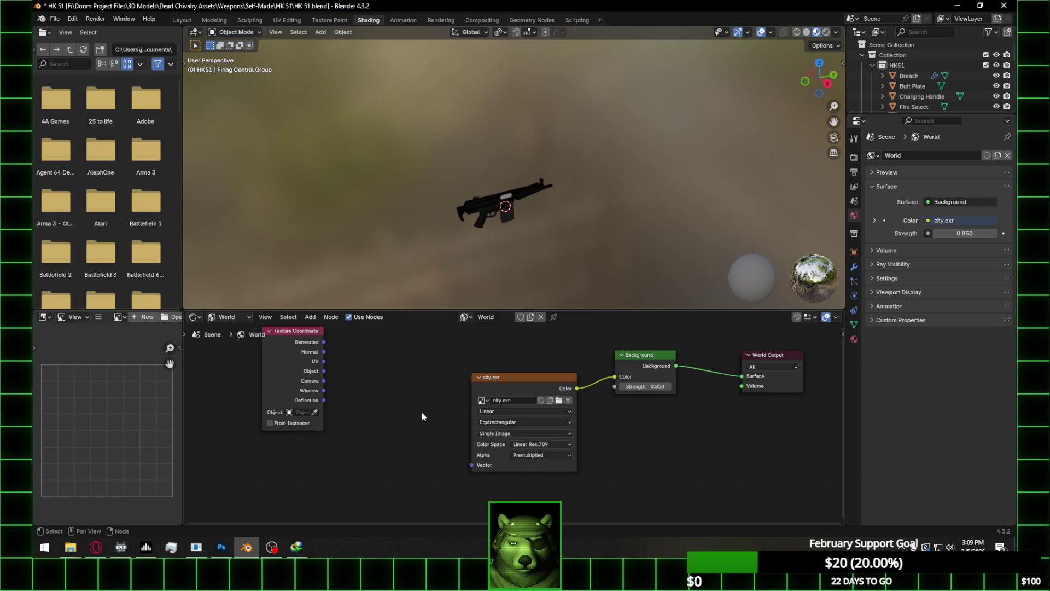
# Add a Vector Rotate node left of city.exr, link Generated into it, then delete it
pyautogui.hotkey('shift', 'a')
pyautogui.write('VEC')
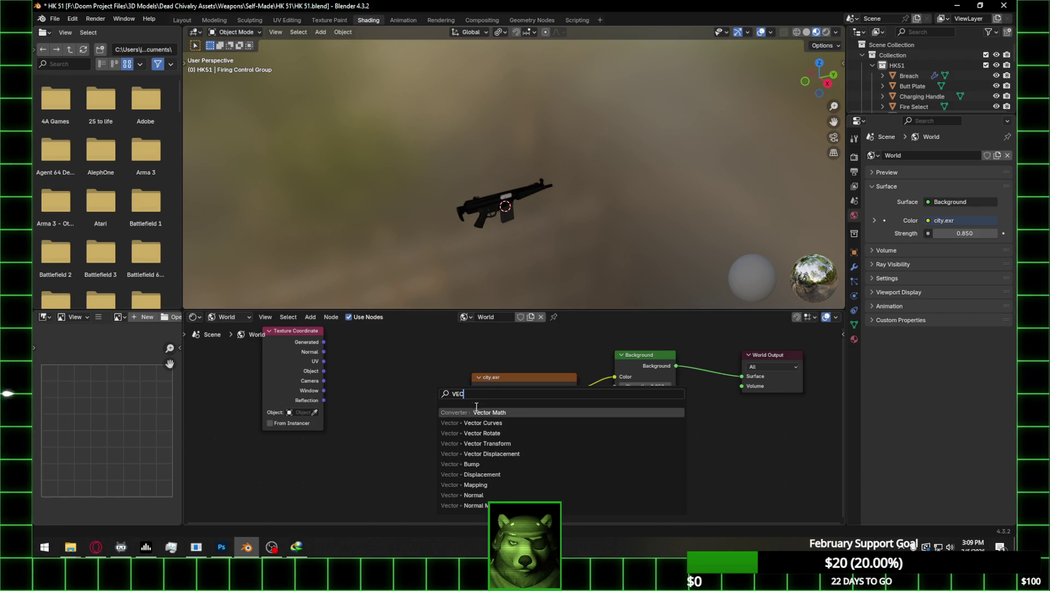
pyautogui.click(503, 433)
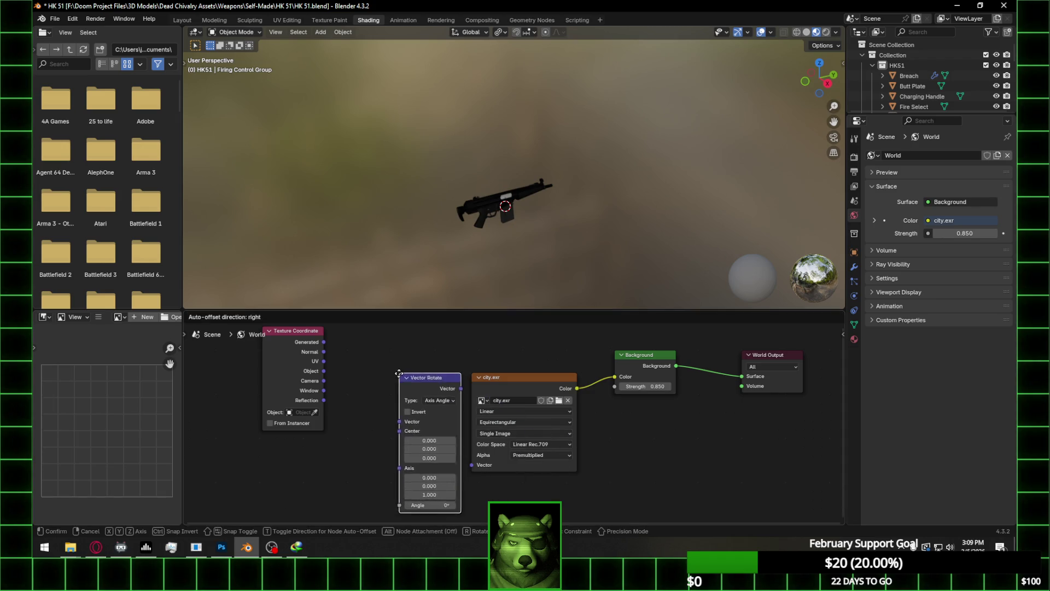
pyautogui.click(374, 370)
pyautogui.moveTo(324, 343)
pyautogui.mouseDown()
pyautogui.moveTo(372, 408)
pyautogui.moveTo(391, 416)
pyautogui.mouseUp()
pyautogui.click(443, 380)
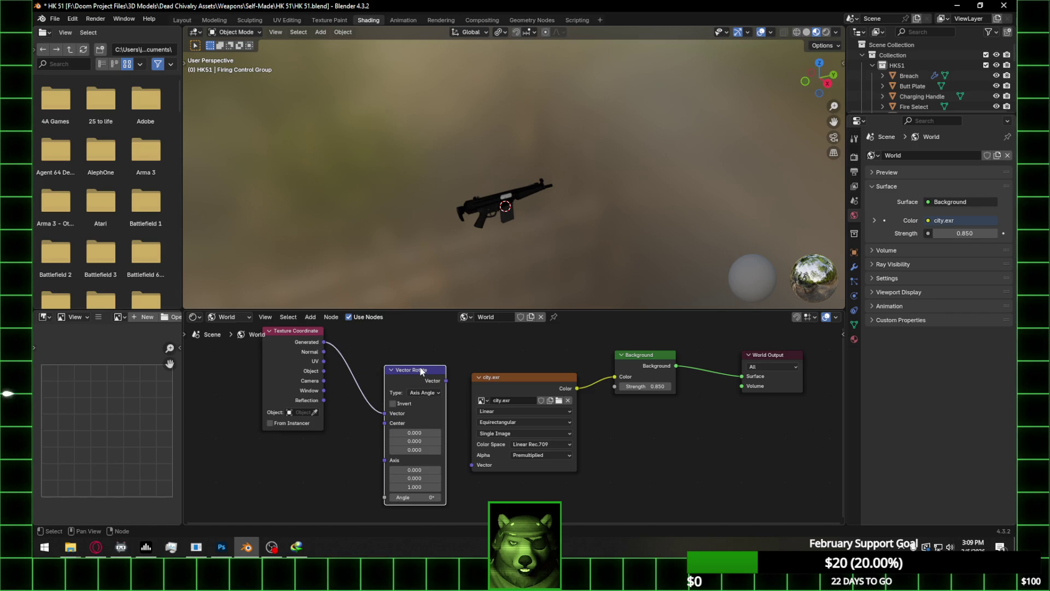
pyautogui.press('x')
# Add a Mapping node linking Texture Coordinate Generated into city.exr's Vector input, then return to Layout
pyautogui.hotkey('shift', 'a')
pyautogui.write('VEC')
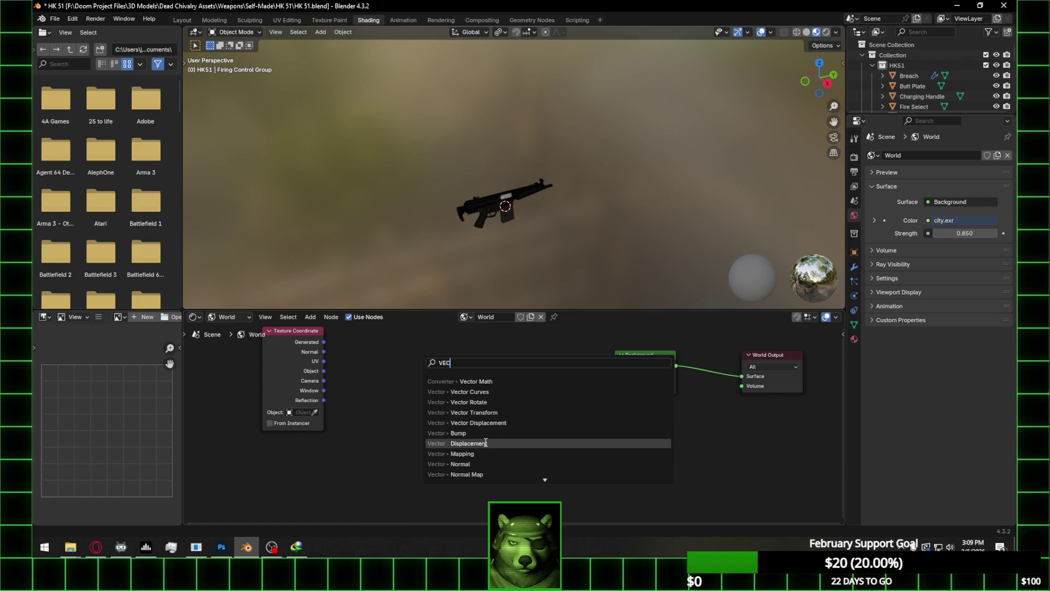
pyautogui.click(469, 444)
pyautogui.press('Escape')
pyautogui.hotkey('shift', 'a')
pyautogui.write('VEC')
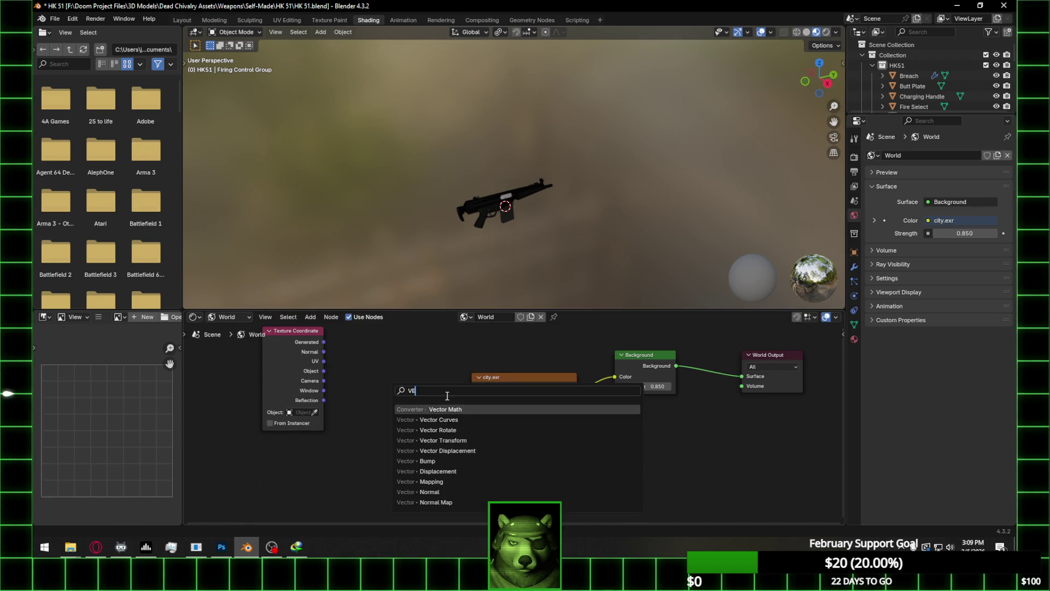
pyautogui.click(464, 482)
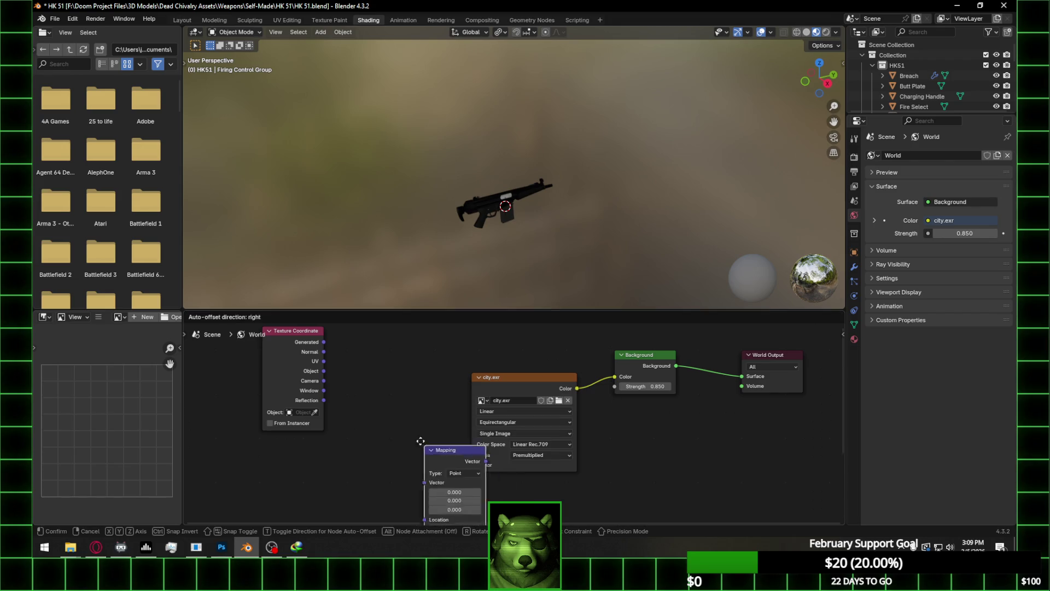
pyautogui.click(369, 345)
pyautogui.moveTo(324, 342); pyautogui.dragTo(368, 380)
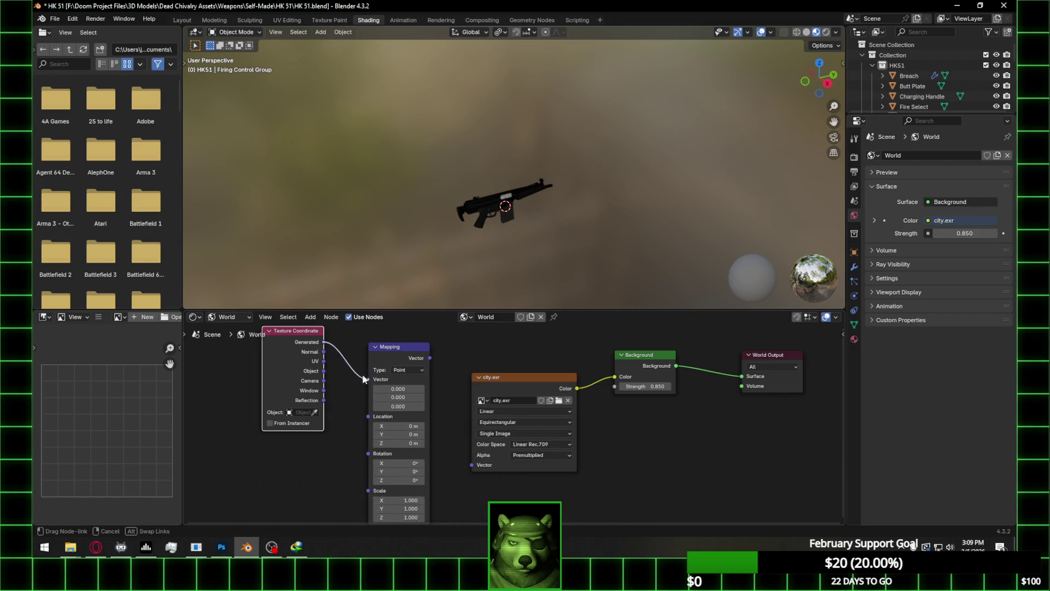
pyautogui.moveTo(431, 358); pyautogui.dragTo(458, 403)
pyautogui.moveTo(474, 442); pyautogui.dragTo(472, 465)
pyautogui.moveTo(402, 456)
pyautogui.mouseDown()
pyautogui.moveTo(427, 456)
pyautogui.moveTo(402, 457)
pyautogui.mouseUp()
pyautogui.click(182, 20)
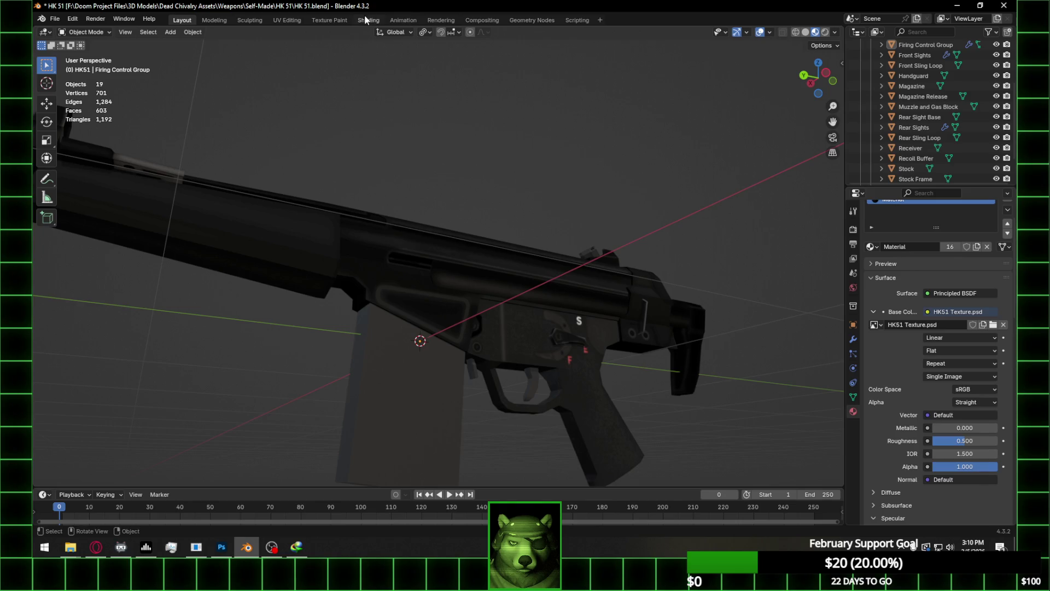
# Rotate the city.exr environment to 127° on Z via the Mapping node, previewed in Rendered shading
pyautogui.click(367, 20)
pyautogui.scroll(5, 561, 198)
pyautogui.click(826, 33)
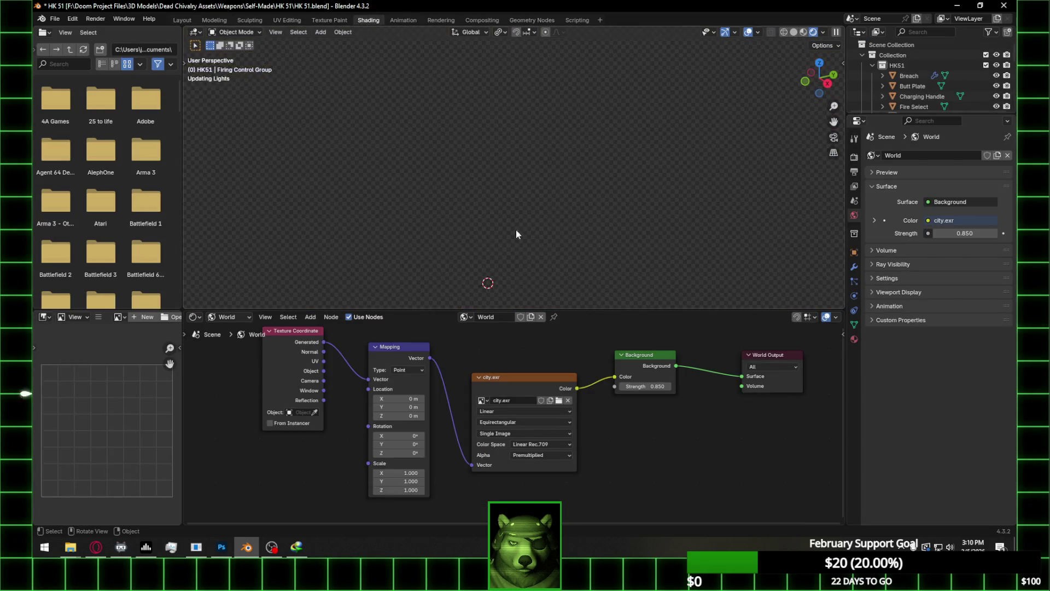
pyautogui.moveTo(439, 196)
pyautogui.mouseDown(button='middle')
pyautogui.moveTo(461, 146)
pyautogui.moveTo(587, 147)
pyautogui.moveTo(503, 165)
pyautogui.moveTo(530, 202)
pyautogui.mouseUp(button='middle')
pyautogui.moveTo(402, 454); pyautogui.dragTo(465, 454)
# Orbit the HK51 in Layout's Rendered view to check the rotated lighting
pyautogui.click(182, 20)
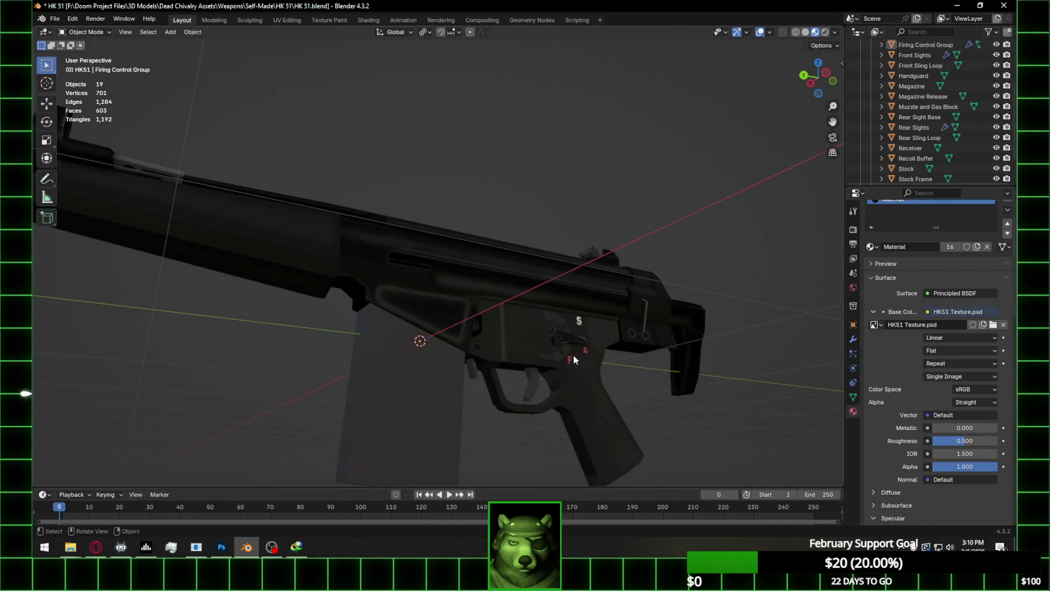
pyautogui.moveTo(573, 359); pyautogui.dragTo(724, 130, button='middle')
pyautogui.click(825, 31)
pyautogui.moveTo(639, 253); pyautogui.dragTo(592, 276, button='middle')
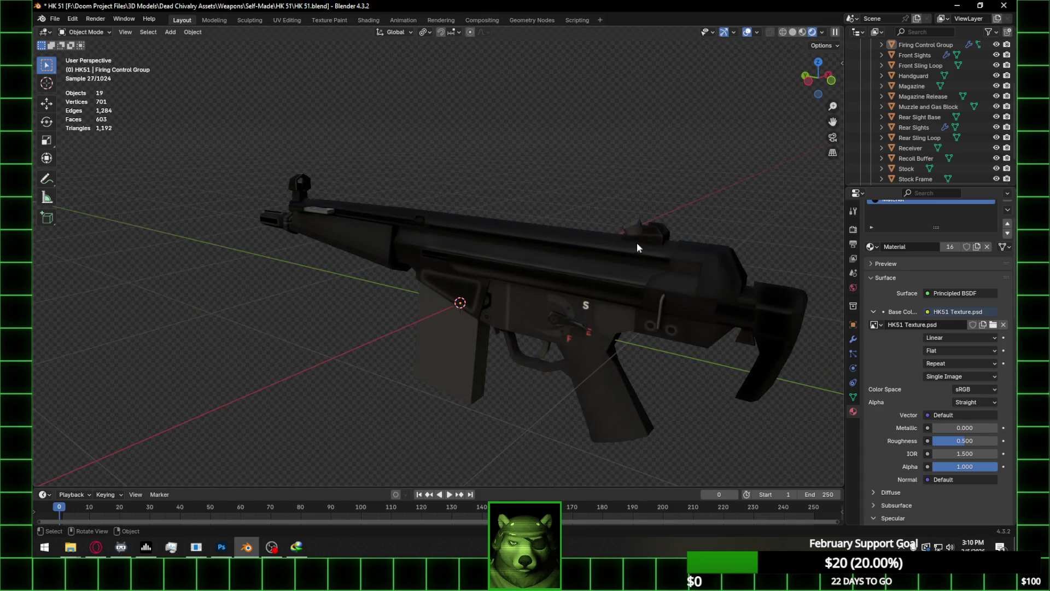
# Set the world Background Strength to 0.75, then return to Layout
pyautogui.click(362, 20)
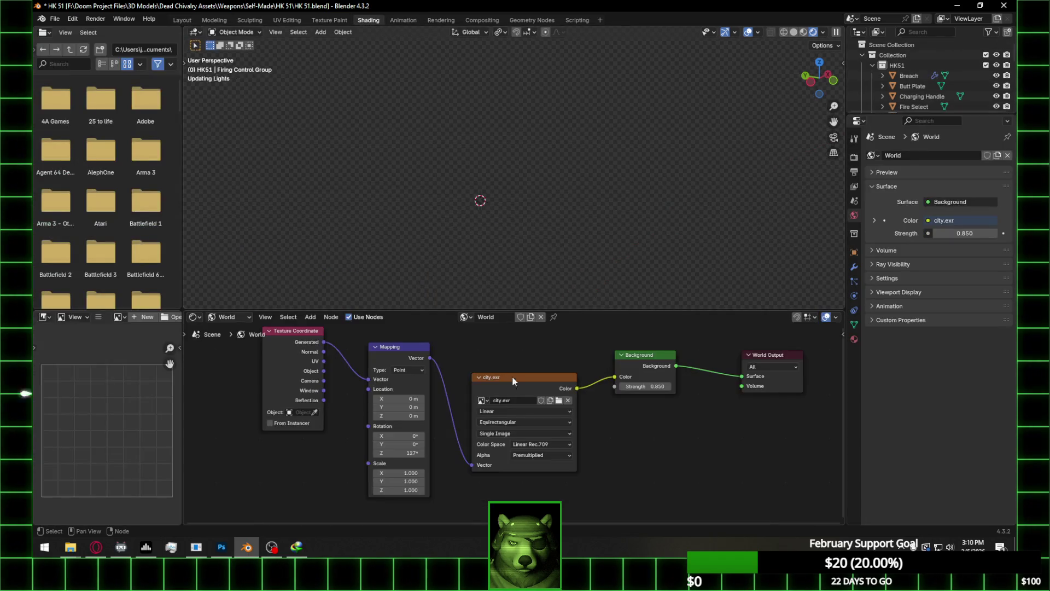
pyautogui.click(654, 385)
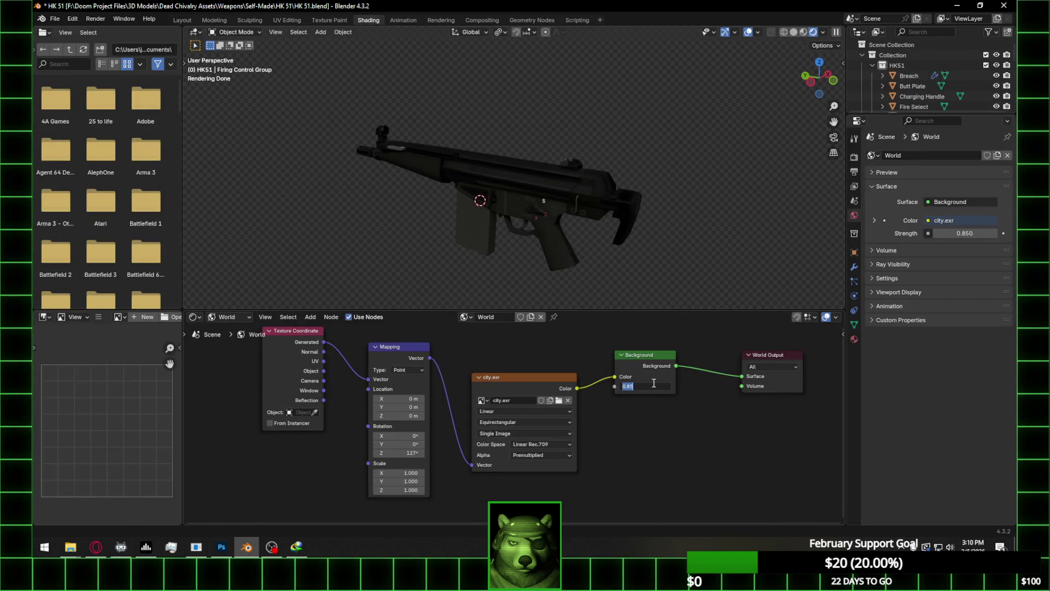
pyautogui.write('0.75')
pyautogui.press('Return')
pyautogui.click(181, 20)
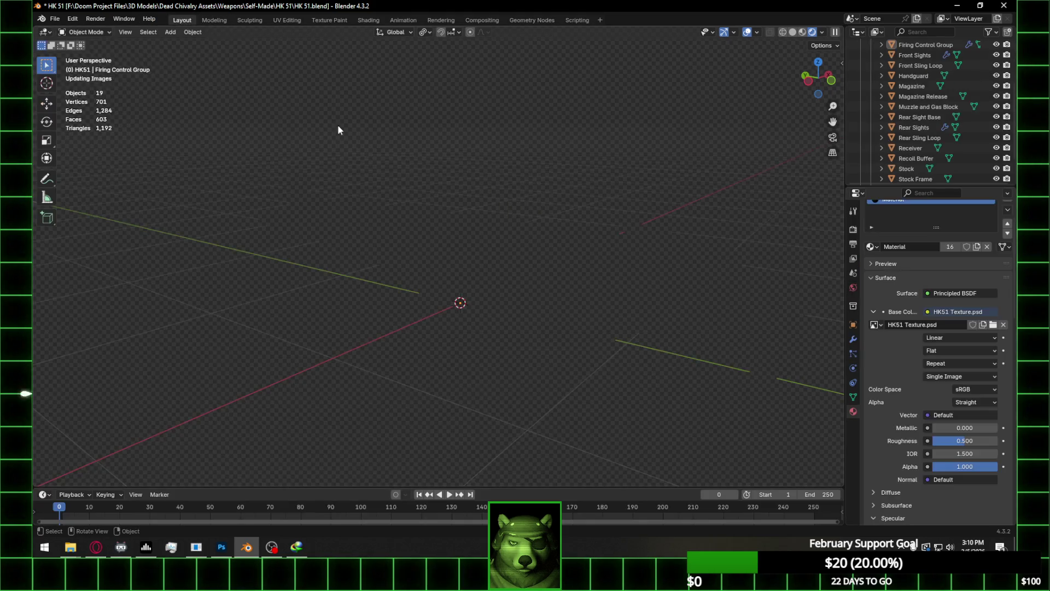
# Orbit and zoom around the HK51 to a more side-on rendered view
pyautogui.scroll(4, 589, 386)
pyautogui.scroll(-3, 641, 385)
pyautogui.moveTo(599, 379); pyautogui.dragTo(625, 395, button='middle')
pyautogui.scroll(4, 626, 395)
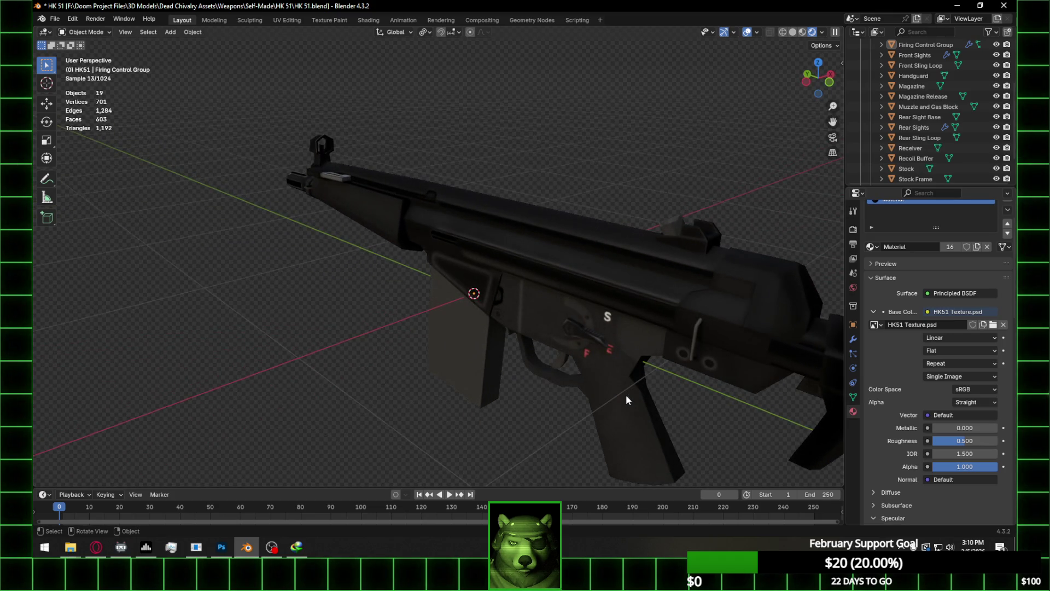
pyautogui.scroll(-1, 626, 395)
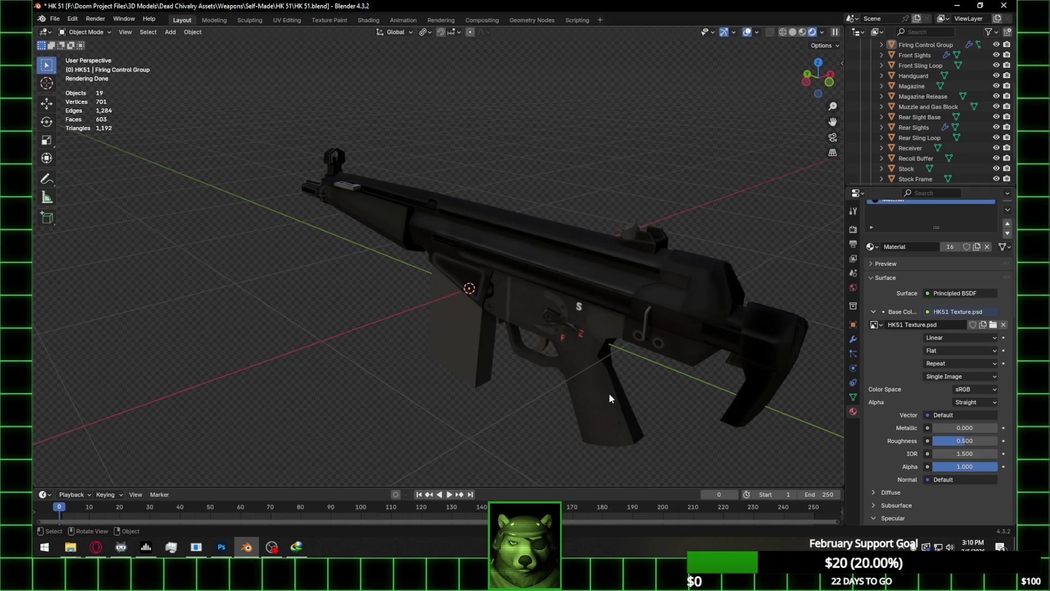
pyautogui.click(608, 393)
pyautogui.click(494, 396)
pyautogui.moveTo(478, 394)
pyautogui.mouseDown(button='middle')
pyautogui.moveTo(576, 388)
pyautogui.moveTo(572, 371)
pyautogui.moveTo(572, 392)
pyautogui.moveTo(466, 395)
pyautogui.mouseUp(button='middle')
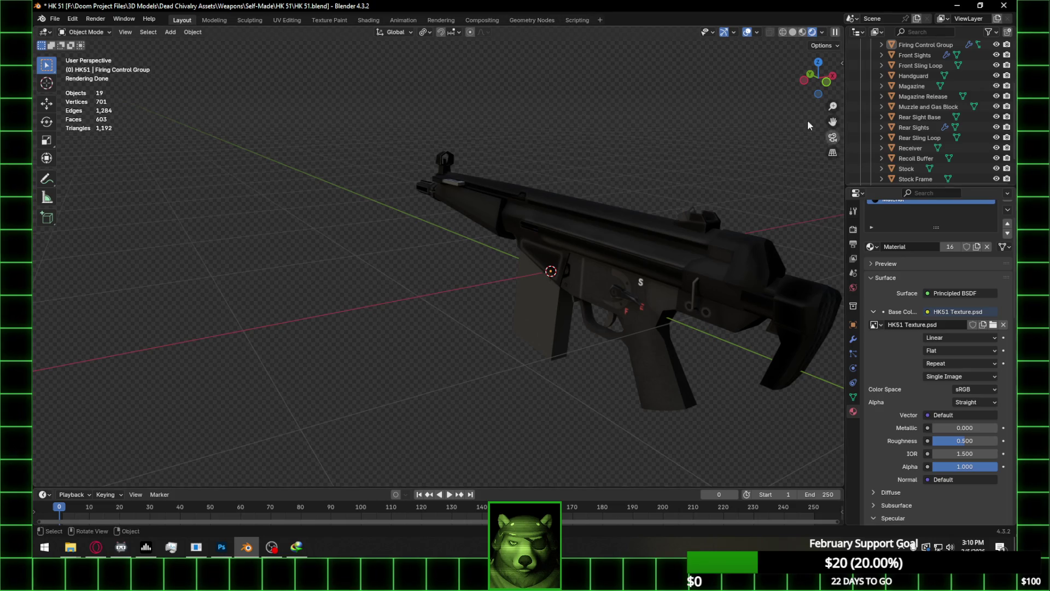
# Look through the scene camera with Numpad 0, zoom to frame the rifle, and select the Stock Frame
pyautogui.press('KP_0')
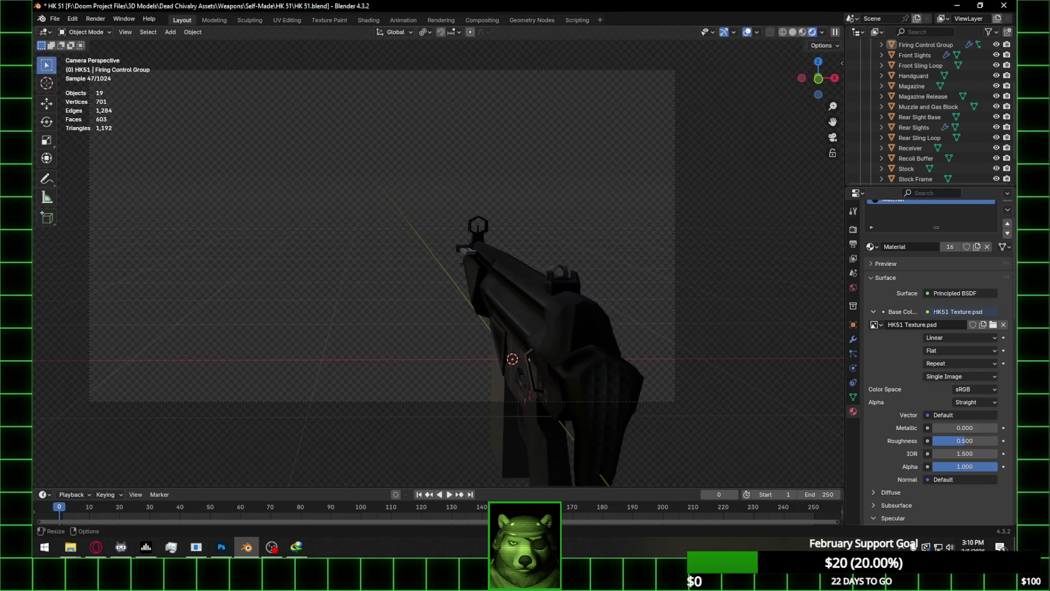
pyautogui.scroll(2, 593, 336)
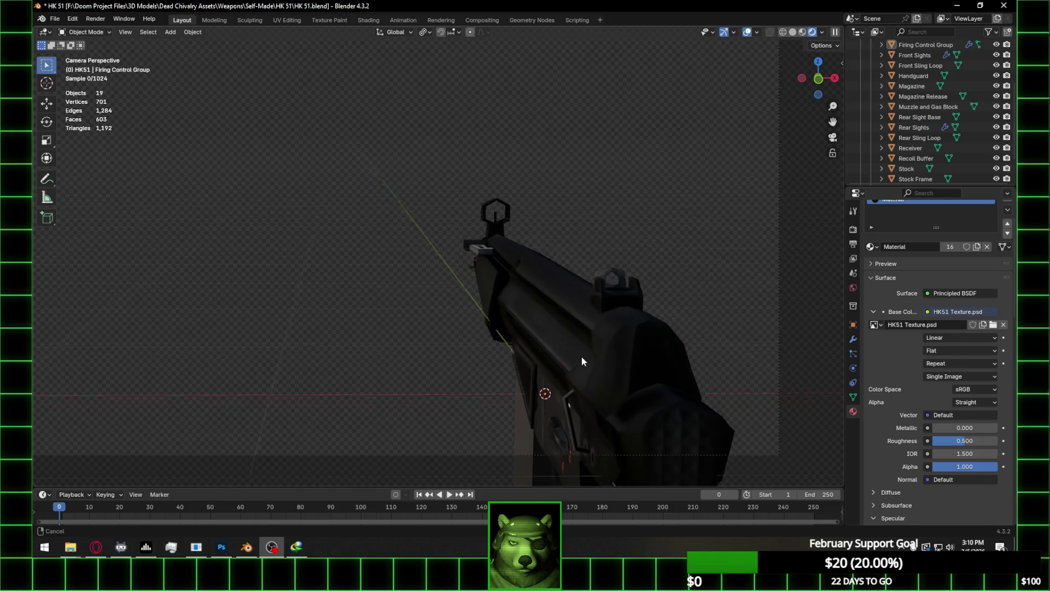
pyautogui.scroll(3, 583, 361)
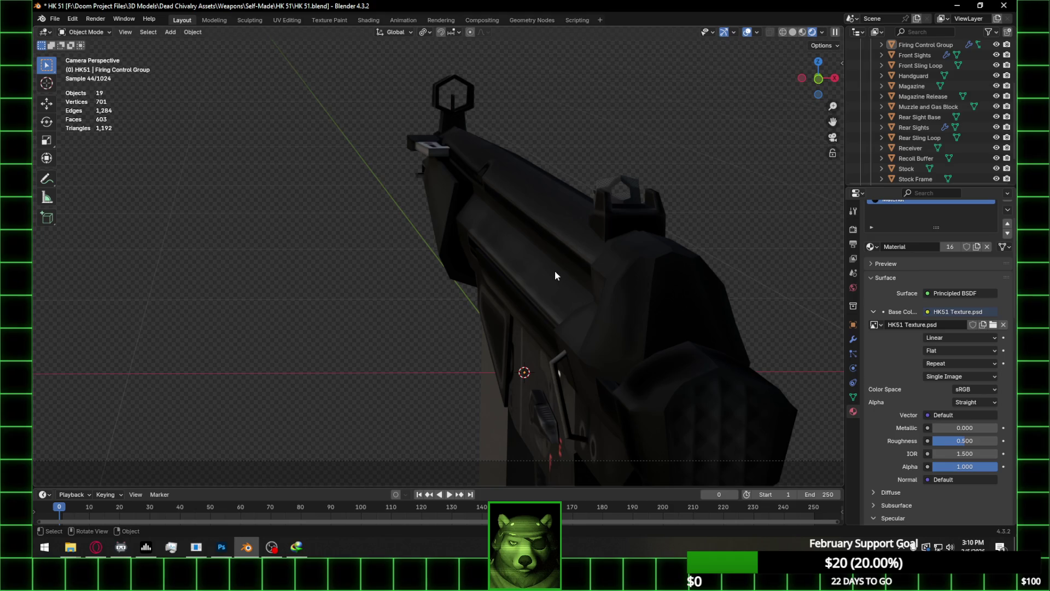
pyautogui.scroll(-2, 567, 284)
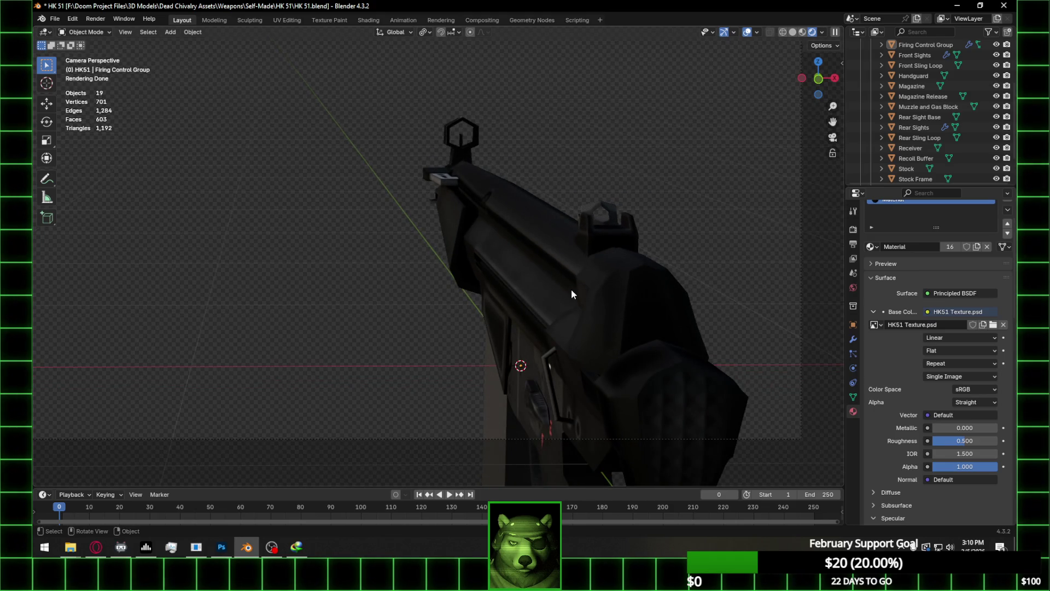
pyautogui.click(524, 325)
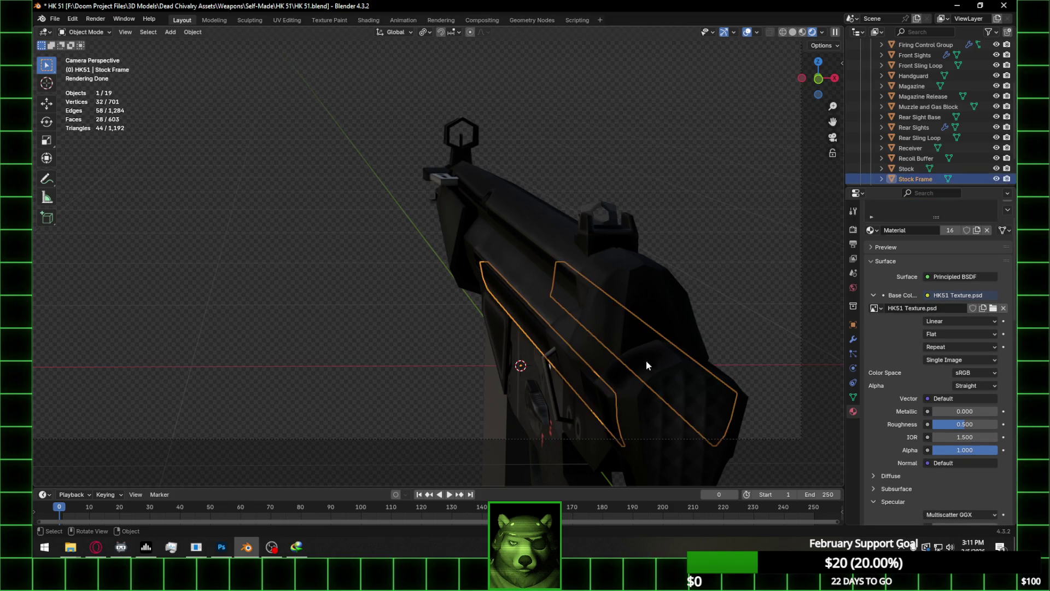
# Move the Stock and Stock Frame together along the global Y axis, then deselect them
pyautogui.keyDown('shift'); pyautogui.click(688, 396); pyautogui.keyUp('shift')
pyautogui.press('g')
pyautogui.press('y')
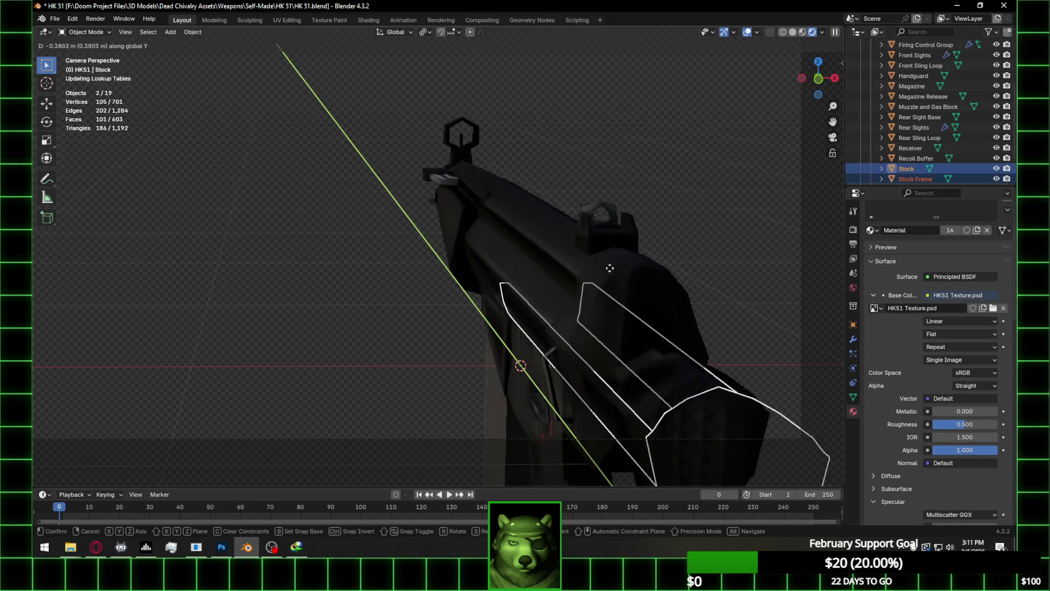
pyautogui.click(547, 239)
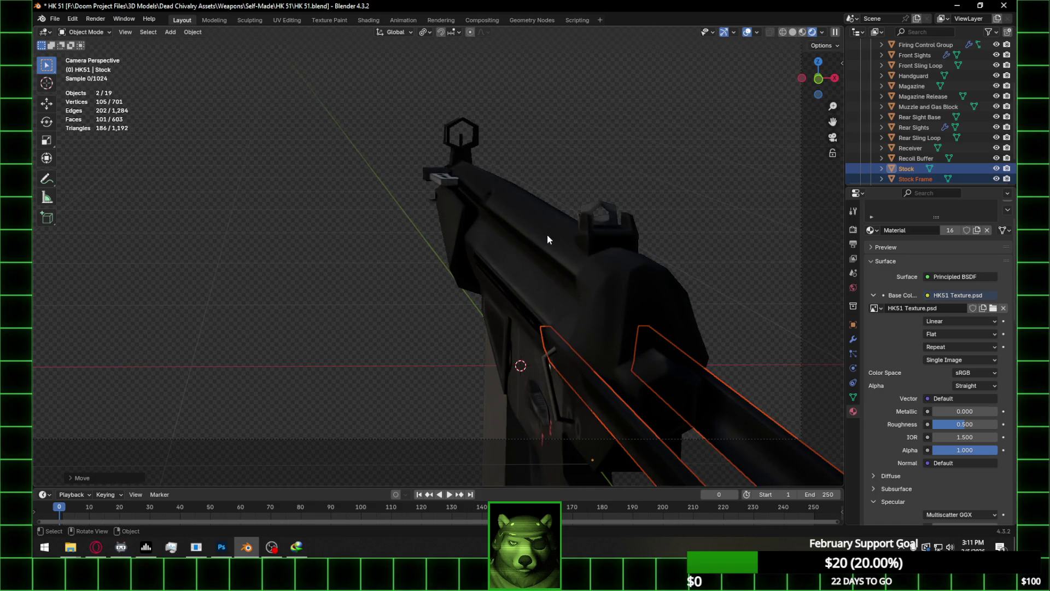
pyautogui.click(739, 349)
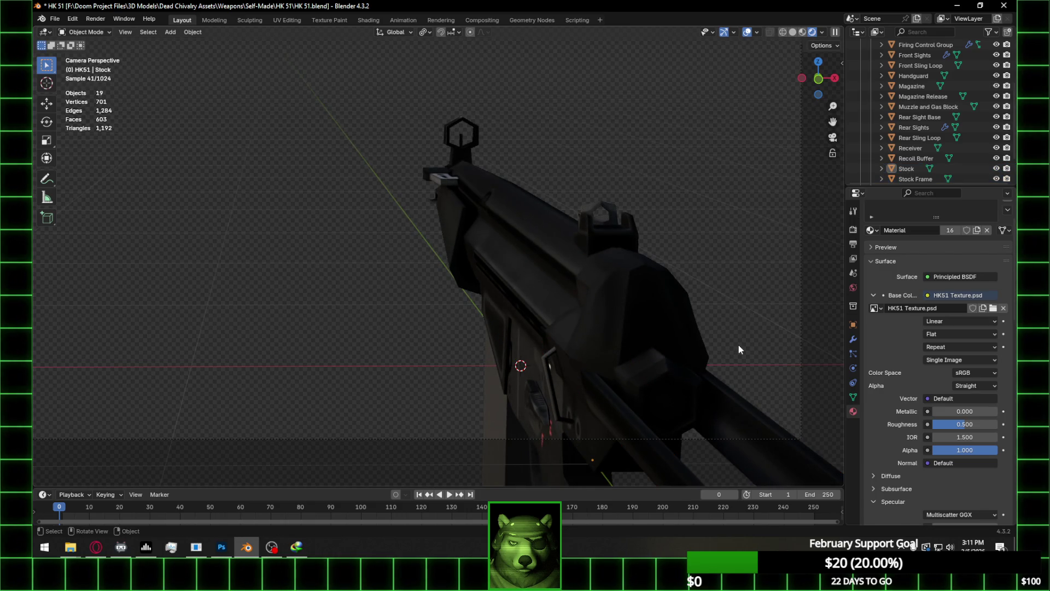
pyautogui.keyDown('shift'); pyautogui.moveTo(582, 277); pyautogui.dragTo(612, 307, button='middle'); pyautogui.keyUp('shift')
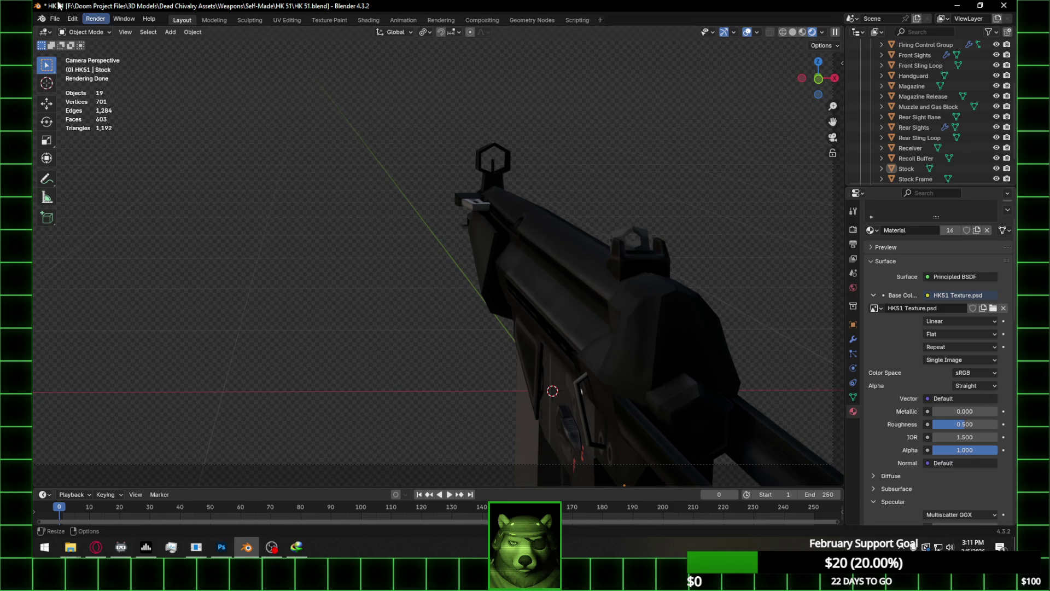
# In Left view, box-select the Stock and Stock Frame and slide them back to the collapsed position
pyautogui.click(801, 78)
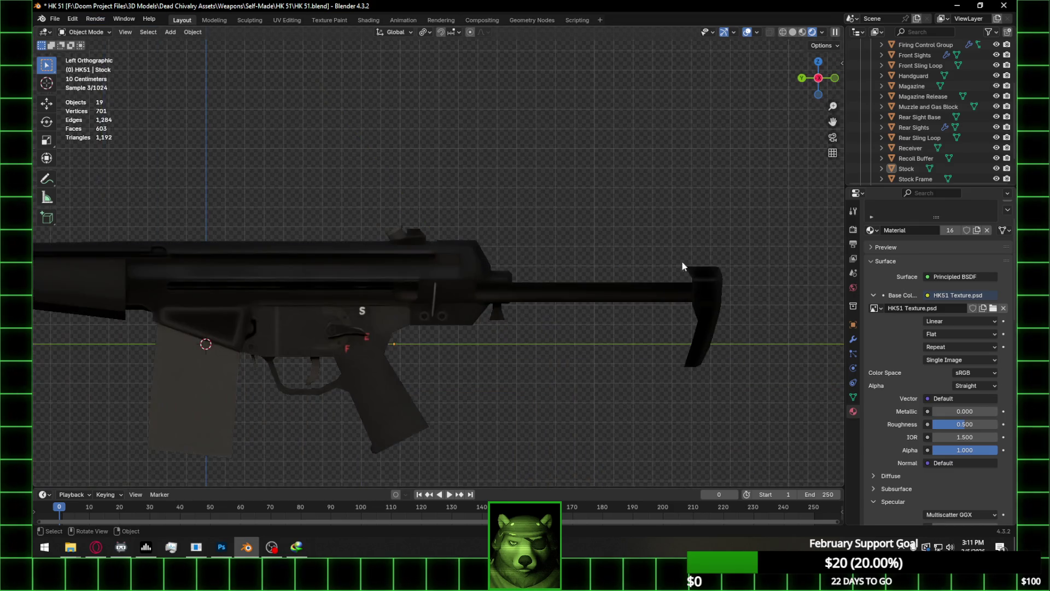
pyautogui.moveTo(682, 260); pyautogui.dragTo(764, 387)
pyautogui.press('g')
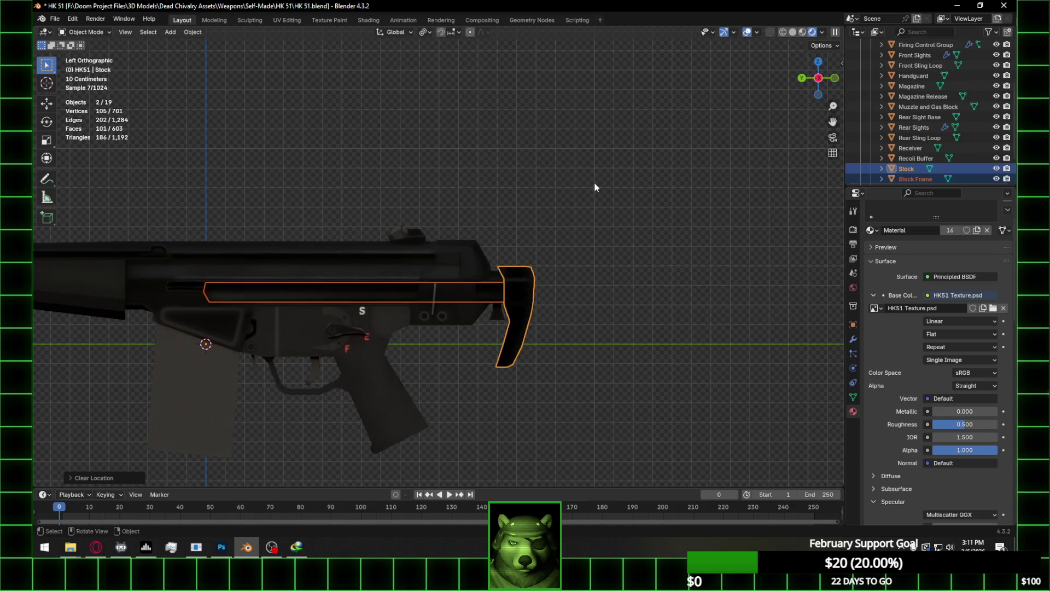
pyautogui.click(594, 182)
pyautogui.hotkey('alt', 'a')
# Pan and orbit around the textured HK51 to inspect it side-on
pyautogui.moveTo(428, 231)
pyautogui.keyDown('shift'); pyautogui.mouseDown(button='middle')
pyautogui.moveTo(504, 222)
pyautogui.moveTo(494, 264)
pyautogui.moveTo(317, 265)
pyautogui.mouseUp(button='middle'); pyautogui.keyUp('shift')
pyautogui.scroll(-1, 505, 227)
pyautogui.scroll(4, 346, 274)
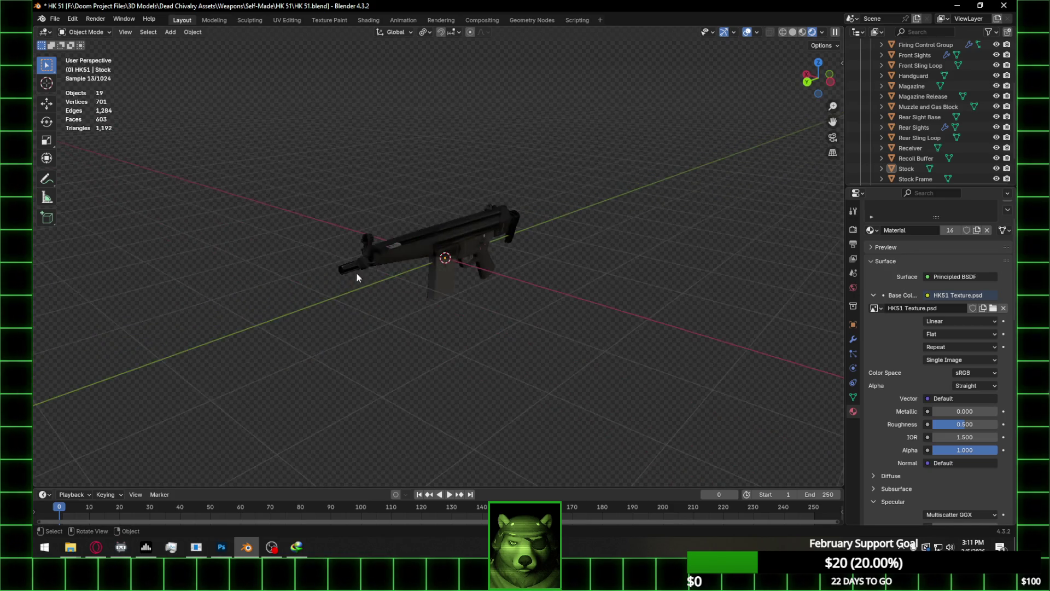
pyautogui.moveTo(508, 244)
pyautogui.mouseDown(button='middle')
pyautogui.moveTo(421, 255)
pyautogui.moveTo(416, 267)
pyautogui.moveTo(478, 250)
pyautogui.mouseUp(button='middle')
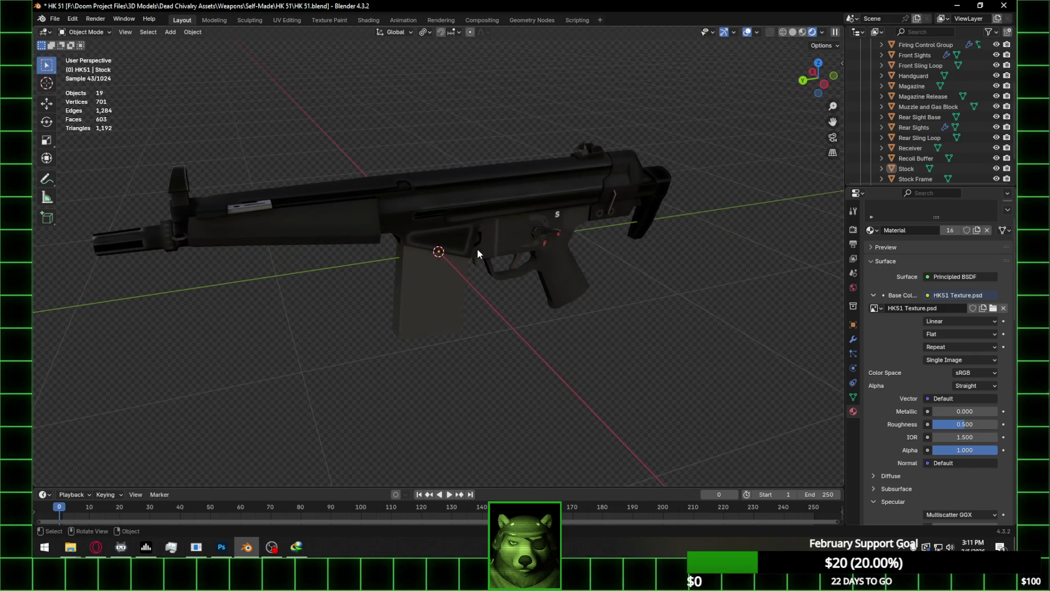
pyautogui.moveTo(550, 248)
pyautogui.mouseDown(button='middle')
pyautogui.moveTo(533, 218)
pyautogui.moveTo(507, 212)
pyautogui.mouseUp(button='middle')
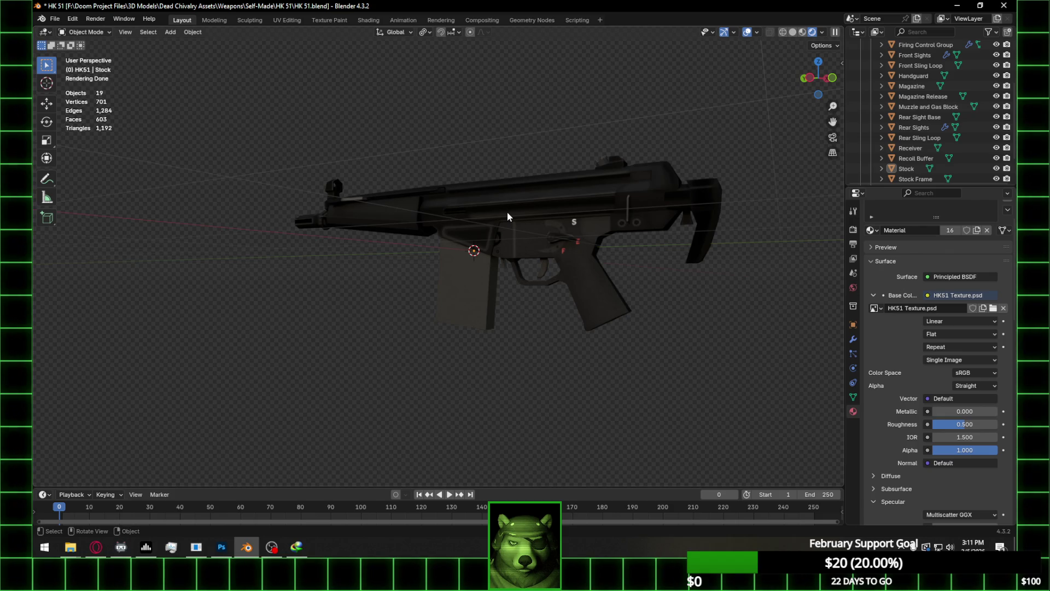
pyautogui.moveTo(508, 213); pyautogui.dragTo(576, 219, button='middle')
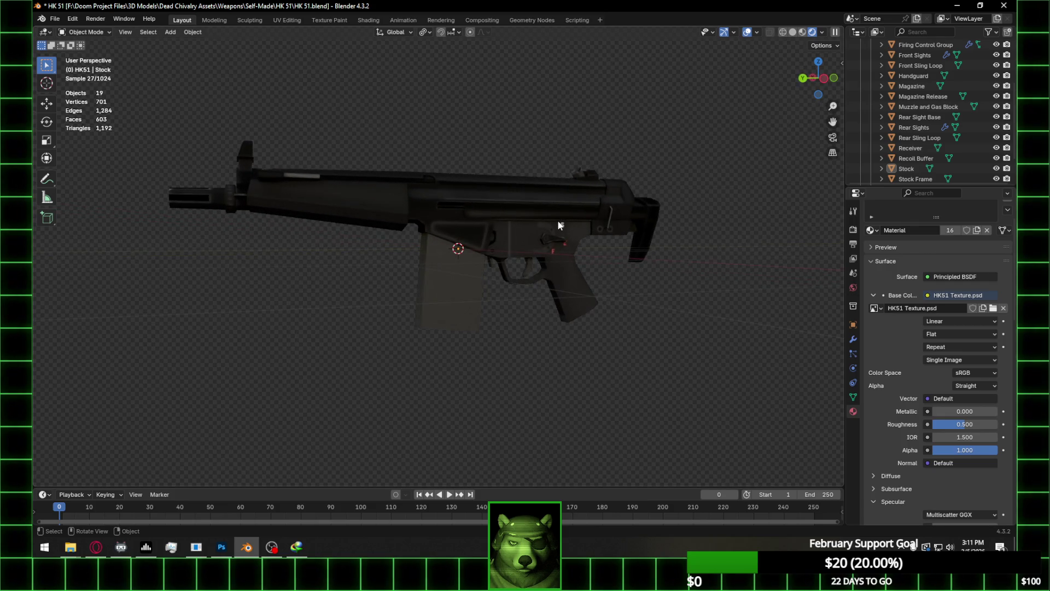
# Put the Receiver in Edit Mode, hide the Magazine, and select a face on the receiver side
pyautogui.click(480, 242)
pyautogui.press('Tab')
pyautogui.moveTo(494, 251); pyautogui.dragTo(459, 244, button='middle')
pyautogui.scroll(5, 460, 244)
pyautogui.scroll(3, 930, 147)
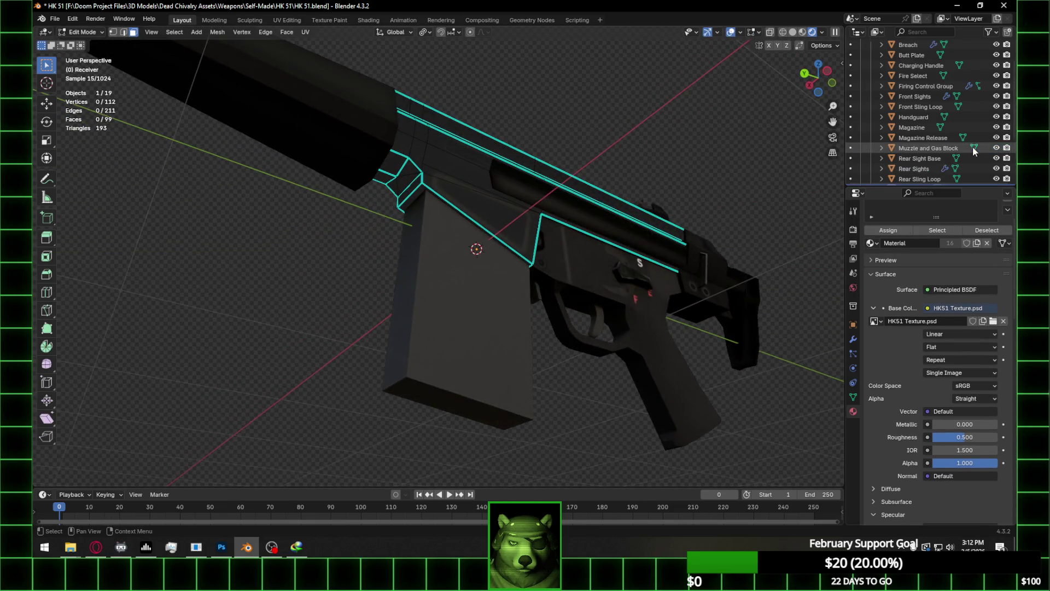
pyautogui.click(996, 127)
pyautogui.click(477, 240)
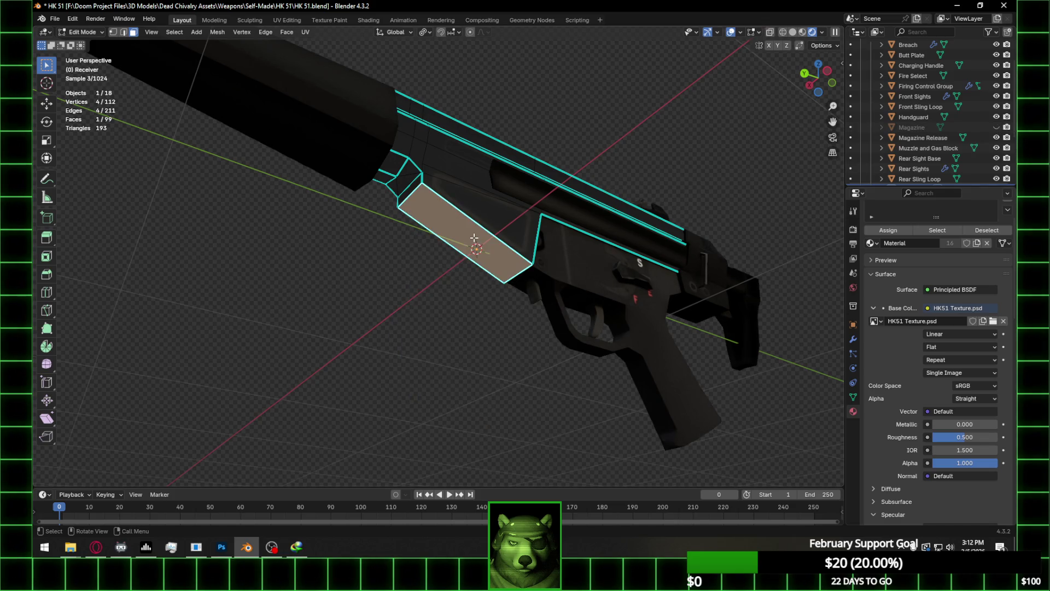
# Locate the selected face in the UV Editing layout, then return to Photoshop
pyautogui.click(287, 20)
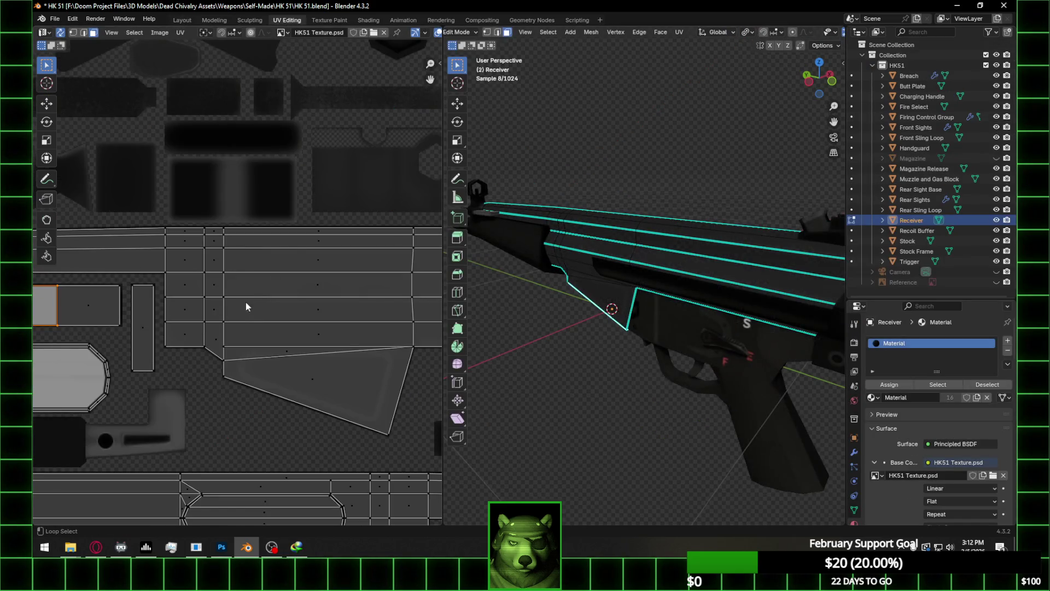
pyautogui.scroll(-5, 246, 303)
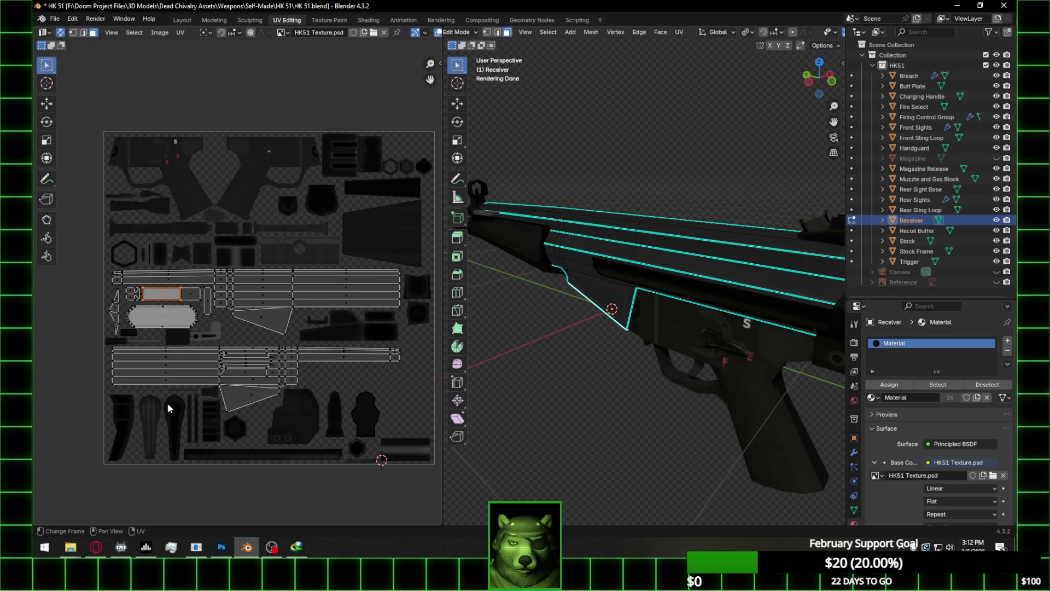
pyautogui.click(221, 546)
pyautogui.keyDown('alt'); pyautogui.scroll(-2, 484, 328); pyautogui.keyUp('alt')
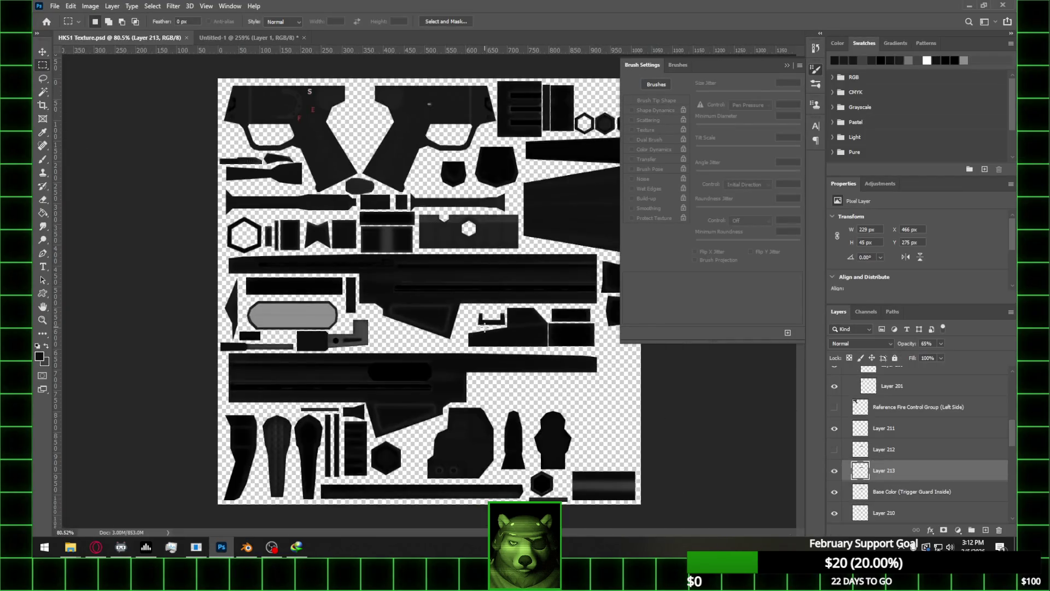
# Show the HK51 UV outline and marquee-select a rectangle on the receiver strip
pyautogui.keyDown('alt'); pyautogui.scroll(6, 277, 279); pyautogui.keyUp('alt')
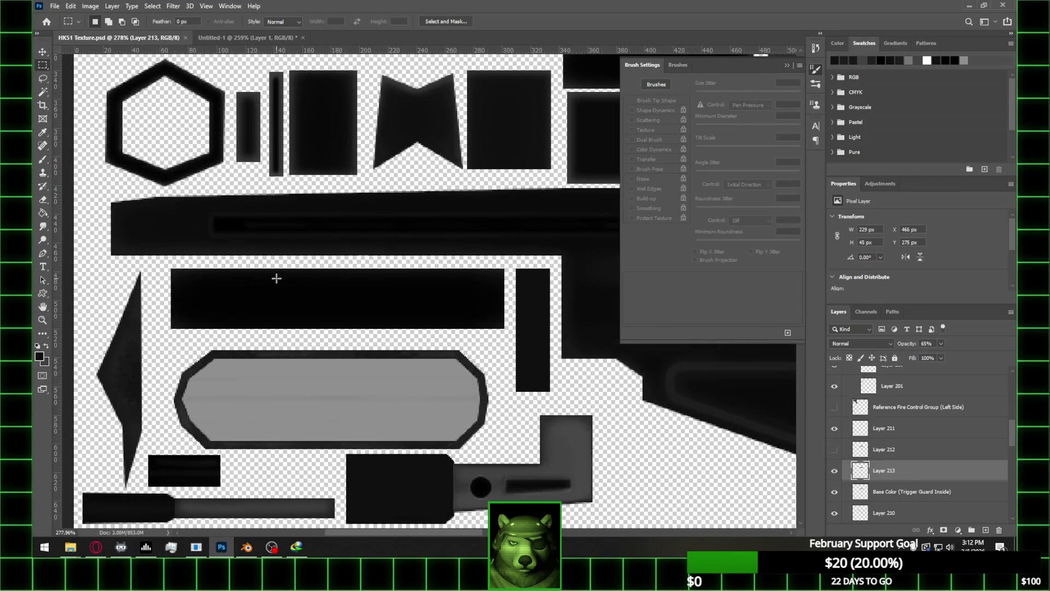
pyautogui.scroll(5, 845, 408)
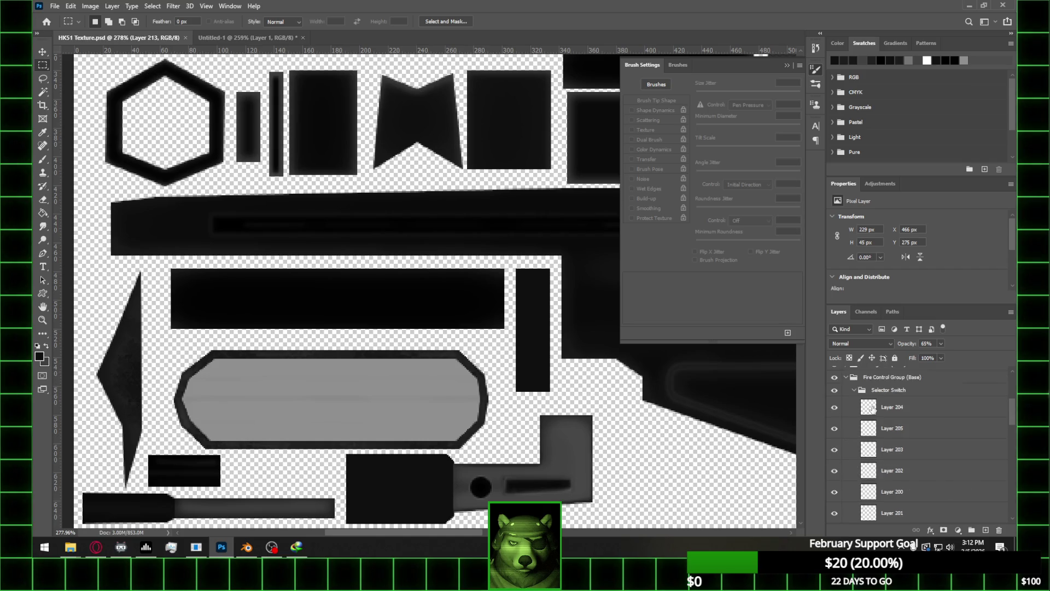
pyautogui.click(831, 379)
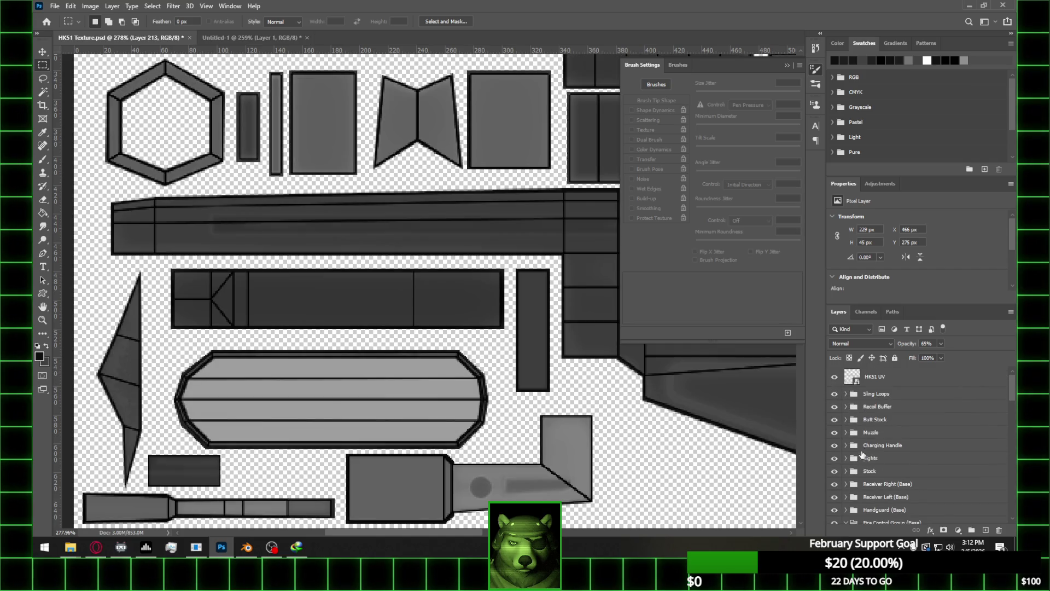
pyautogui.keyDown('alt'); pyautogui.scroll(2, 103, 189); pyautogui.keyUp('alt')
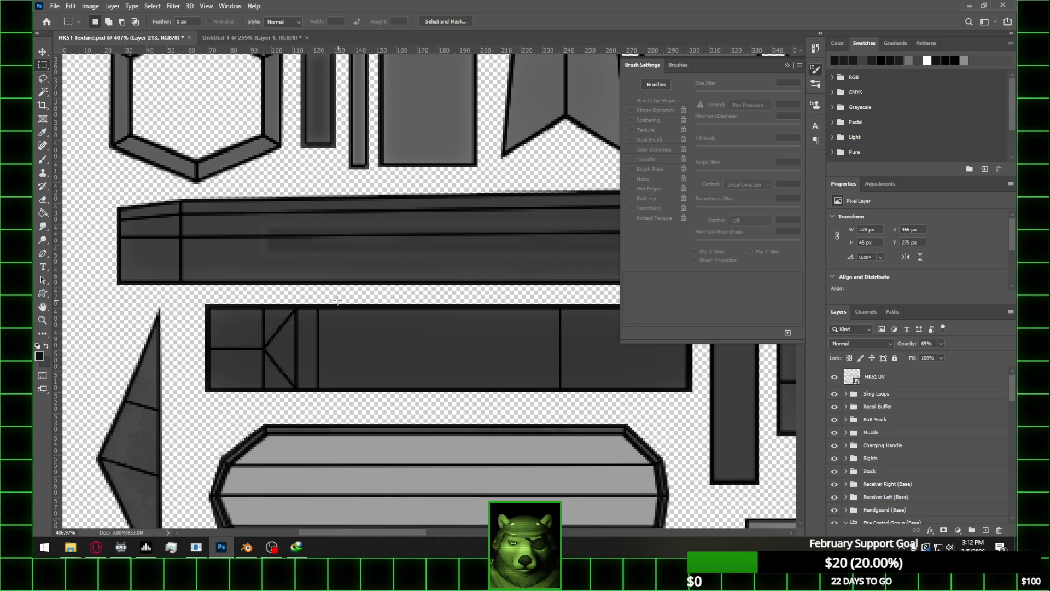
pyautogui.moveTo(318, 305); pyautogui.dragTo(560, 390)
# Browse the Receiver Left and Right (Base) groups, check Layer 57's content, and select it
pyautogui.scroll(-2, 973, 467)
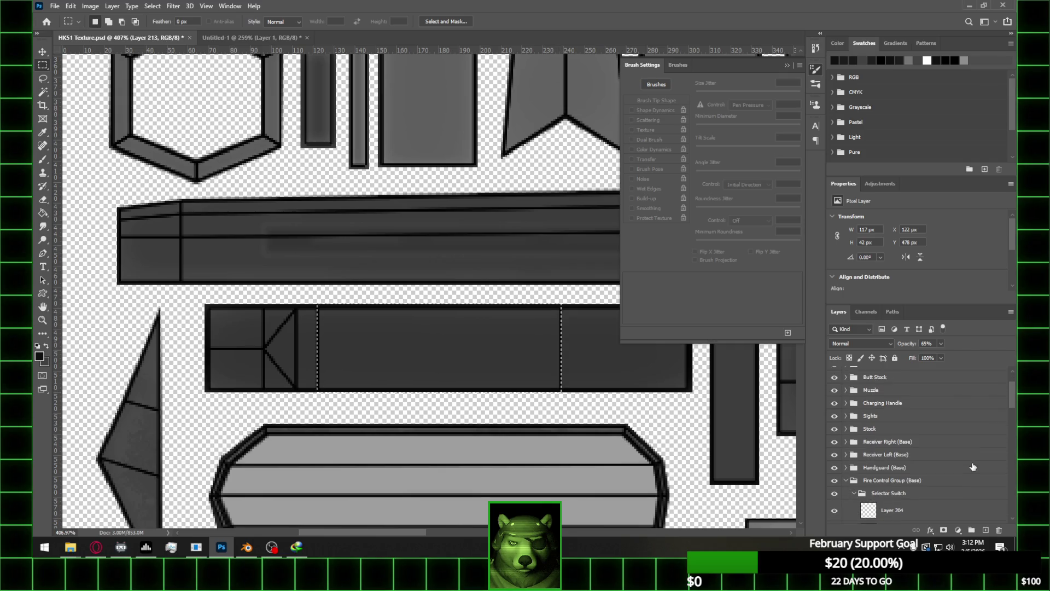
pyautogui.click(849, 481)
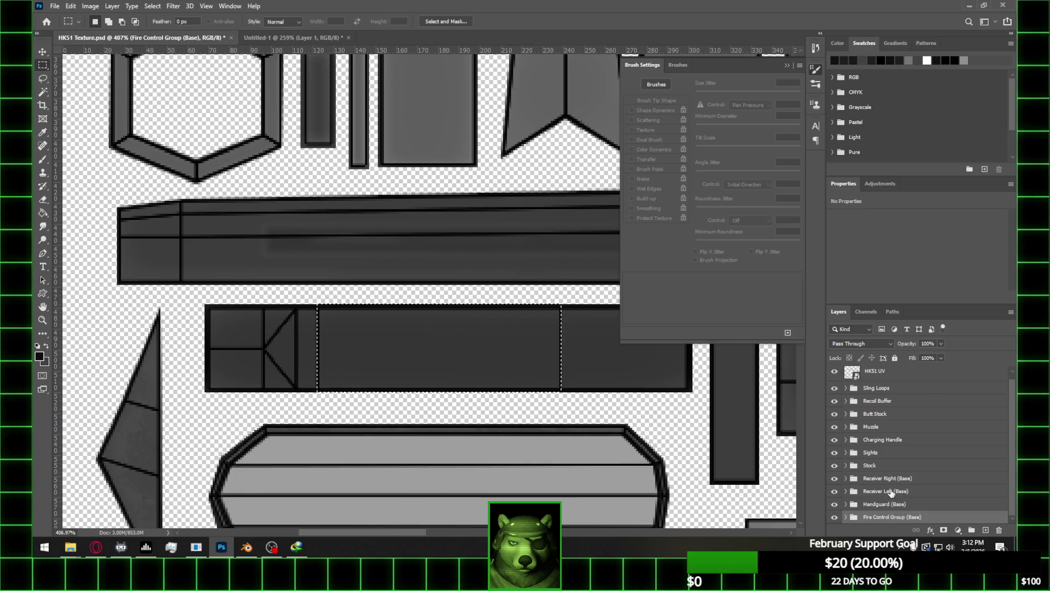
pyautogui.click(891, 494)
pyautogui.click(846, 494)
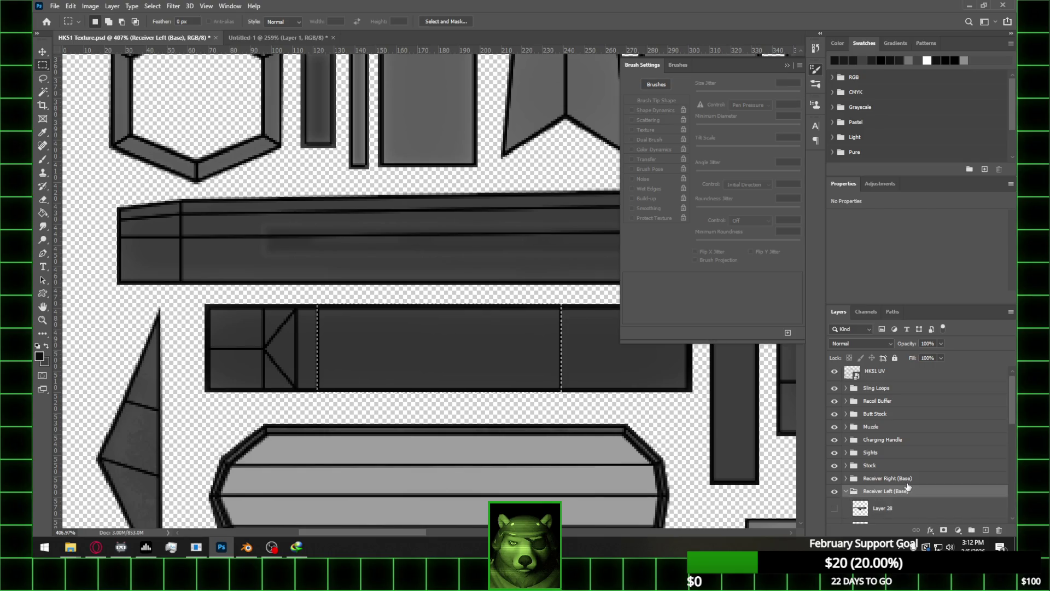
pyautogui.scroll(-3, 895, 478)
pyautogui.scroll(1, 895, 479)
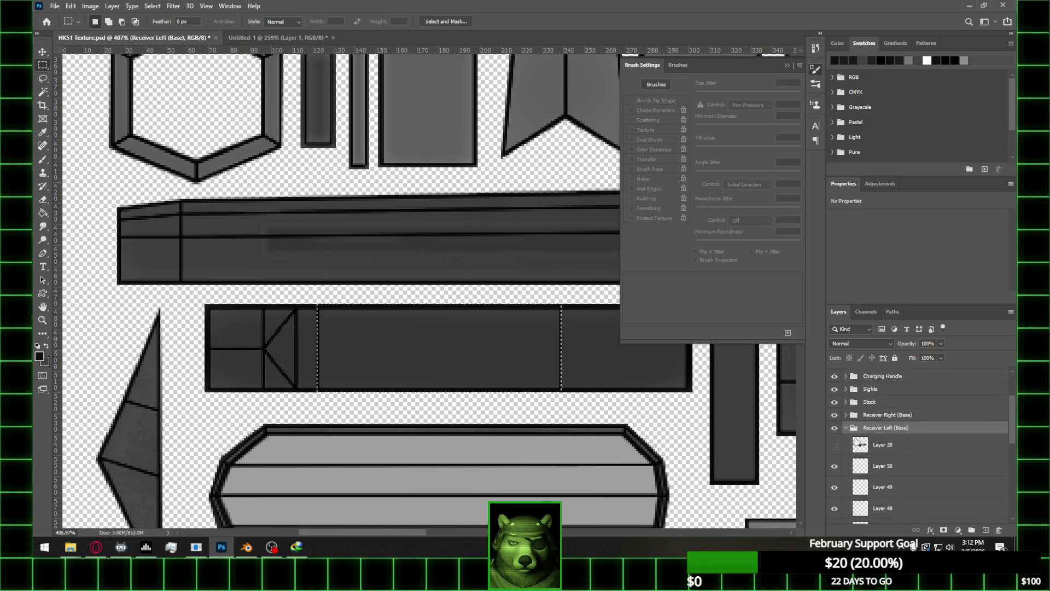
pyautogui.click(848, 427)
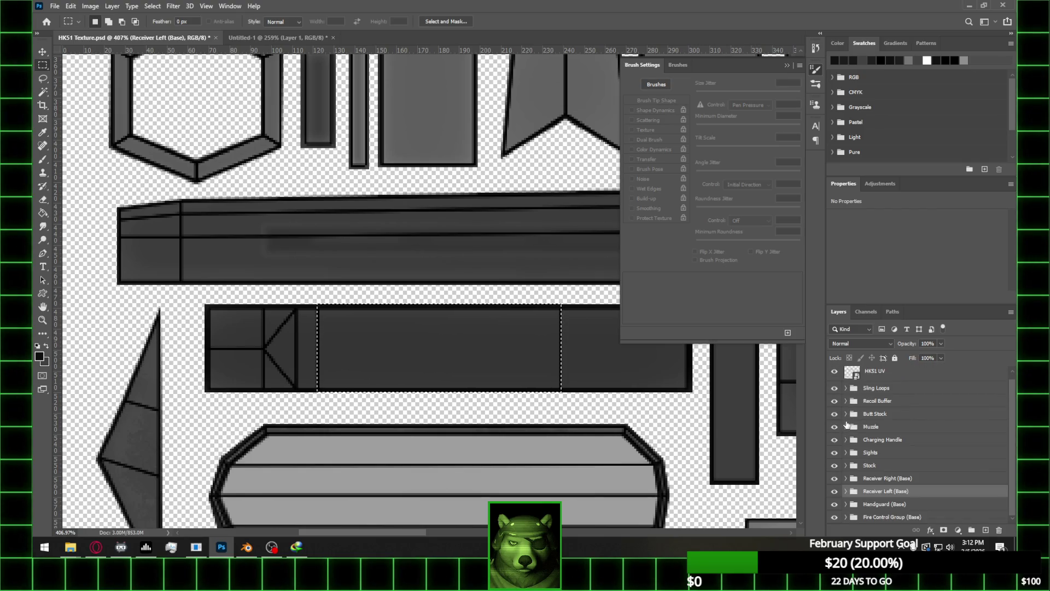
pyautogui.click(846, 479)
pyautogui.scroll(-3, 920, 464)
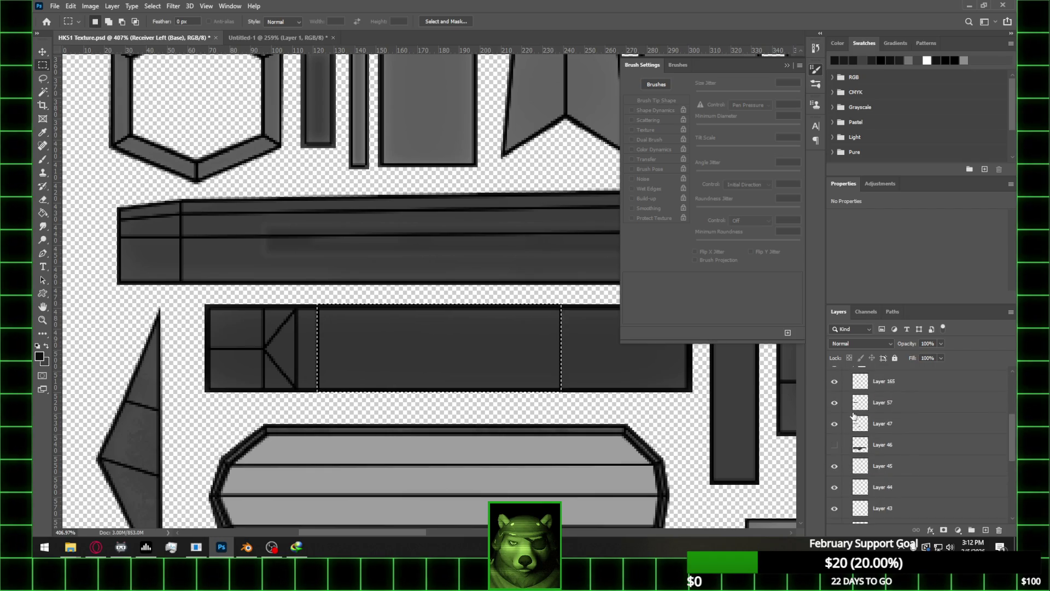
pyautogui.click(832, 407)
pyautogui.click(832, 408)
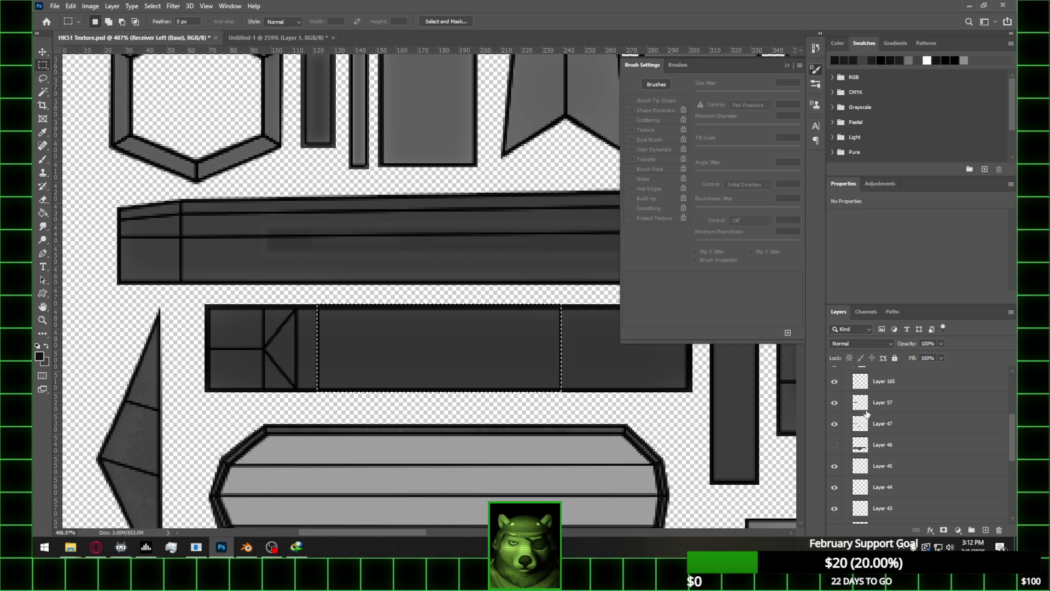
pyautogui.click(889, 410)
# Add a layer above Layer 57, choose Paint Bucket, hide the UV outline, and pick a fill swatch
pyautogui.hotkey('ctrl', 'j')
pyautogui.keyDown('alt'); pyautogui.scroll(1, 303, 344); pyautogui.keyUp('alt')
pyautogui.press('g')
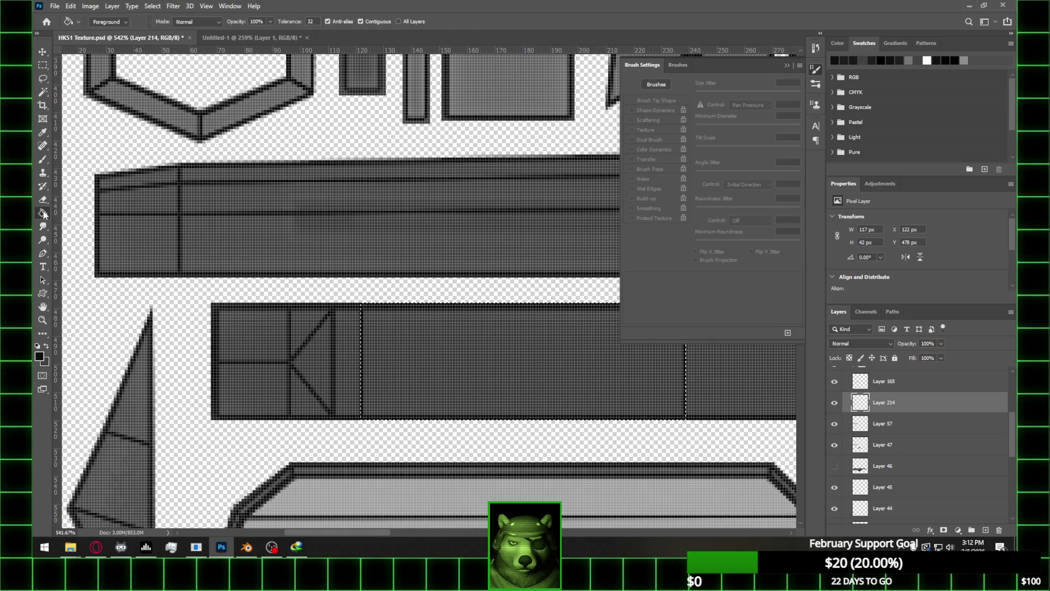
pyautogui.keyDown('alt'); pyautogui.scroll(-2, 458, 363); pyautogui.keyUp('alt')
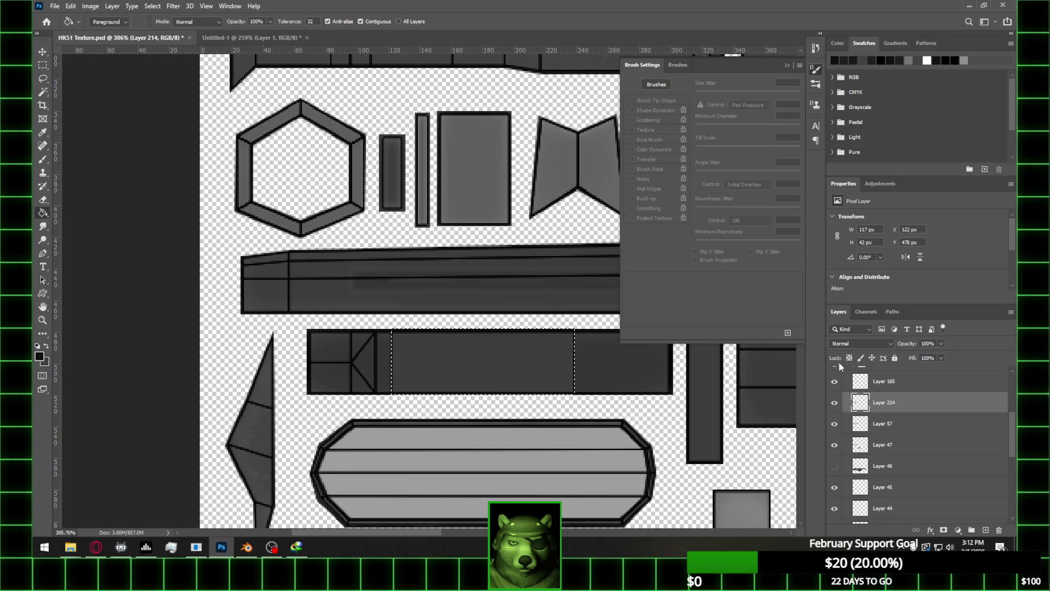
pyautogui.scroll(5, 858, 399)
pyautogui.click(834, 377)
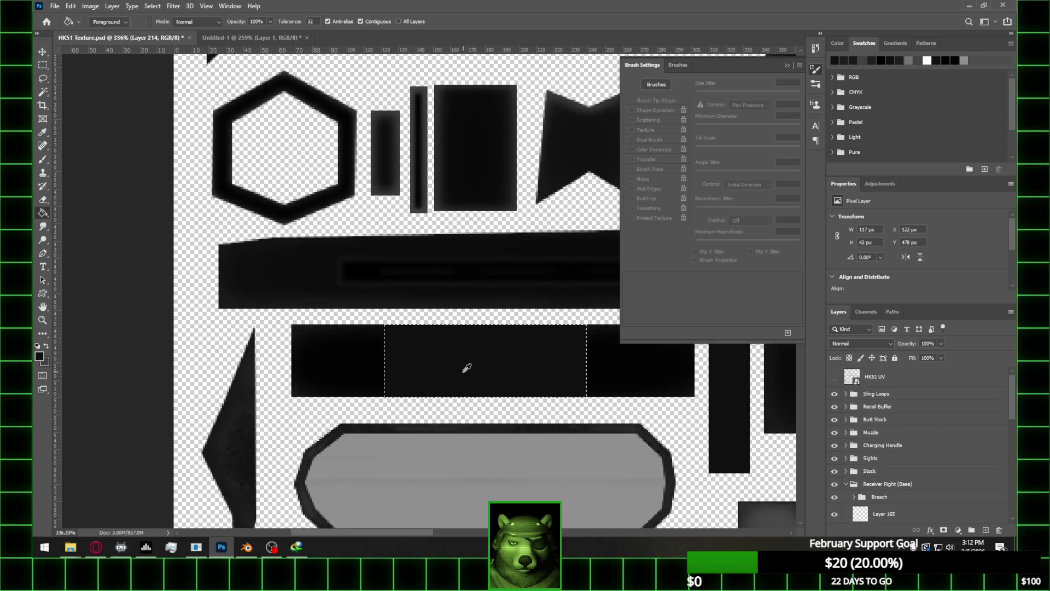
pyautogui.click(38, 345)
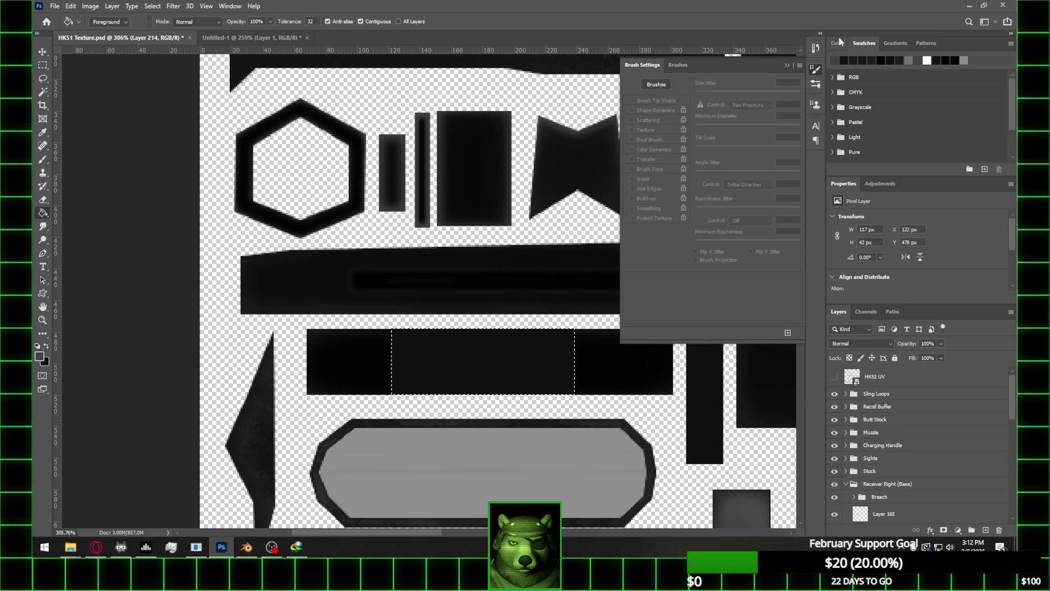
# Add Layer 215 and move it below Layer 214
pyautogui.scroll(-5, 914, 453)
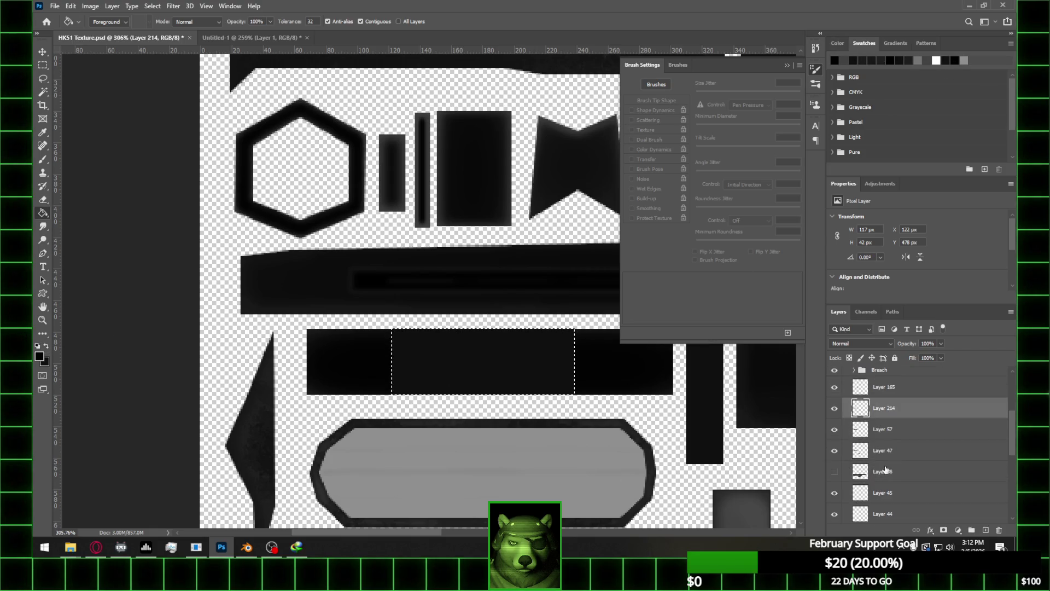
pyautogui.hotkey('ctrl', 'shift', 'alt', 'n')
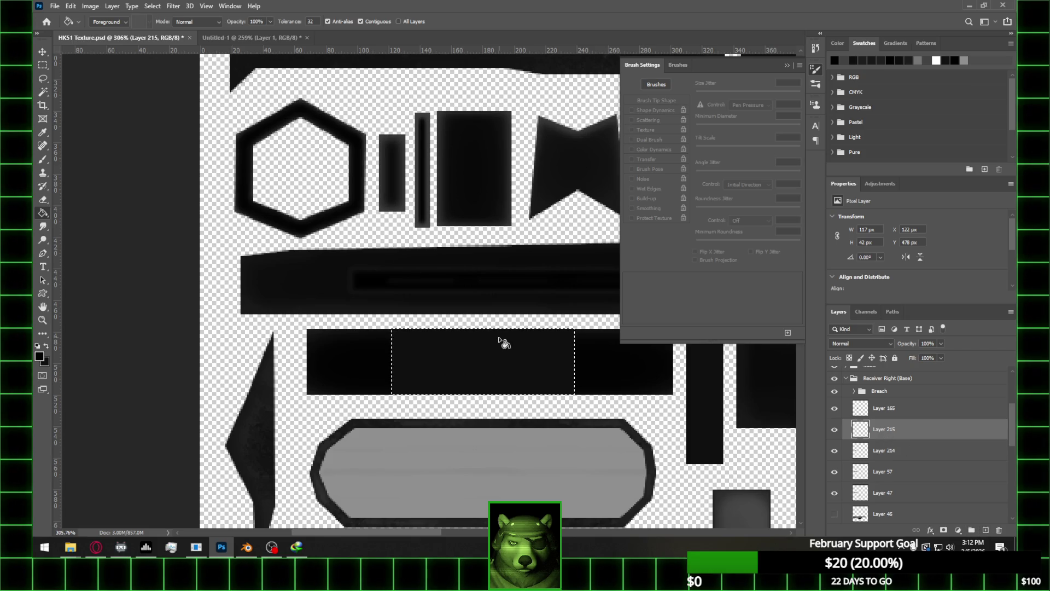
pyautogui.keyDown('alt'); pyautogui.scroll(1, 493, 358); pyautogui.keyUp('alt')
pyautogui.press('e')
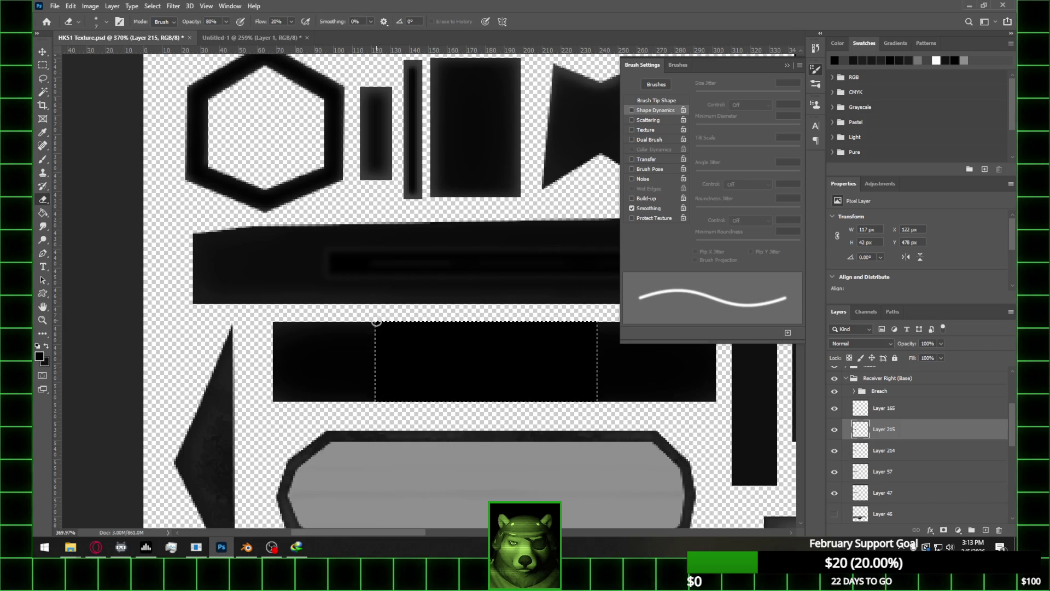
pyautogui.moveTo(885, 430); pyautogui.dragTo(894, 460)
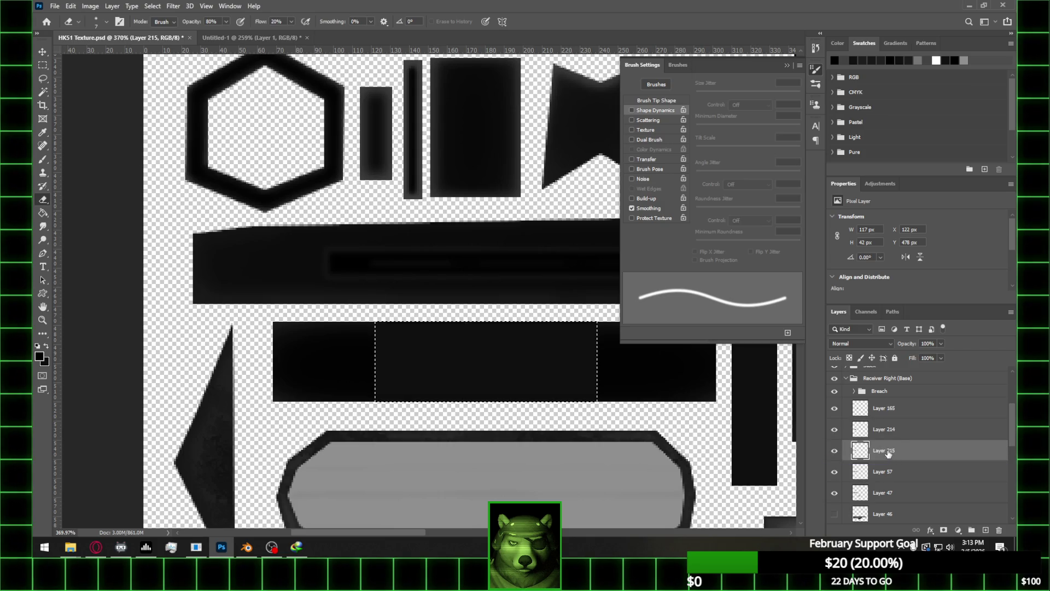
# On Layer 214, contract the selection by 6 pixels and invert it
pyautogui.click(902, 433)
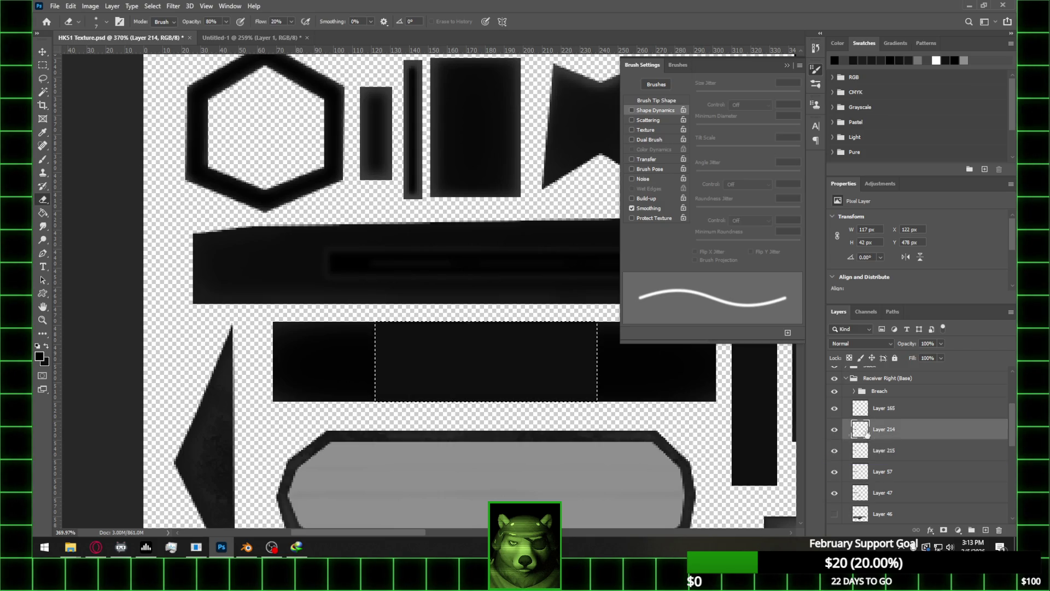
pyautogui.click(153, 6)
pyautogui.moveTo(186, 153)
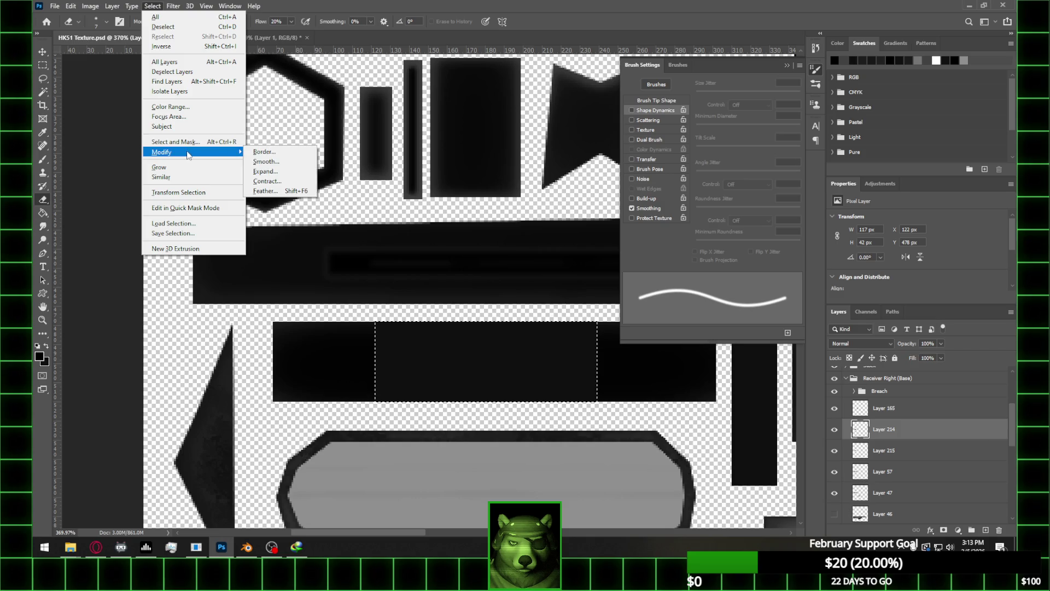
pyautogui.click(268, 182)
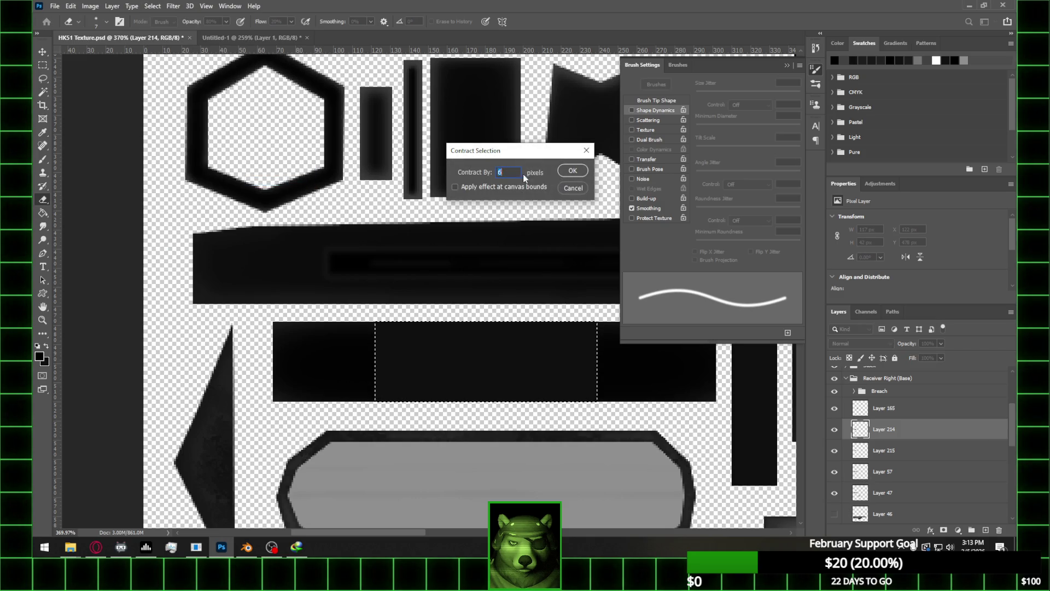
pyautogui.click(572, 170)
pyautogui.click(42, 64)
pyautogui.rightClick(361, 155)
pyautogui.click(400, 173)
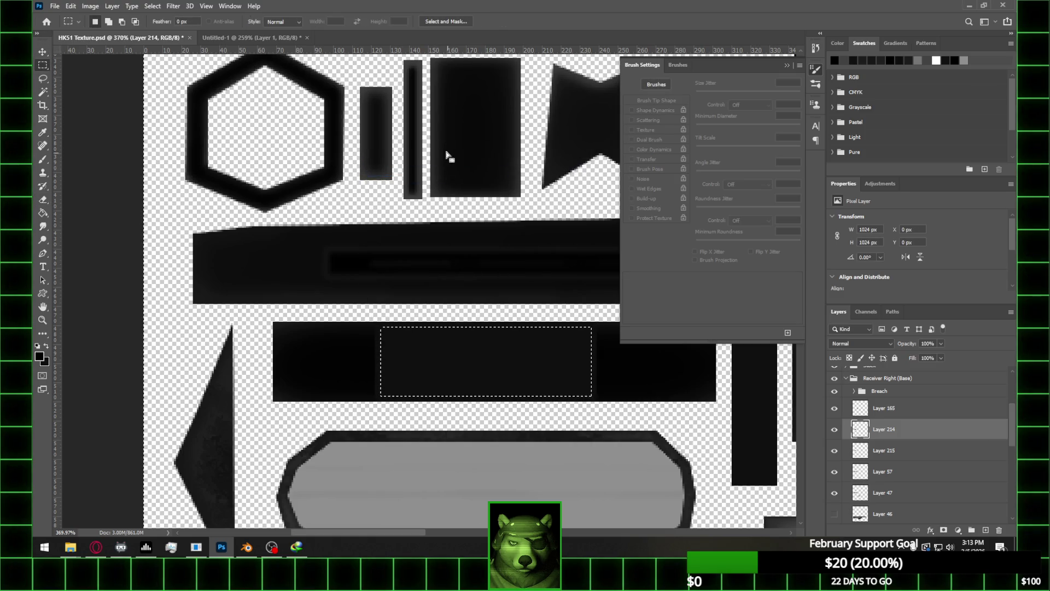
# Contract the selection again, restore it after deselecting, show Layer 214, and invert the selection
pyautogui.click(154, 6)
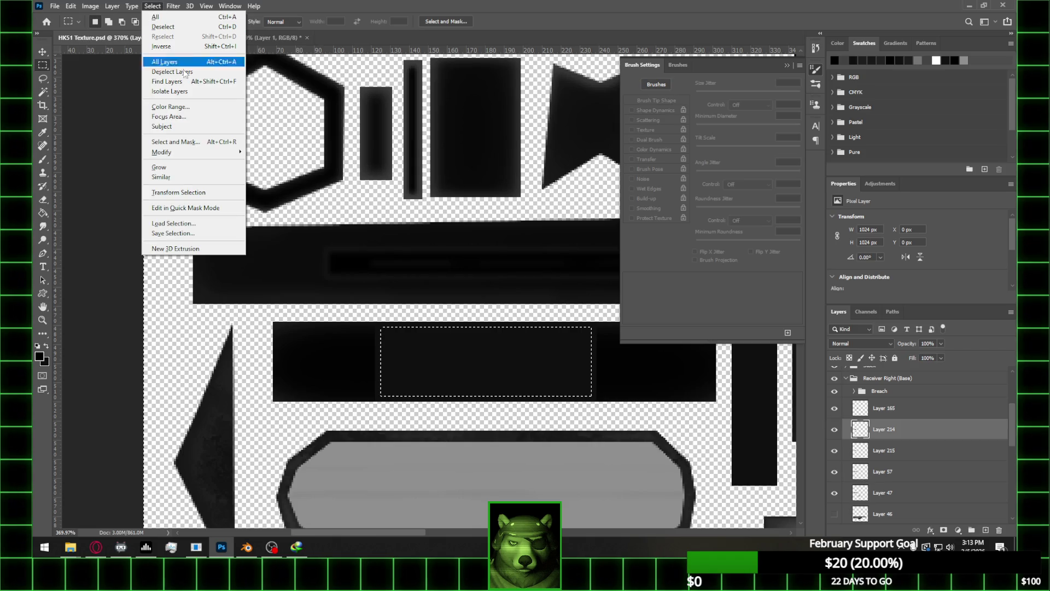
pyautogui.moveTo(218, 152)
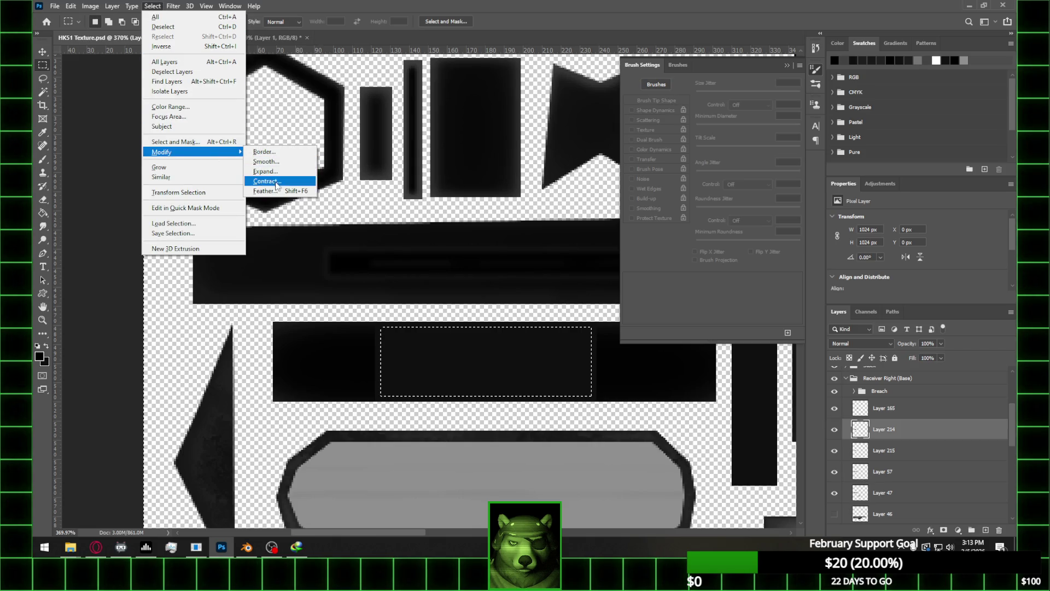
pyautogui.click(276, 181)
pyautogui.click(577, 182)
pyautogui.hotkey('ctrl', 'd')
pyautogui.hotkey('ctrl', 'shift', 'd')
pyautogui.click(834, 429)
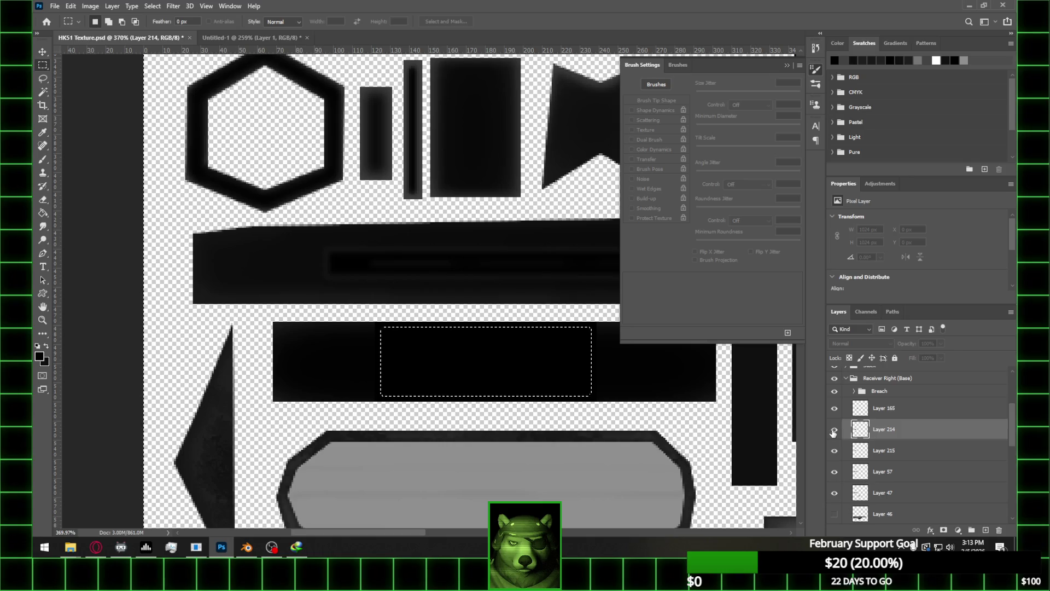
pyautogui.rightClick(463, 347)
pyautogui.click(532, 358)
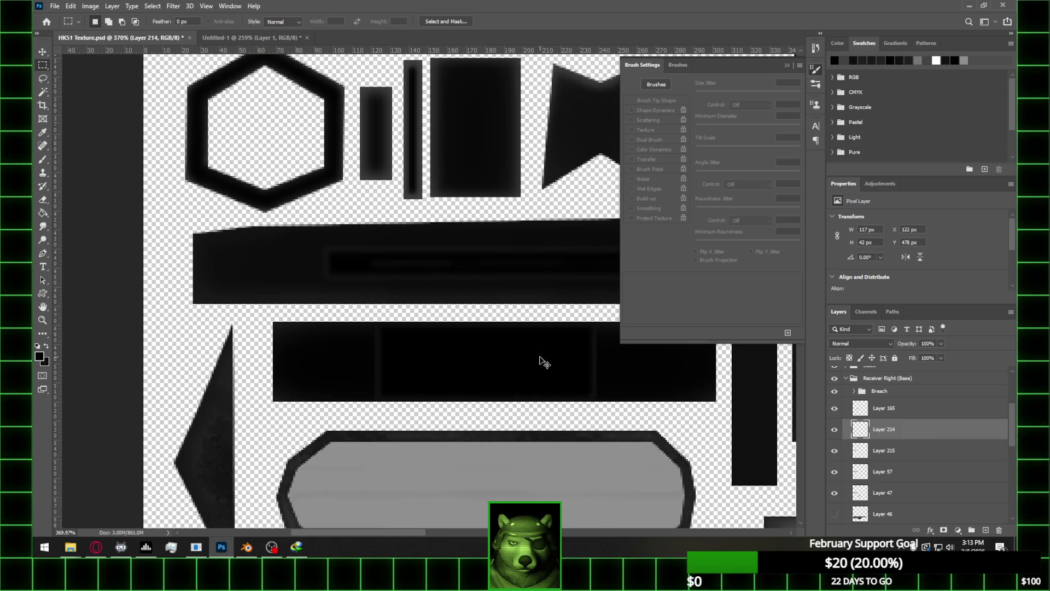
# Set up a Hard Round brush at size 15 in Normal blending mode
pyautogui.keyDown('alt'); pyautogui.scroll(-1, 493, 313); pyautogui.keyUp('alt')
pyautogui.keyDown('alt'); pyautogui.scroll(1, 493, 311); pyautogui.keyUp('alt')
pyautogui.keyDown('alt'); pyautogui.scroll(-1, 494, 312); pyautogui.keyUp('alt')
pyautogui.keyDown('alt'); pyautogui.scroll(1, 495, 312); pyautogui.keyUp('alt')
pyautogui.press('b')
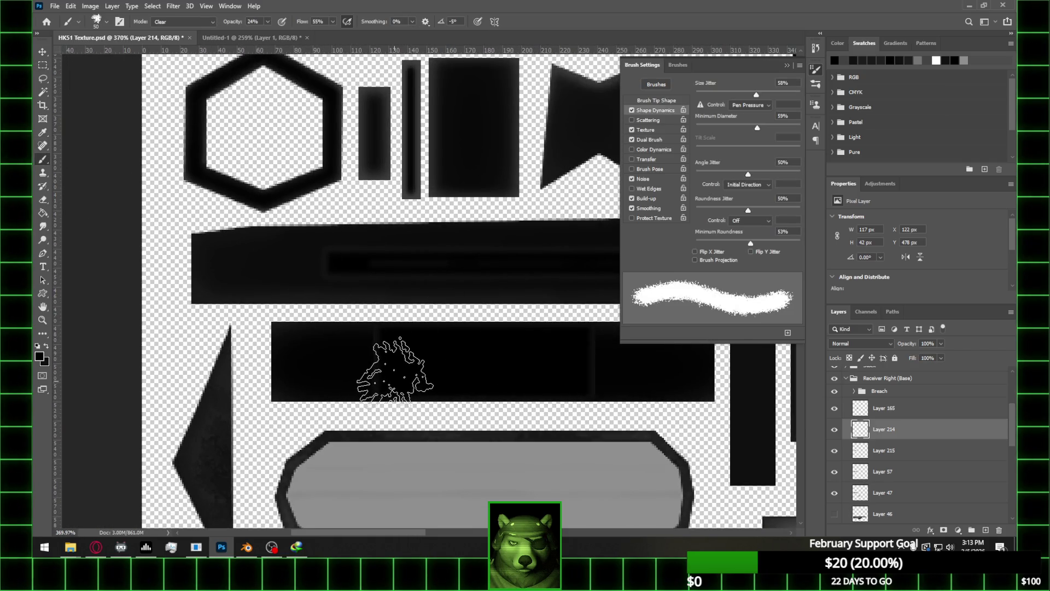
pyautogui.click(107, 25)
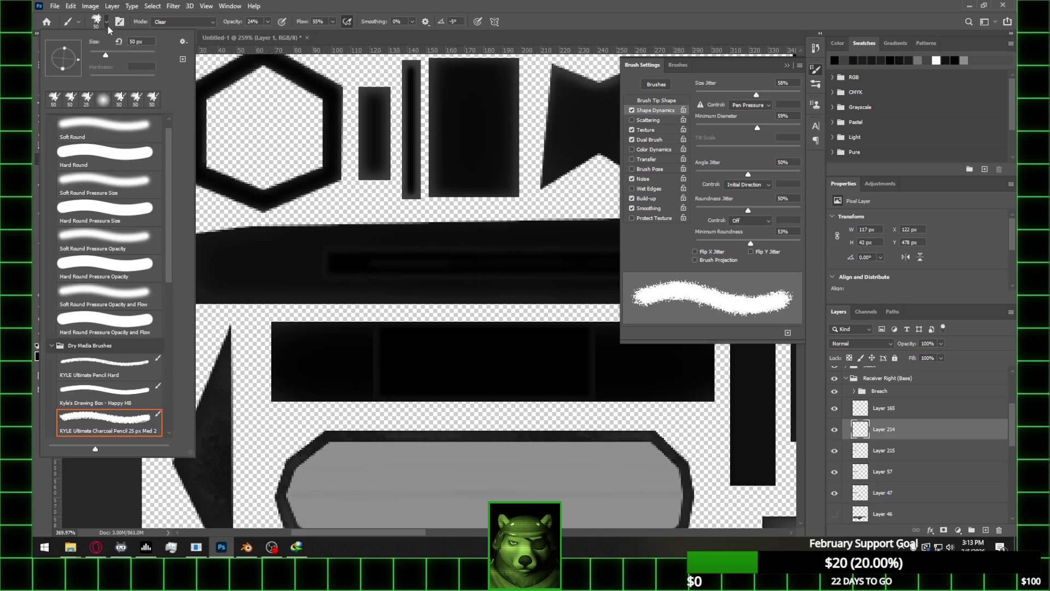
pyautogui.doubleClick(107, 158)
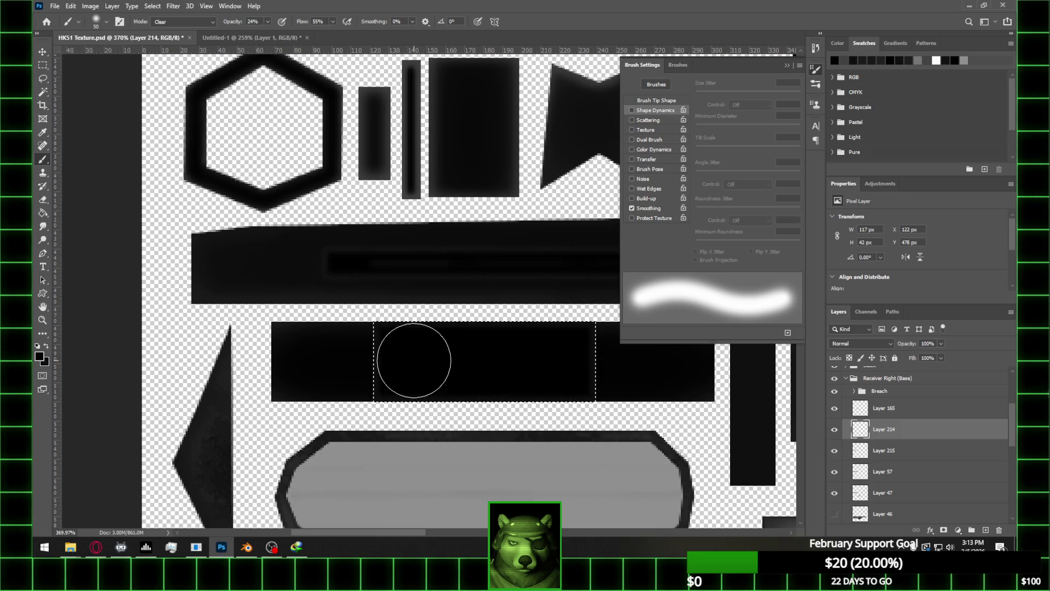
pyautogui.press('[')
pyautogui.press('[')
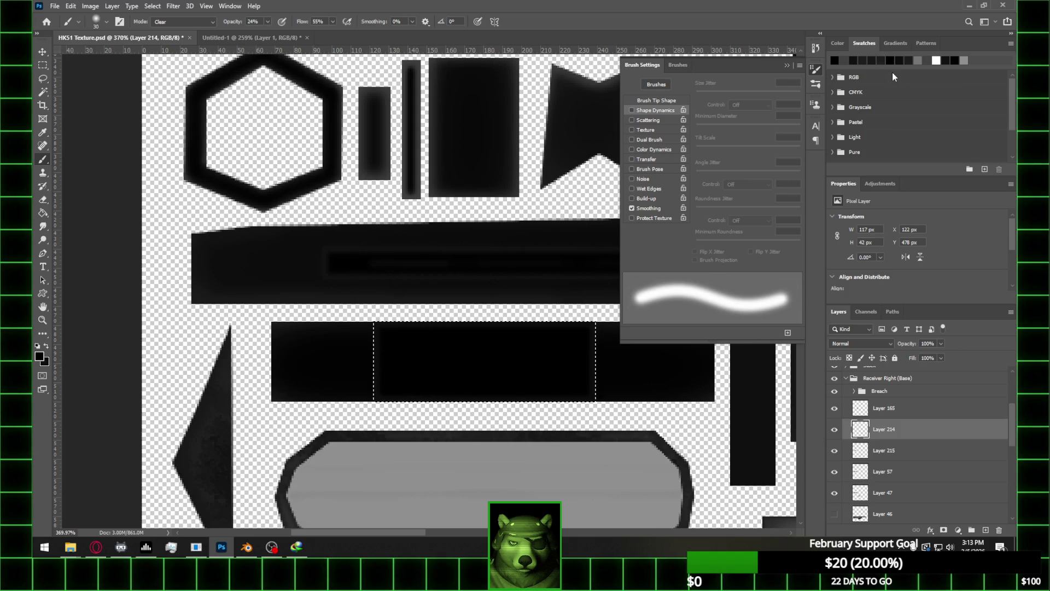
pyautogui.press('[')
pyautogui.press('[')
pyautogui.press('[')
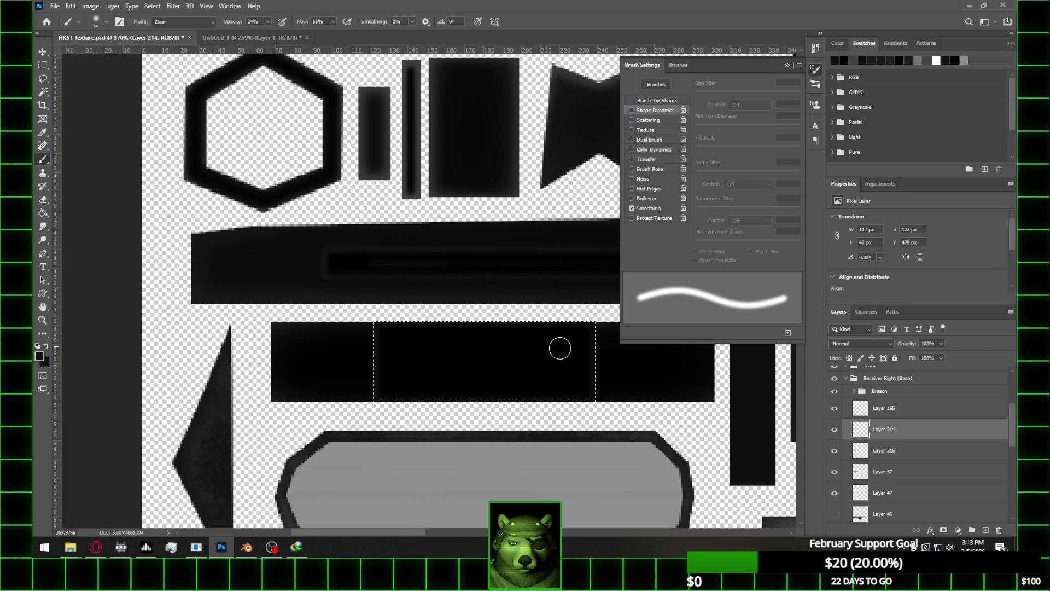
pyautogui.click(183, 22)
pyautogui.click(164, 32)
# On a new layer above Layer 214, paint a light streak across the dark panel
pyautogui.click(986, 530)
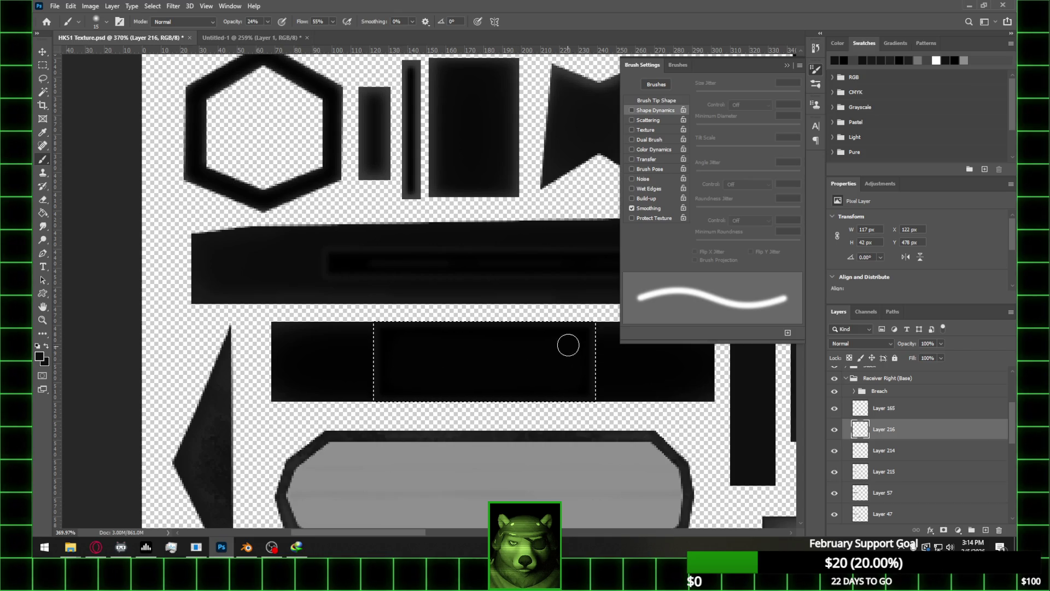
pyautogui.press('e')
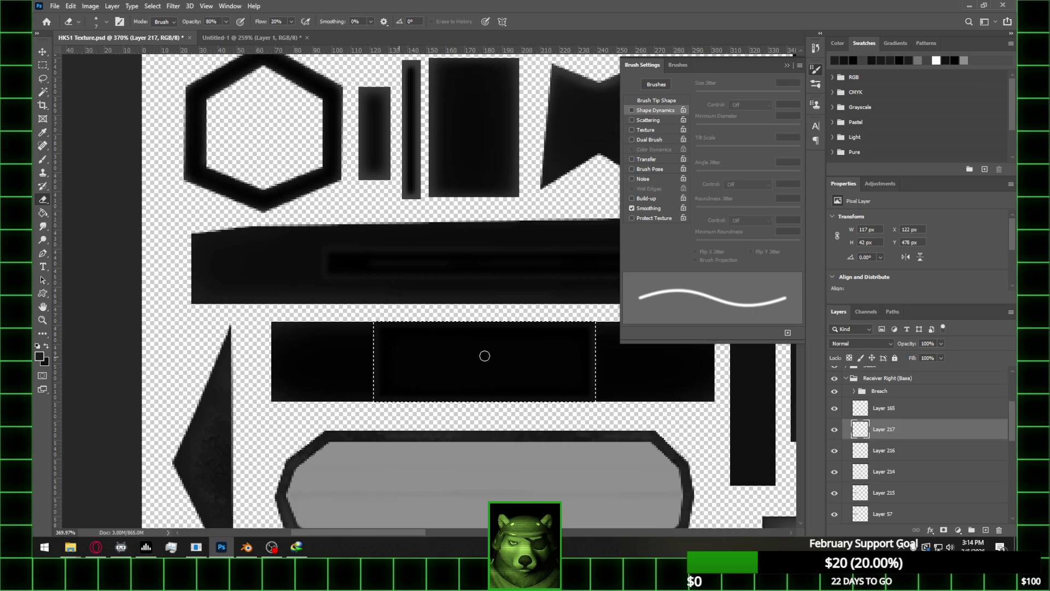
pyautogui.press('b')
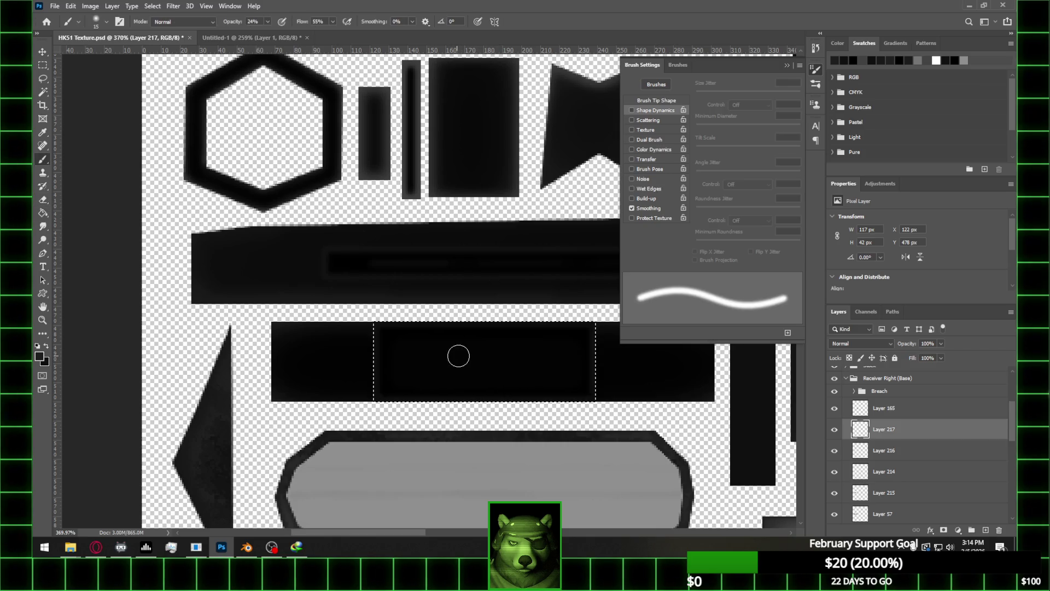
pyautogui.moveTo(394, 359); pyautogui.dragTo(448, 359)
pyautogui.press('[')
pyautogui.press('[')
pyautogui.press('[')
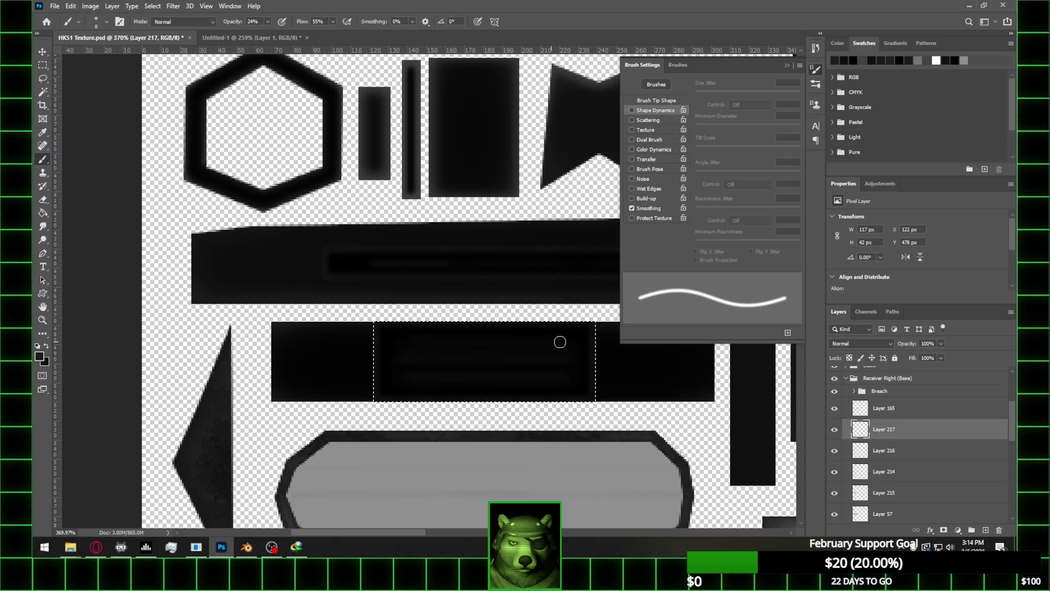
pyautogui.keyDown('alt'); pyautogui.scroll(-5, 588, 284); pyautogui.keyUp('alt')
pyautogui.keyDown('alt'); pyautogui.scroll(5, 569, 290); pyautogui.keyUp('alt')
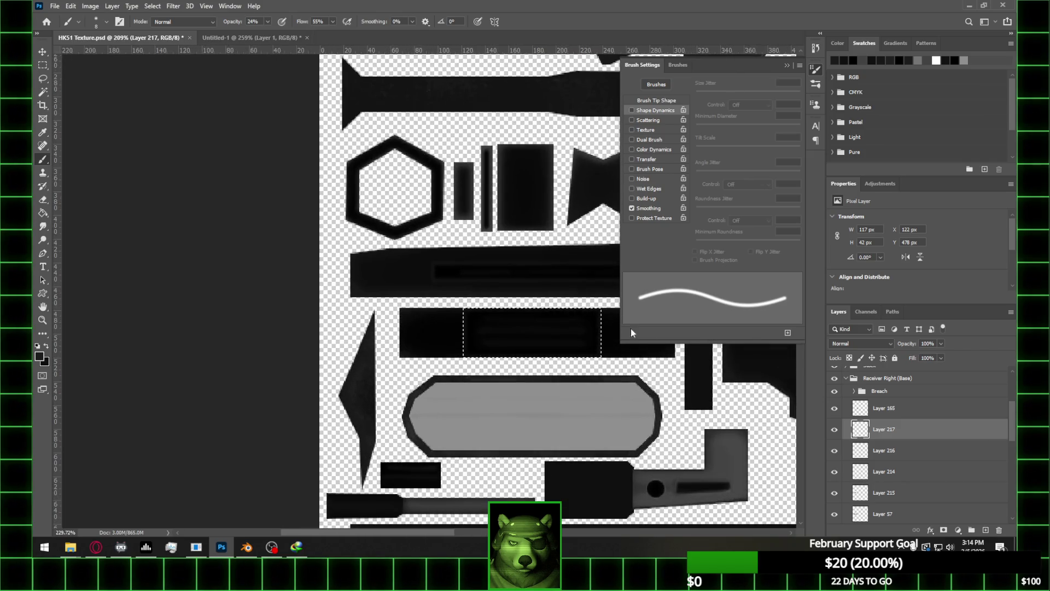
# Lower Layers 216 and 217 to 61% opacity
pyautogui.keyDown('shift'); pyautogui.click(913, 467); pyautogui.keyUp('shift')
pyautogui.moveTo(937, 356); pyautogui.dragTo(922, 357)
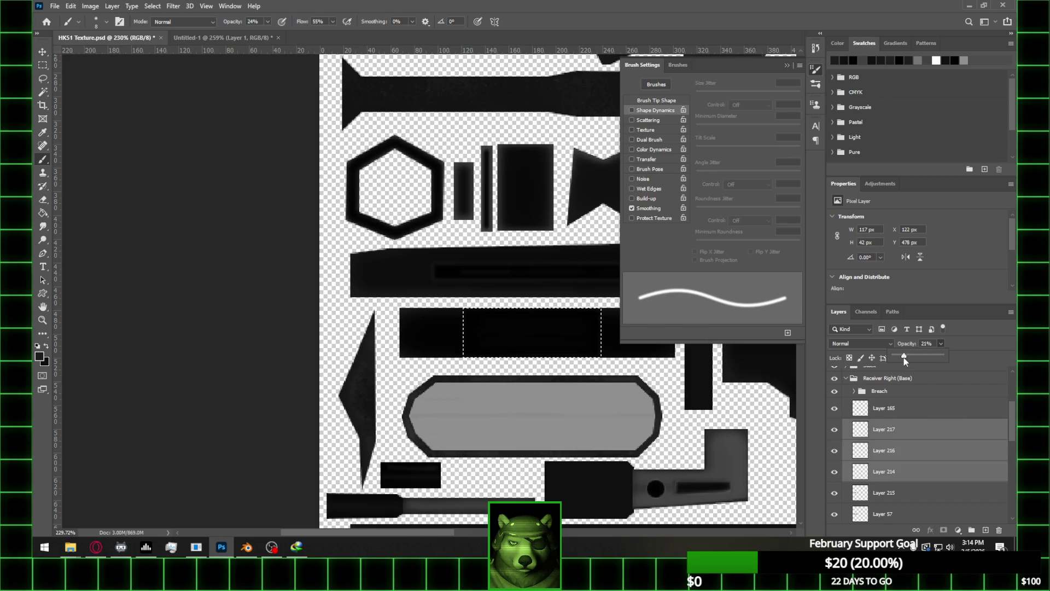
pyautogui.click(921, 450)
pyautogui.keyDown('shift'); pyautogui.click(921, 430); pyautogui.keyUp('shift')
pyautogui.click(942, 344)
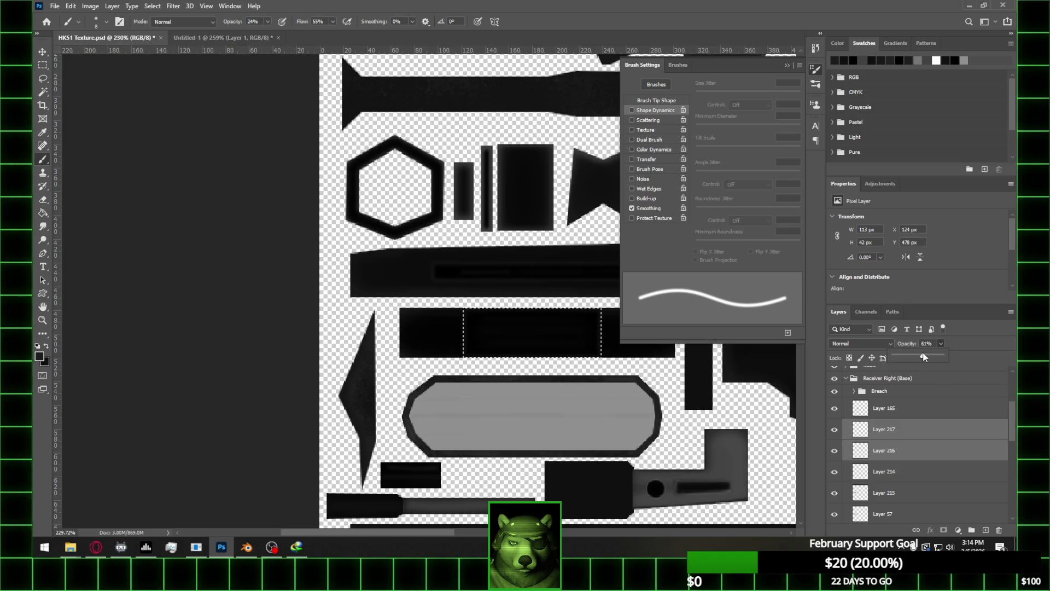
pyautogui.keyDown('alt'); pyautogui.scroll(-3, 467, 320); pyautogui.keyUp('alt')
# Reload HK51 Texture.psd from the HK 51 folder into the Receiver material's image node
pyautogui.press('m')
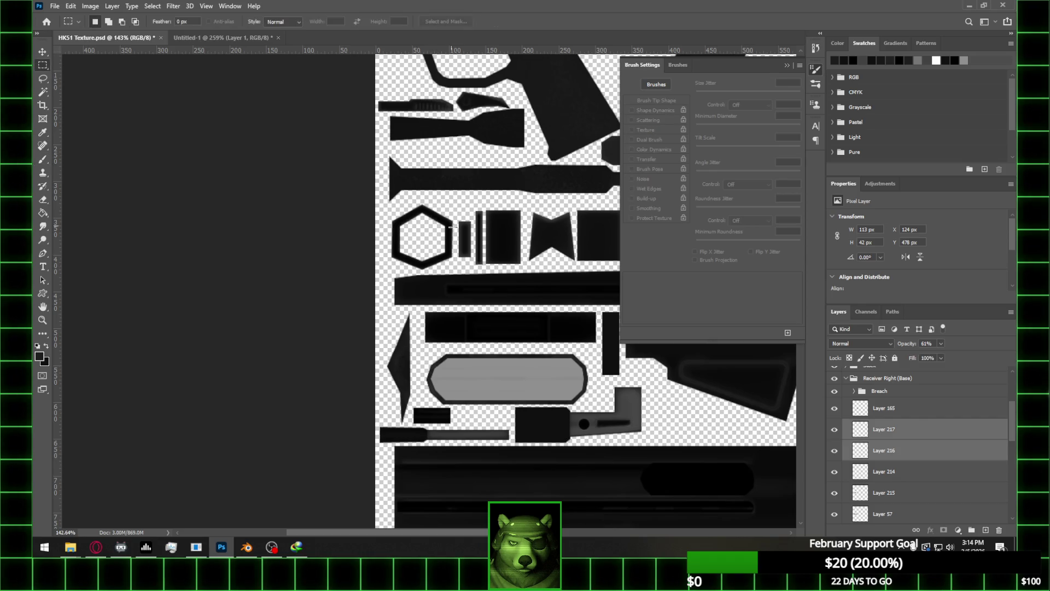
pyautogui.click(247, 547)
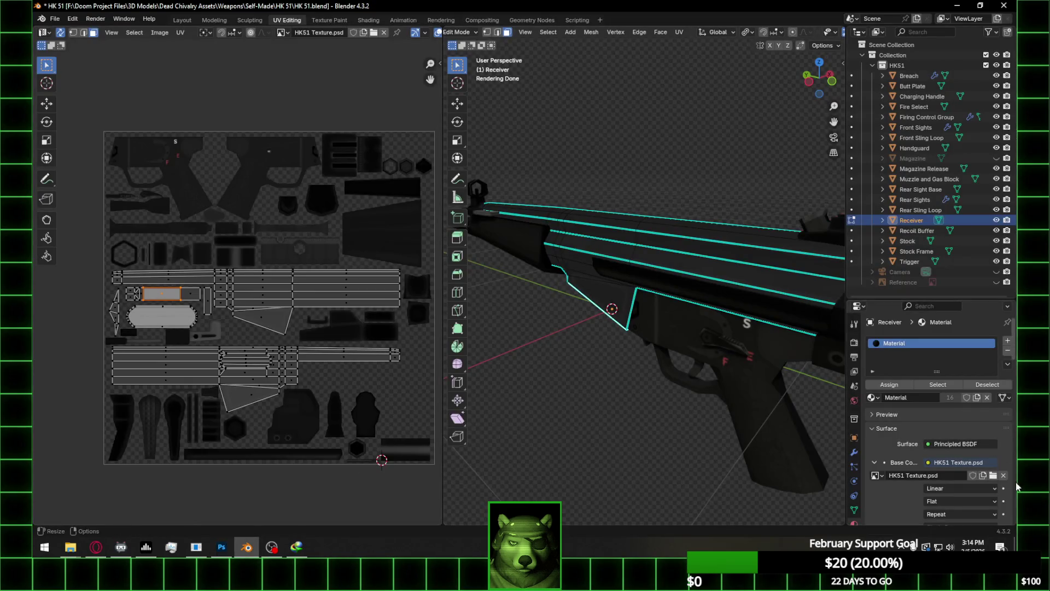
pyautogui.click(1003, 475)
pyautogui.click(982, 475)
pyautogui.click(247, 367)
pyautogui.doubleClick(383, 119)
# Return to Object Mode and orbit the rifle, trying and cancelling X and Y rotations
pyautogui.moveTo(492, 219)
pyautogui.mouseDown(button='middle')
pyautogui.moveTo(574, 263)
pyautogui.moveTo(627, 312)
pyautogui.mouseUp(button='middle')
pyautogui.press('Tab')
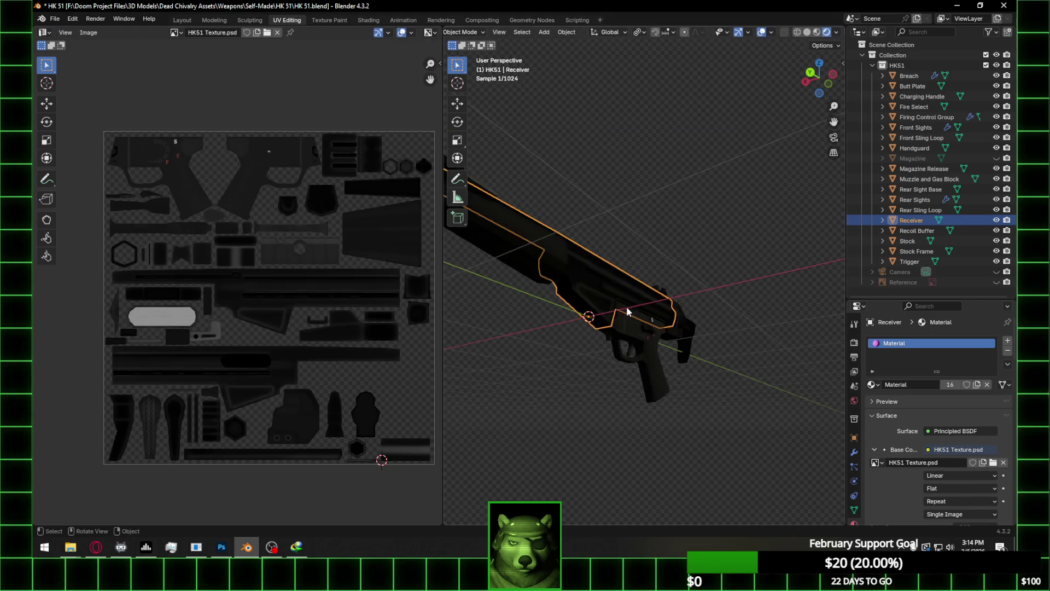
pyautogui.scroll(3, 628, 312)
pyautogui.moveTo(605, 370)
pyautogui.mouseDown(button='middle')
pyautogui.moveTo(629, 330)
pyautogui.moveTo(601, 328)
pyautogui.moveTo(741, 231)
pyautogui.moveTo(664, 246)
pyautogui.moveTo(691, 272)
pyautogui.moveTo(735, 280)
pyautogui.moveTo(643, 272)
pyautogui.mouseUp(button='middle')
pyautogui.press('a')
pyautogui.press('r')
pyautogui.press('x')
pyautogui.press('Escape')
pyautogui.press('r')
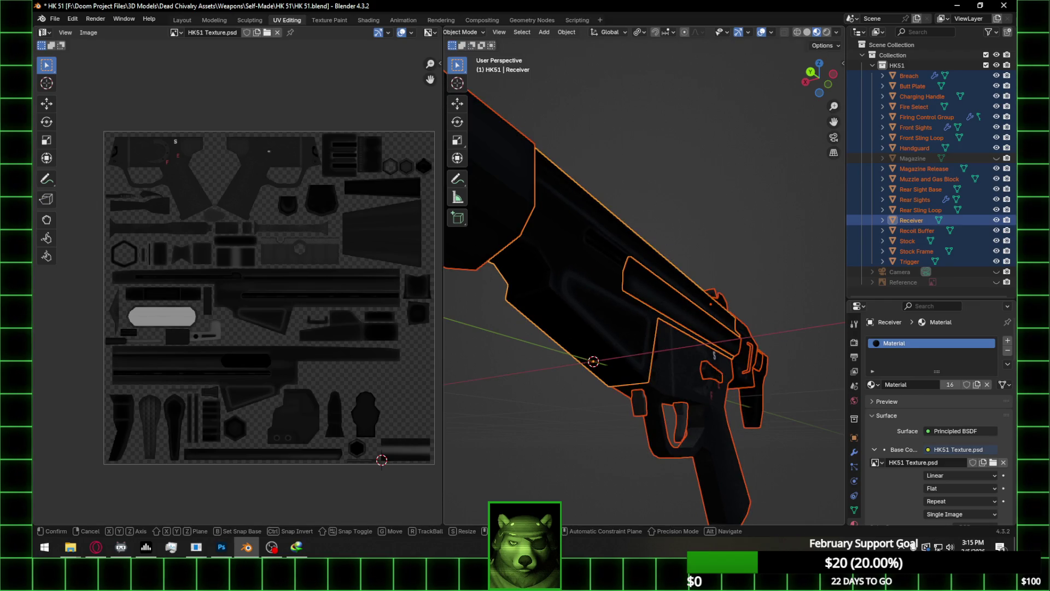
pyautogui.press('y')
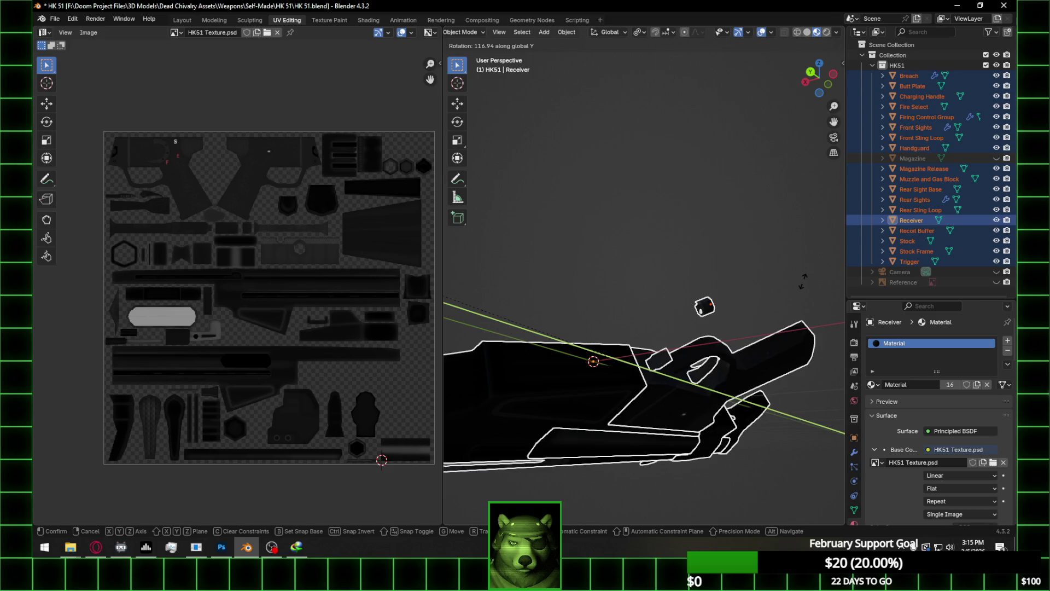
pyautogui.press('Escape')
# Select only the receiver, toggle its Edit Mode, and orbit the view
pyautogui.moveTo(797, 274); pyautogui.dragTo(732, 250, button='middle')
pyautogui.click(737, 240)
pyautogui.press('Tab')
pyautogui.press('Tab')
pyautogui.hotkey('ctrl', 's')
pyautogui.moveTo(818, 235)
pyautogui.mouseDown(button='middle')
pyautogui.moveTo(678, 229)
pyautogui.moveTo(744, 310)
pyautogui.moveTo(730, 297)
pyautogui.moveTo(713, 311)
pyautogui.moveTo(455, 318)
pyautogui.moveTo(469, 321)
pyautogui.mouseUp(button='middle')
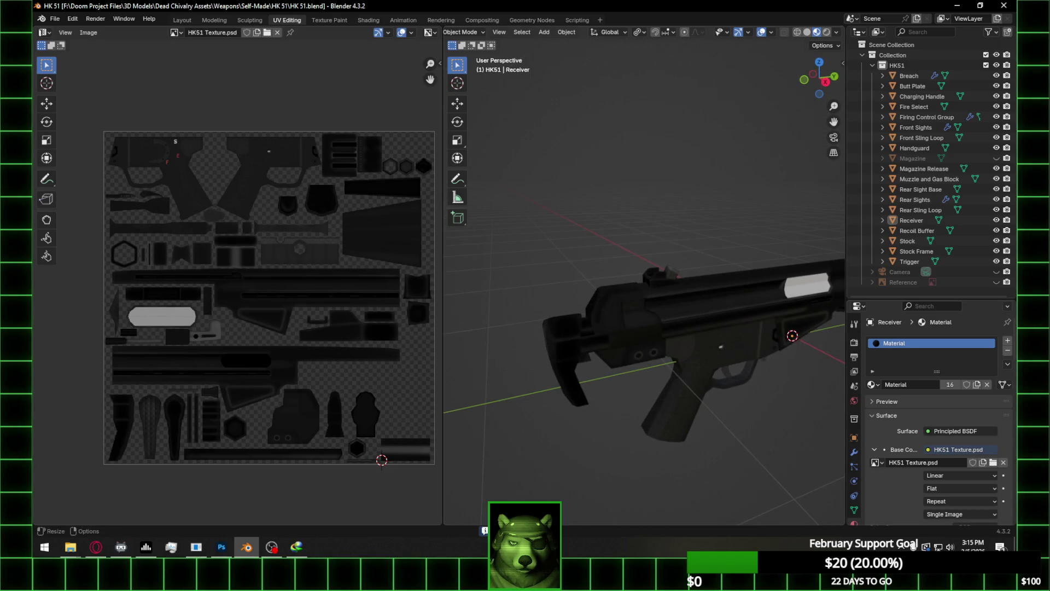
pyautogui.hotkey('alt', 'Tab')
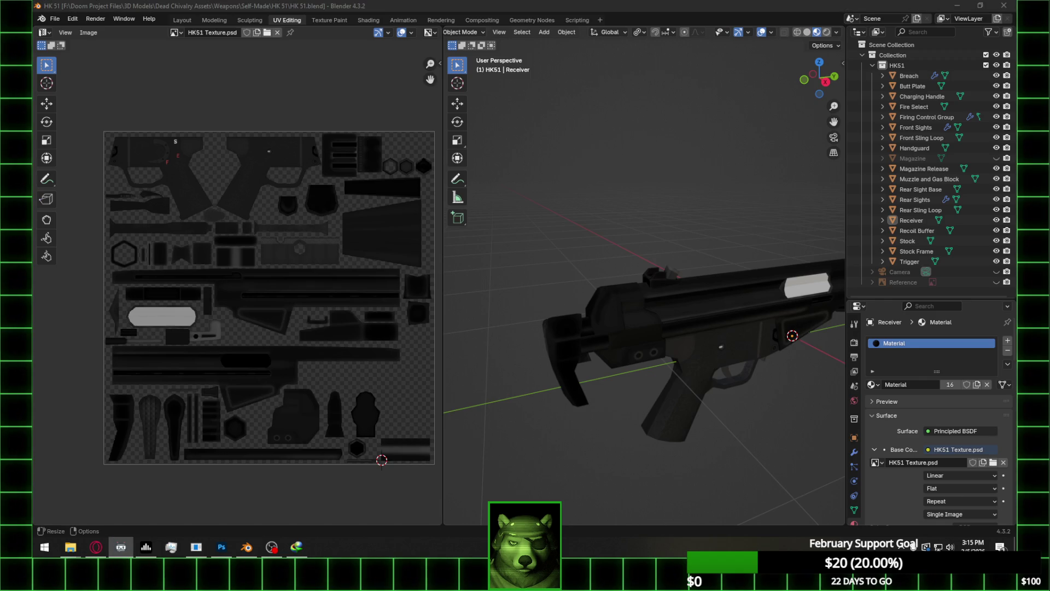
pyautogui.hotkey('alt', 'Tab')
# Inspect the gun's opposite side and trigger area, then select the trigger object
pyautogui.moveTo(623, 339); pyautogui.dragTo(811, 327, button='middle')
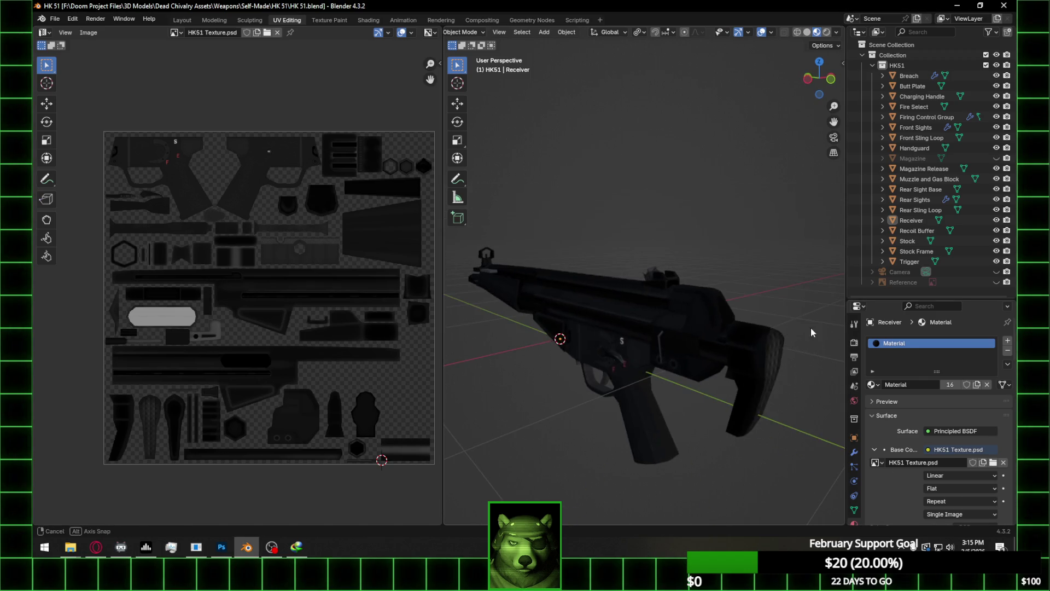
pyautogui.moveTo(613, 352); pyautogui.dragTo(636, 349, button='middle')
pyautogui.scroll(6, 639, 362)
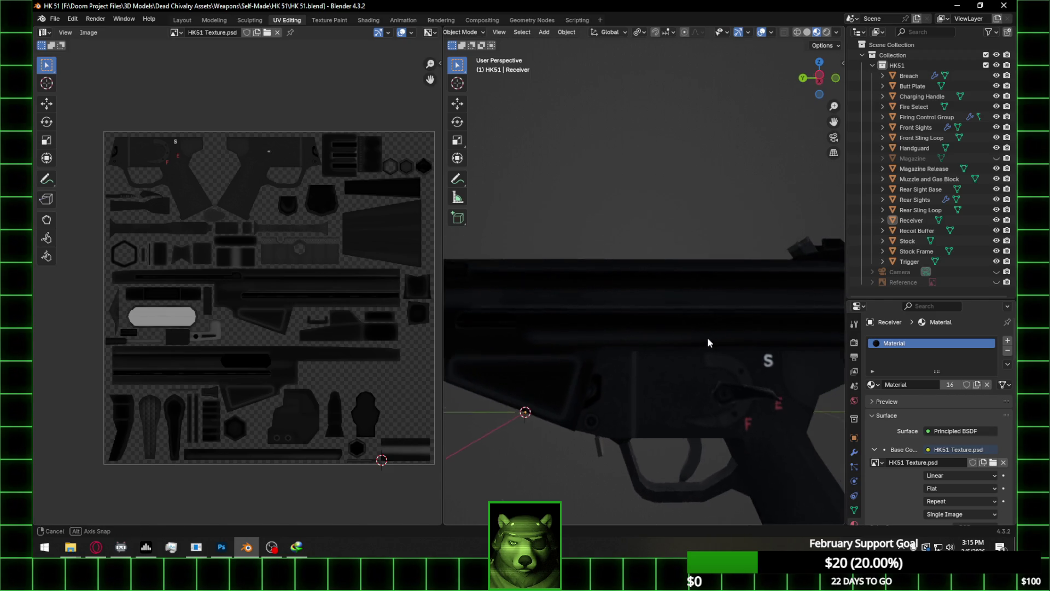
pyautogui.moveTo(727, 383)
pyautogui.mouseDown(button='middle')
pyautogui.moveTo(788, 360)
pyautogui.moveTo(770, 406)
pyautogui.moveTo(722, 413)
pyautogui.mouseUp(button='middle')
pyautogui.scroll(-4, 789, 360)
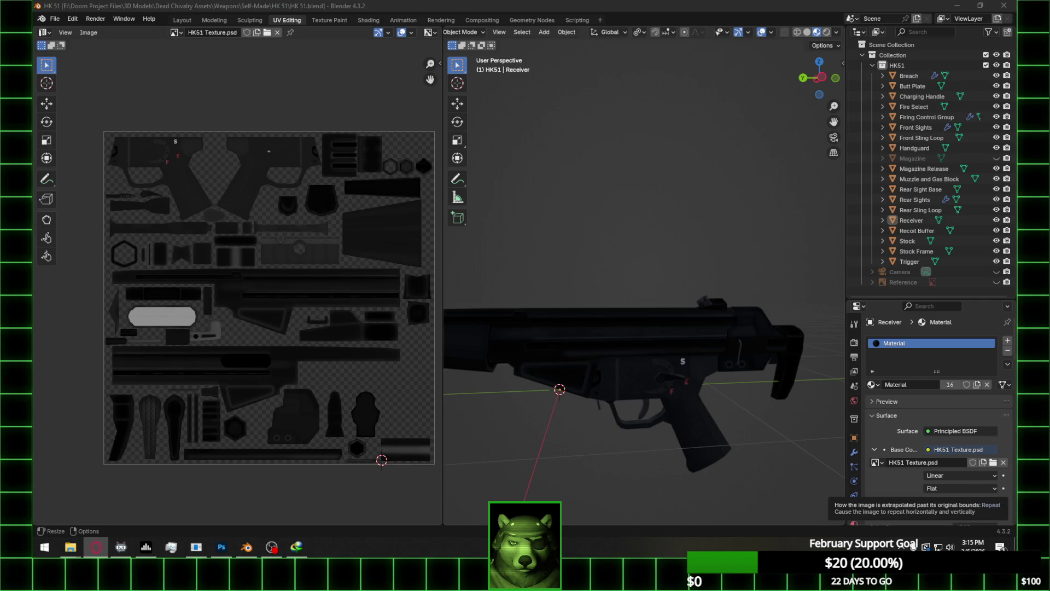
pyautogui.moveTo(602, 329)
pyautogui.mouseDown(button='middle')
pyautogui.moveTo(701, 327)
pyautogui.moveTo(698, 345)
pyautogui.moveTo(667, 351)
pyautogui.moveTo(799, 374)
pyautogui.moveTo(632, 363)
pyautogui.mouseUp(button='middle')
pyautogui.scroll(3, 697, 344)
pyautogui.click(632, 360)
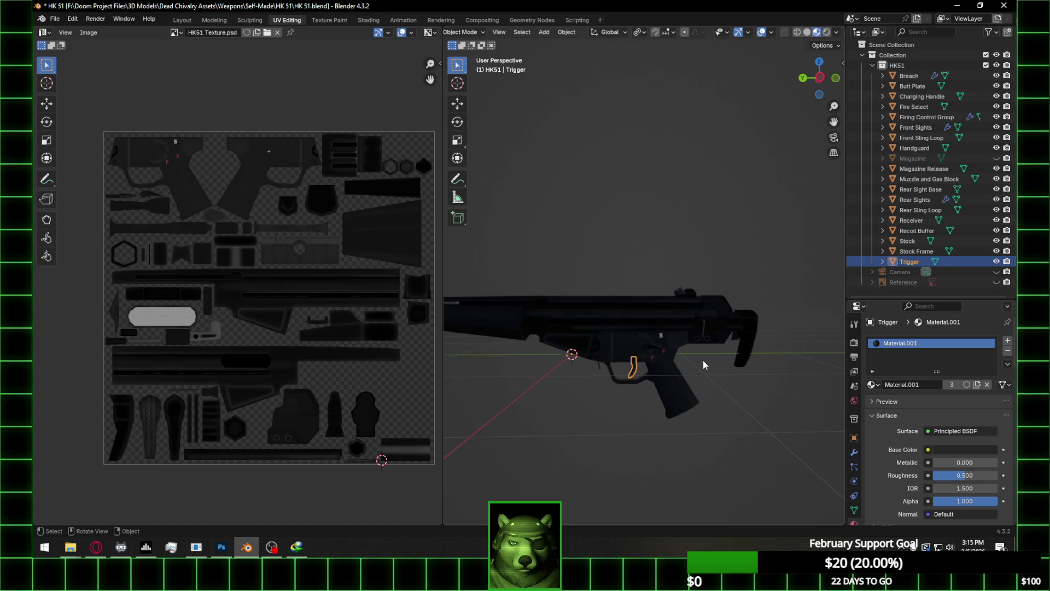
# Enter Edit Mode on all rifle parts with every face selected
pyautogui.press('Tab')
pyautogui.press('`')
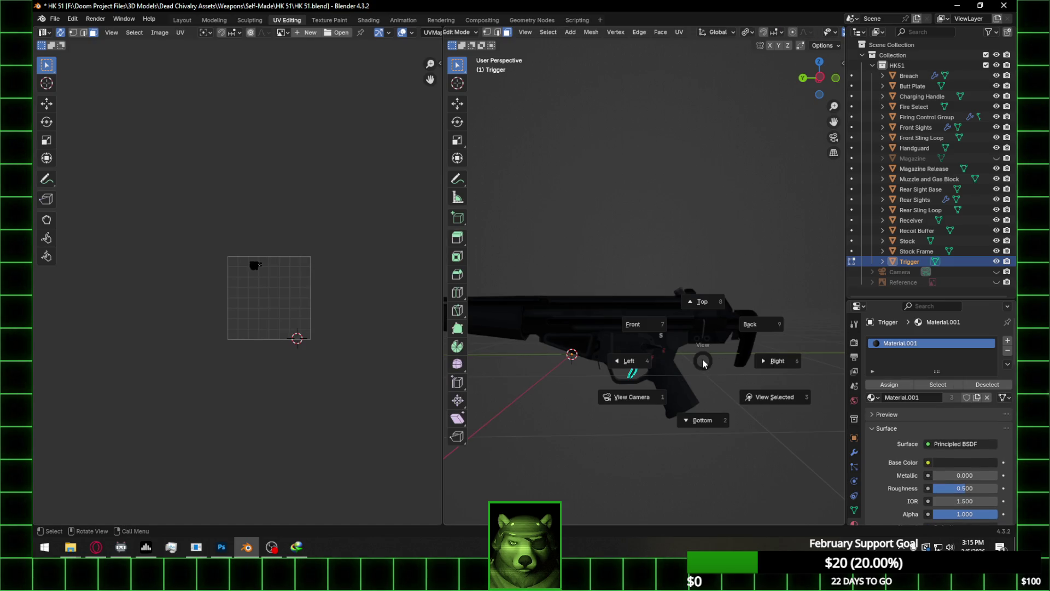
pyautogui.press('Escape')
pyautogui.press('Tab')
pyautogui.press('a')
pyautogui.press('Tab')
pyautogui.press('a')
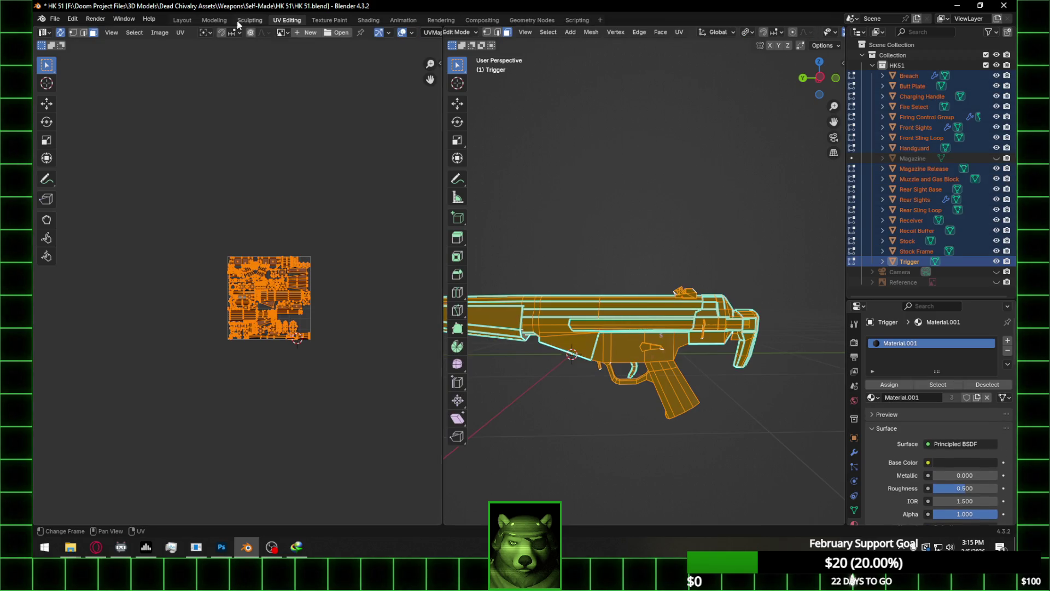
# Display HK51 Texture.psd behind the UVs, preview it on the rifle, then return to Photoshop
pyautogui.click(283, 32)
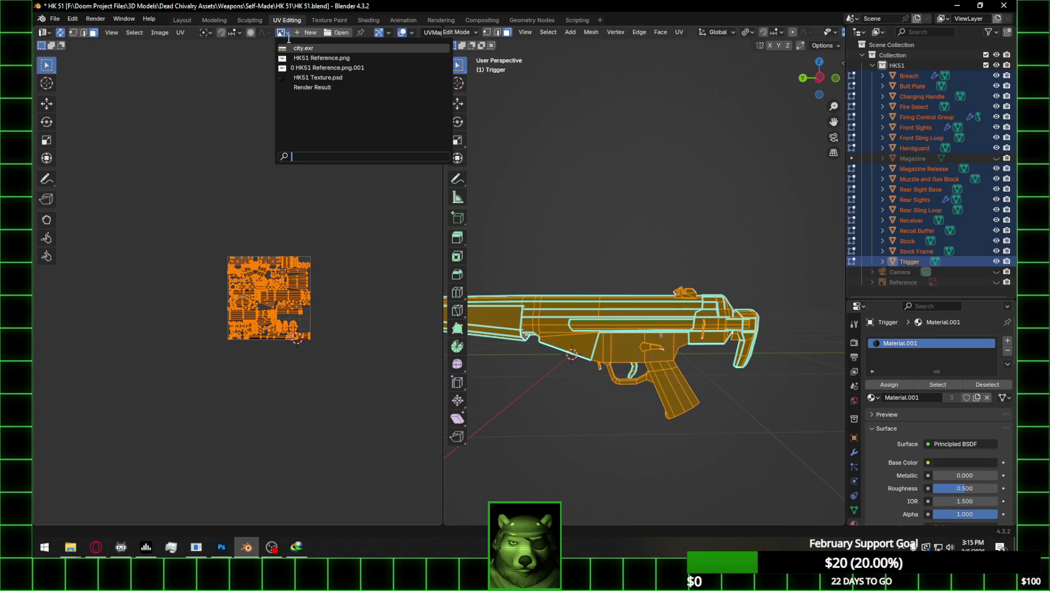
pyautogui.click(335, 77)
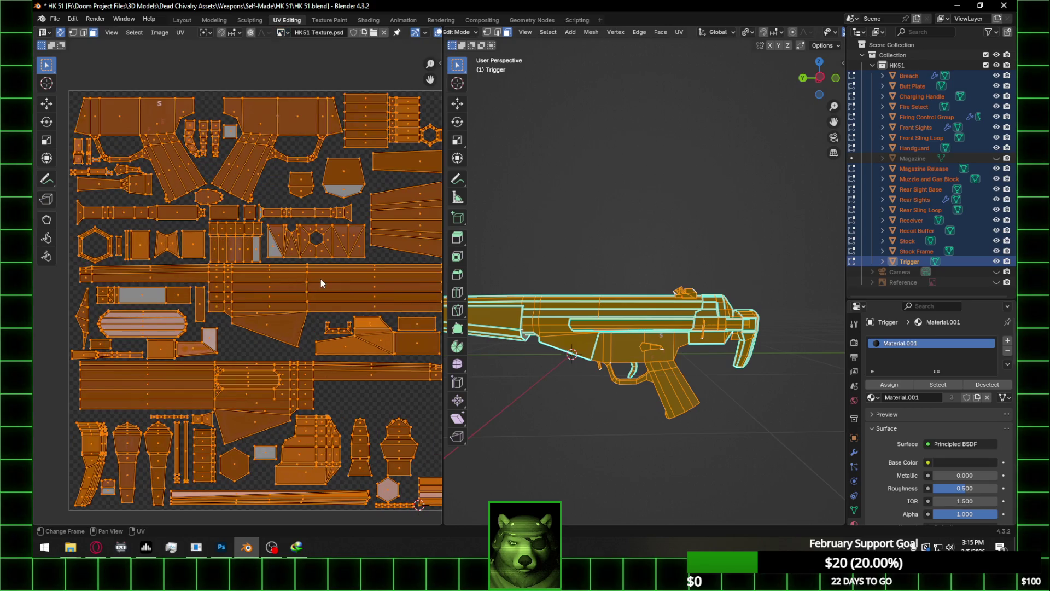
pyautogui.press('Tab')
pyautogui.press('Tab')
pyautogui.click(414, 404)
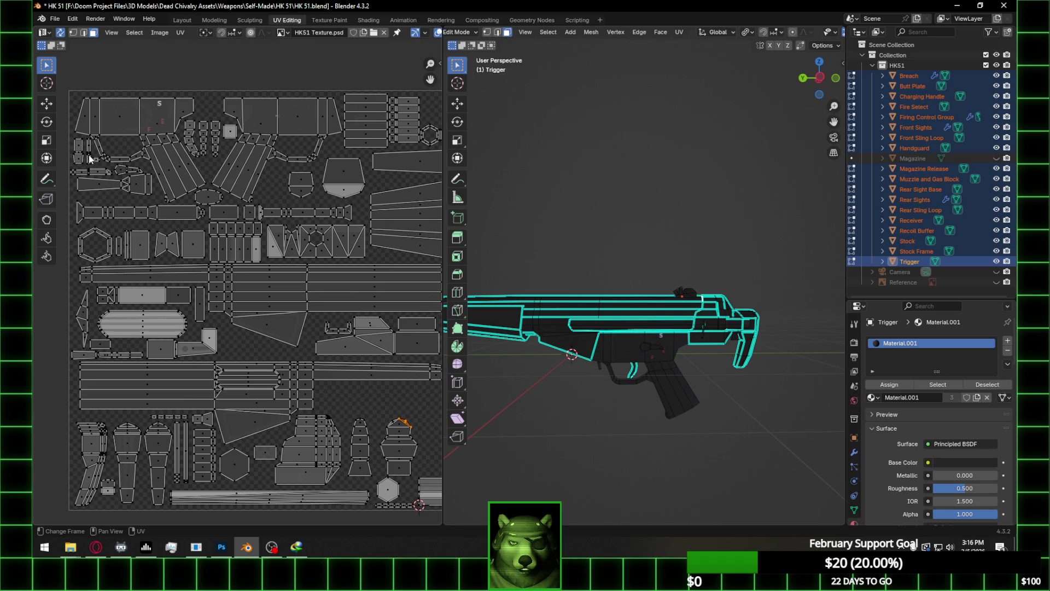
pyautogui.scroll(-3, 260, 241)
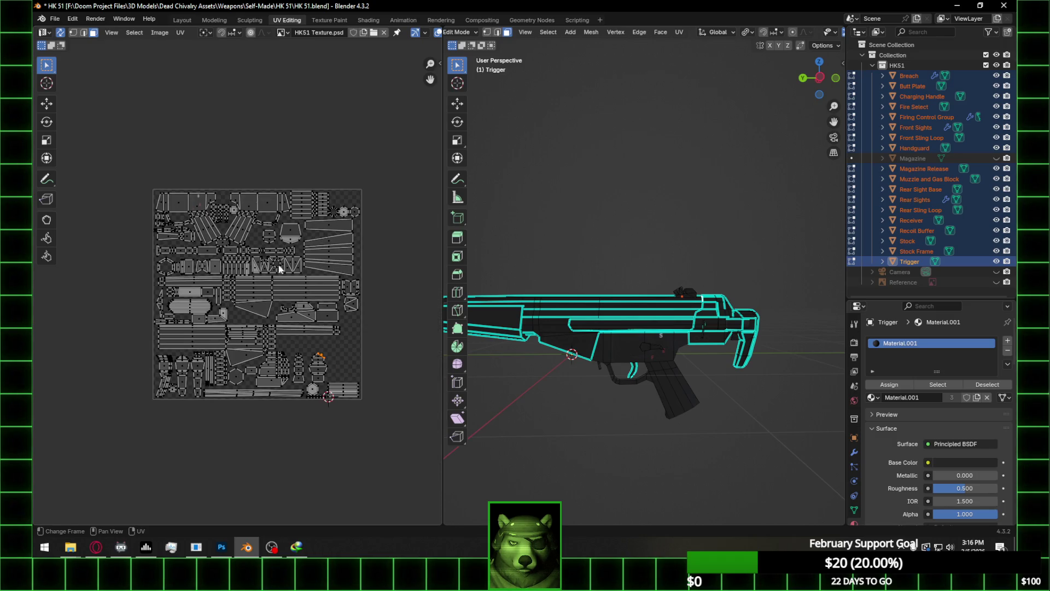
pyautogui.scroll(2, 279, 268)
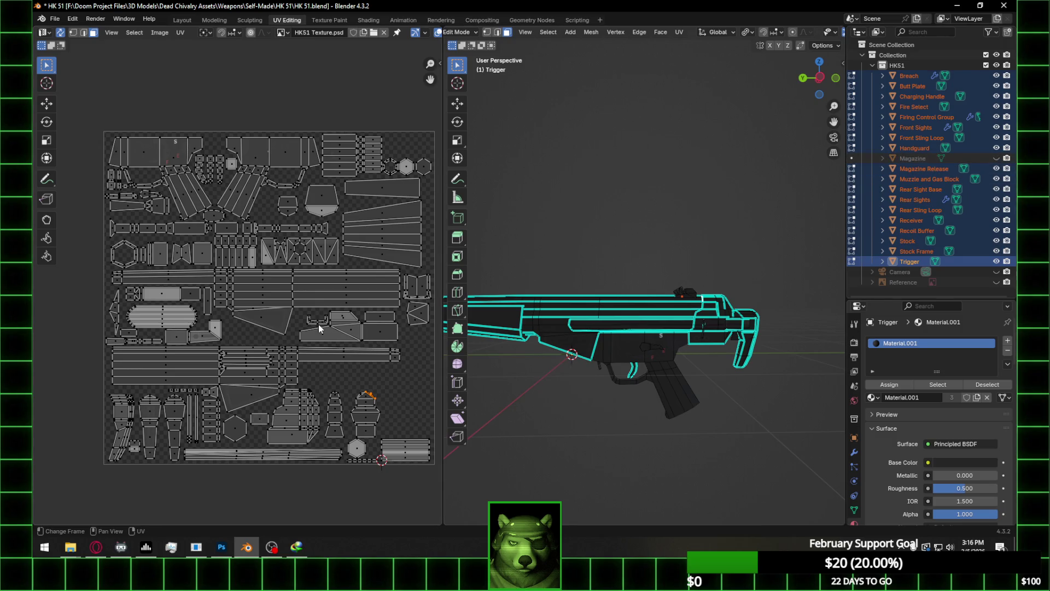
pyautogui.click(221, 547)
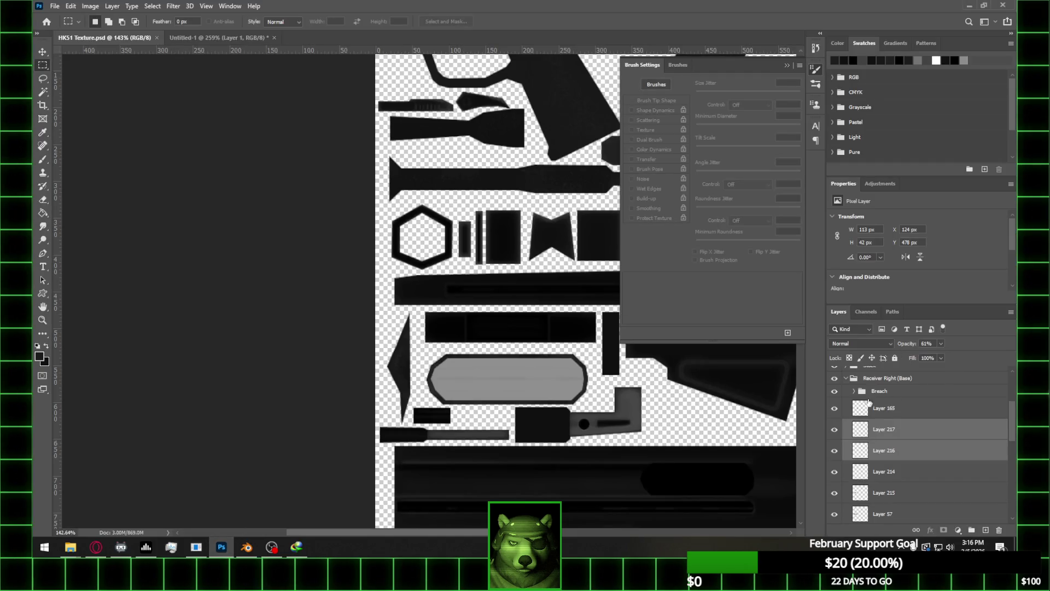
# Show the HK51 UV layer, collapse Receiver Right (Base), and expand Fire Control Group (Base) and Selector Switch
pyautogui.scroll(10, 870, 402)
pyautogui.click(834, 377)
pyautogui.keyDown('alt'); pyautogui.scroll(-3, 359, 288); pyautogui.keyUp('alt')
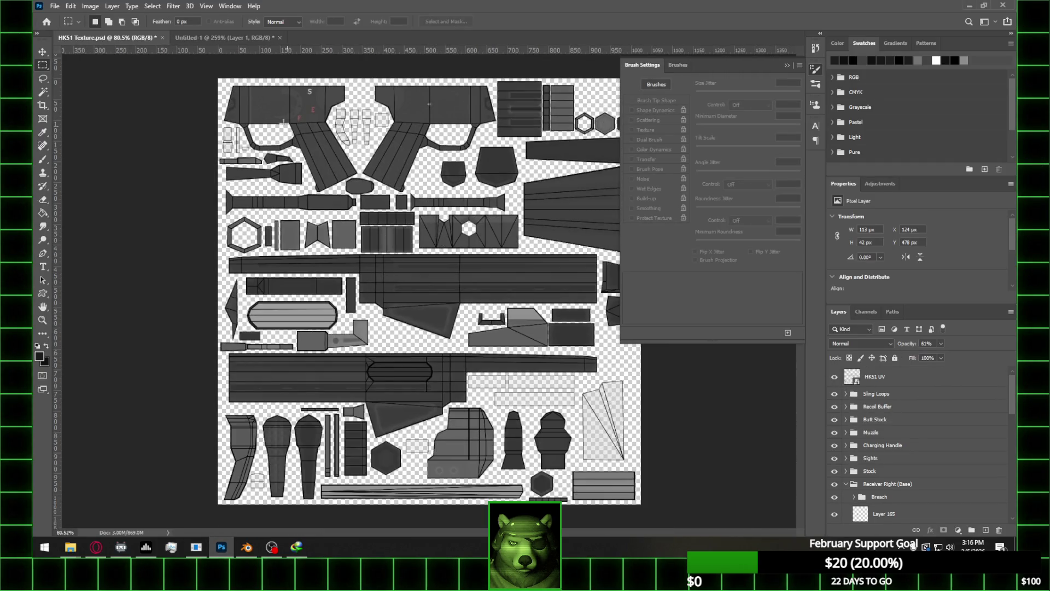
pyautogui.keyDown('alt'); pyautogui.scroll(2, 319, 166); pyautogui.keyUp('alt')
pyautogui.scroll(-1, 887, 402)
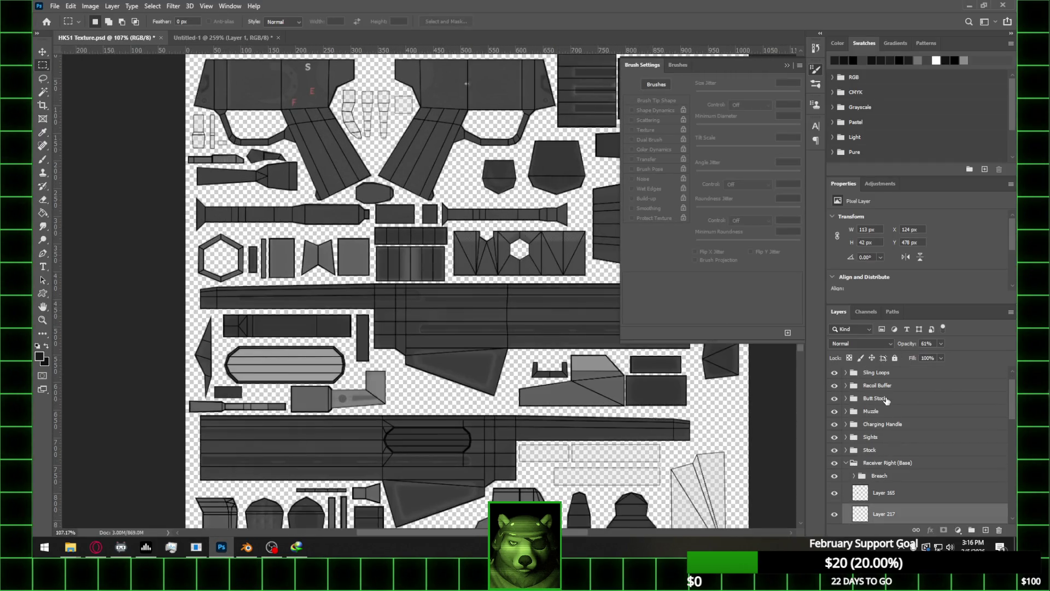
pyautogui.click(844, 465)
pyautogui.click(884, 520)
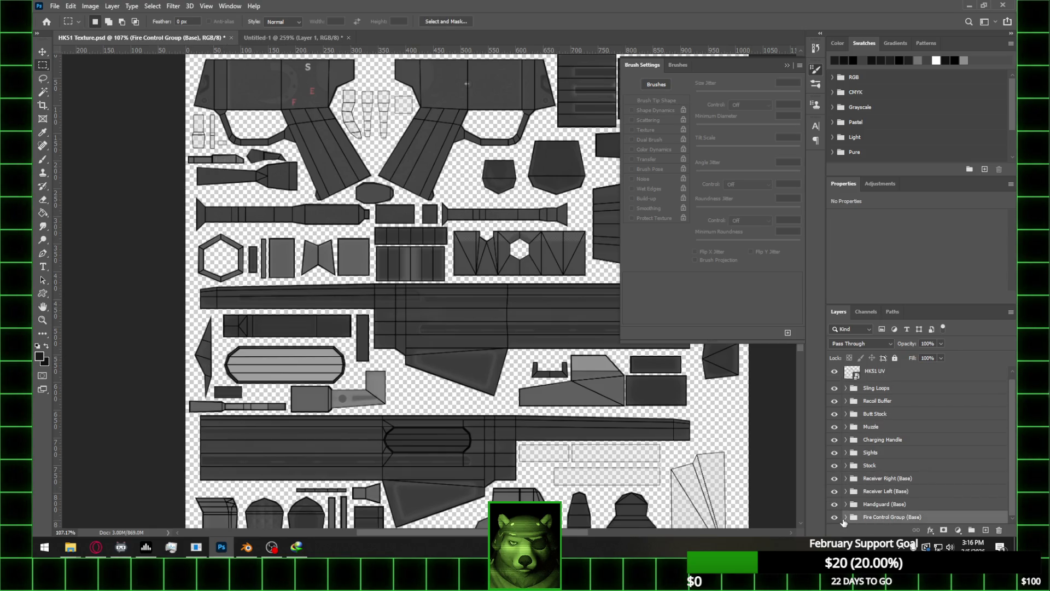
pyautogui.keyDown('alt'); pyautogui.click(846, 517); pyautogui.keyUp('alt')
pyautogui.scroll(-2, 864, 493)
# Add a group named Trigger above Selector Switch, holding a new empty layer
pyautogui.click(888, 426)
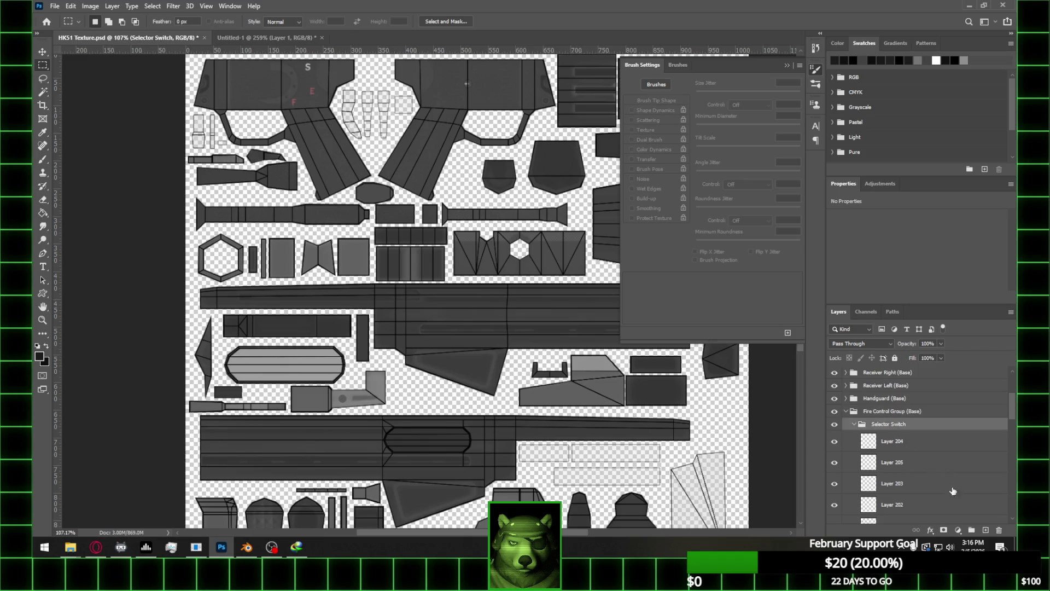
pyautogui.click(972, 530)
pyautogui.doubleClick(882, 424)
pyautogui.write('Trigge')
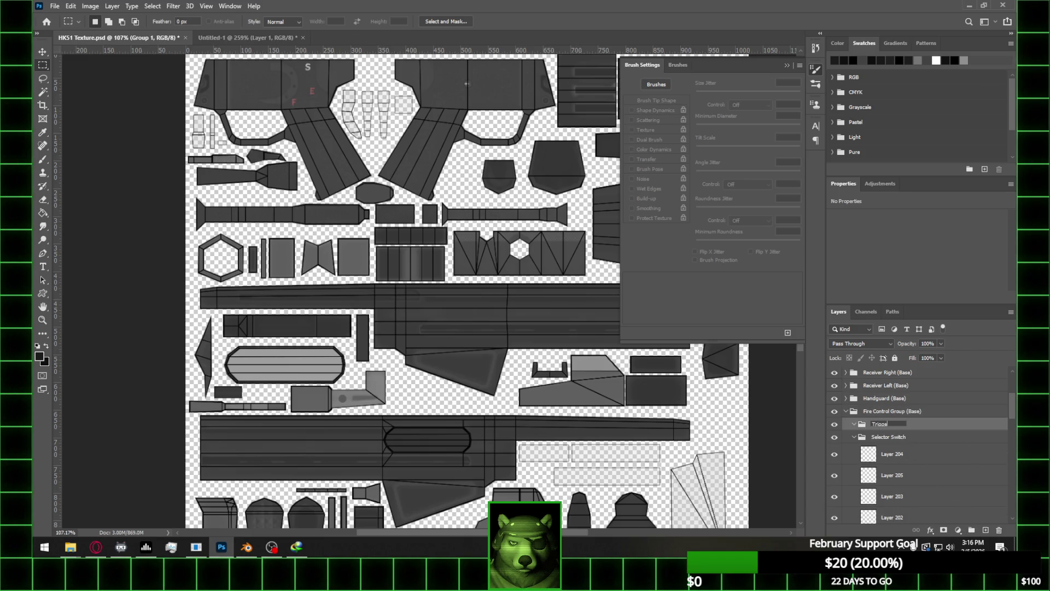
pyautogui.press('Return')
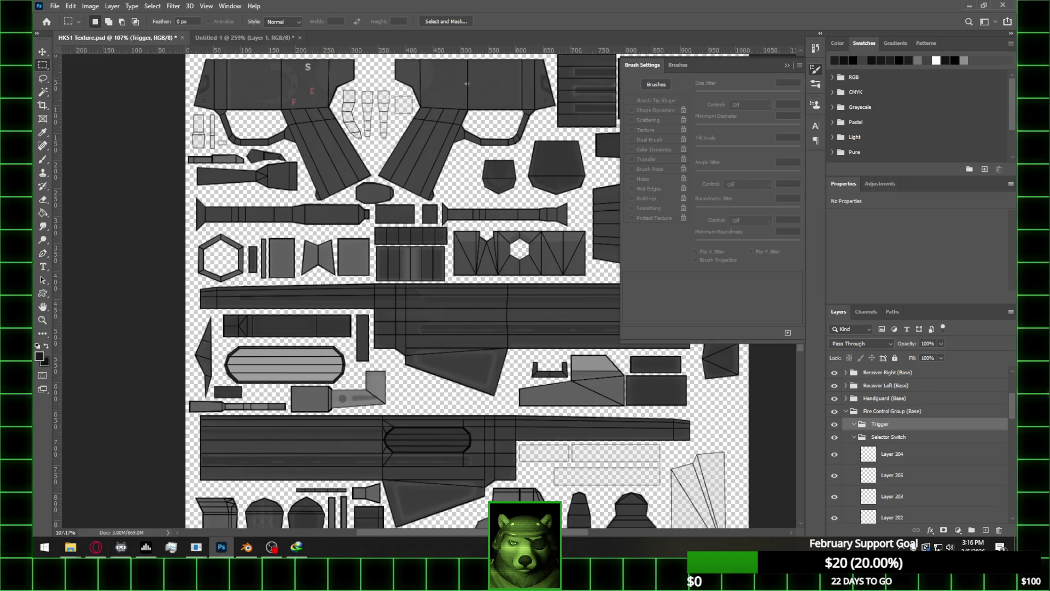
pyautogui.click(986, 530)
# Switch to the Pen tool for drawing paths
pyautogui.keyDown('alt'); pyautogui.scroll(2, 386, 141); pyautogui.keyUp('alt')
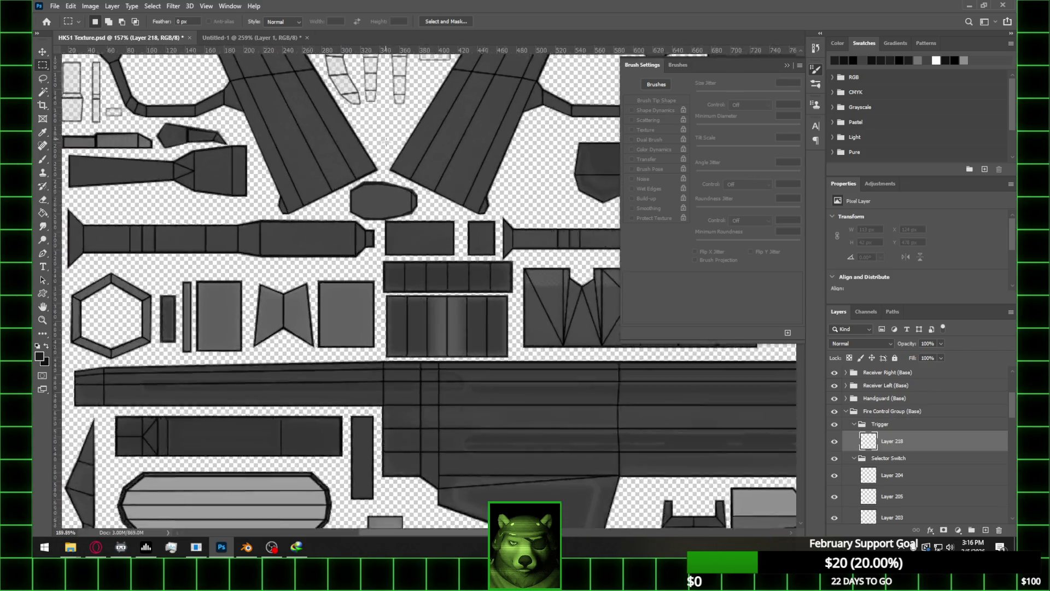
pyautogui.keyDown('alt'); pyautogui.scroll(2, 385, 141); pyautogui.keyUp('alt')
pyautogui.scroll(3, 385, 141)
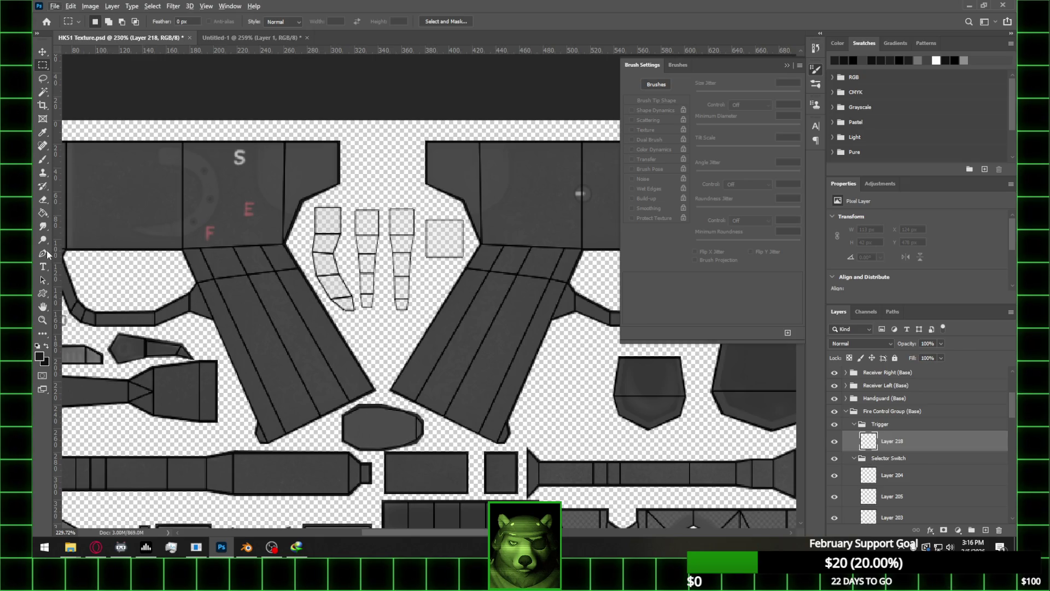
pyautogui.click(47, 253)
pyautogui.keyDown('alt'); pyautogui.scroll(4, 323, 214); pyautogui.keyUp('alt')
# Trace a pen path along the left trigger UV piece's top edge, nudging it onto the edge
pyautogui.click(304, 199)
pyautogui.click(328, 199)
pyautogui.click(368, 199)
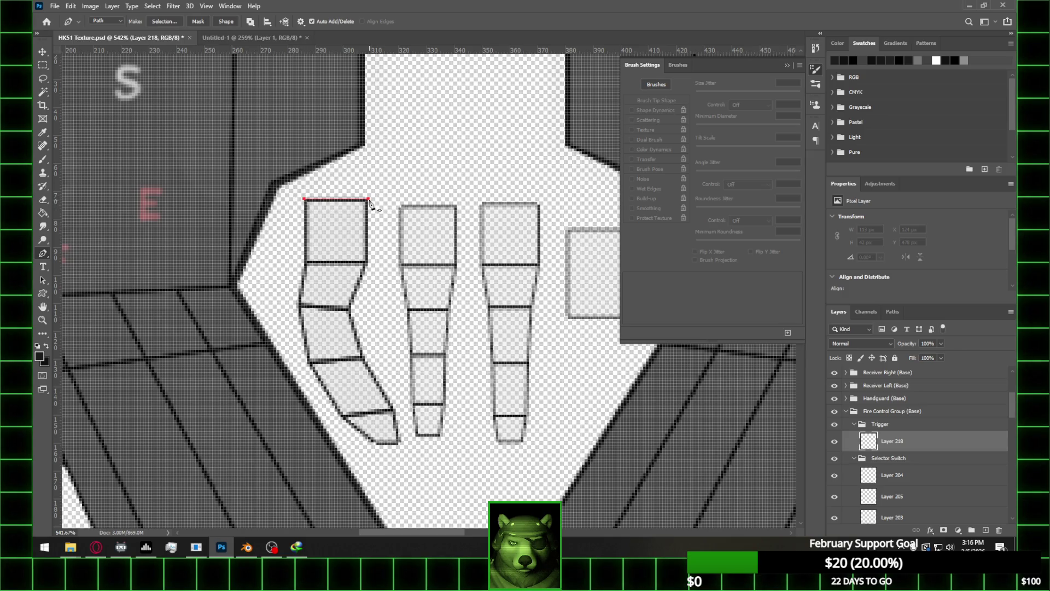
pyautogui.keyDown('ctrl'); pyautogui.moveTo(368, 199); pyautogui.dragTo(368, 198); pyautogui.keyUp('ctrl')
pyautogui.click(368, 197)
# Continue the outline around the left slanted piece's right, bottom and left edges, and close it
pyautogui.click(371, 263)
pyautogui.click(354, 309)
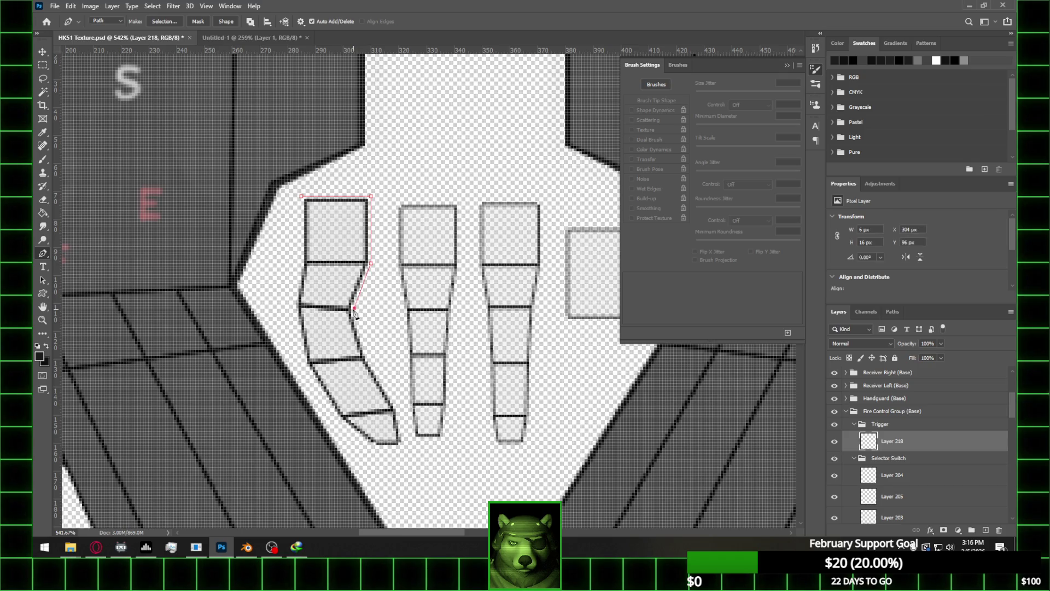
pyautogui.click(368, 356)
pyautogui.click(399, 408)
pyautogui.click(402, 448)
pyautogui.click(376, 447)
pyautogui.click(338, 417)
pyautogui.click(307, 366)
pyautogui.click(296, 307)
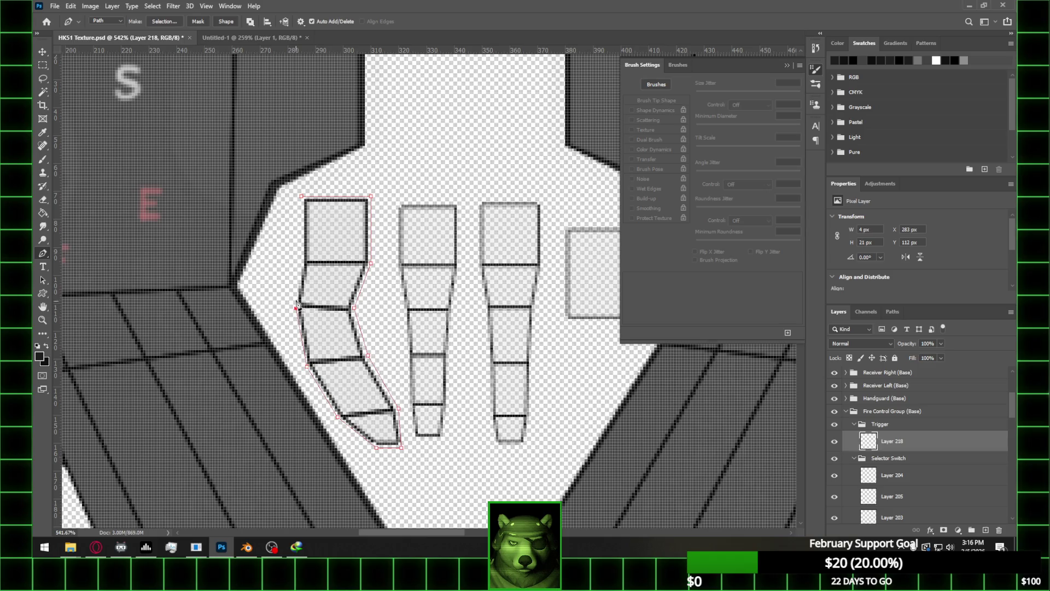
pyautogui.click(302, 263)
pyautogui.click(302, 196)
# Start a path at the middle piece's top-left and trace down its left edge to the bottom corner
pyautogui.keyDown('alt'); pyautogui.scroll(-1, 385, 279); pyautogui.keyUp('alt')
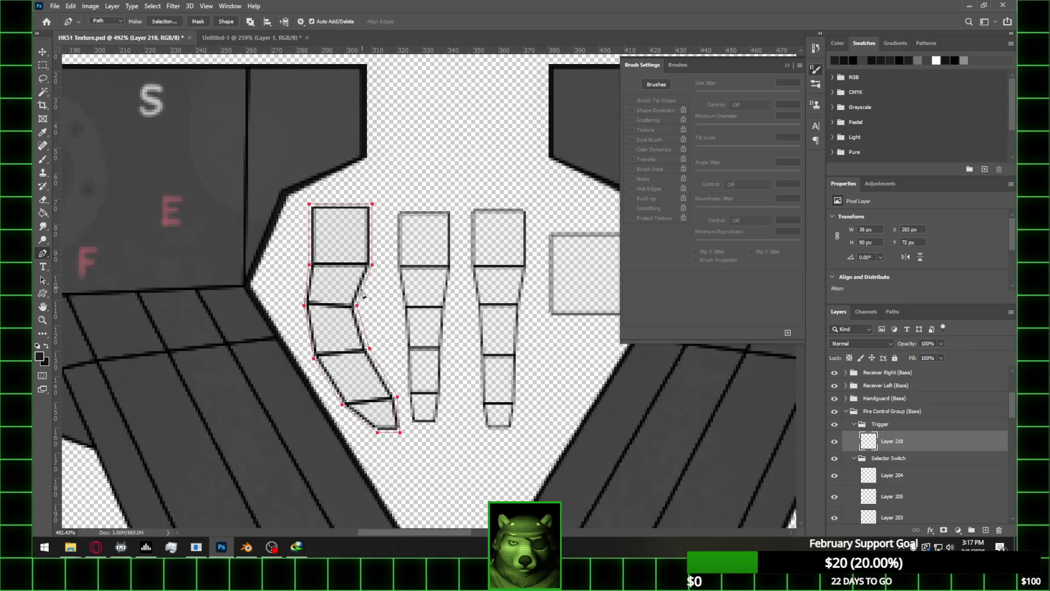
pyautogui.keyDown('alt'); pyautogui.scroll(2, 361, 298); pyautogui.keyUp('alt')
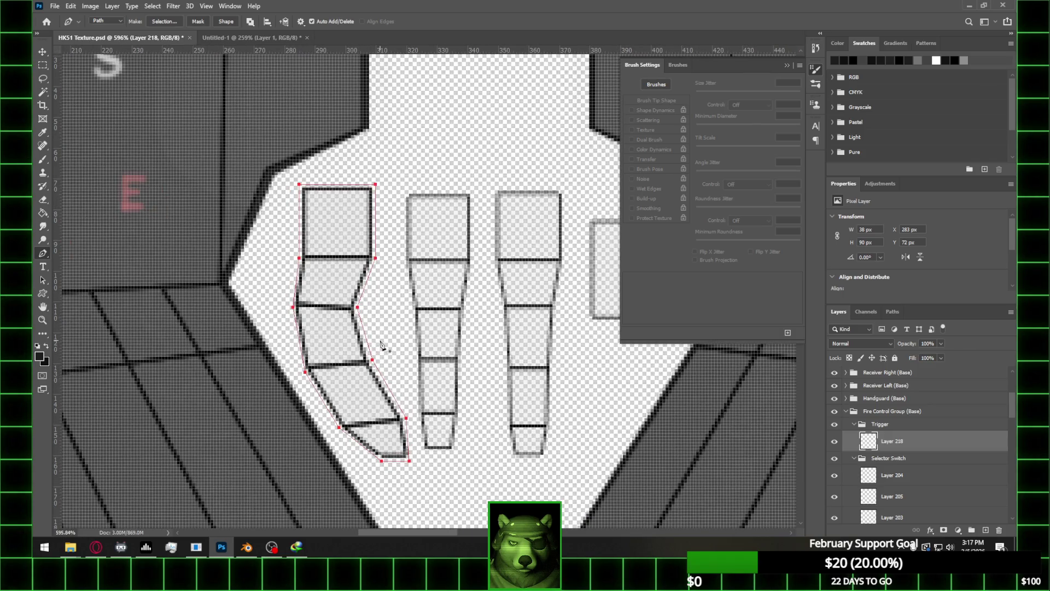
pyautogui.keyDown('alt'); pyautogui.scroll(-1, 395, 289); pyautogui.keyUp('alt')
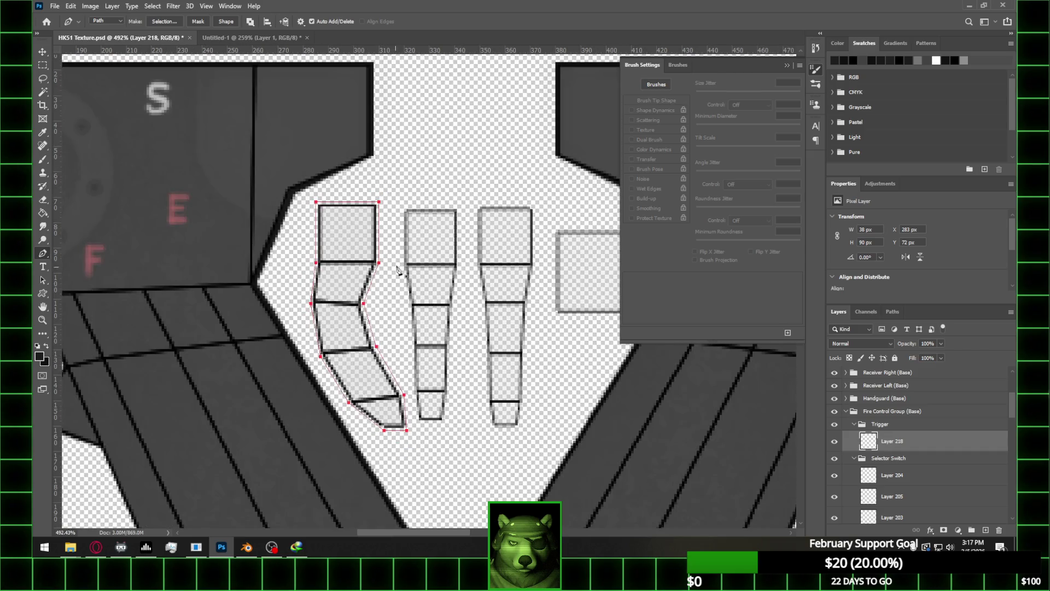
pyautogui.click(404, 206)
pyautogui.click(401, 265)
pyautogui.click(409, 305)
pyautogui.click(412, 346)
pyautogui.click(415, 392)
pyautogui.click(418, 420)
# Trace across the middle piece's bottom edge and up its right edge, closing the outline
pyautogui.click(417, 422)
pyautogui.click(445, 423)
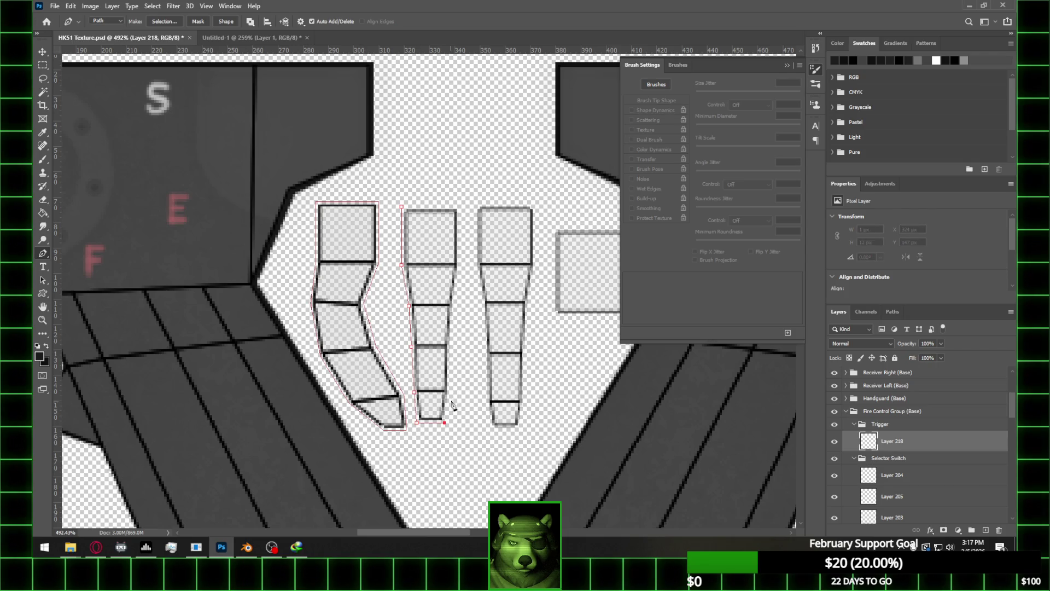
pyautogui.click(449, 391)
pyautogui.click(450, 343)
pyautogui.click(454, 306)
pyautogui.click(459, 263)
pyautogui.click(402, 208)
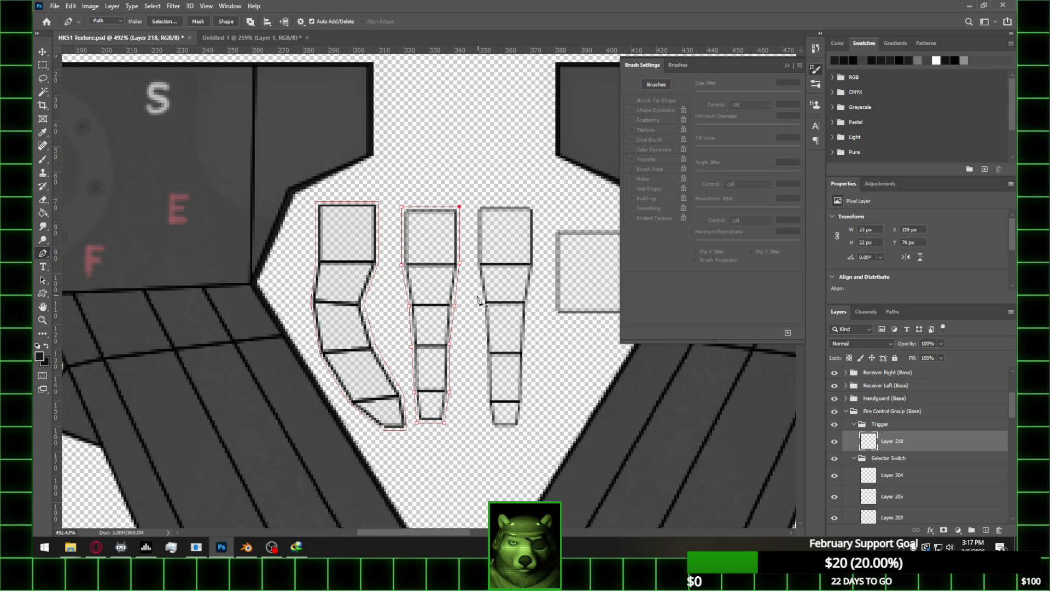
# Adjust the middle outline's right-side and bottom-left anchors to fit the piece's edges
pyautogui.keyDown('alt'); pyautogui.scroll(-2, 478, 301); pyautogui.keyUp('alt')
pyautogui.keyDown('alt'); pyautogui.scroll(4, 459, 308); pyautogui.keyUp('alt')
pyautogui.keyDown('ctrl'); pyautogui.click(448, 338); pyautogui.keyUp('ctrl')
pyautogui.keyDown('ctrl'); pyautogui.click(447, 337); pyautogui.keyUp('ctrl')
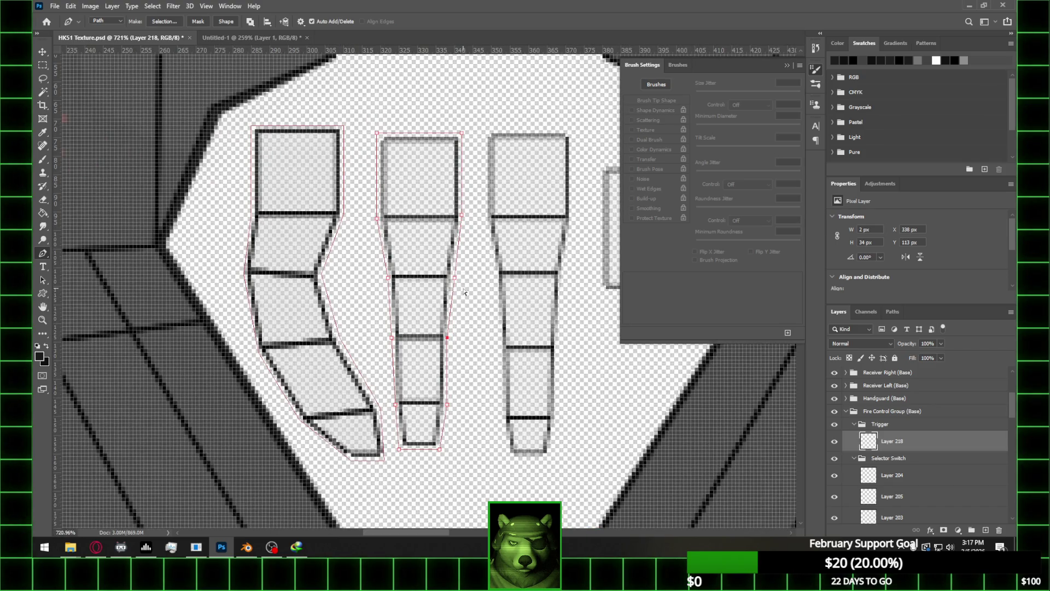
pyautogui.keyDown('ctrl'); pyautogui.moveTo(456, 279); pyautogui.dragTo(453, 280); pyautogui.keyUp('ctrl')
pyautogui.keyDown('ctrl'); pyautogui.click(400, 448); pyautogui.keyUp('ctrl')
pyautogui.keyDown('ctrl'); pyautogui.click(400, 450); pyautogui.keyUp('ctrl')
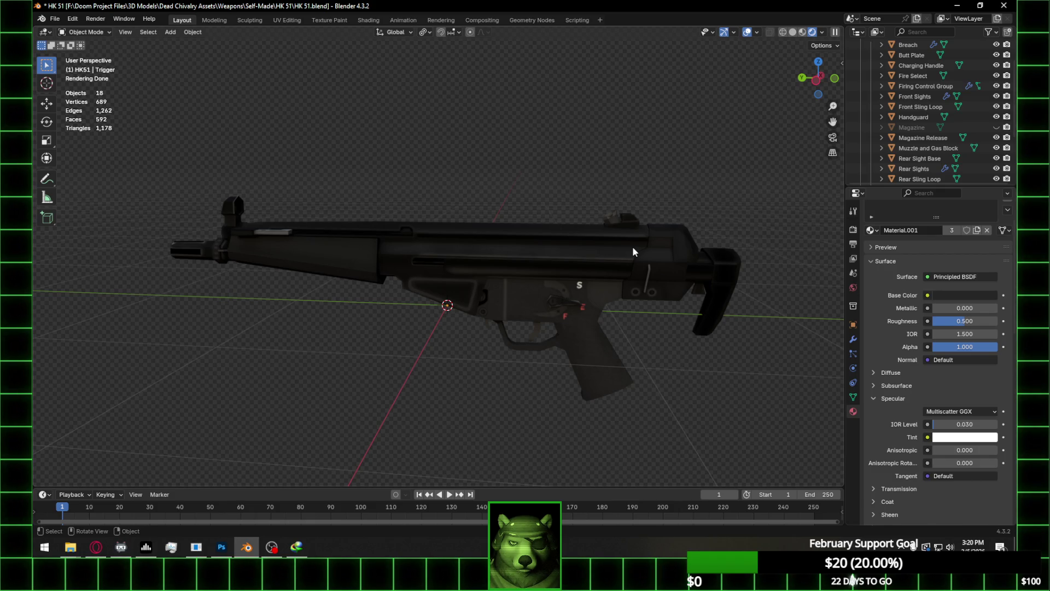
# Switch from Blender to the HK51 Texture.psd document in Photoshop
pyautogui.click(221, 547)
# Hide the HKS1 UV overlay, move Layer 218 above Layer 219, and fill the trigger shapes black
pyautogui.scroll(5, 903, 426)
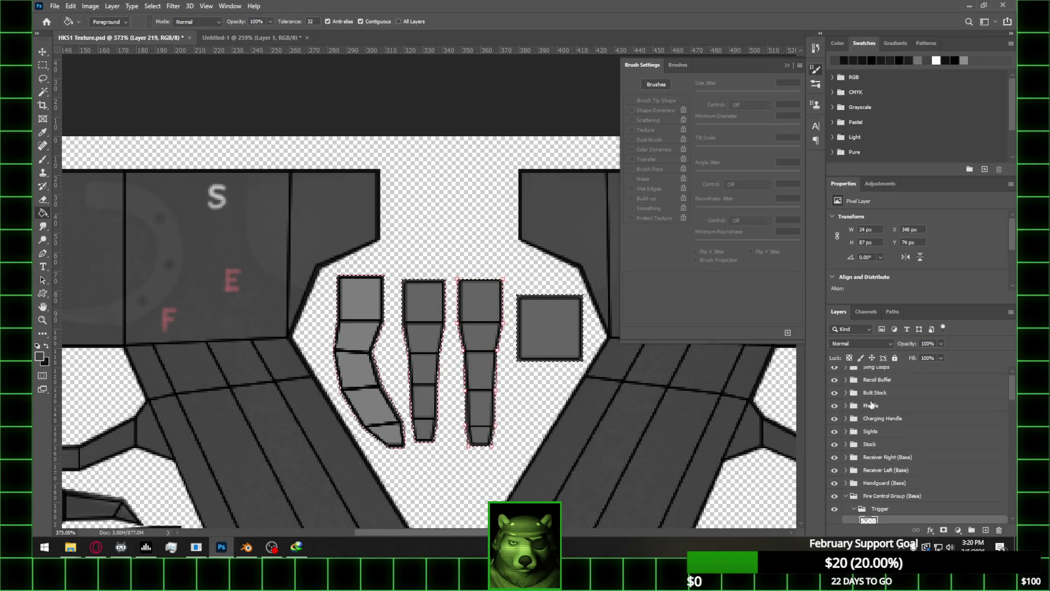
pyautogui.click(834, 377)
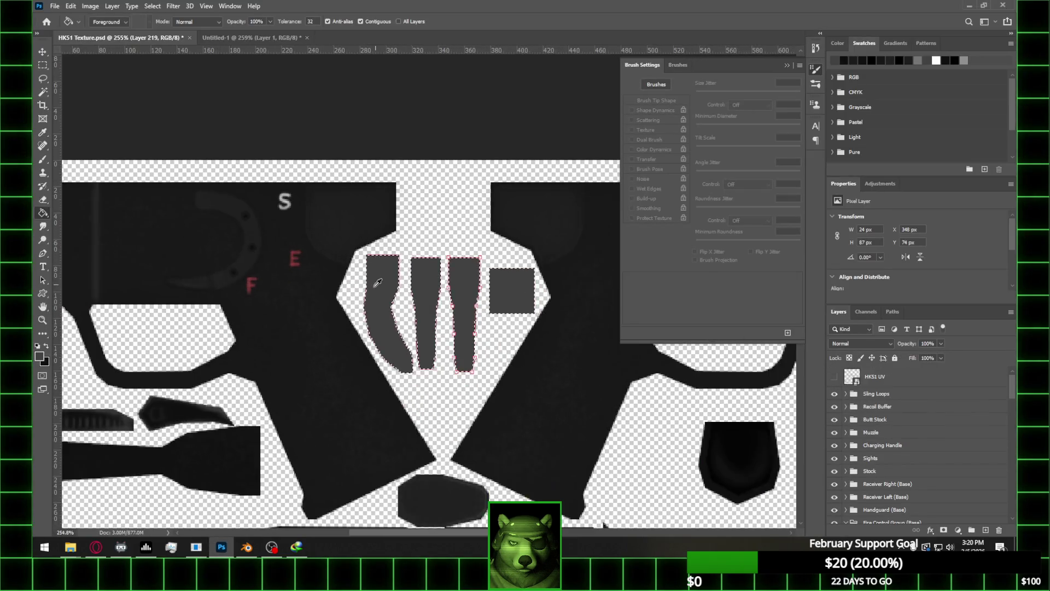
pyautogui.scroll(-5, 930, 427)
pyautogui.click(834, 407)
pyautogui.click(834, 407)
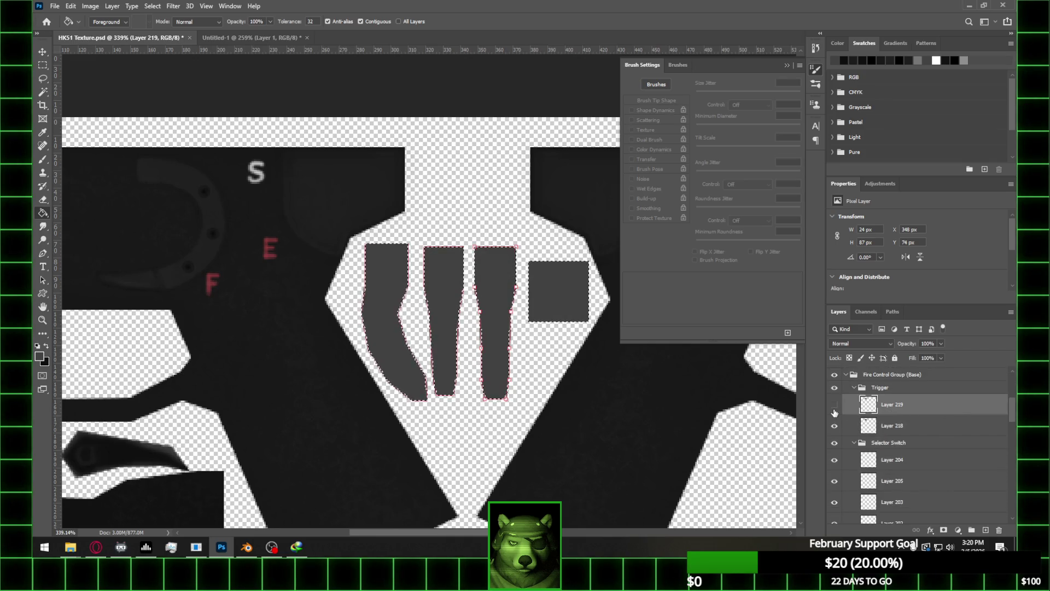
pyautogui.click(835, 410)
pyautogui.click(835, 407)
pyautogui.moveTo(925, 425); pyautogui.dragTo(927, 403)
pyautogui.hotkey('alt', 'BackSpace')
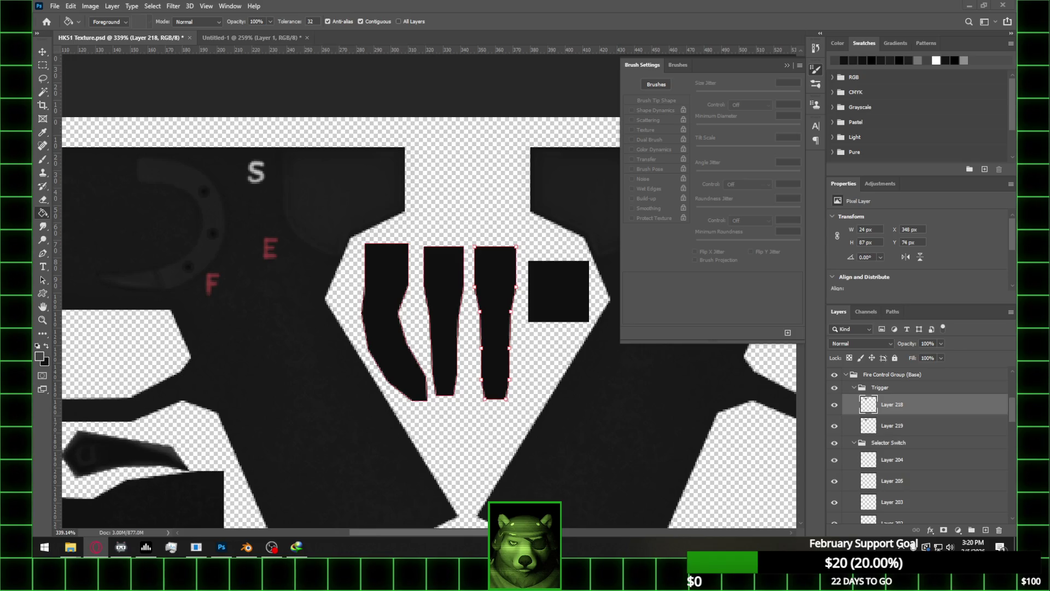
# Set the eraser to size 15 and marquee-select the upper parts of the trigger pieces
pyautogui.press('b')
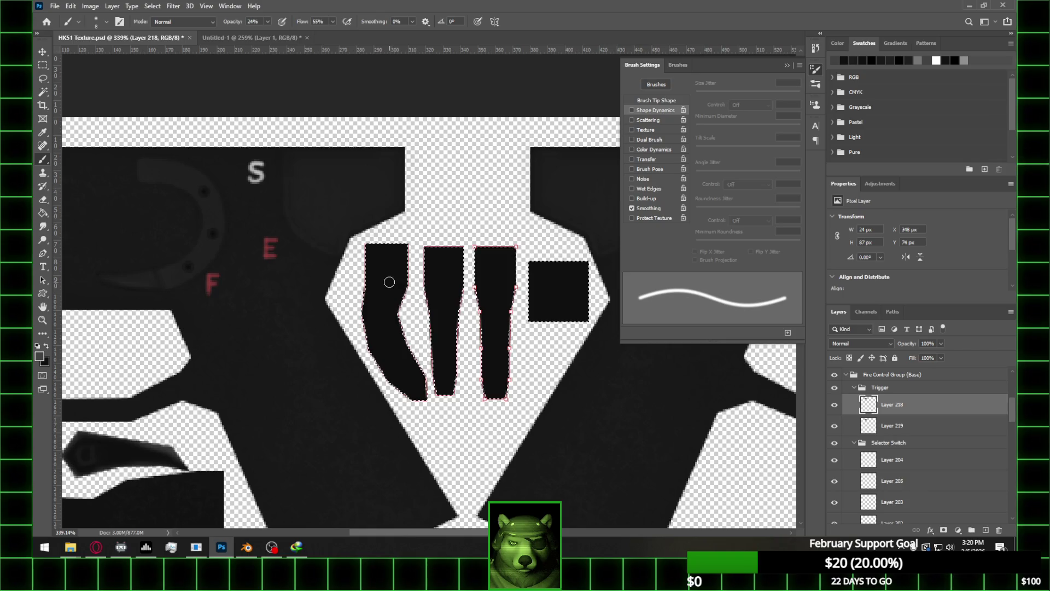
pyautogui.press('e')
pyautogui.press(']')
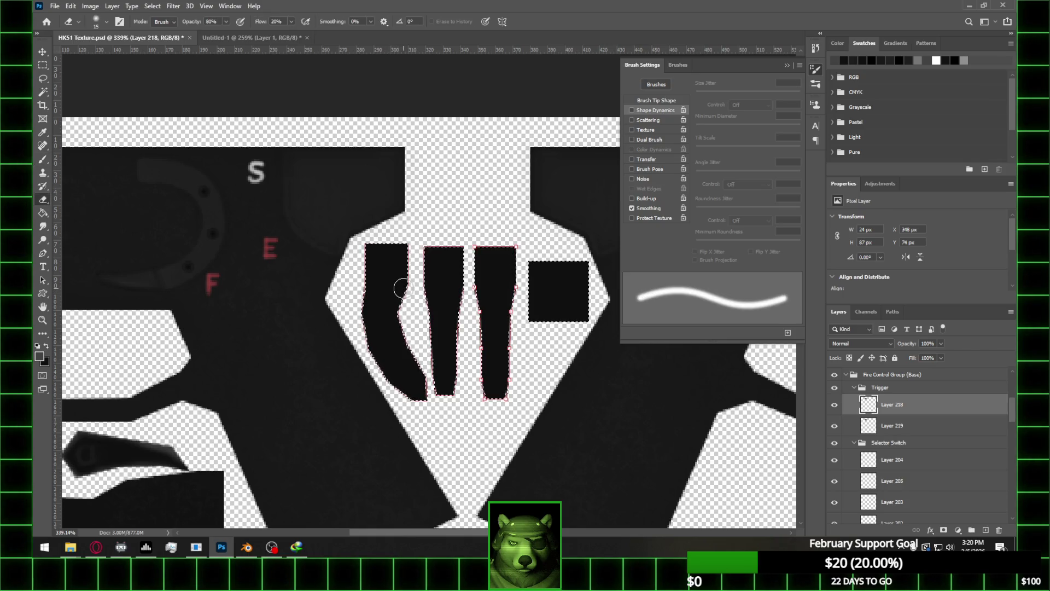
pyautogui.moveTo(399, 330); pyautogui.dragTo(423, 378)
pyautogui.hotkey('ctrl', 'z')
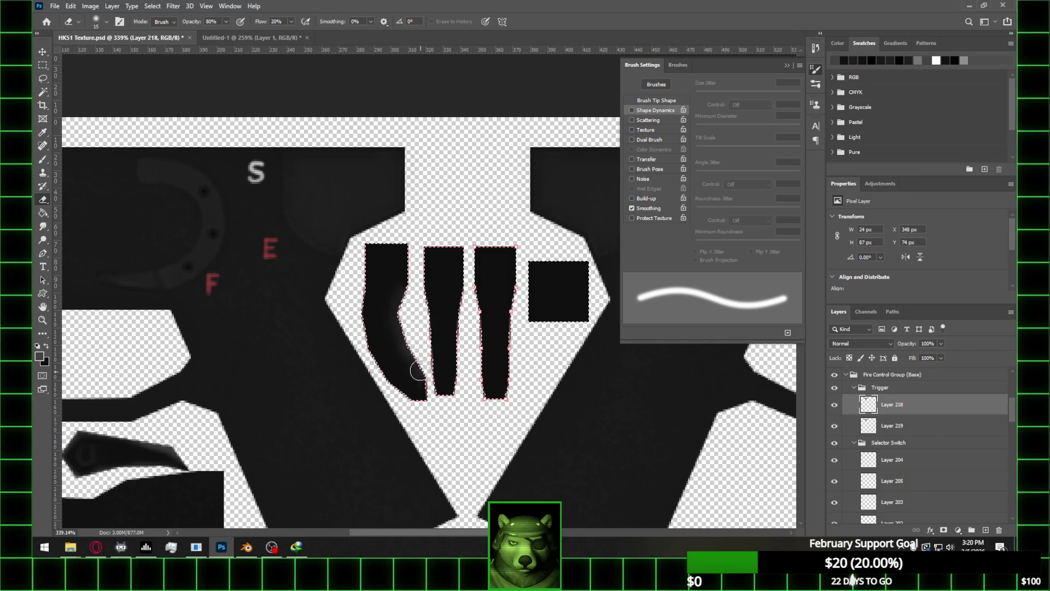
pyautogui.keyDown('ctrl'); pyautogui.hscroll(-1, 422, 352); pyautogui.keyUp('ctrl')
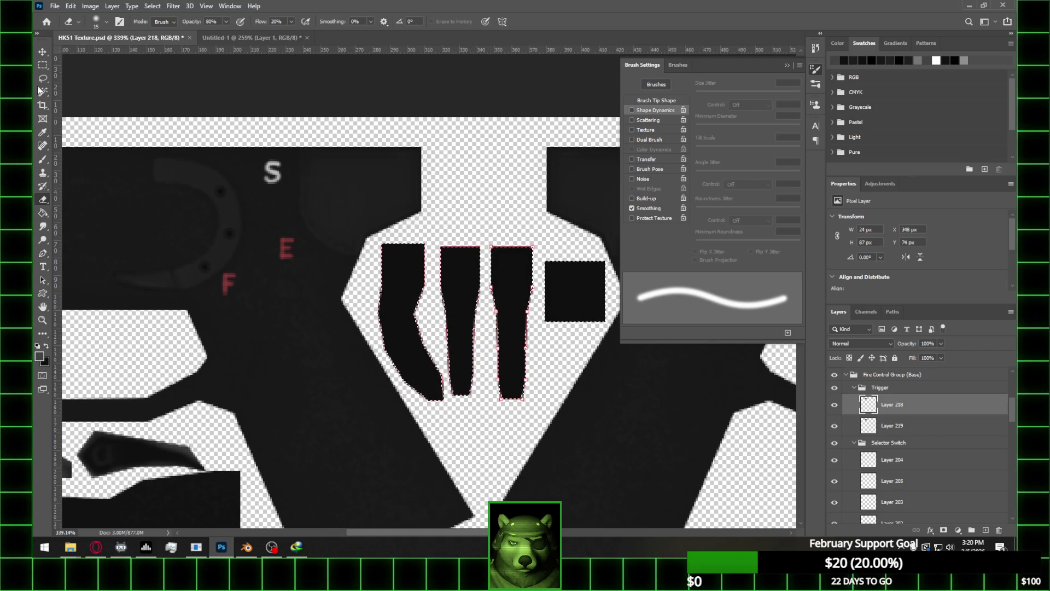
pyautogui.press('m')
pyautogui.moveTo(436, 238)
pyautogui.mouseDown()
pyautogui.moveTo(554, 318)
pyautogui.moveTo(614, 336)
pyautogui.moveTo(620, 349)
pyautogui.mouseUp()
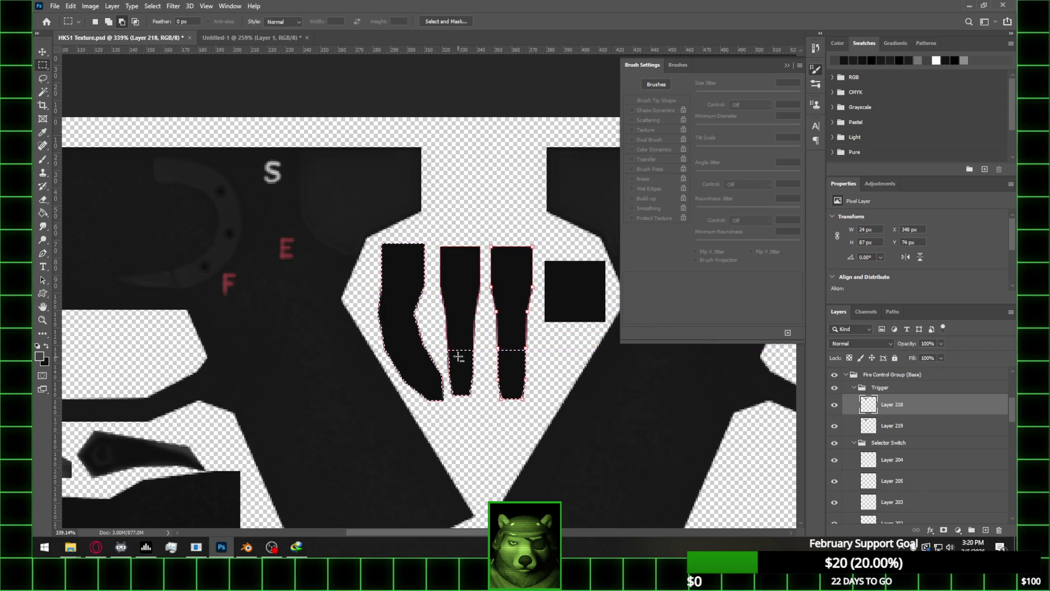
pyautogui.moveTo(446, 347)
pyautogui.keyDown('alt'); pyautogui.mouseDown()
pyautogui.moveTo(535, 375)
pyautogui.moveTo(646, 441)
pyautogui.mouseUp(); pyautogui.keyUp('alt')
pyautogui.keyDown('alt'); pyautogui.scroll(1, 402, 375); pyautogui.keyUp('alt')
pyautogui.keyDown('alt'); pyautogui.scroll(2, 402, 375); pyautogui.keyUp('alt')
pyautogui.press('e')
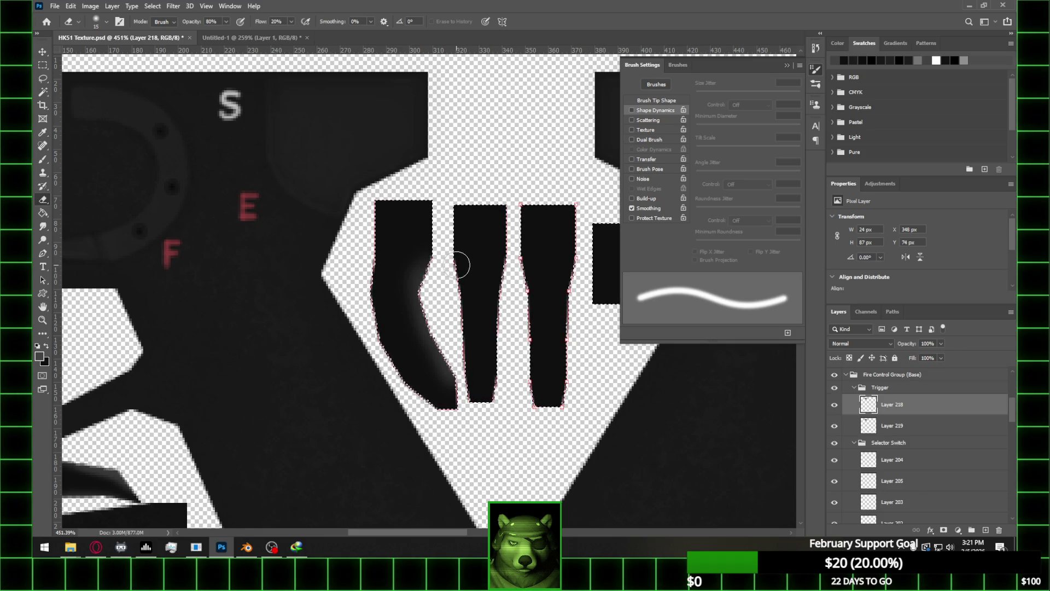
# Select the left trigger piece, erase soft highlights into it, and shrink the eraser to 8
pyautogui.click(42, 66)
pyautogui.moveTo(374, 200)
pyautogui.mouseDown()
pyautogui.moveTo(420, 222)
pyautogui.moveTo(414, 300)
pyautogui.mouseUp()
pyautogui.moveTo(345, 295)
pyautogui.mouseDown()
pyautogui.moveTo(457, 388)
pyautogui.moveTo(460, 426)
pyautogui.mouseUp()
pyautogui.moveTo(505, 320)
pyautogui.mouseDown()
pyautogui.moveTo(483, 277)
pyautogui.moveTo(511, 268)
pyautogui.mouseUp()
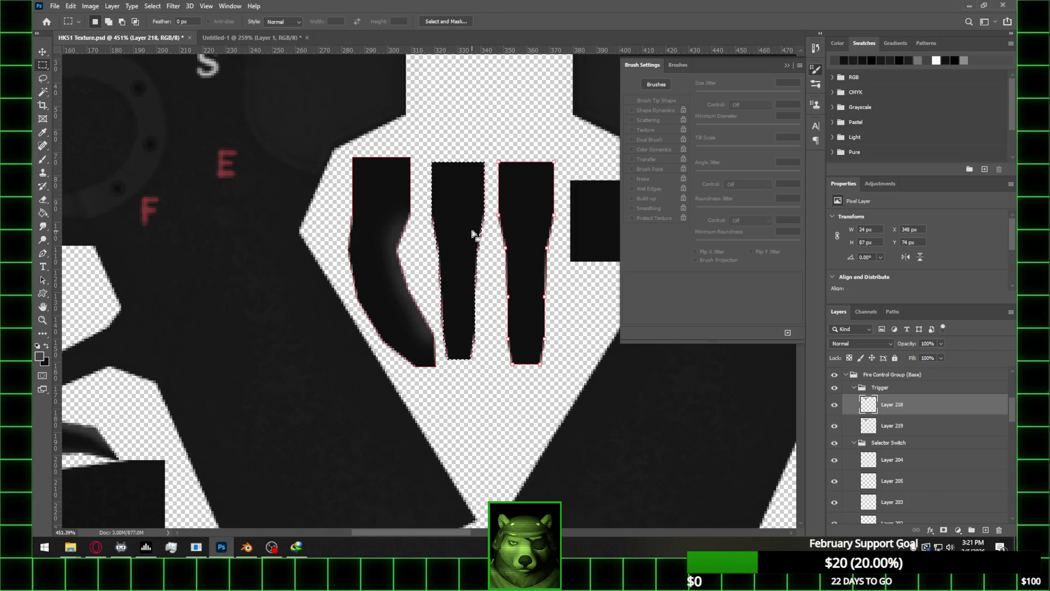
pyautogui.press('e')
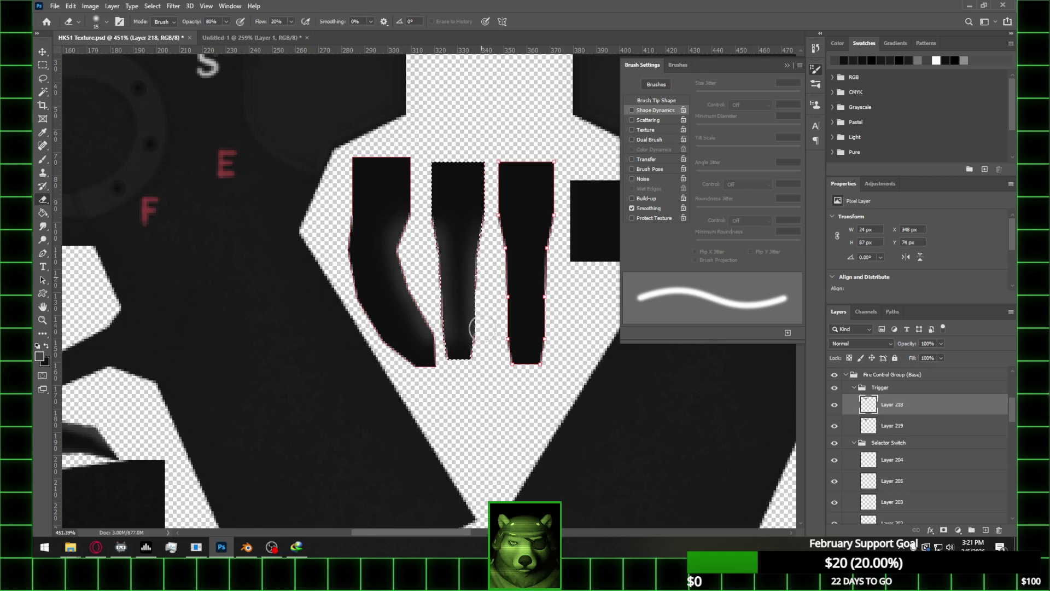
pyautogui.keyDown('alt'); pyautogui.scroll(-2, 470, 276); pyautogui.keyUp('alt')
pyautogui.keyDown('alt'); pyautogui.scroll(2, 520, 260); pyautogui.keyUp('alt')
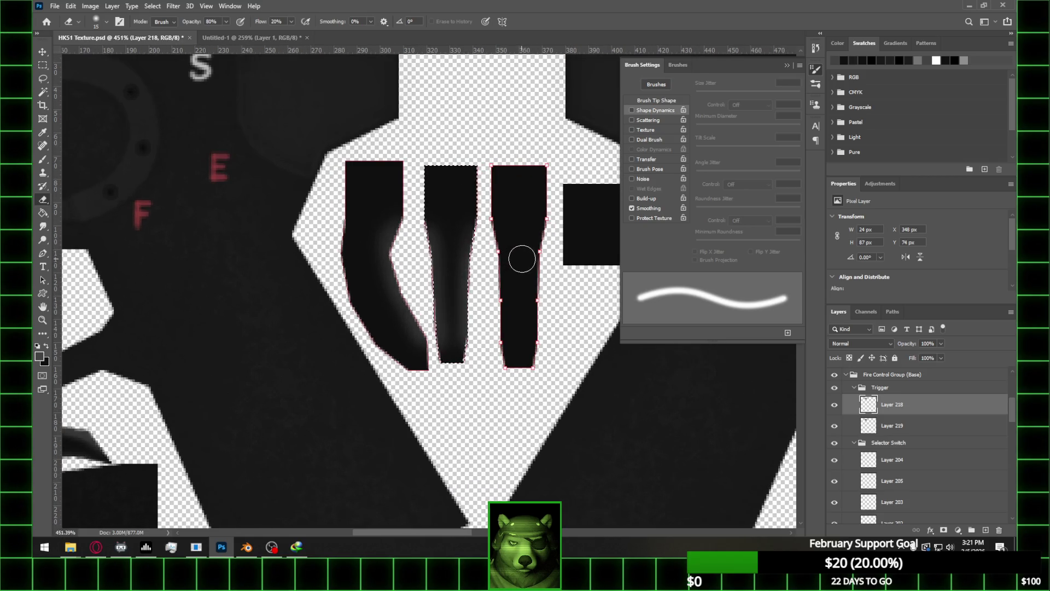
pyautogui.press('[')
pyautogui.press('[')
pyautogui.press('[')
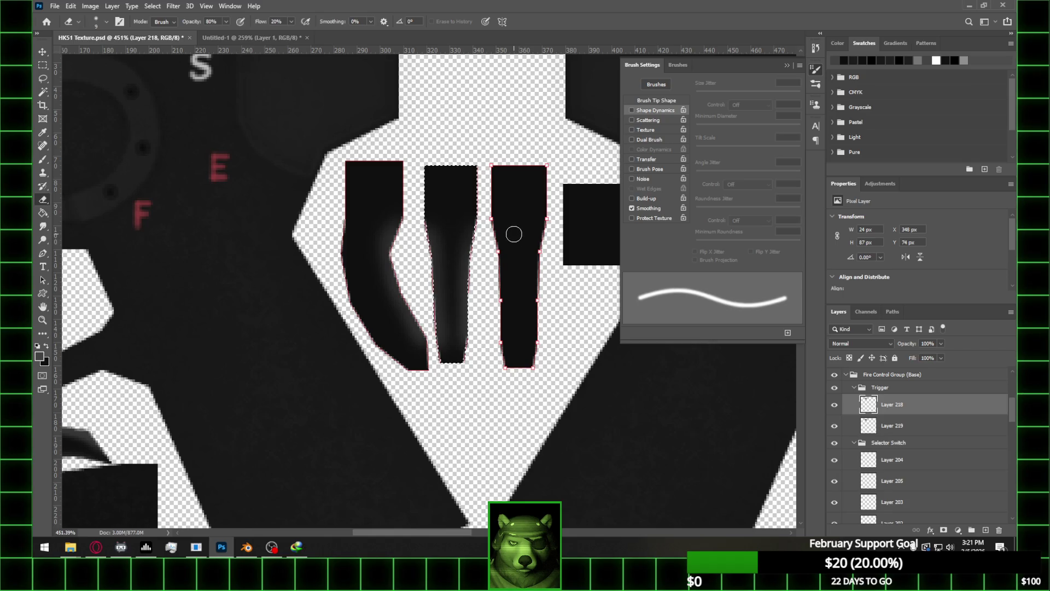
# Limit the selection to the right trigger piece, erase a highlight down its side, and save
pyautogui.keyDown('ctrl'); pyautogui.keyDown('shift'); pyautogui.click(868, 425); pyautogui.keyUp('shift'); pyautogui.keyUp('ctrl')
pyautogui.click(42, 67)
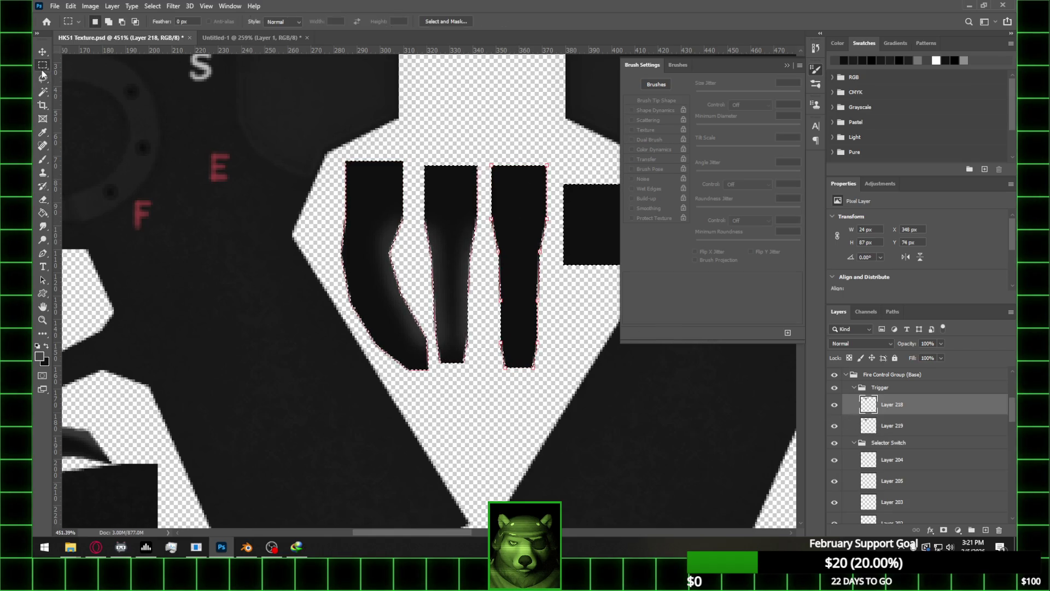
pyautogui.moveTo(260, 111)
pyautogui.mouseDown()
pyautogui.moveTo(480, 375)
pyautogui.moveTo(484, 395)
pyautogui.mouseUp()
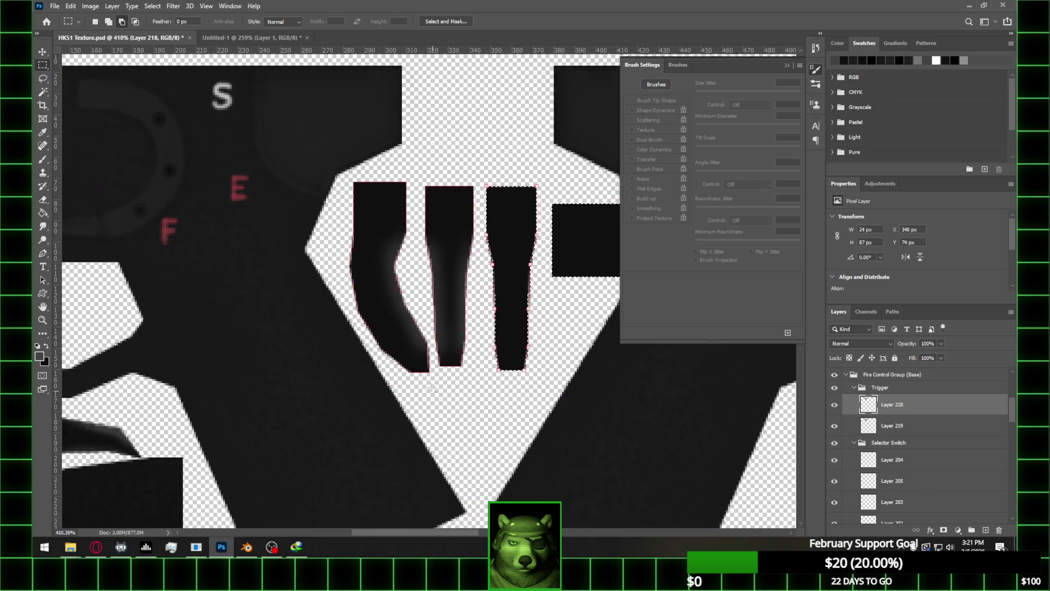
pyautogui.keyDown('alt'); pyautogui.scroll(-2, 485, 395); pyautogui.keyUp('alt')
pyautogui.keyDown('alt'); pyautogui.scroll(2, 548, 255); pyautogui.keyUp('alt')
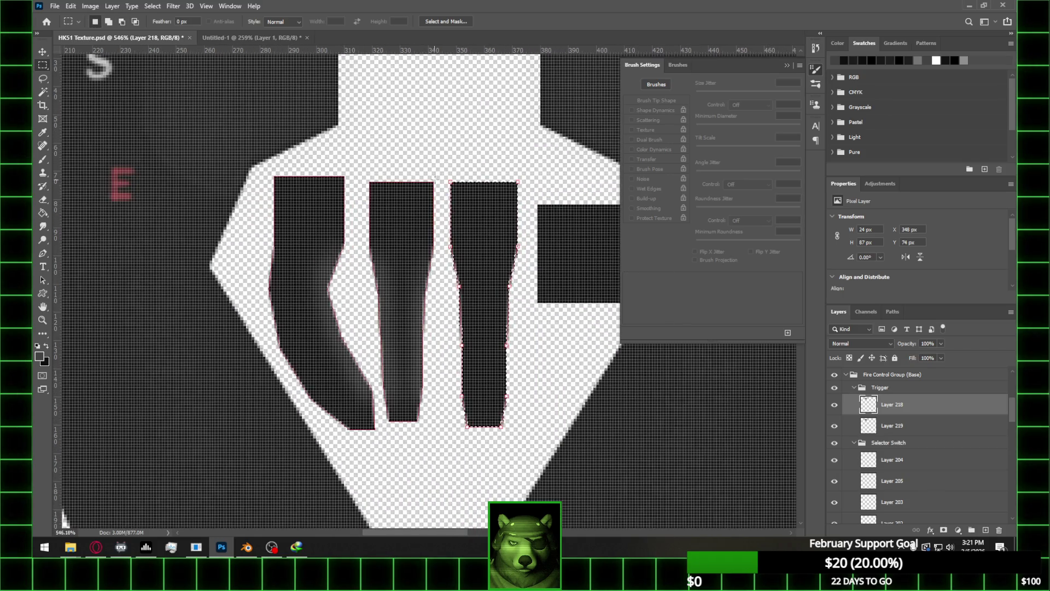
pyautogui.press('e')
pyautogui.keyDown('alt'); pyautogui.scroll(-2, 469, 189); pyautogui.keyUp('alt')
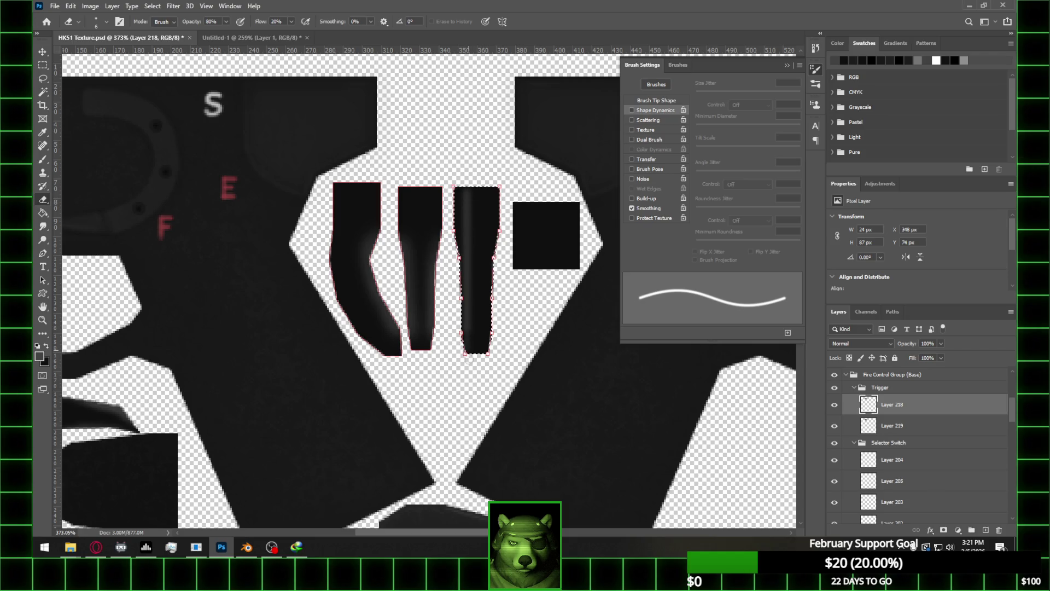
pyautogui.moveTo(490, 188); pyautogui.dragTo(490, 195)
pyautogui.hotkey('ctrl', 'z')
pyautogui.moveTo(488, 192)
pyautogui.mouseDown()
pyautogui.moveTo(487, 364)
pyautogui.moveTo(488, 189)
pyautogui.moveTo(461, 287)
pyautogui.moveTo(465, 339)
pyautogui.moveTo(464, 267)
pyautogui.mouseUp()
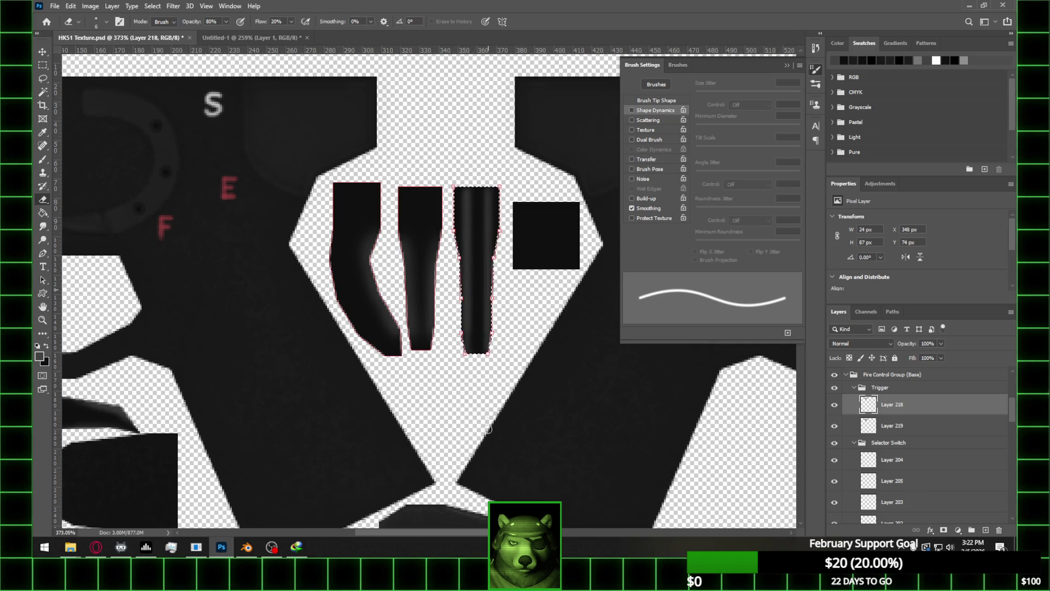
pyautogui.hotkey('ctrl', 's')
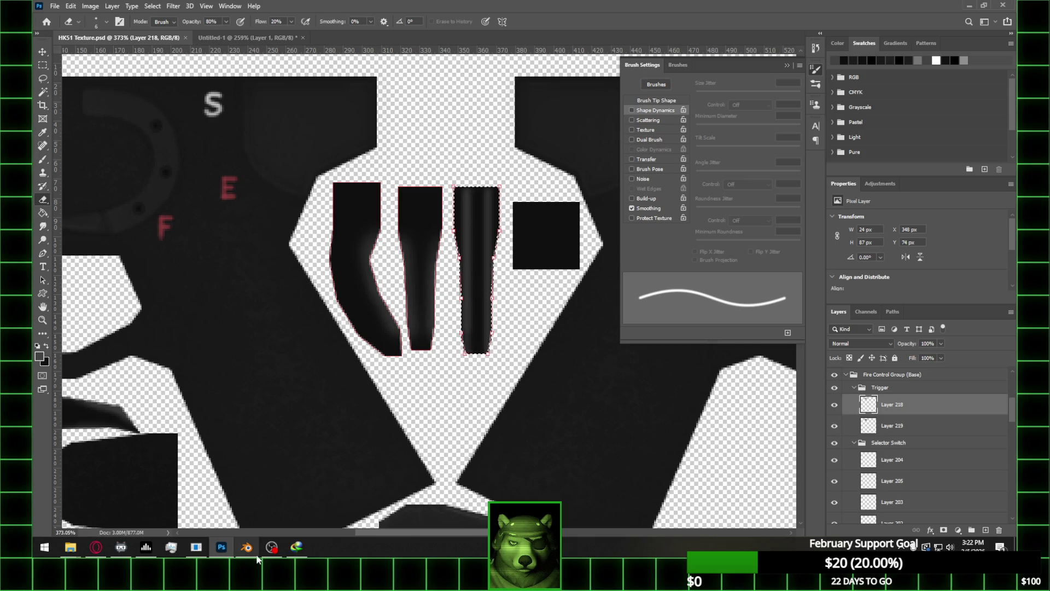
pyautogui.click(254, 553)
# Give the trigger the Material slot and reload HK51 Texture.psd from the HK 51 folder as its image
pyautogui.click(544, 335)
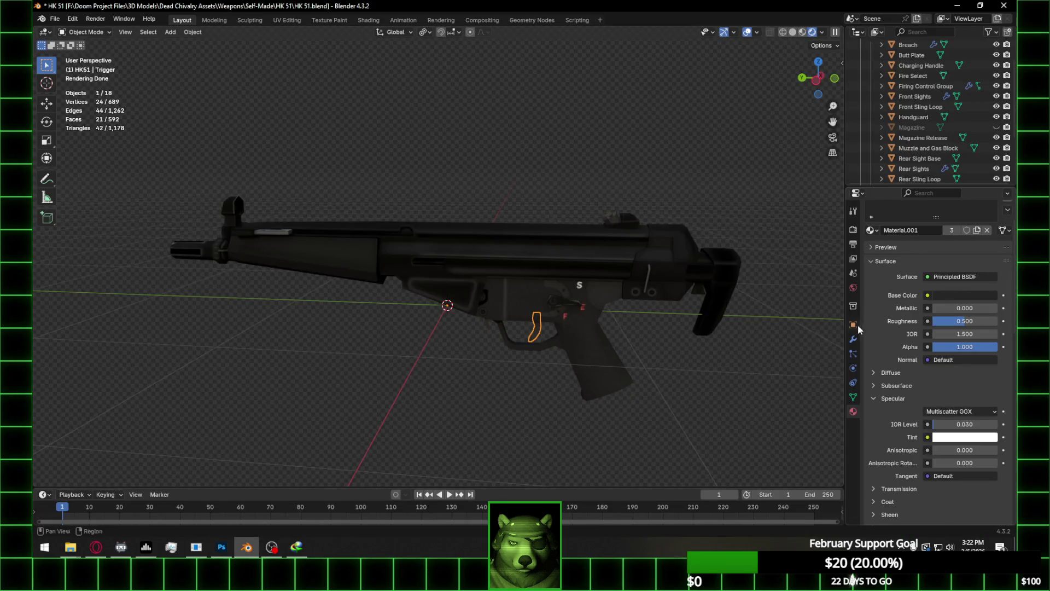
pyautogui.click(870, 271)
pyautogui.click(733, 287)
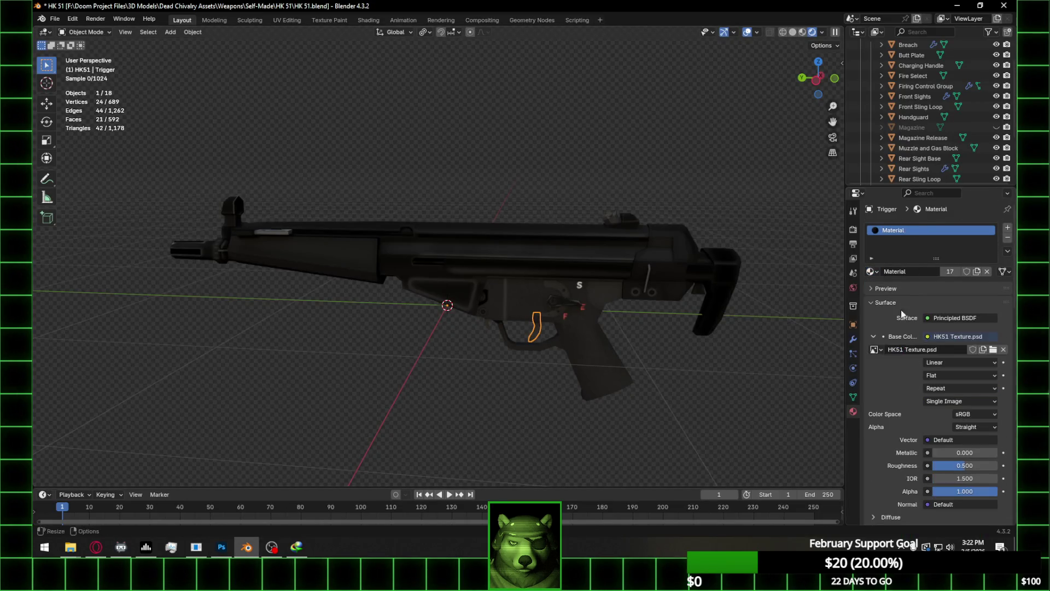
pyautogui.click(997, 349)
pyautogui.click(979, 349)
pyautogui.click(247, 367)
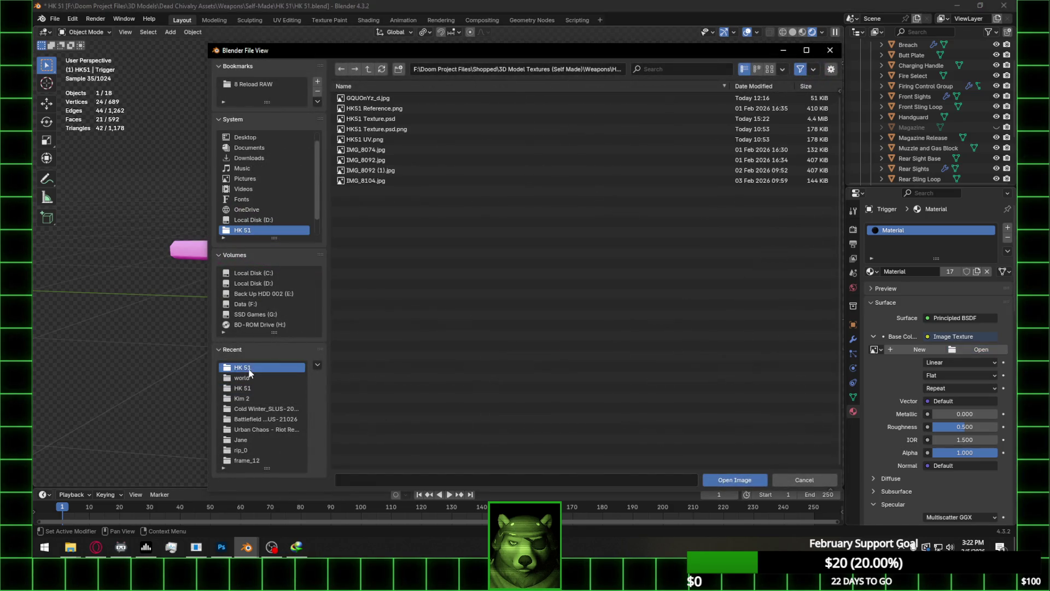
pyautogui.doubleClick(406, 121)
pyautogui.scroll(7, 614, 370)
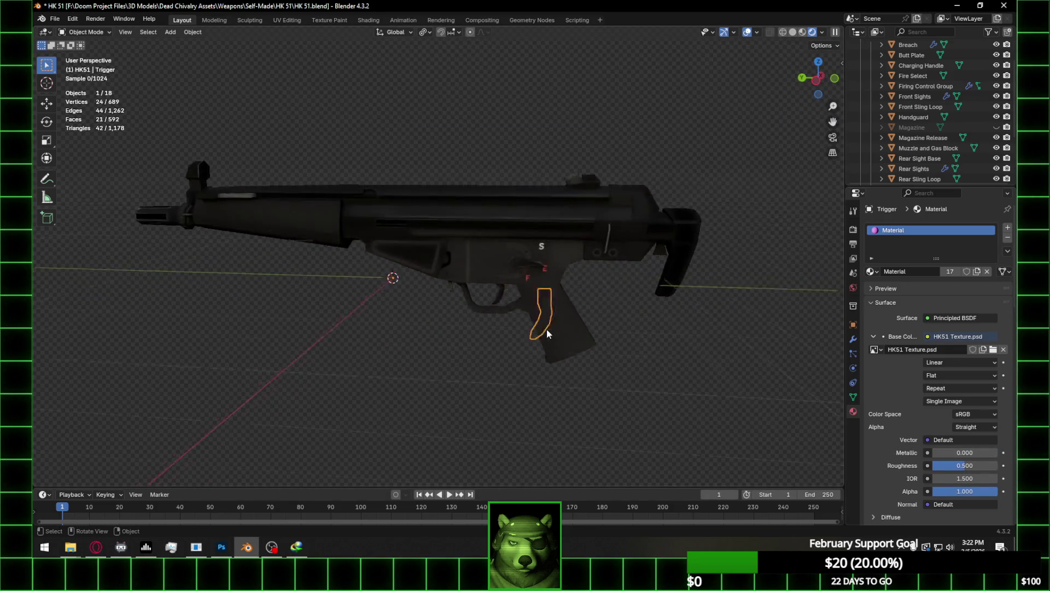
pyautogui.moveTo(665, 400)
pyautogui.mouseDown(button='middle')
pyautogui.moveTo(726, 380)
pyautogui.moveTo(711, 390)
pyautogui.moveTo(546, 390)
pyautogui.moveTo(643, 402)
pyautogui.mouseUp(button='middle')
pyautogui.click(697, 409)
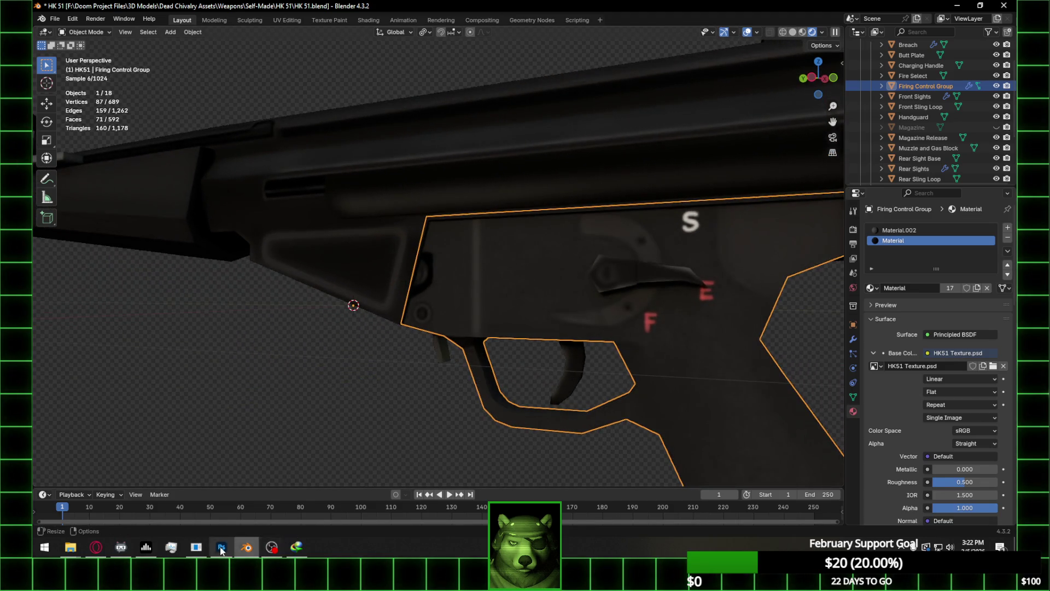
# Erase extra highlights along the right trigger piece's edges in Photoshop and save the texture
pyautogui.click(221, 546)
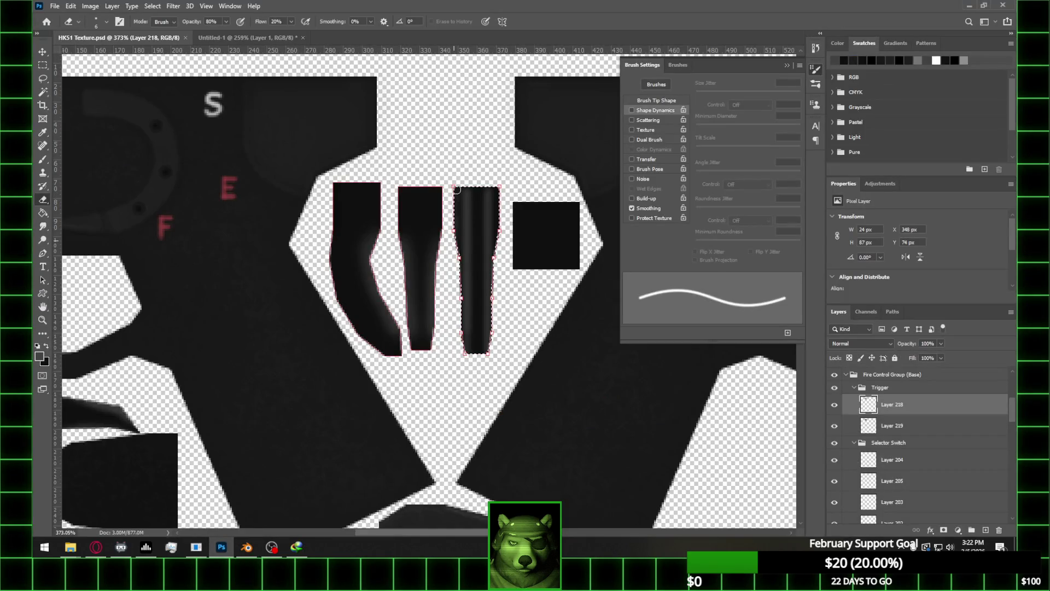
pyautogui.moveTo(459, 249)
pyautogui.mouseDown()
pyautogui.moveTo(460, 191)
pyautogui.moveTo(500, 218)
pyautogui.moveTo(488, 328)
pyautogui.moveTo(495, 284)
pyautogui.mouseUp()
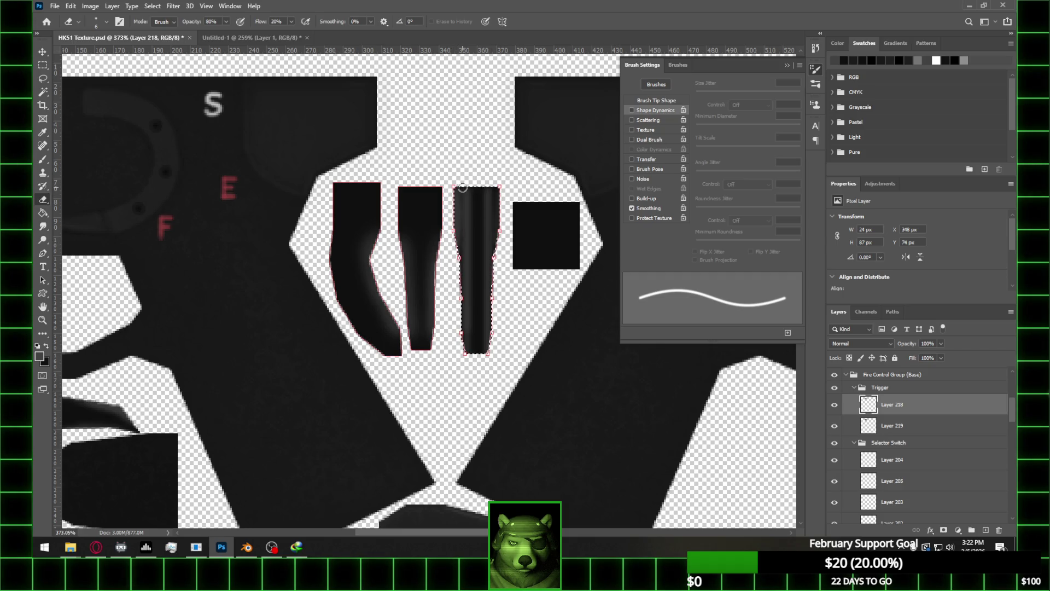
pyautogui.hotkey('ctrl', 's')
pyautogui.click(246, 546)
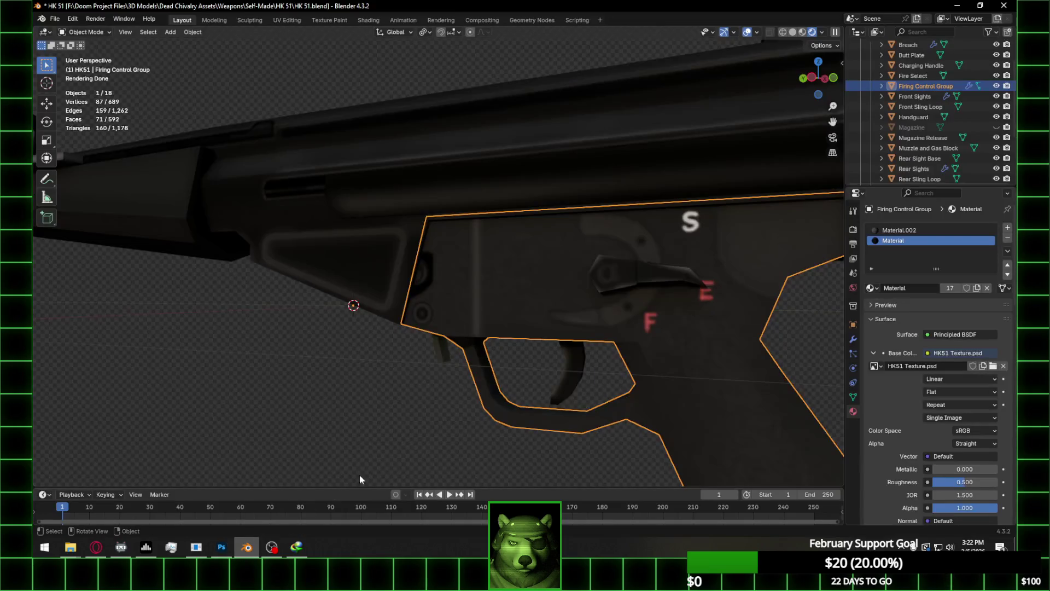
pyautogui.click(1004, 366)
pyautogui.click(980, 366)
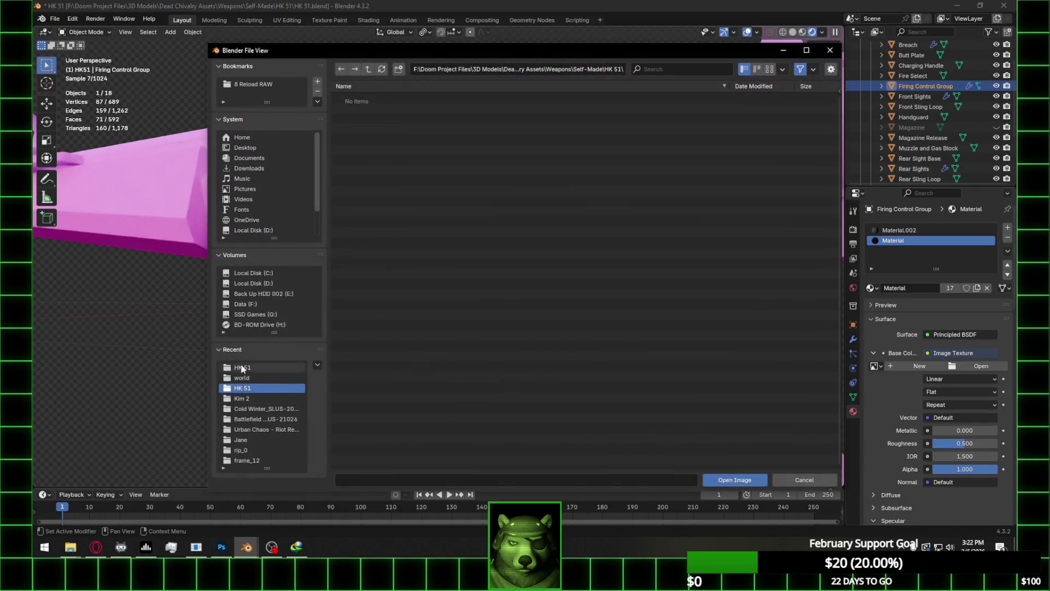
pyautogui.click(242, 367)
pyautogui.doubleClick(392, 119)
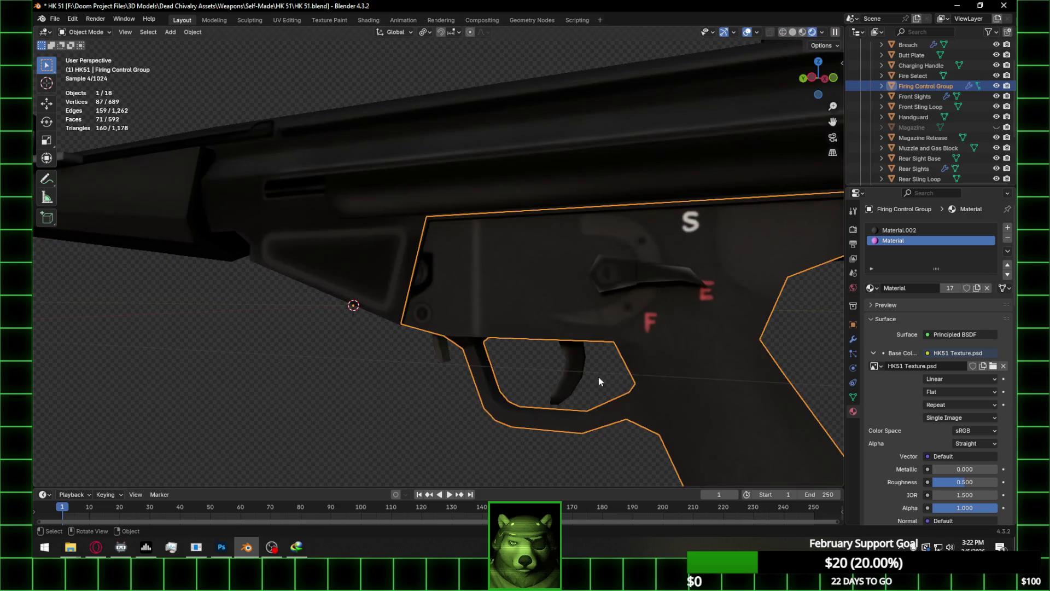
pyautogui.moveTo(576, 452)
pyautogui.mouseDown(button='middle')
pyautogui.moveTo(523, 436)
pyautogui.moveTo(508, 368)
pyautogui.moveTo(655, 398)
pyautogui.moveTo(607, 398)
pyautogui.moveTo(606, 383)
pyautogui.moveTo(593, 380)
pyautogui.moveTo(635, 363)
pyautogui.moveTo(593, 381)
pyautogui.mouseUp(button='middle')
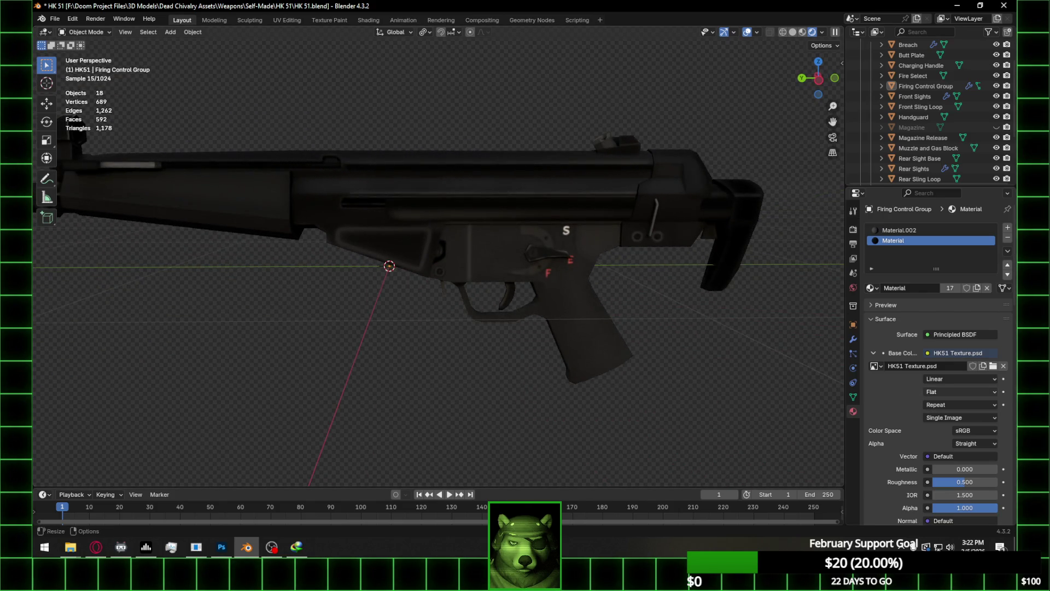
pyautogui.hotkey('alt', 'Tab')
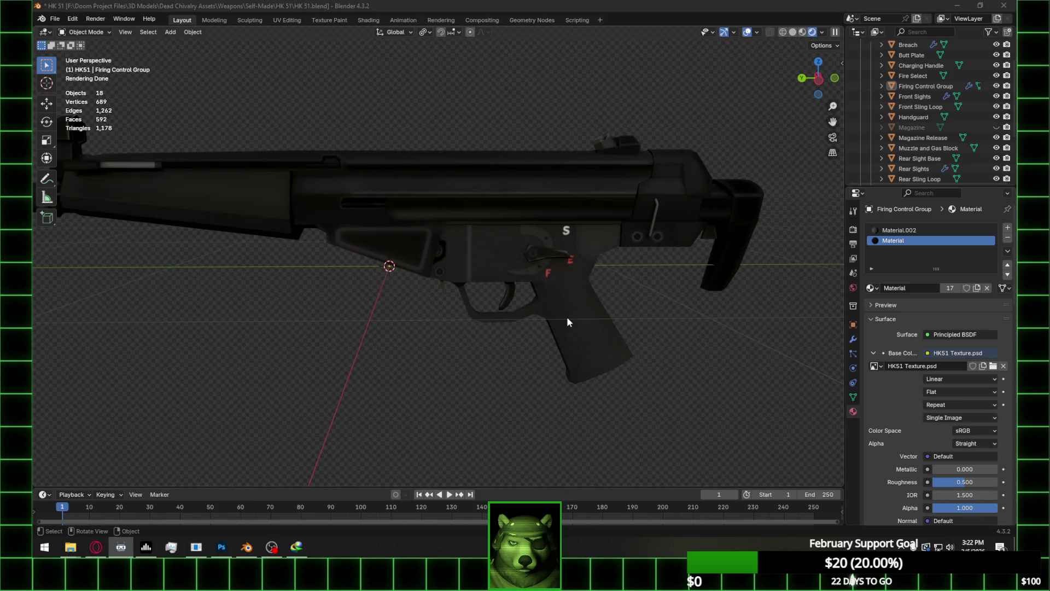
pyautogui.scroll(5, 600, 307)
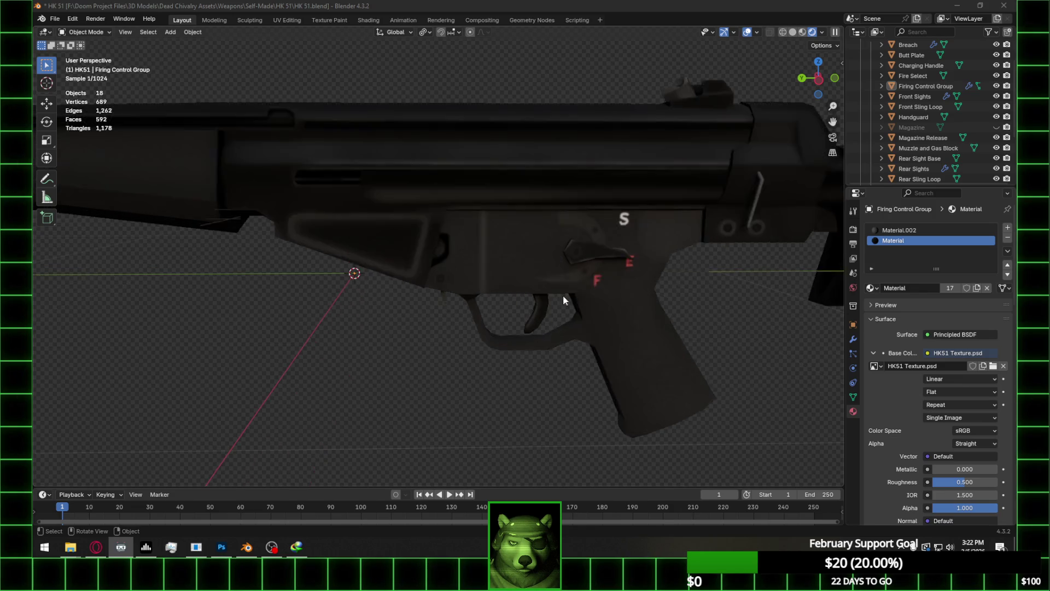
pyautogui.moveTo(541, 362)
pyautogui.mouseDown(button='middle')
pyautogui.moveTo(574, 314)
pyautogui.moveTo(515, 361)
pyautogui.mouseUp(button='middle')
pyautogui.click(996, 127)
pyautogui.click(996, 127)
pyautogui.moveTo(711, 229)
pyautogui.mouseDown(button='middle')
pyautogui.moveTo(567, 273)
pyautogui.moveTo(553, 267)
pyautogui.moveTo(570, 295)
pyautogui.mouseUp(button='middle')
pyautogui.scroll(2, 570, 298)
pyautogui.scroll(2, 570, 297)
pyautogui.moveTo(603, 337)
pyautogui.mouseDown(button='middle')
pyautogui.moveTo(605, 363)
pyautogui.moveTo(481, 334)
pyautogui.mouseUp(button='middle')
pyautogui.scroll(2, 425, 304)
pyautogui.scroll(2, 533, 310)
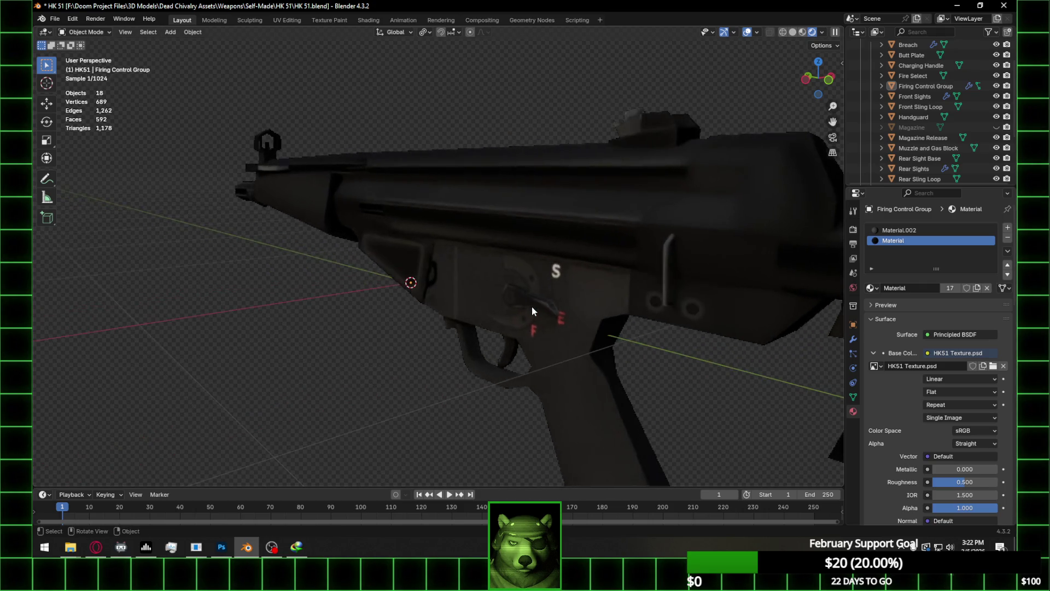
pyautogui.scroll(1, 532, 307)
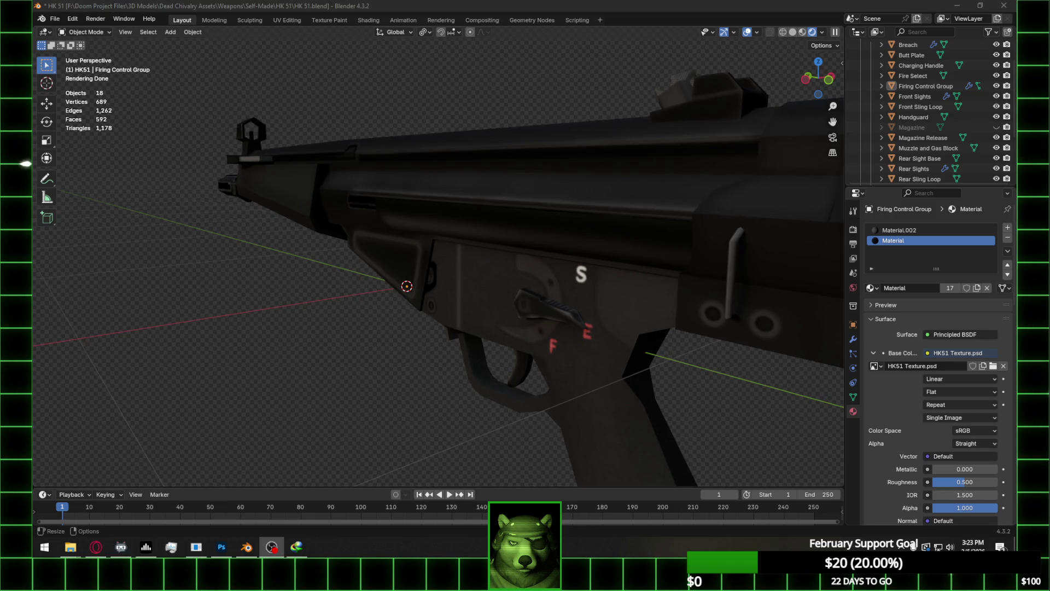
pyautogui.moveTo(651, 392)
pyautogui.mouseDown(button='middle')
pyautogui.moveTo(602, 380)
pyautogui.moveTo(627, 350)
pyautogui.mouseUp(button='middle')
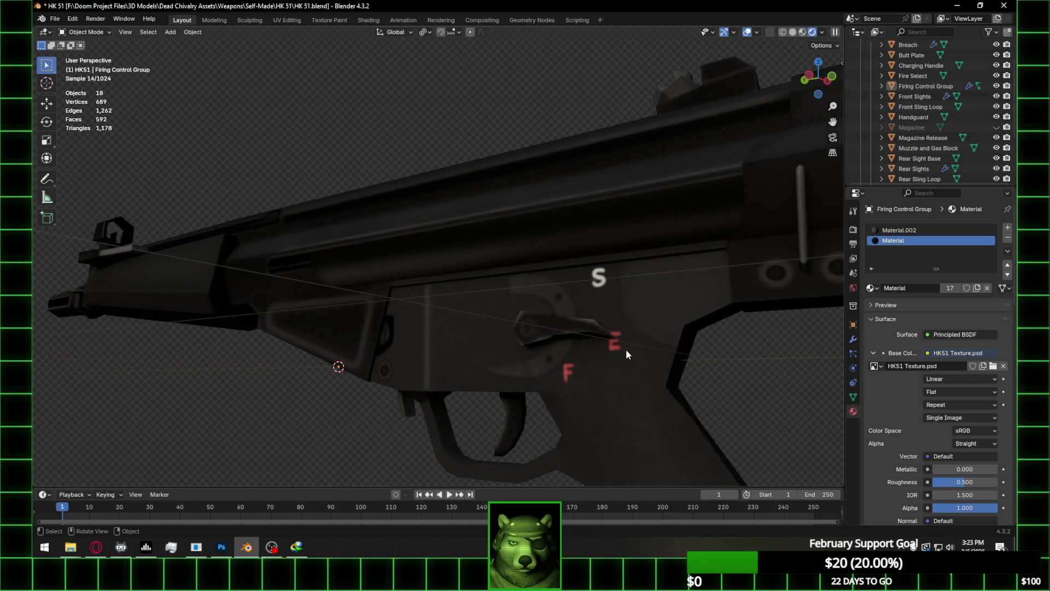
pyautogui.scroll(-1, 626, 349)
pyautogui.moveTo(627, 350)
pyautogui.mouseDown(button='middle')
pyautogui.moveTo(597, 352)
pyautogui.moveTo(635, 289)
pyautogui.moveTo(638, 303)
pyautogui.moveTo(655, 259)
pyautogui.mouseUp(button='middle')
pyautogui.click(822, 32)
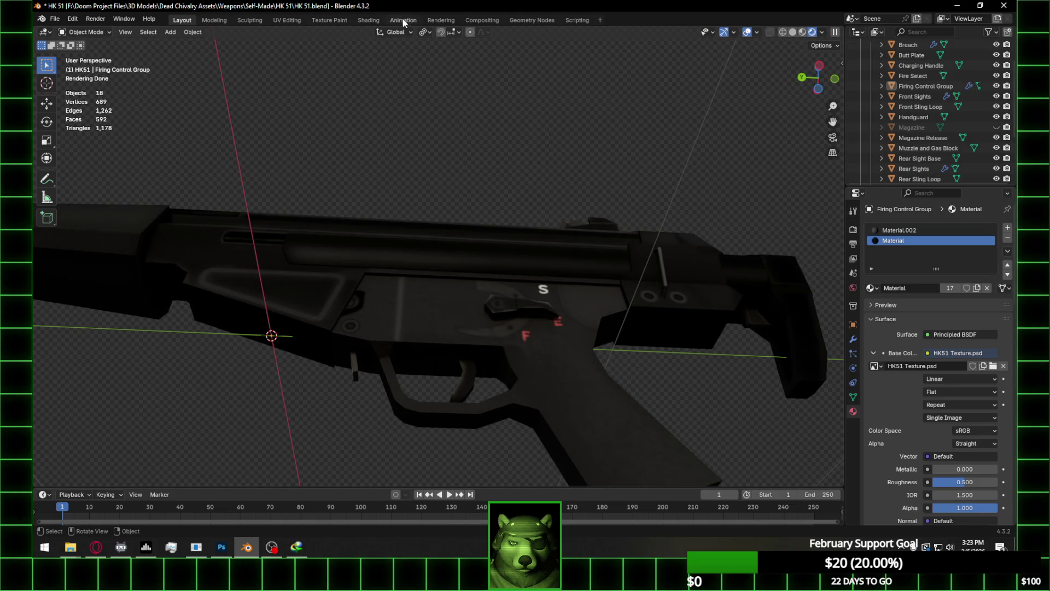
pyautogui.click(368, 21)
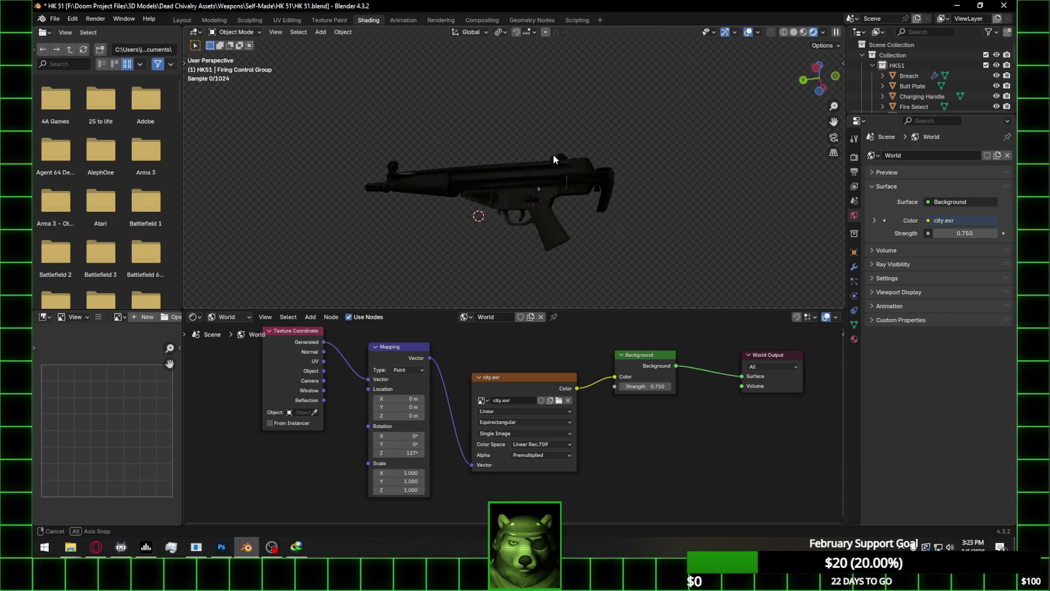
# Rotate the city.exr world mapping -9.63° on Y and set its Z location offset to 10.6 m
pyautogui.scroll(5, 547, 279)
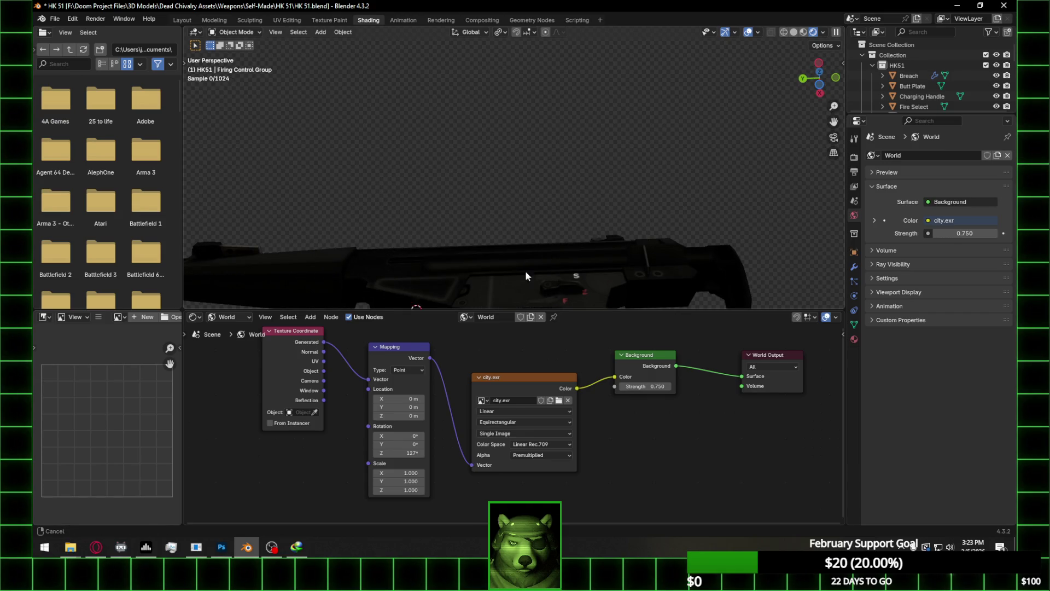
pyautogui.keyDown('shift'); pyautogui.moveTo(526, 271); pyautogui.dragTo(543, 182, button='middle'); pyautogui.keyUp('shift')
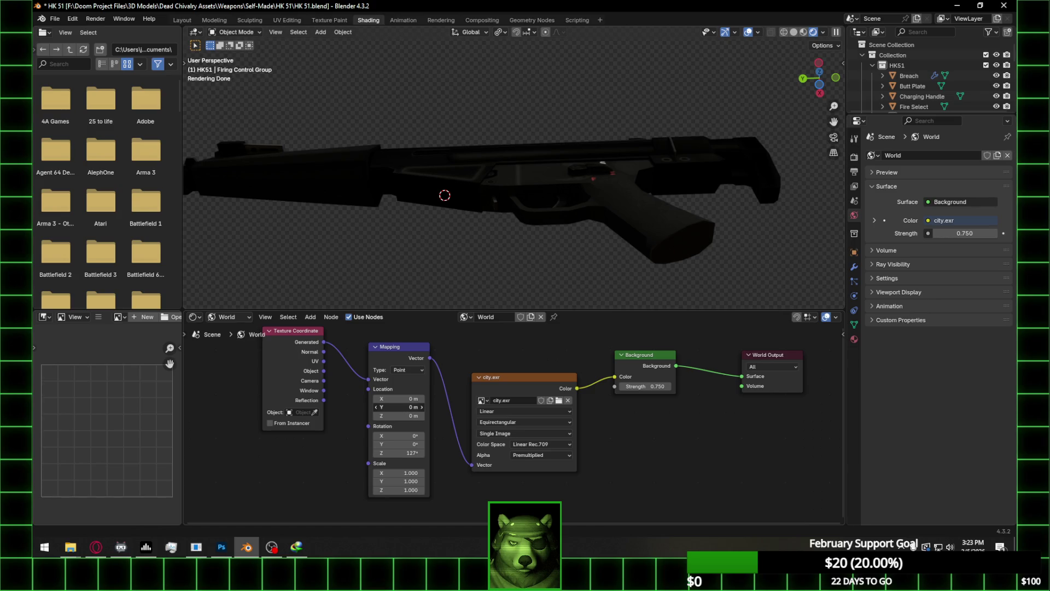
pyautogui.moveTo(399, 407); pyautogui.dragTo(432, 407)
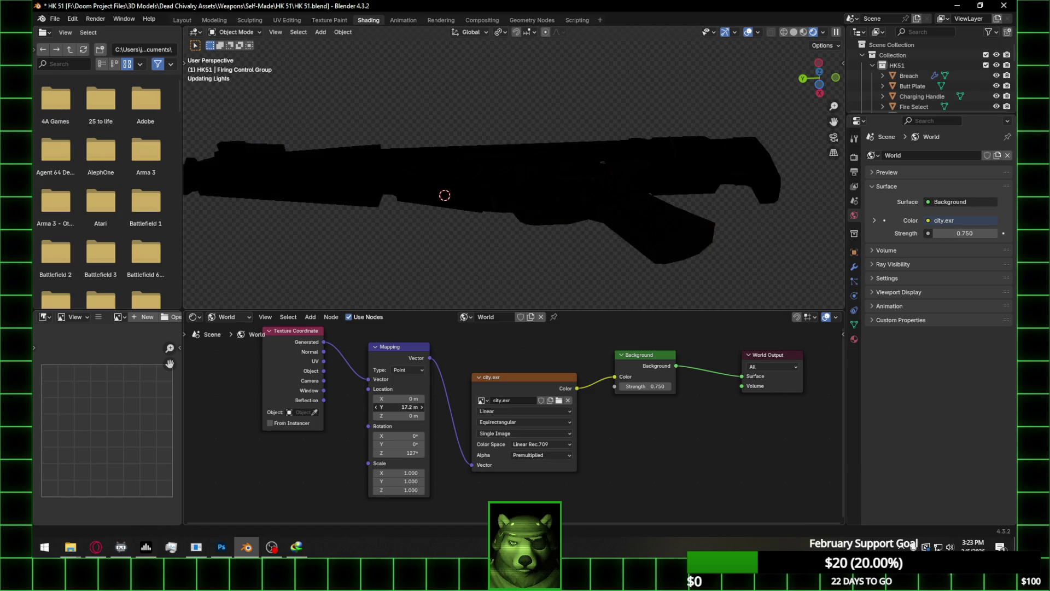
pyautogui.hotkey('ctrl', 'z')
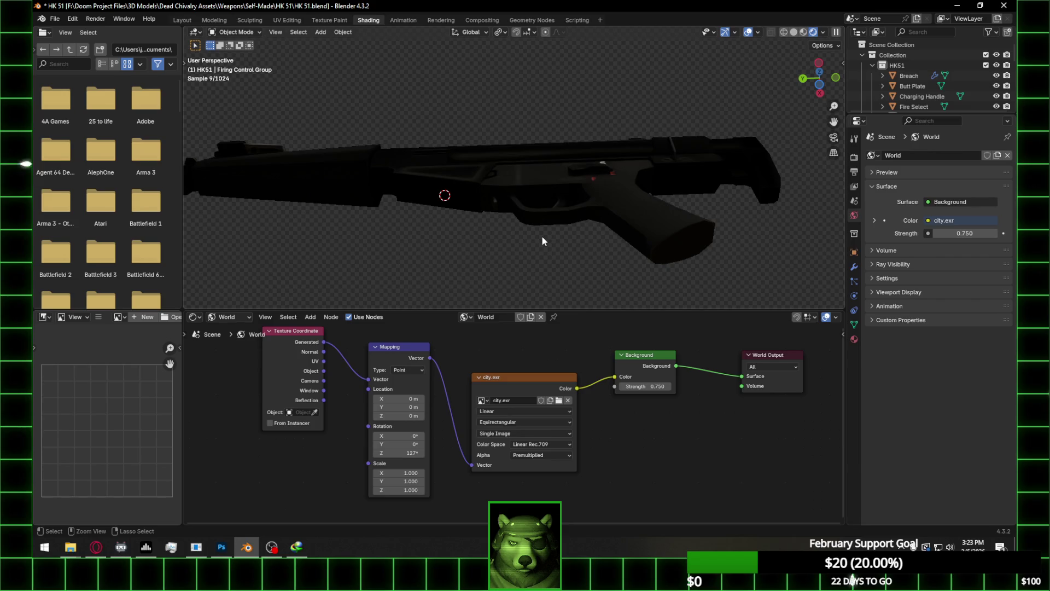
pyautogui.moveTo(407, 445); pyautogui.dragTo(418, 444)
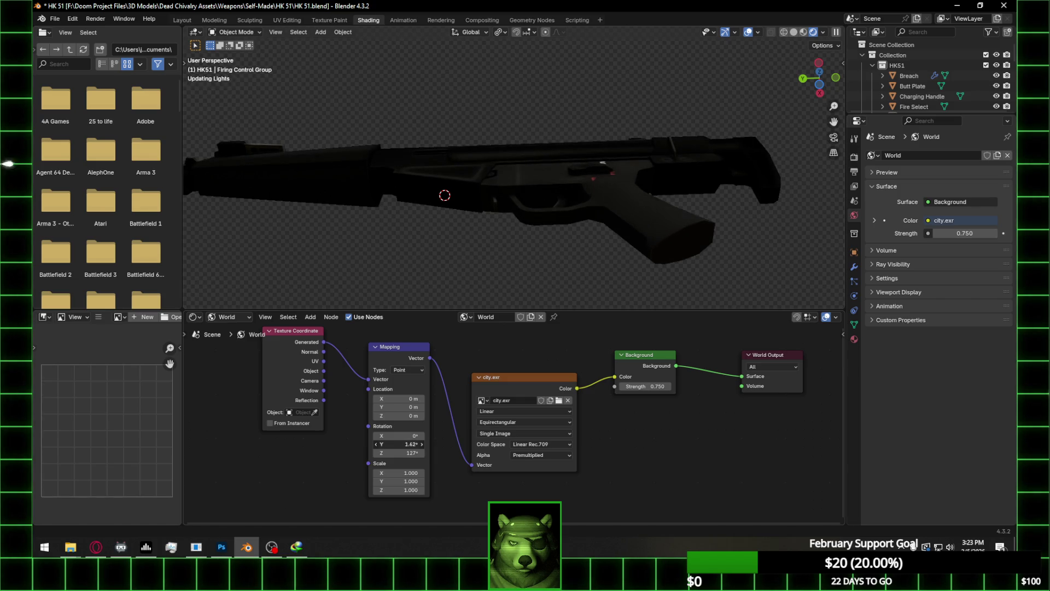
pyautogui.click(421, 416)
pyautogui.write('-20.8')
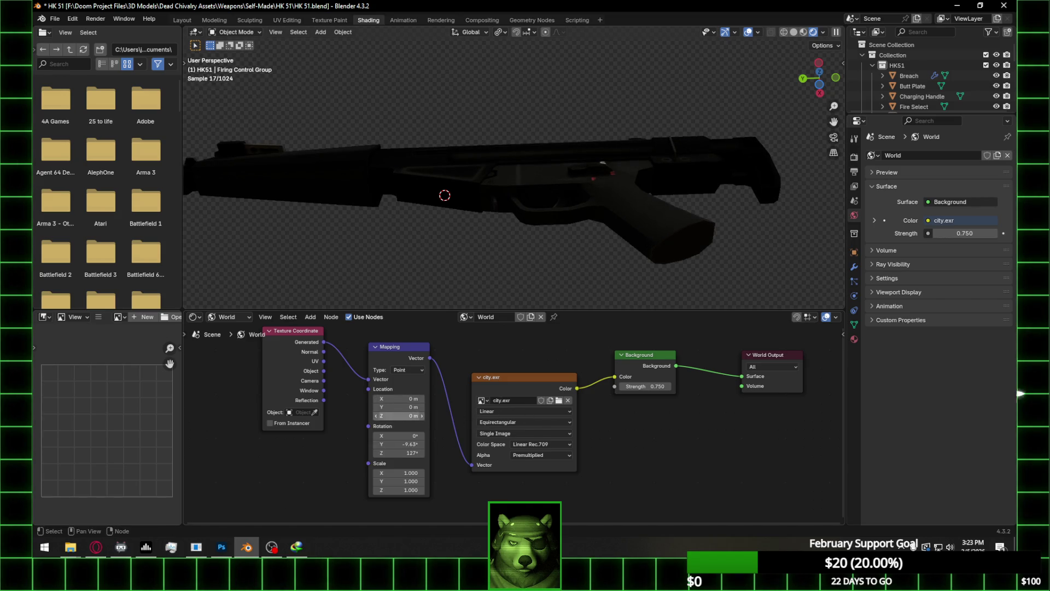
pyautogui.press('Return')
pyautogui.moveTo(400, 416); pyautogui.dragTo(408, 415)
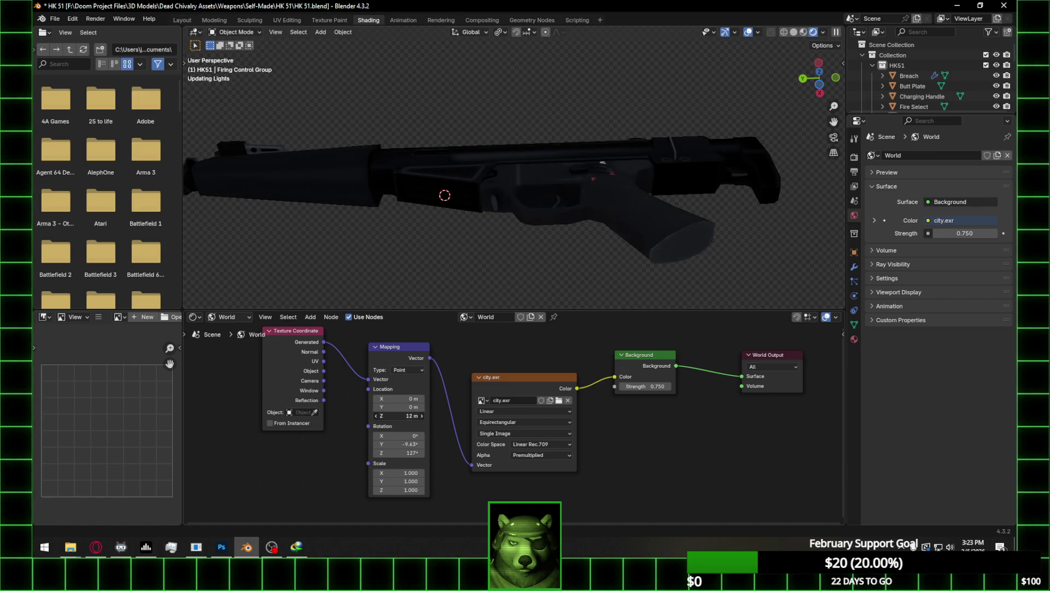
# In Edit Mode, select the face above the trigger and view its UV island in UV Editing
pyautogui.scroll(6, 598, 215)
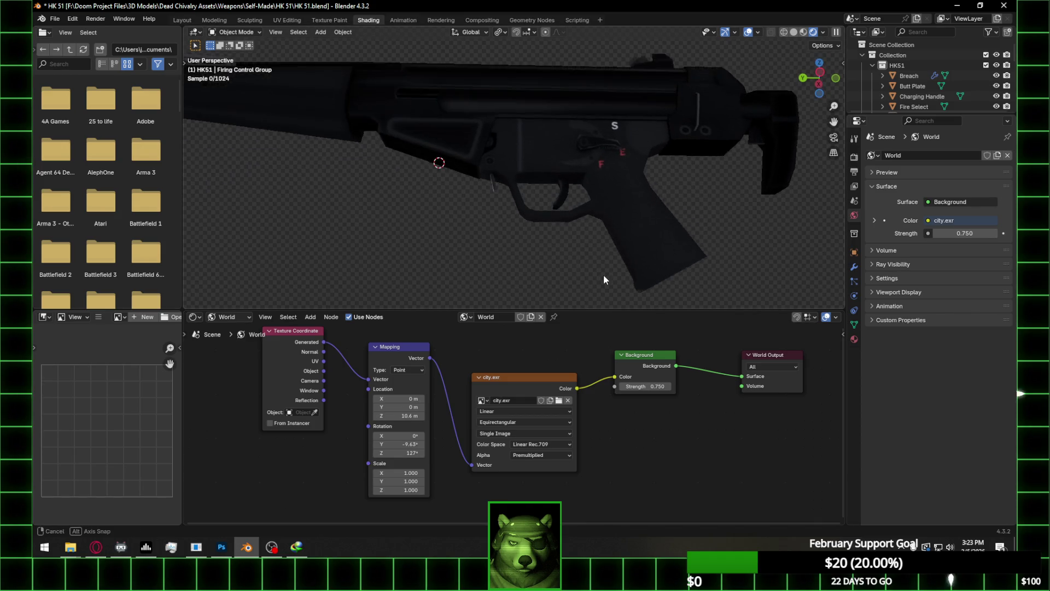
pyautogui.moveTo(603, 265)
pyautogui.mouseDown(button='middle')
pyautogui.moveTo(622, 202)
pyautogui.moveTo(654, 235)
pyautogui.moveTo(623, 241)
pyautogui.moveTo(643, 235)
pyautogui.mouseUp(button='middle')
pyautogui.press('Tab')
pyautogui.click(598, 202)
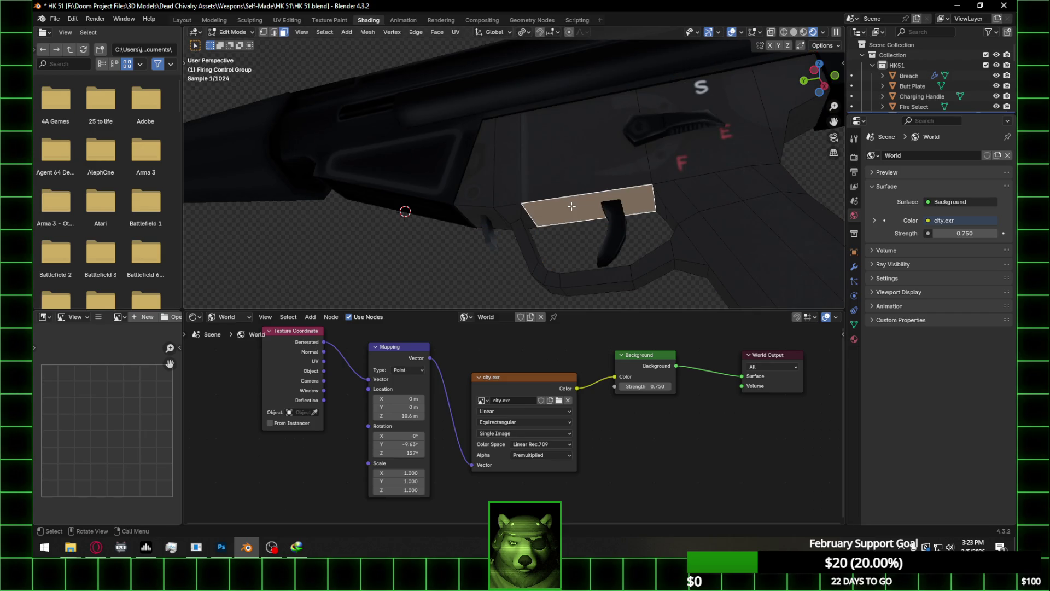
pyautogui.click(288, 20)
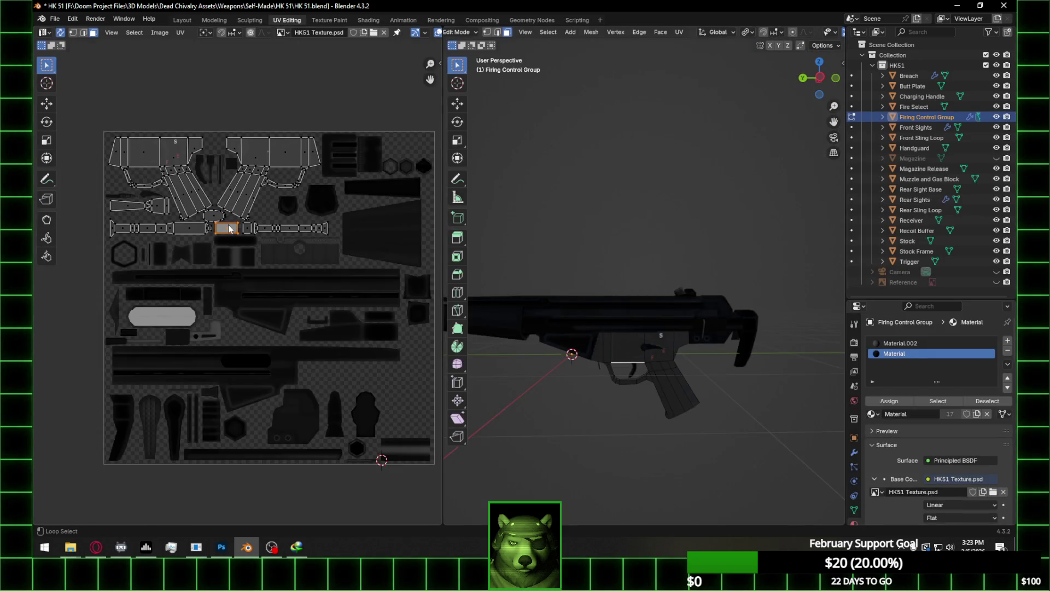
pyautogui.click(221, 547)
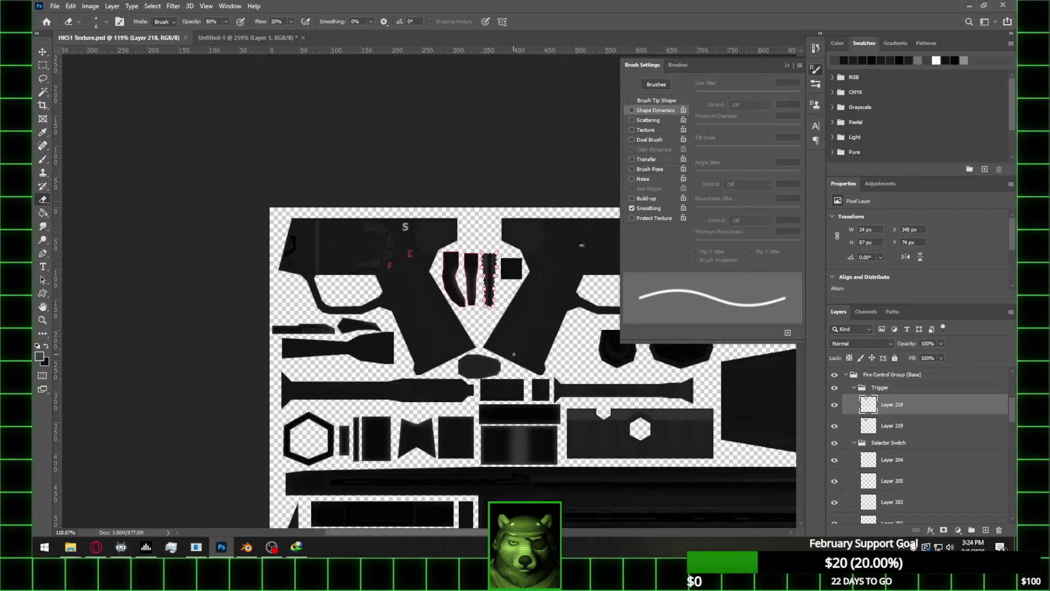
# Select the Base Color (Bottom Body) layer and add a new empty layer above it
pyautogui.scroll(-2, 514, 354)
pyautogui.keyDown('alt'); pyautogui.scroll(-3, 447, 335); pyautogui.keyUp('alt')
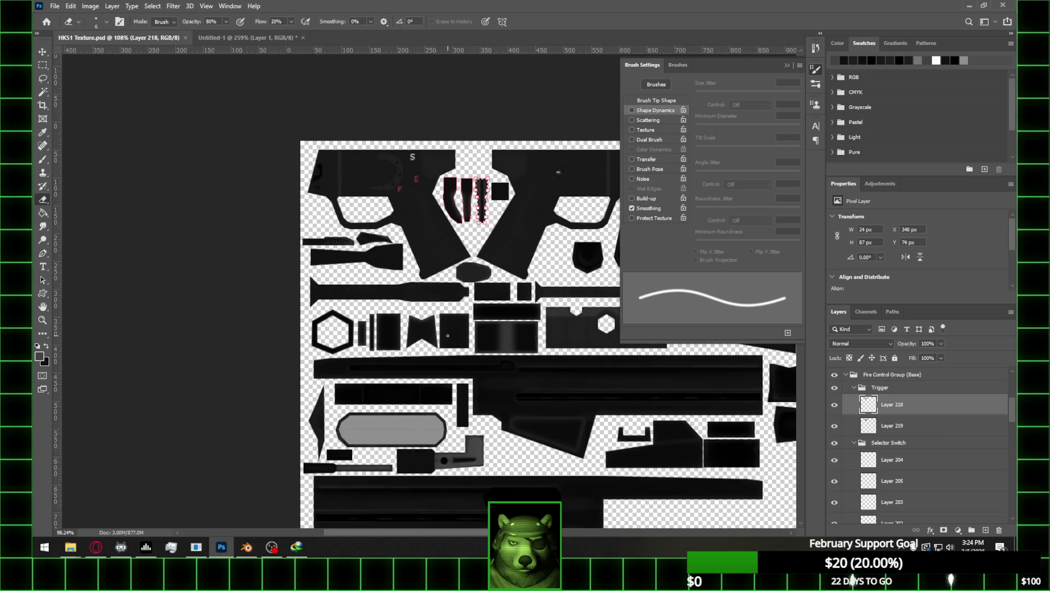
pyautogui.keyDown('alt'); pyautogui.scroll(7, 447, 336); pyautogui.keyUp('alt')
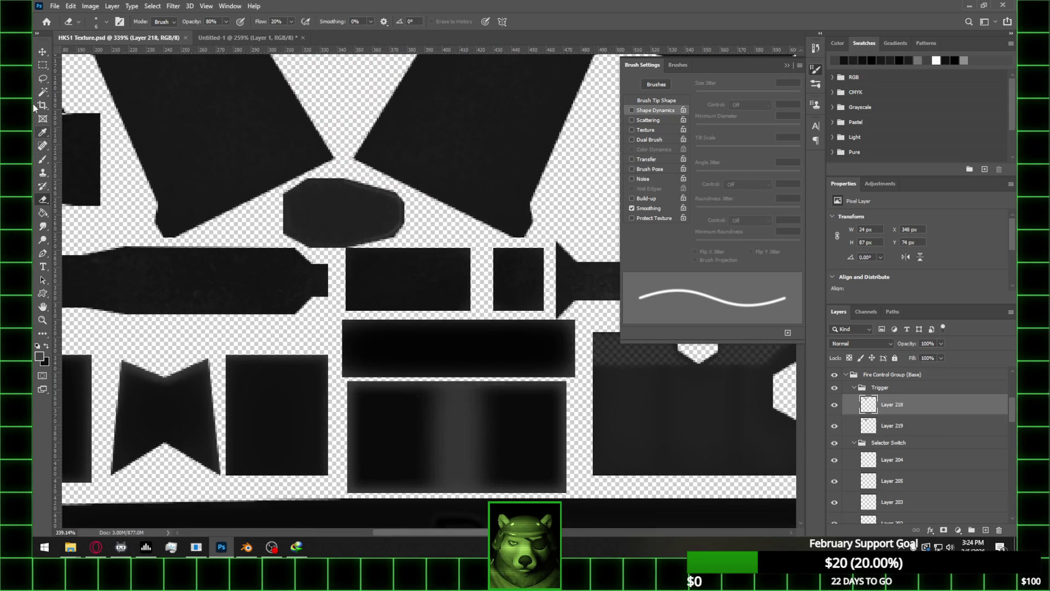
pyautogui.click(42, 52)
pyautogui.moveTo(437, 293)
pyautogui.mouseDown()
pyautogui.moveTo(469, 262)
pyautogui.moveTo(577, 335)
pyautogui.mouseUp()
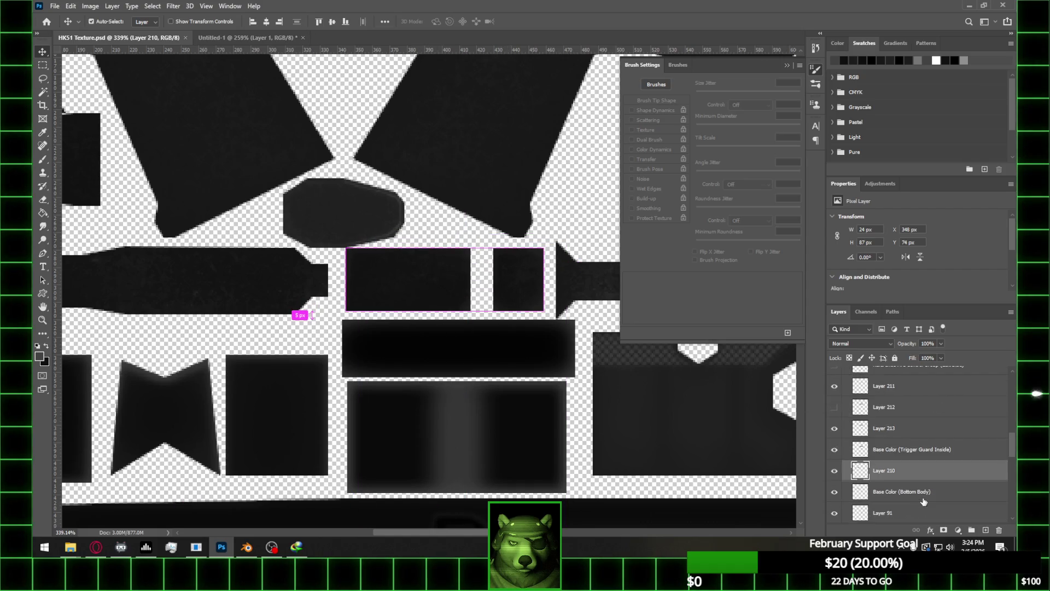
pyautogui.scroll(-3, 928, 492)
pyautogui.click(930, 479)
pyautogui.click(985, 532)
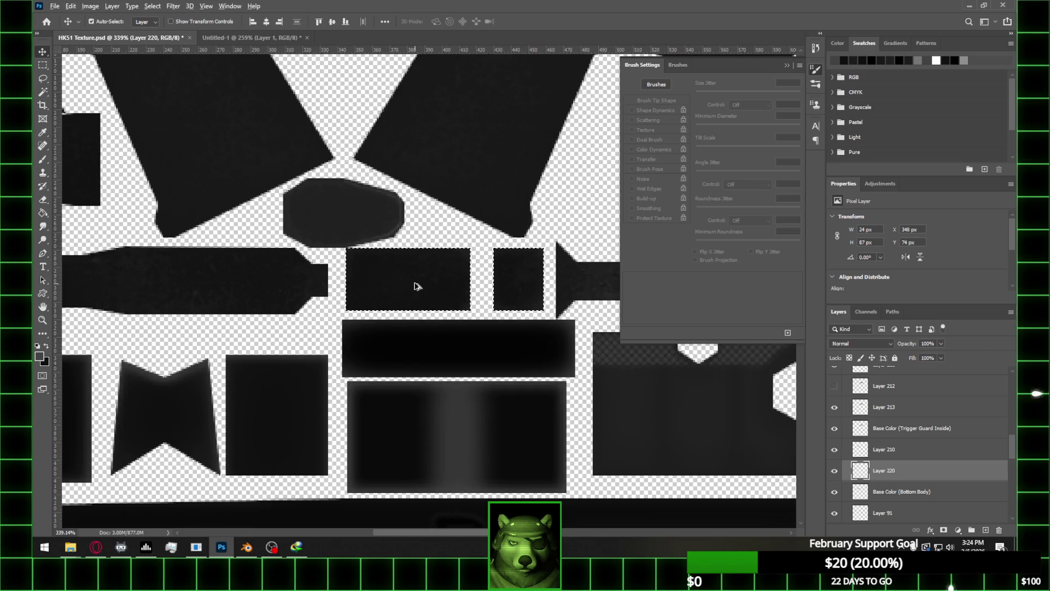
# Recall the previous selection, trim a small box from it, then deselect
pyautogui.keyDown('alt'); pyautogui.scroll(1, 415, 289); pyautogui.keyUp('alt')
pyautogui.click(43, 66)
pyautogui.click(420, 289)
pyautogui.hotkey('ctrl', 'shift', 'd')
pyautogui.keyDown('alt'); pyautogui.moveTo(358, 269); pyautogui.dragTo(461, 292); pyautogui.keyUp('alt')
pyautogui.click(345, 238)
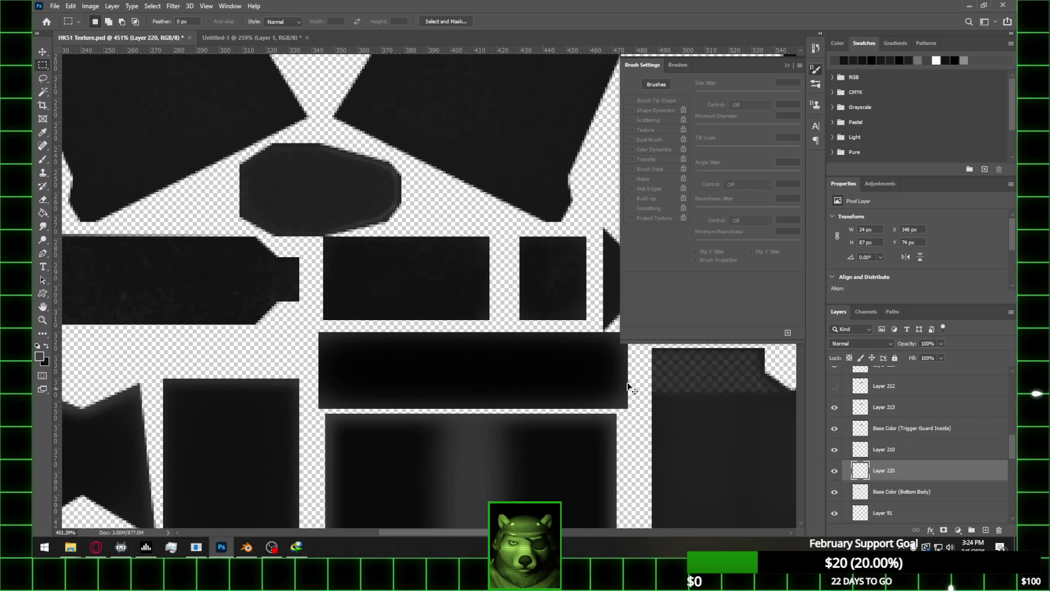
# Draw a closed rectangular Pen path inside the trigger-top island and straighten its edges
pyautogui.click(43, 253)
pyautogui.click(369, 267)
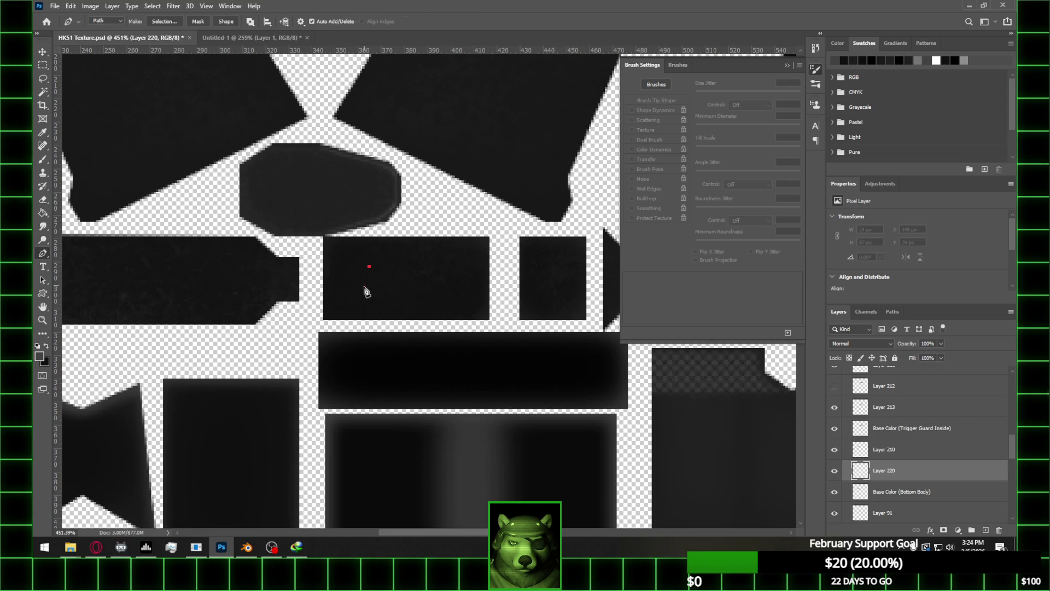
pyautogui.click(464, 292)
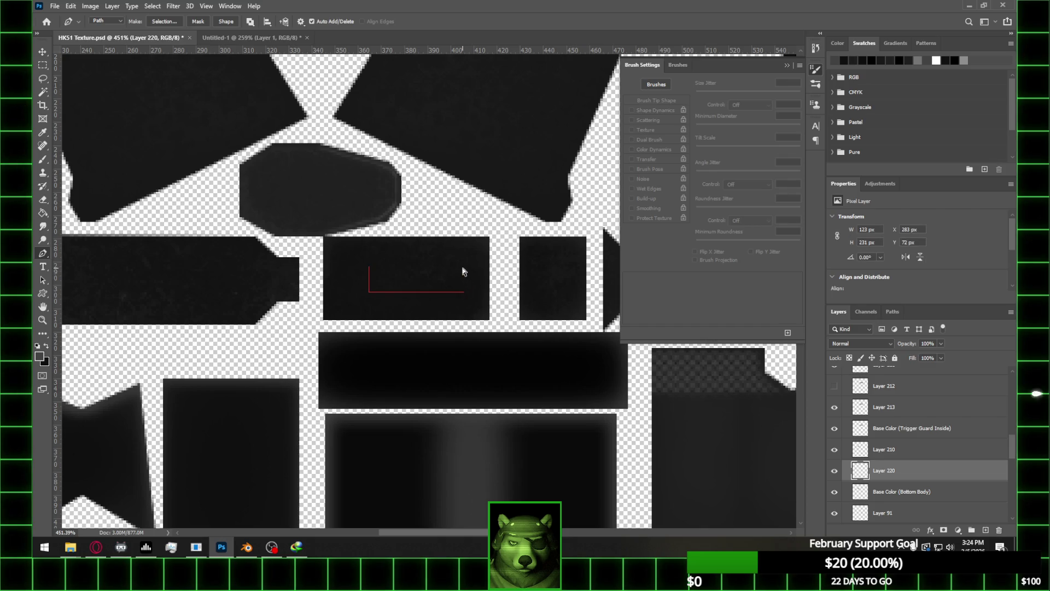
pyautogui.press('Down')
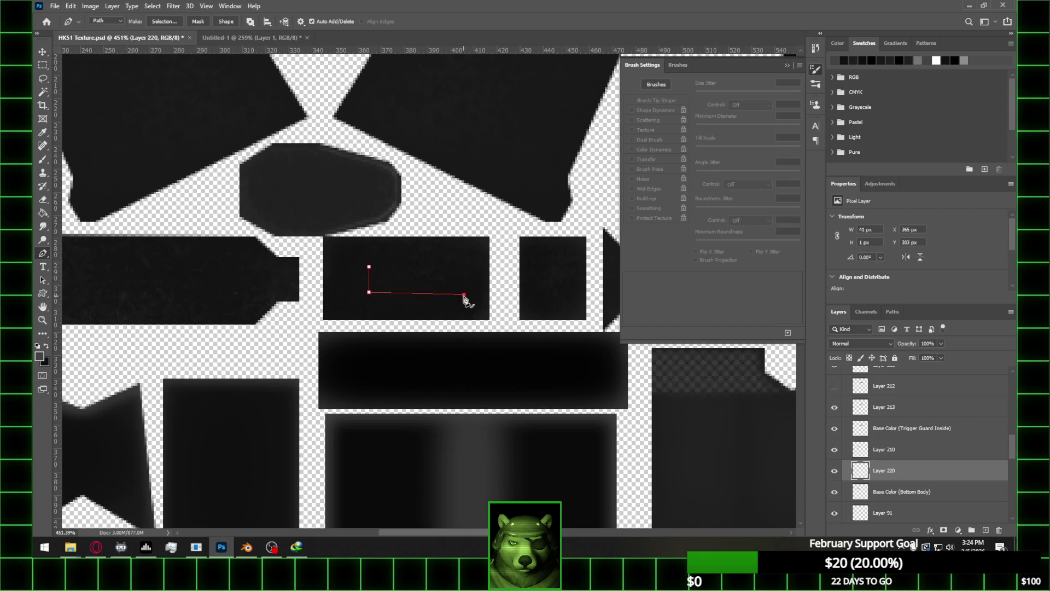
pyautogui.hotkey('ctrl', 'z')
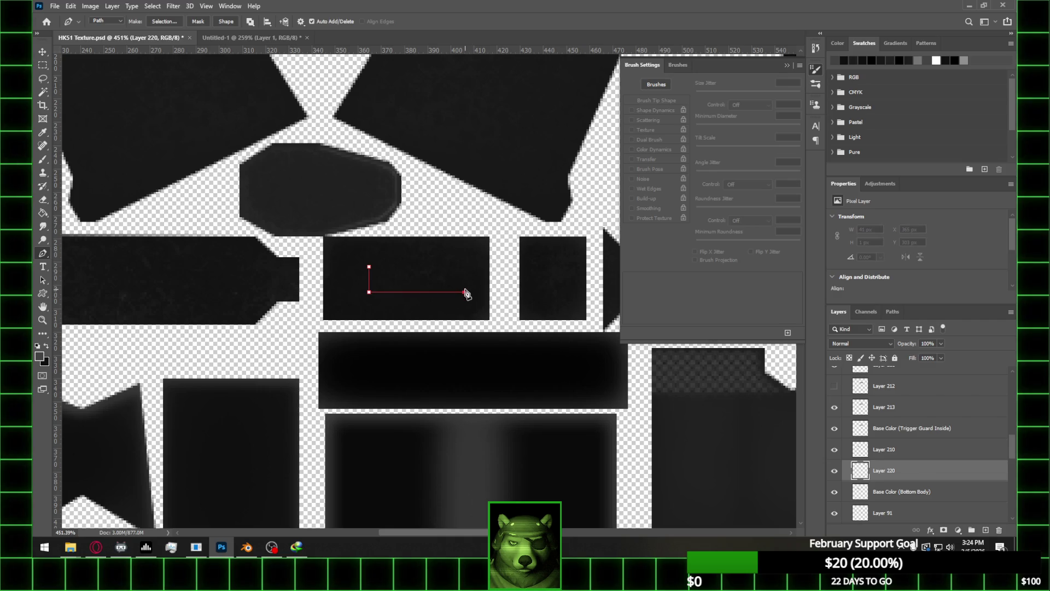
pyautogui.click(369, 267)
pyautogui.keyDown('ctrl'); pyautogui.moveTo(465, 269); pyautogui.dragTo(464, 267); pyautogui.keyUp('ctrl')
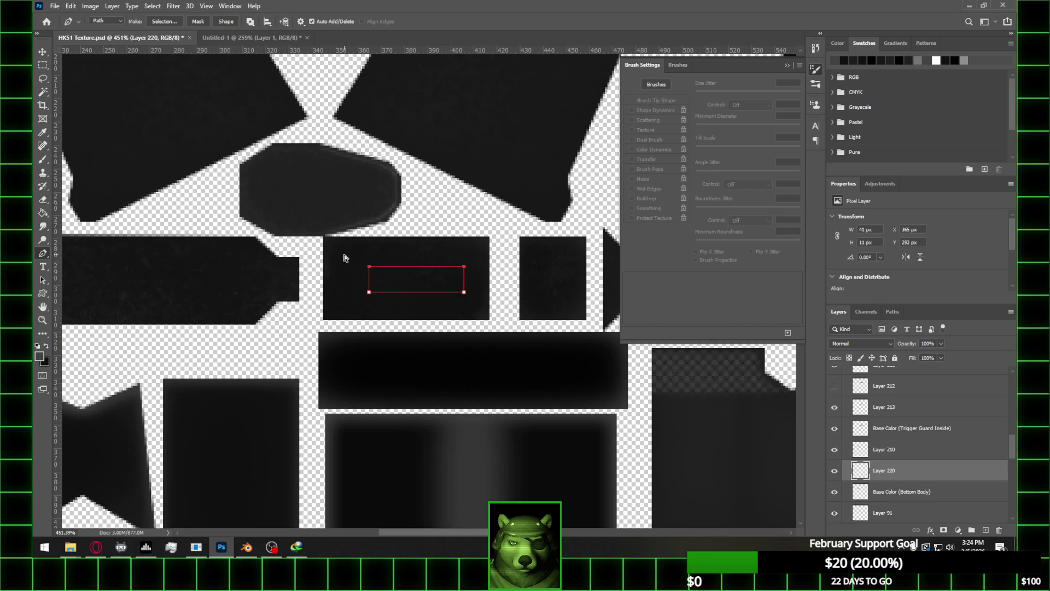
pyautogui.moveTo(465, 296)
pyautogui.keyDown('ctrl'); pyautogui.mouseDown()
pyautogui.moveTo(448, 294)
pyautogui.moveTo(462, 294)
pyautogui.mouseUp(); pyautogui.keyUp('ctrl')
# Convert the path to a selection with 0 px feather and set black as the fill colour
pyautogui.rightClick(419, 281)
pyautogui.click(443, 300)
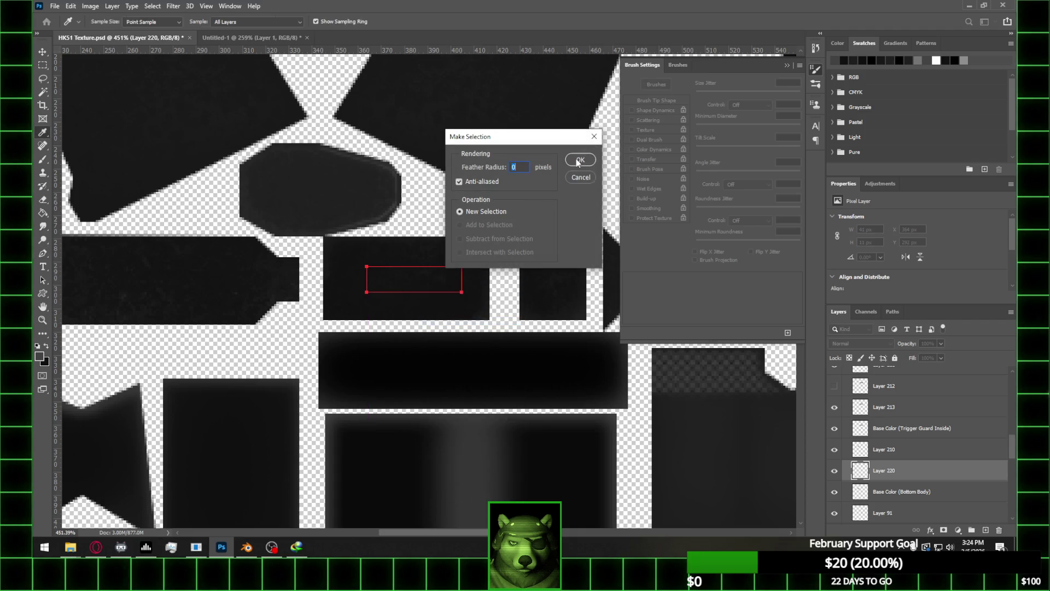
pyautogui.click(579, 160)
pyautogui.click(46, 346)
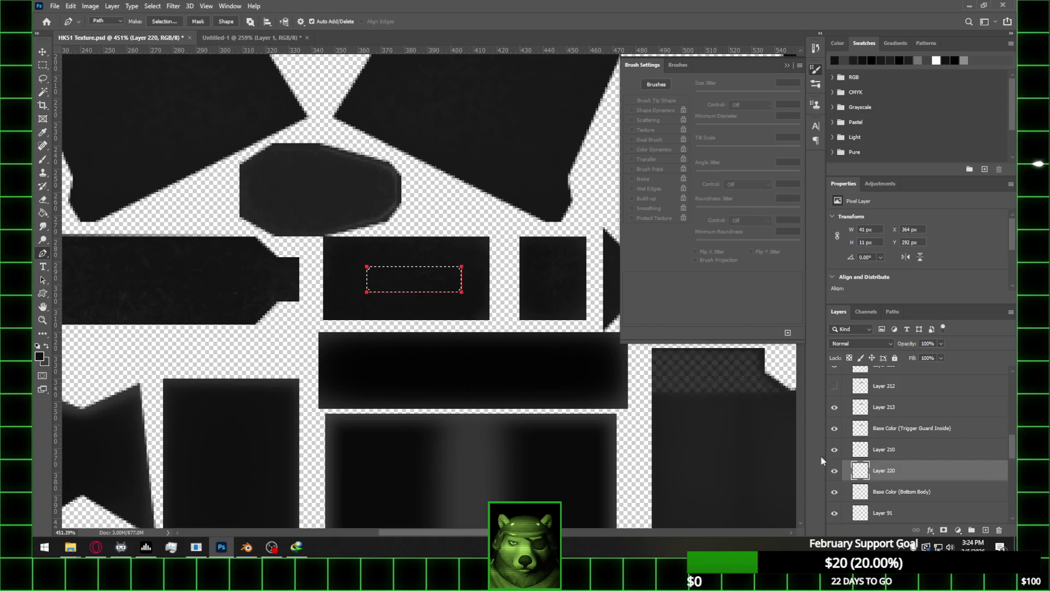
pyautogui.click(44, 214)
pyautogui.keyDown('alt'); pyautogui.scroll(-2, 426, 286); pyautogui.keyUp('alt')
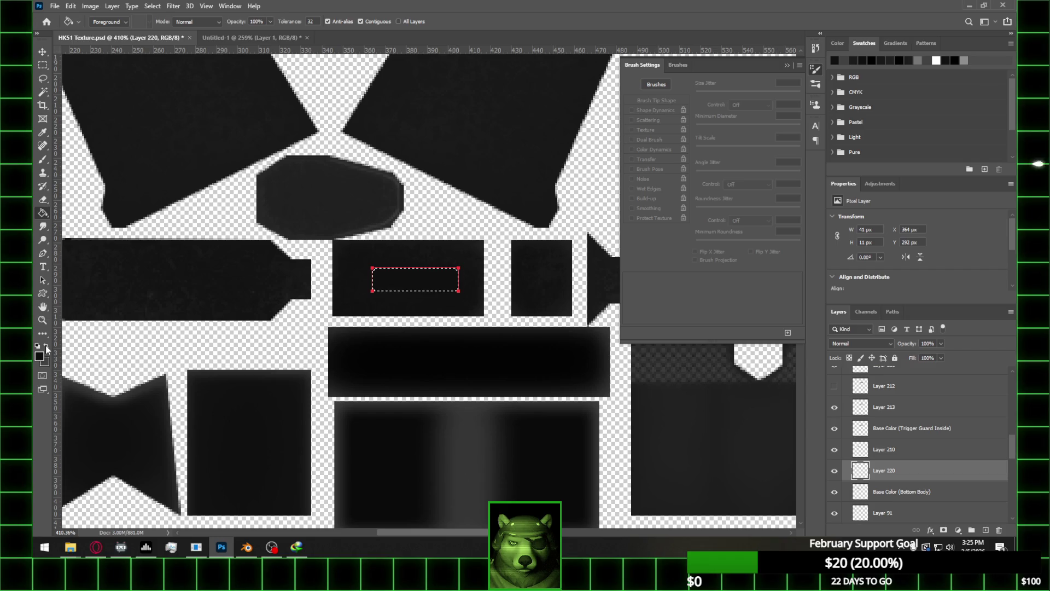
pyautogui.click(955, 56)
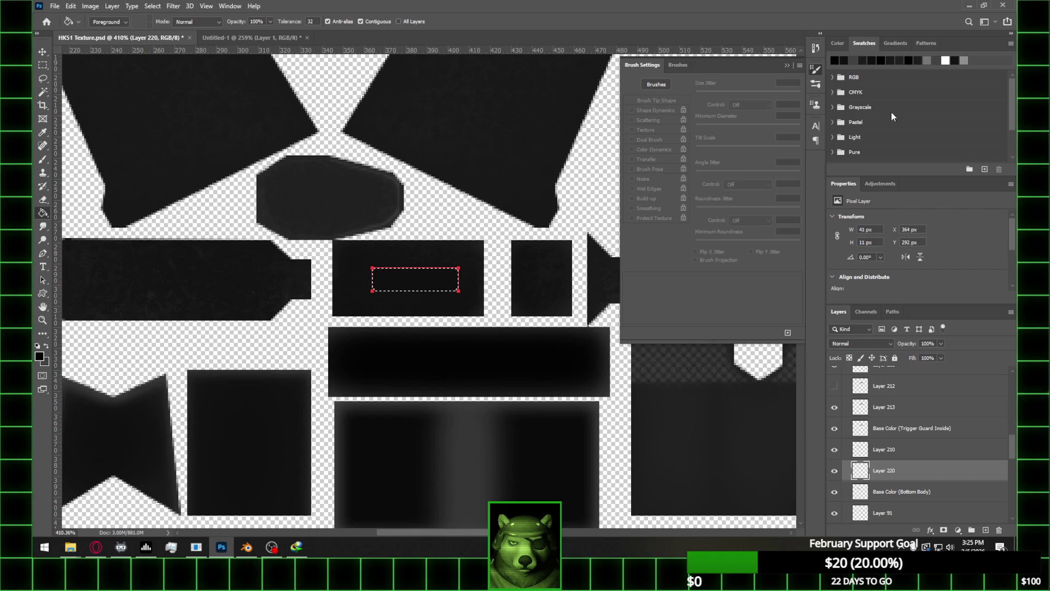
# Add another empty layer and move Layers 220 and 221 above Layer 210
pyautogui.click(985, 531)
pyautogui.keyDown('alt'); pyautogui.scroll(1, 433, 281); pyautogui.keyUp('alt')
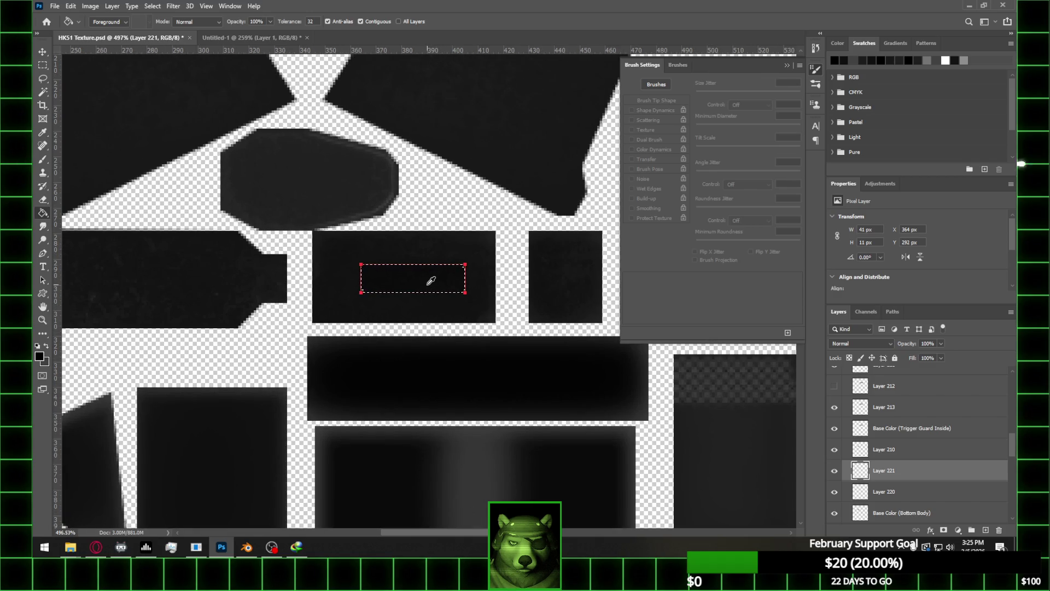
pyautogui.keyDown('shift'); pyautogui.click(913, 493); pyautogui.keyUp('shift')
pyautogui.moveTo(914, 493)
pyautogui.mouseDown()
pyautogui.moveTo(900, 424)
pyautogui.moveTo(900, 440)
pyautogui.mouseUp()
pyautogui.keyDown('alt'); pyautogui.scroll(-1, 376, 274); pyautogui.keyUp('alt')
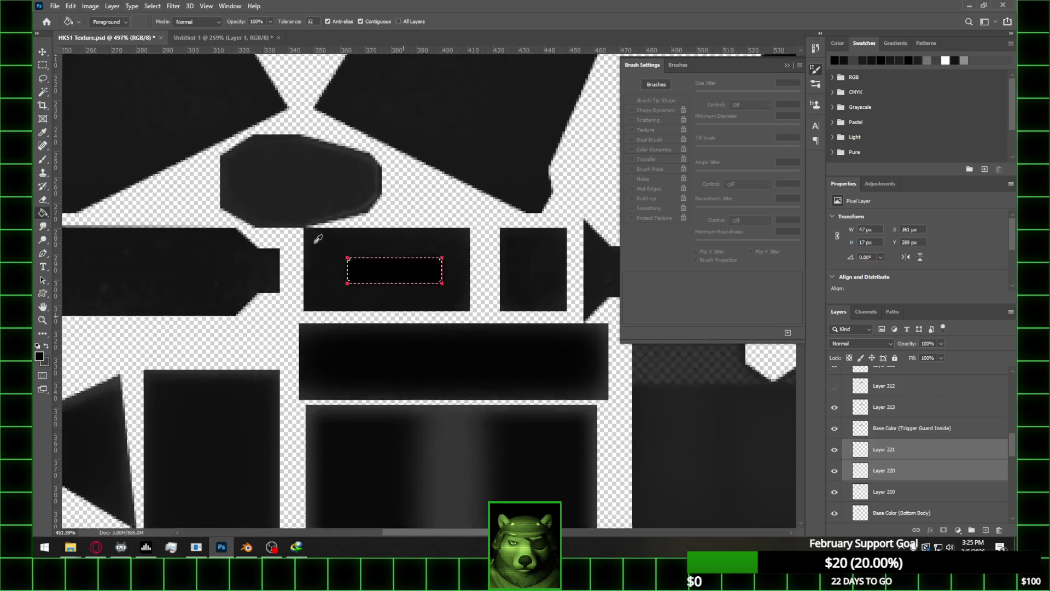
# Erase parts of the dark slot detail on Layer 221, then clear the selection
pyautogui.press('e')
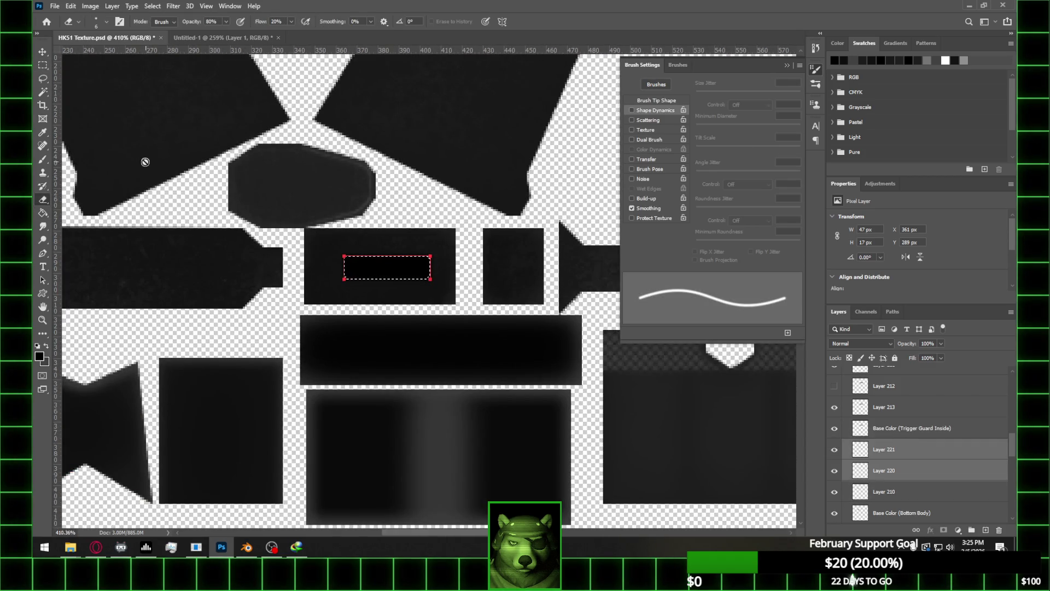
pyautogui.click(886, 450)
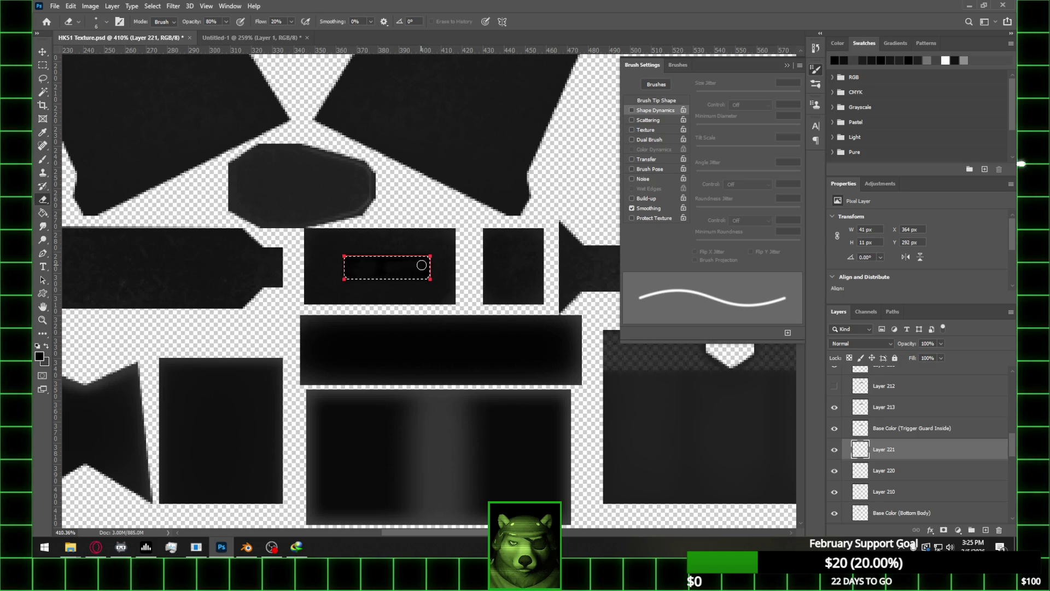
pyautogui.click(42, 66)
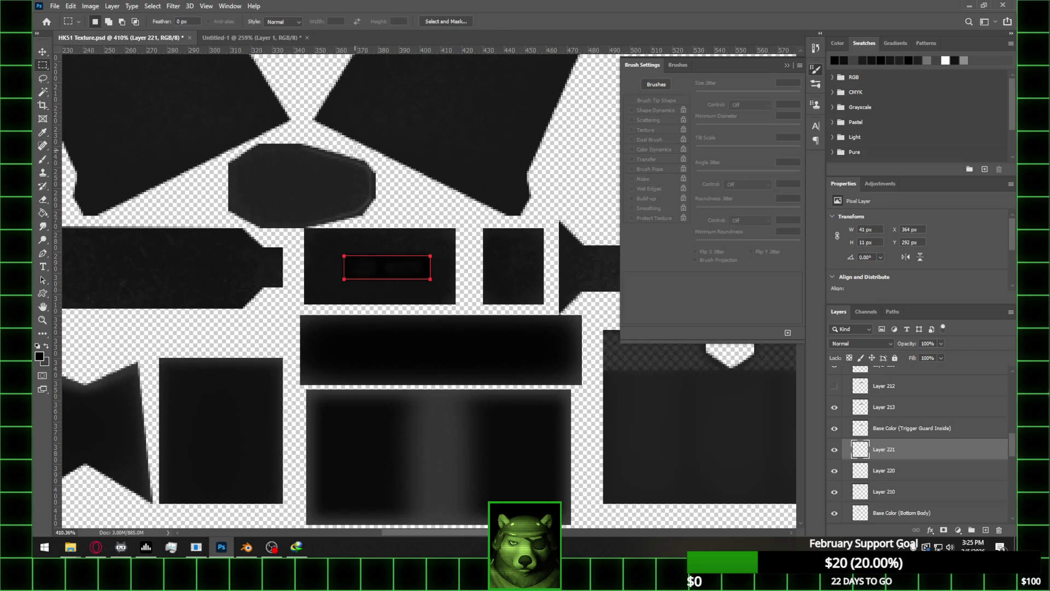
pyautogui.keyDown('alt'); pyautogui.scroll(-1, 382, 173); pyautogui.keyUp('alt')
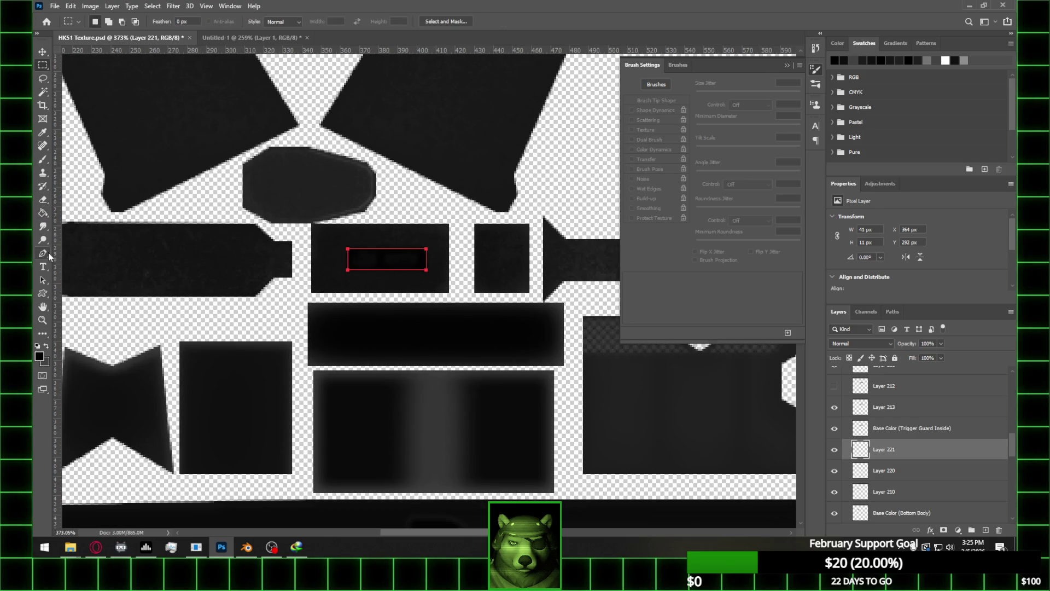
pyautogui.click(42, 253)
pyautogui.rightClick(431, 217)
pyautogui.click(466, 234)
pyautogui.keyDown('alt'); pyautogui.scroll(-4, 468, 235); pyautogui.keyUp('alt')
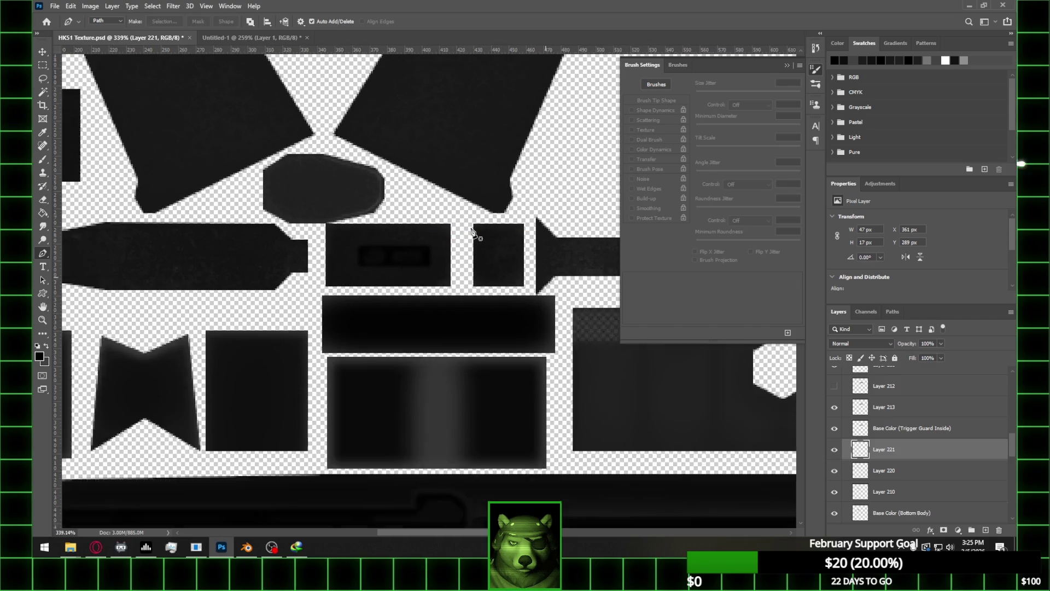
# Back in Blender, orbit around the rifle and return to Object Mode
pyautogui.click(246, 547)
pyautogui.moveTo(651, 306)
pyautogui.mouseDown(button='middle')
pyautogui.moveTo(676, 312)
pyautogui.moveTo(661, 370)
pyautogui.mouseUp(button='middle')
pyautogui.press('Tab')
pyautogui.scroll(5, 650, 356)
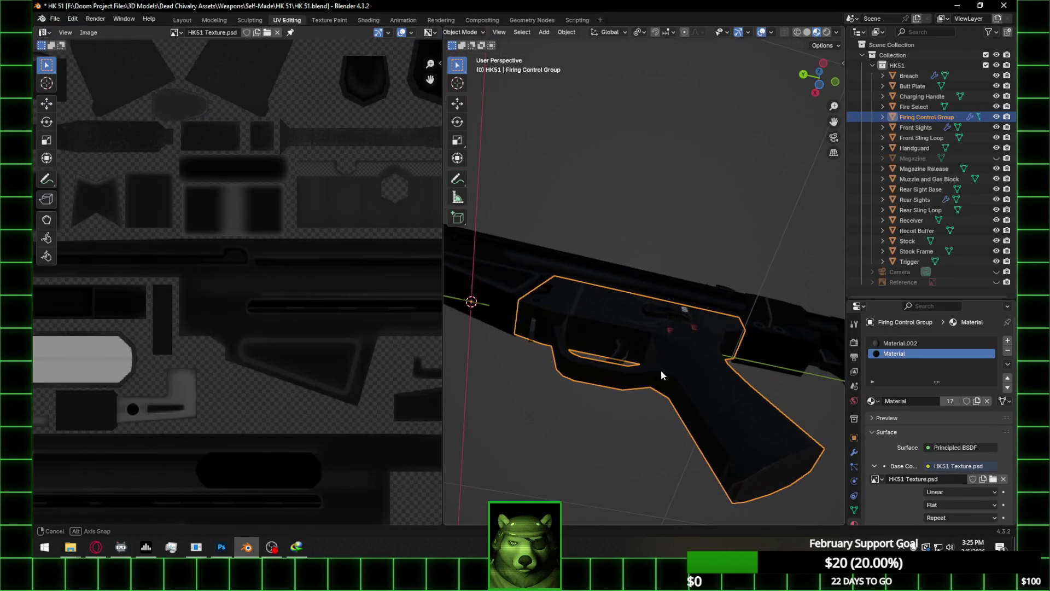
# Reload HK51 Texture.psd as the firing control group's Base Color image and inspect the trigger
pyautogui.click(1004, 479)
pyautogui.click(990, 479)
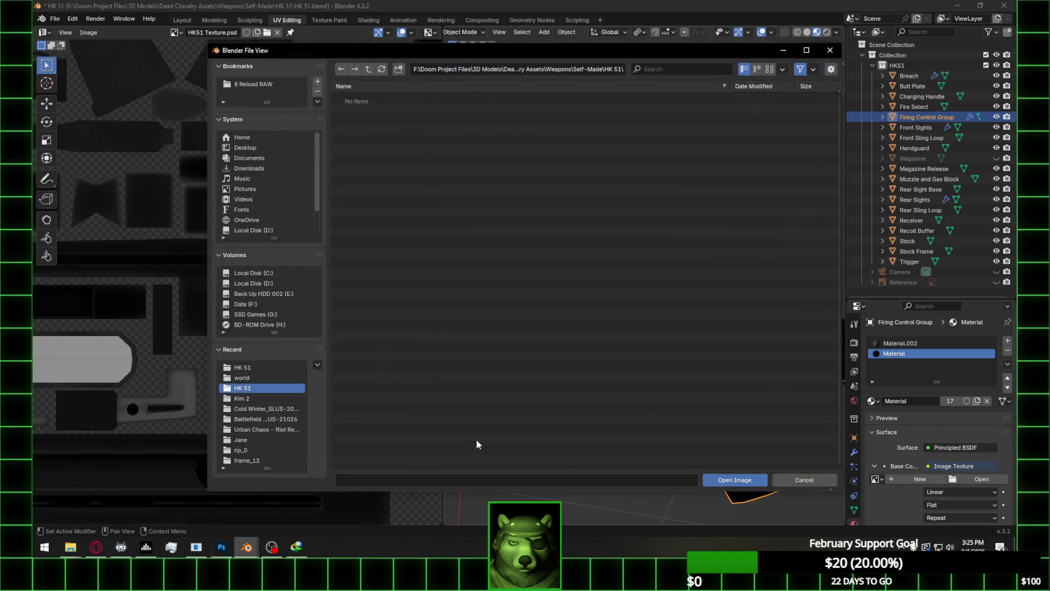
pyautogui.click(263, 226)
pyautogui.doubleClick(384, 123)
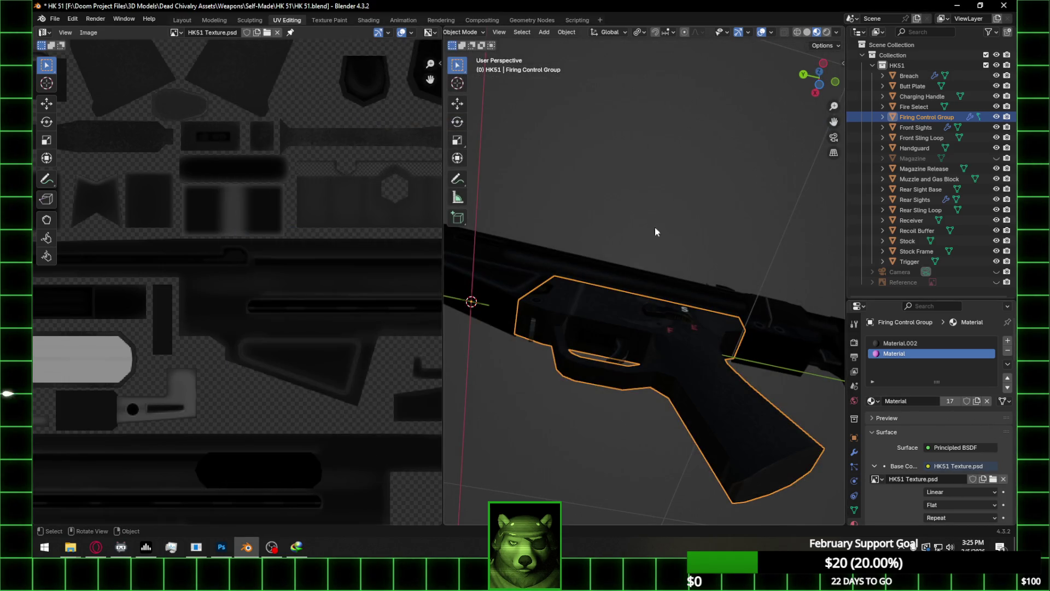
pyautogui.scroll(3, 644, 343)
pyautogui.moveTo(658, 349)
pyautogui.mouseDown(button='middle')
pyautogui.moveTo(694, 376)
pyautogui.moveTo(668, 347)
pyautogui.moveTo(644, 429)
pyautogui.moveTo(547, 482)
pyautogui.mouseUp(button='middle')
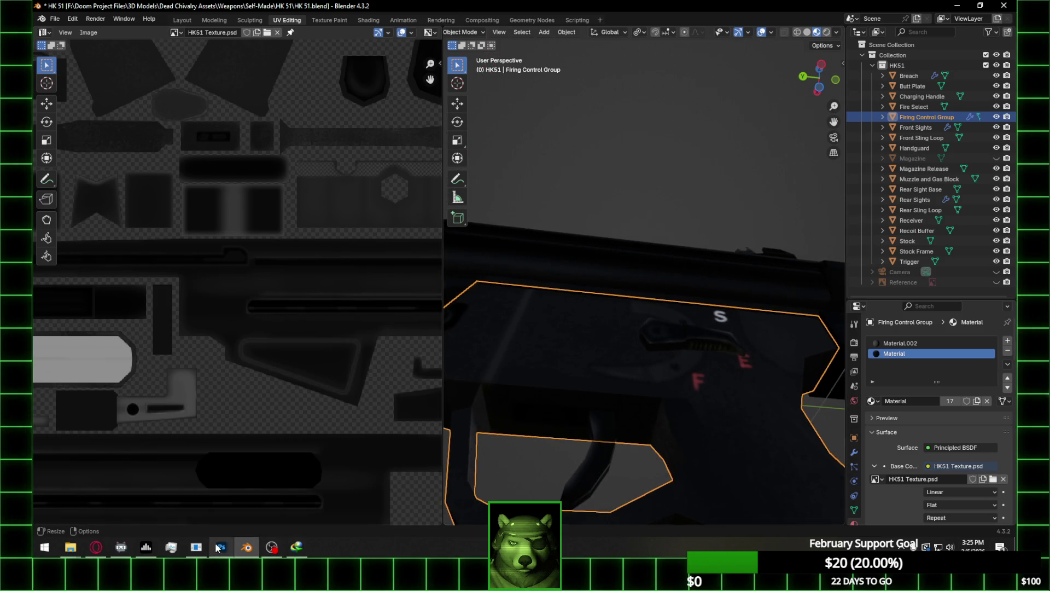
pyautogui.click(222, 547)
pyautogui.keyDown('shift'); pyautogui.click(919, 472); pyautogui.keyUp('shift')
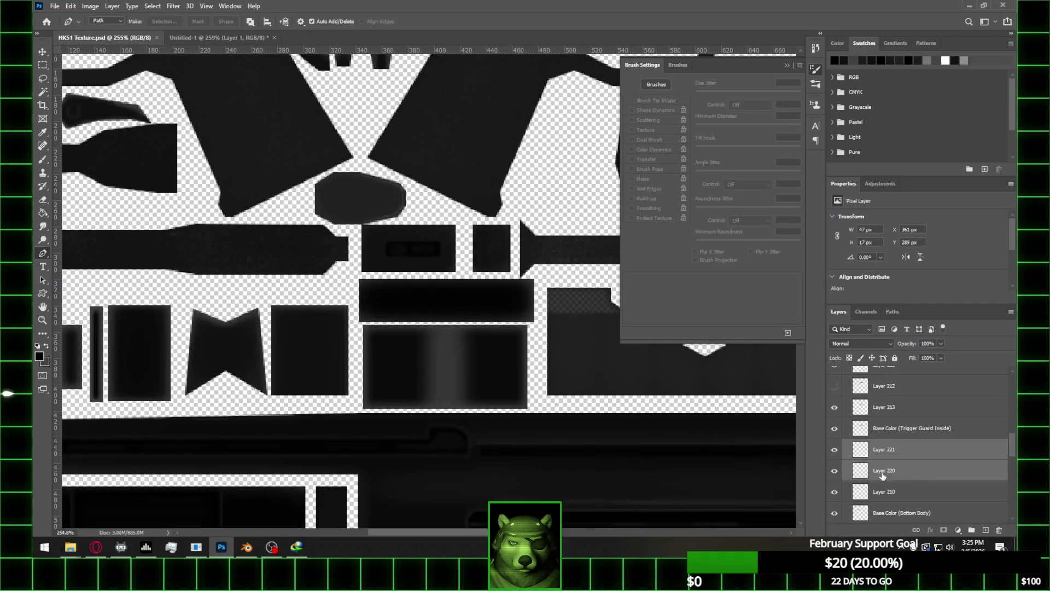
# Briefly hide and re-show Layers 220 and 210 to check their patches
pyautogui.click(834, 454)
pyautogui.click(834, 455)
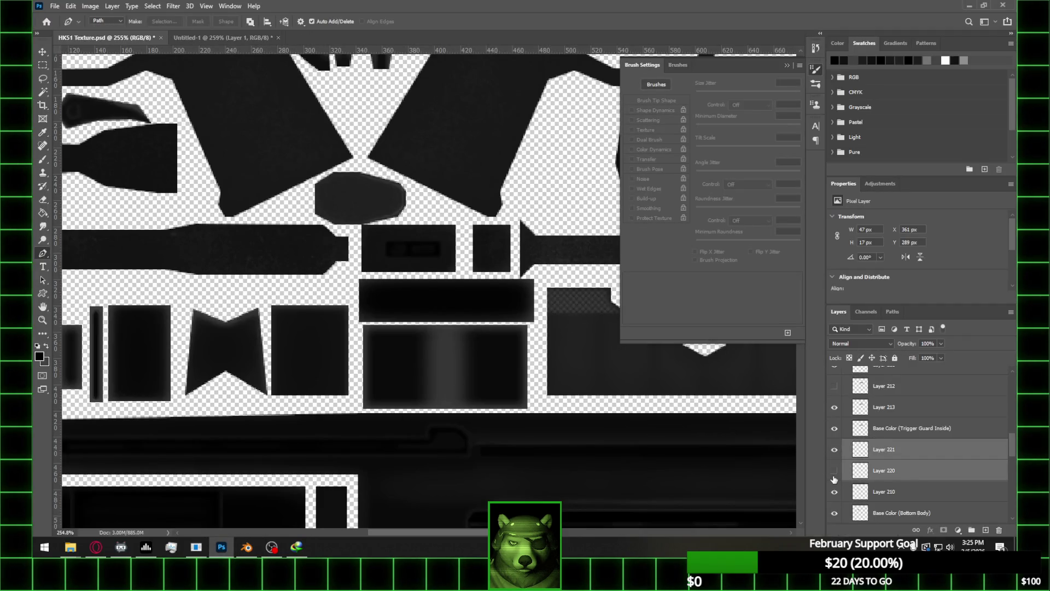
pyautogui.click(834, 494)
pyautogui.click(834, 490)
# Free-transform the small dark patch to about 83% width and commit it
pyautogui.hotkey('ctrl', 't')
pyautogui.keyDown('alt'); pyautogui.scroll(3, 381, 252); pyautogui.keyUp('alt')
pyautogui.moveTo(382, 247); pyautogui.dragTo(400, 248)
pyautogui.click(541, 22)
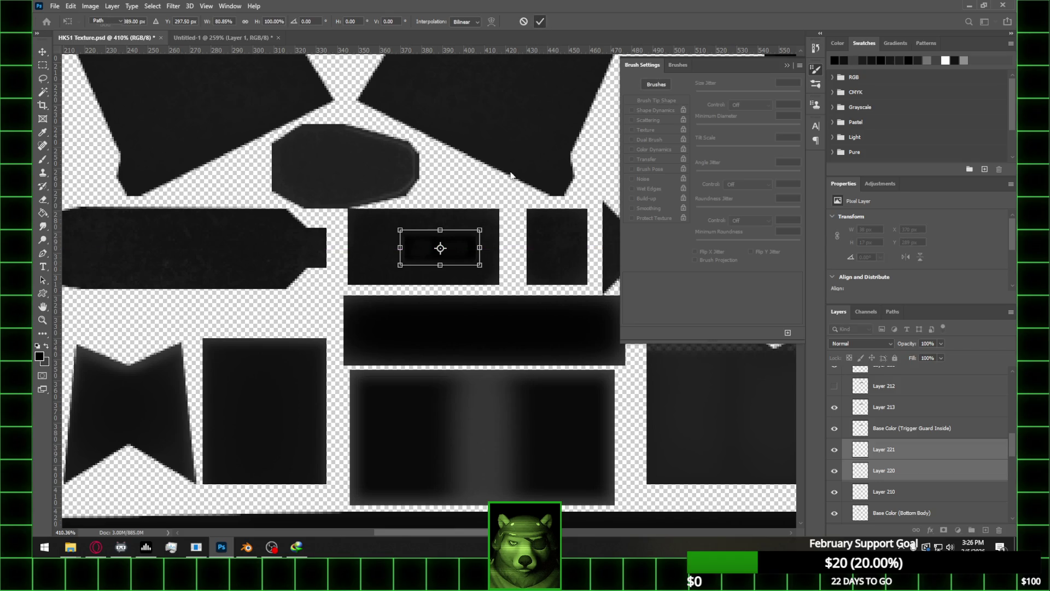
pyautogui.press('p')
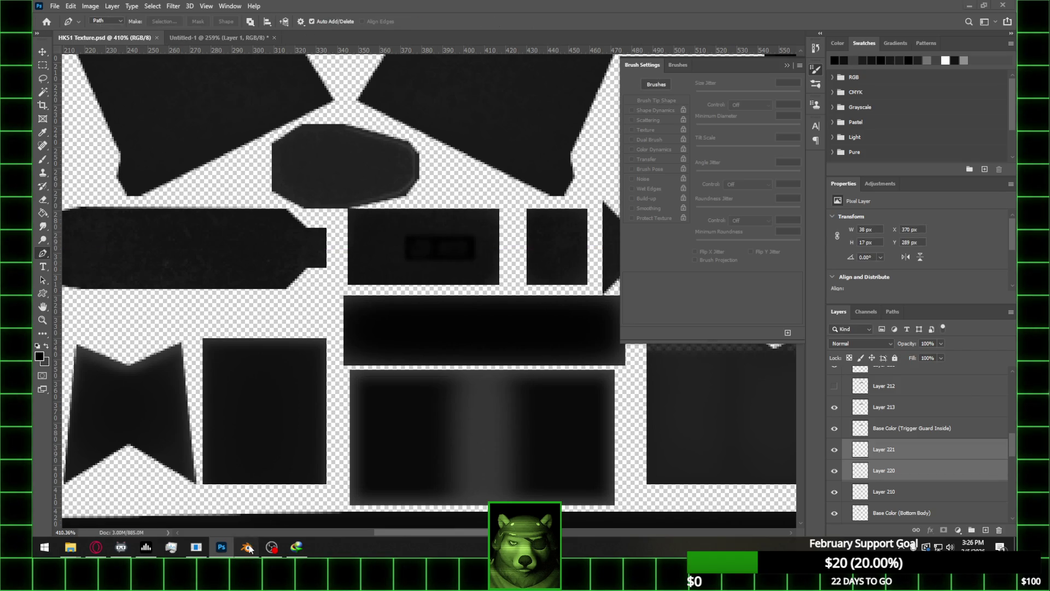
# In Blender, reload HK51 Texture.psd as the base colour image and view the gun flat-on
pyautogui.click(247, 546)
pyautogui.moveTo(639, 387); pyautogui.dragTo(706, 359, button='middle')
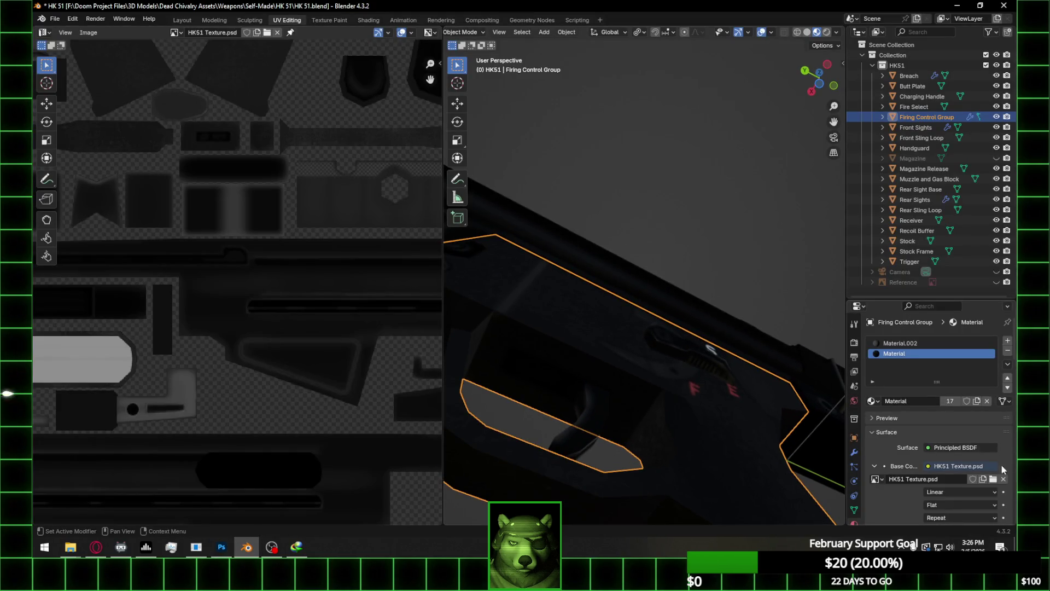
pyautogui.click(1004, 478)
pyautogui.click(1001, 480)
pyautogui.click(254, 364)
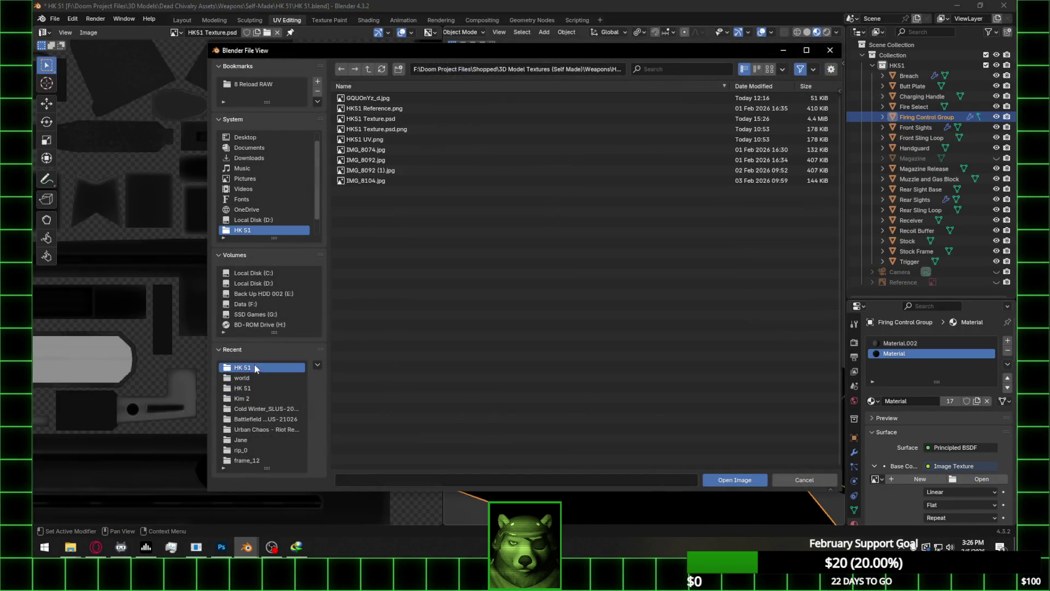
pyautogui.doubleClick(350, 119)
pyautogui.moveTo(600, 282)
pyautogui.mouseDown(button='middle')
pyautogui.moveTo(608, 329)
pyautogui.moveTo(567, 347)
pyautogui.moveTo(481, 444)
pyautogui.mouseUp(button='middle')
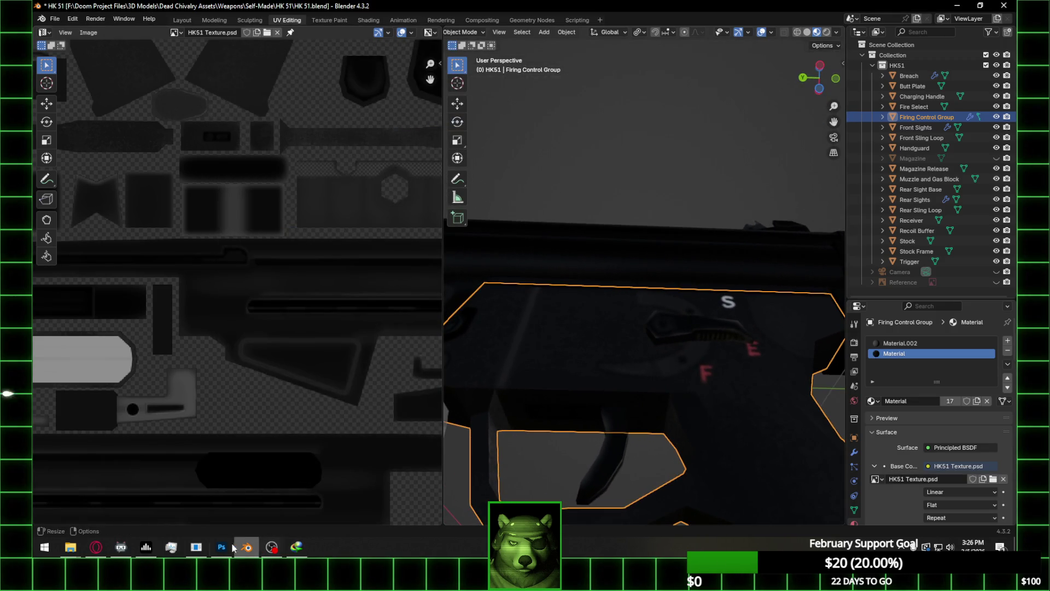
# Back in Photoshop, nudge the dark patch 12 px left, then return to Blender
pyautogui.hotkey('alt', 'Tab')
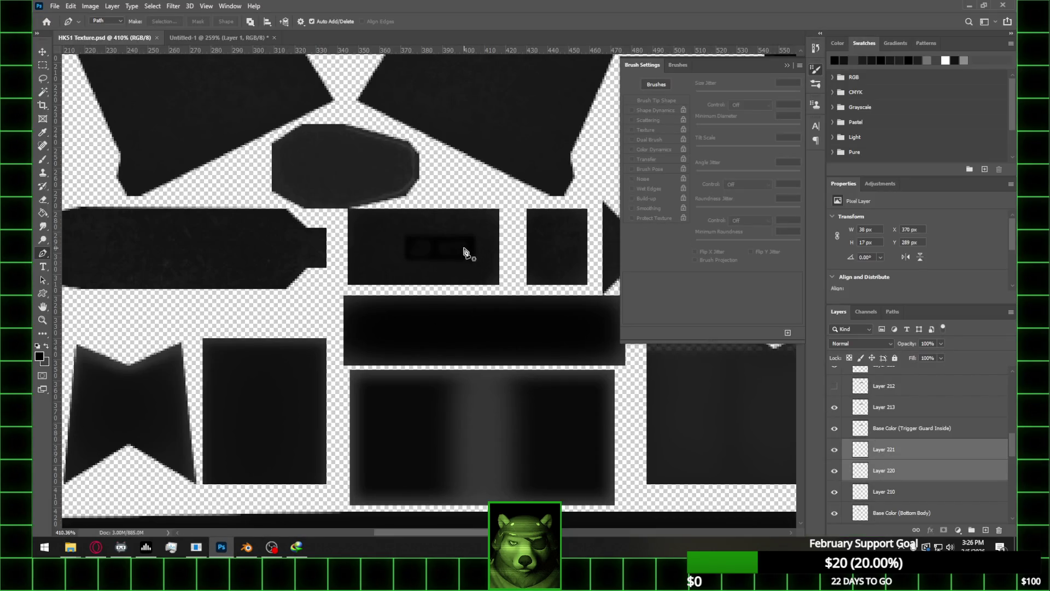
pyautogui.click(43, 52)
pyautogui.press('Left')
pyautogui.press('Left')
pyautogui.press('Left')
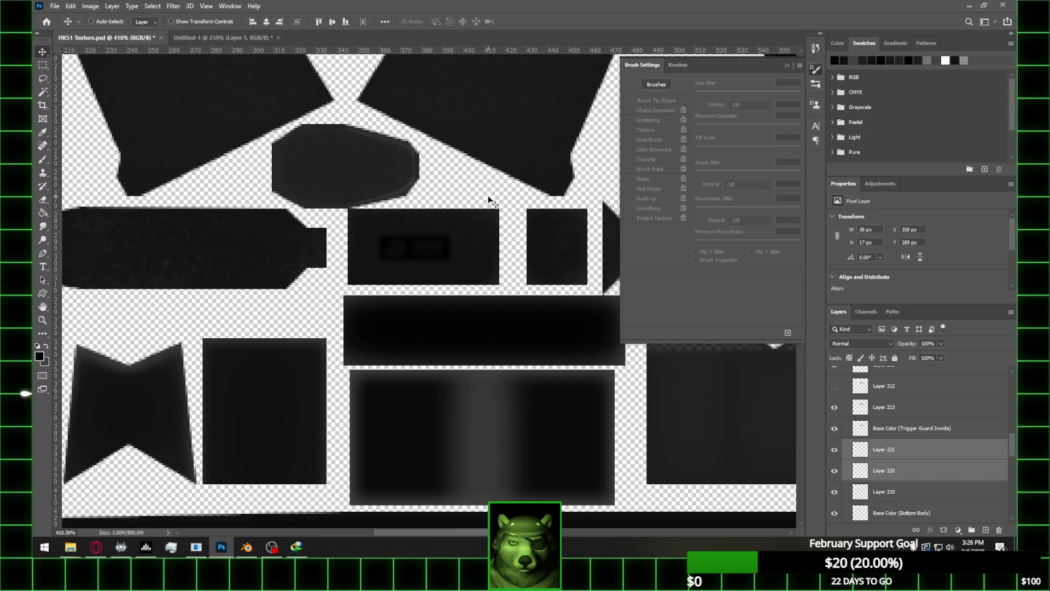
pyautogui.click(246, 547)
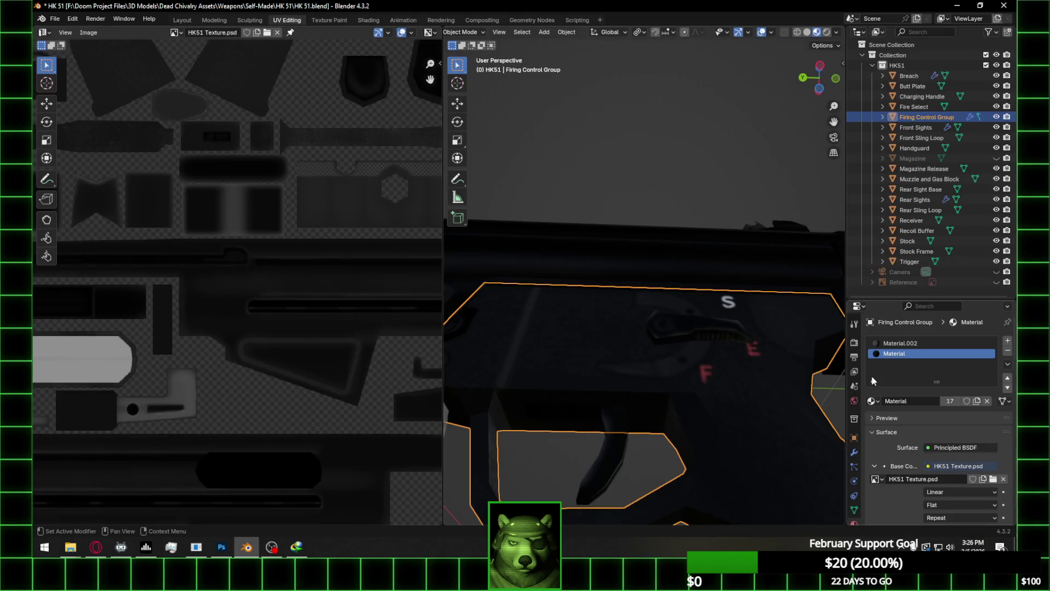
# Reload HK51 Texture.psd from the HK 51 folder as base colour and save the file
pyautogui.click(1006, 480)
pyautogui.click(979, 479)
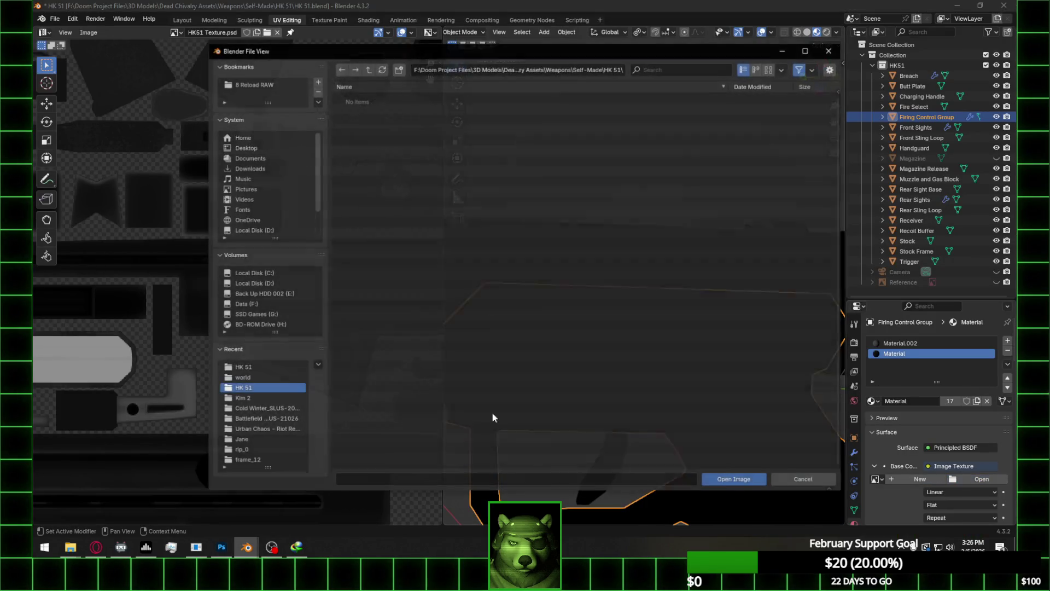
pyautogui.click(268, 365)
pyautogui.doubleClick(385, 117)
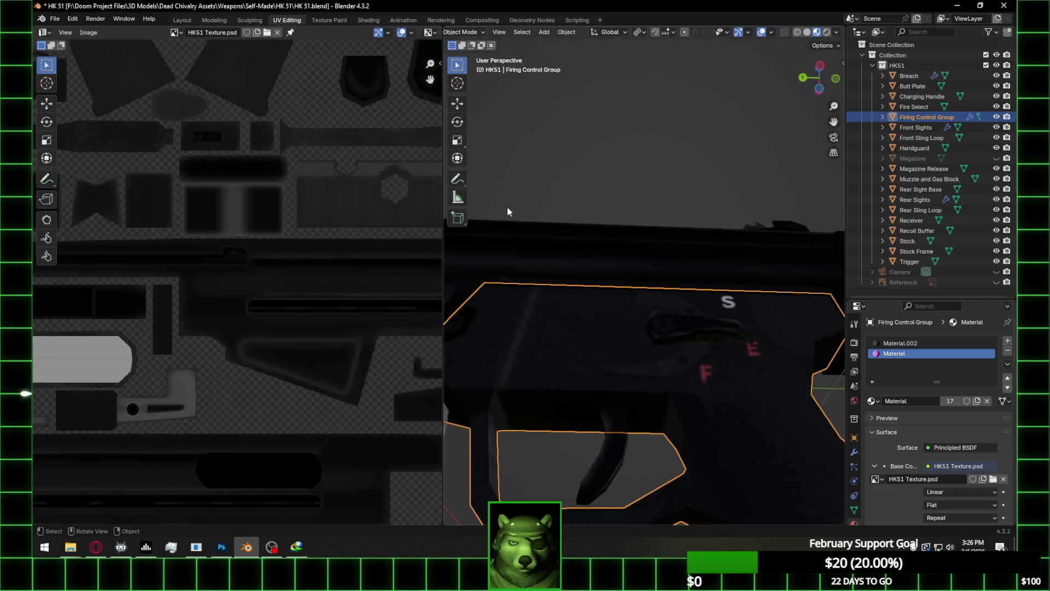
pyautogui.moveTo(668, 369)
pyautogui.mouseDown(button='middle')
pyautogui.moveTo(678, 373)
pyautogui.moveTo(694, 331)
pyautogui.moveTo(702, 370)
pyautogui.moveTo(686, 406)
pyautogui.moveTo(661, 417)
pyautogui.moveTo(672, 379)
pyautogui.mouseUp(button='middle')
pyautogui.hotkey('ctrl', 's')
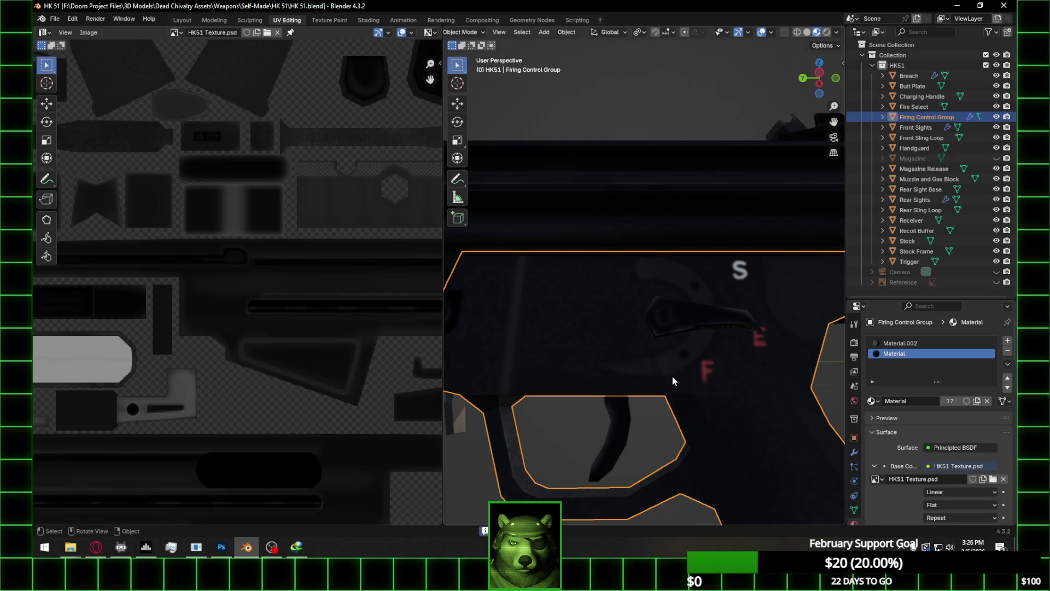
# Deselect the firing control group and preview the rifle in Rendered shading from several angles
pyautogui.scroll(-5, 665, 389)
pyautogui.click(629, 425)
pyautogui.scroll(3, 629, 425)
pyautogui.moveTo(635, 415)
pyautogui.mouseDown(button='middle')
pyautogui.moveTo(655, 349)
pyautogui.moveTo(653, 376)
pyautogui.moveTo(591, 458)
pyautogui.moveTo(610, 438)
pyautogui.moveTo(668, 419)
pyautogui.moveTo(674, 403)
pyautogui.mouseUp(button='middle')
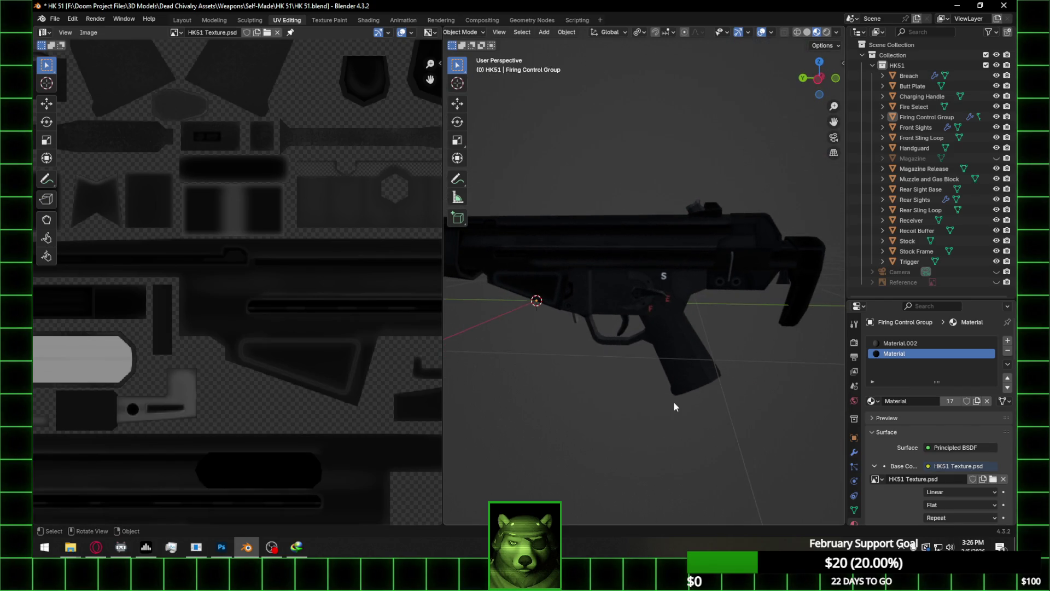
pyautogui.click(827, 32)
pyautogui.moveTo(678, 333)
pyautogui.mouseDown(button='middle')
pyautogui.moveTo(670, 360)
pyautogui.moveTo(708, 299)
pyautogui.mouseUp(button='middle')
pyautogui.scroll(3, 669, 356)
pyautogui.moveTo(721, 317)
pyautogui.mouseDown(button='middle')
pyautogui.moveTo(690, 322)
pyautogui.moveTo(608, 401)
pyautogui.moveTo(656, 383)
pyautogui.moveTo(635, 410)
pyautogui.mouseUp(button='middle')
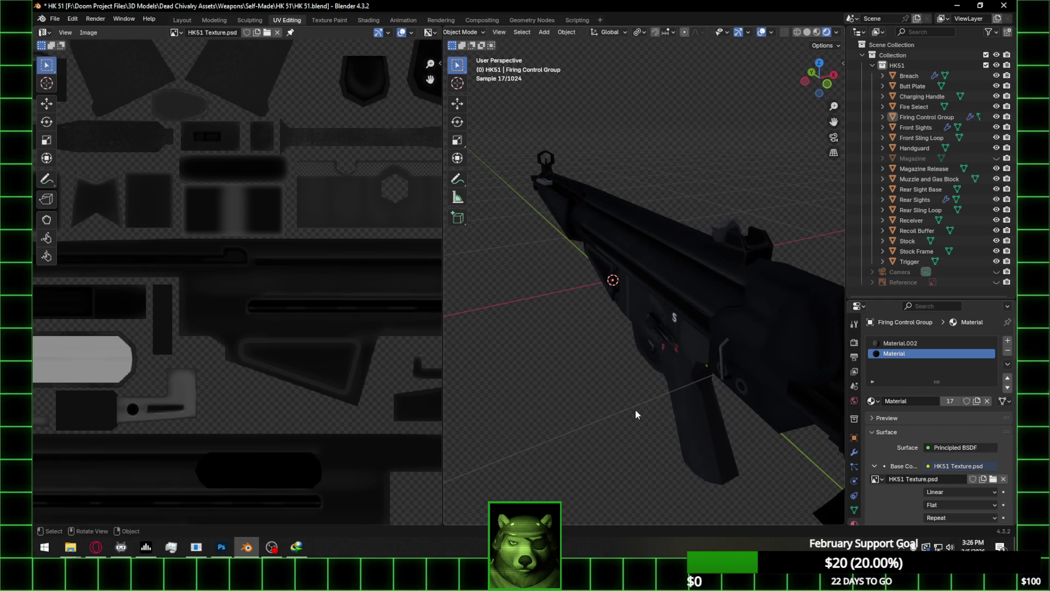
pyautogui.click(441, 20)
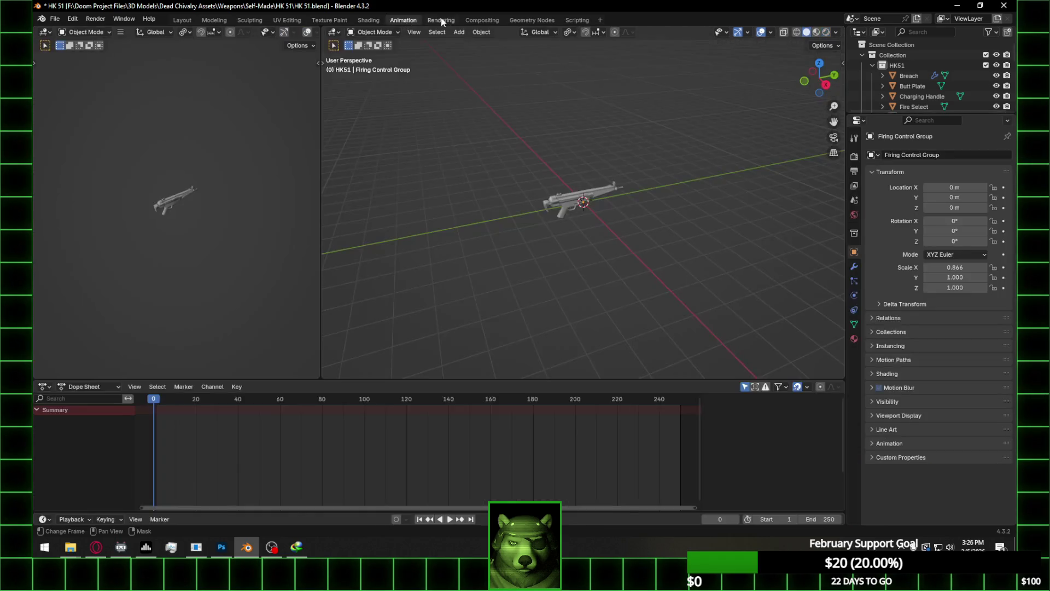
# In Shading, try the Mapping node's Z location at 0 m and -5 m, ending at 0 m
pyautogui.click(365, 22)
pyautogui.click(405, 418)
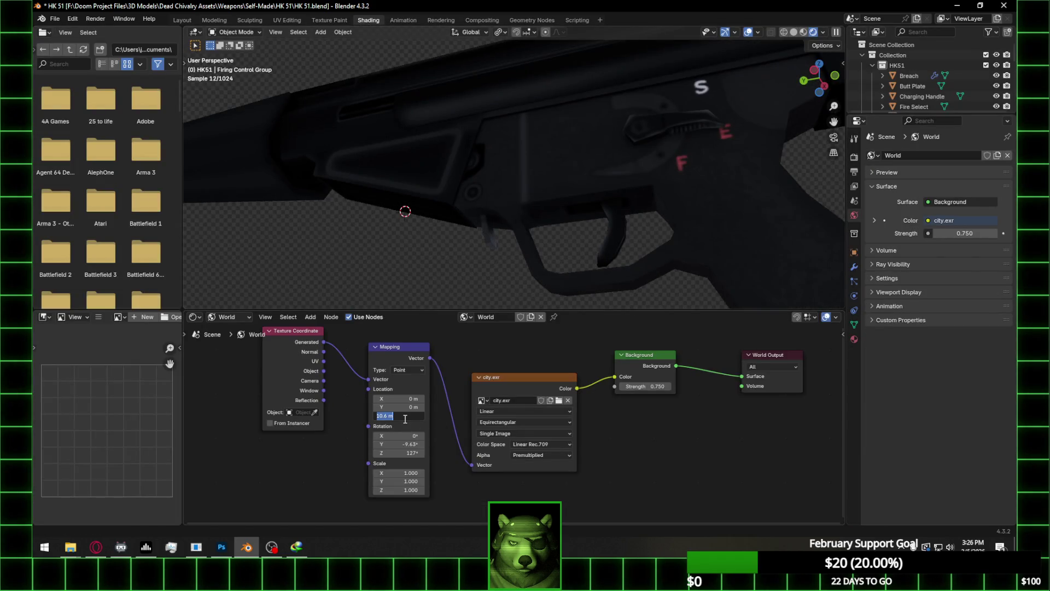
pyautogui.write('0')
pyautogui.press('Return')
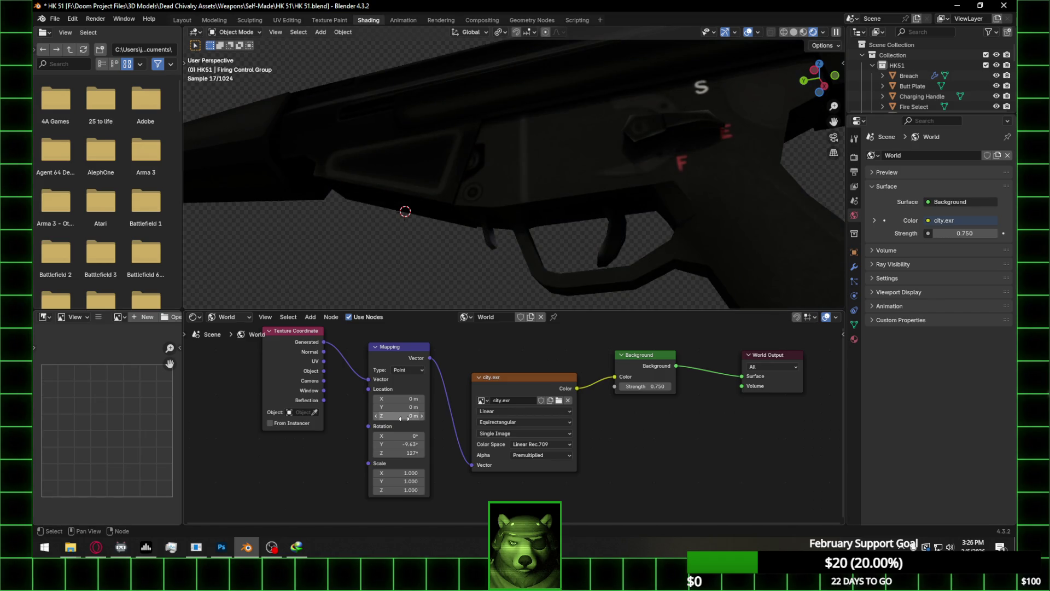
pyautogui.click(404, 418)
pyautogui.write('-5')
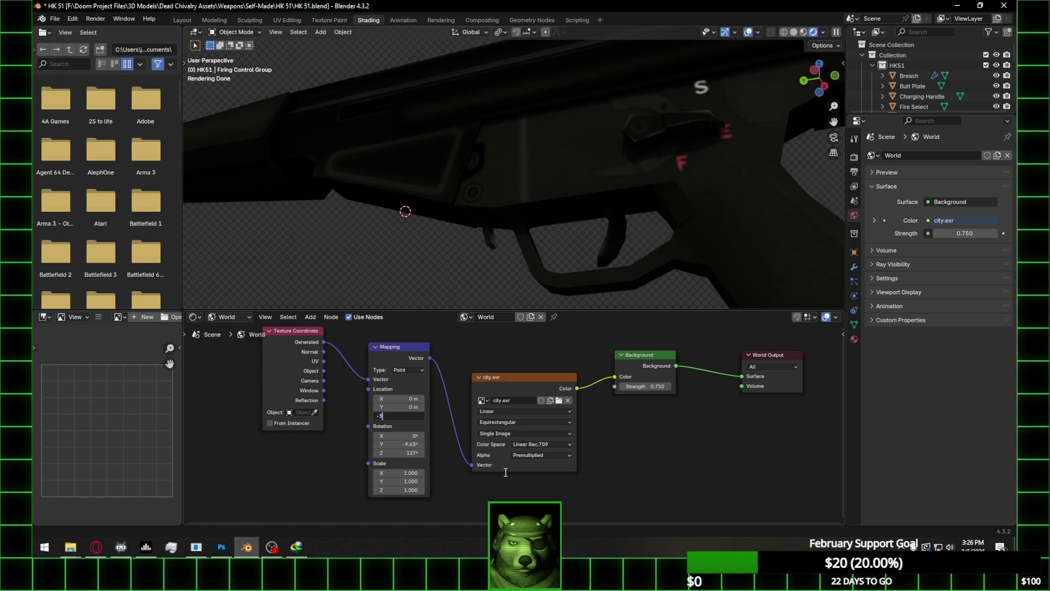
pyautogui.press('Return')
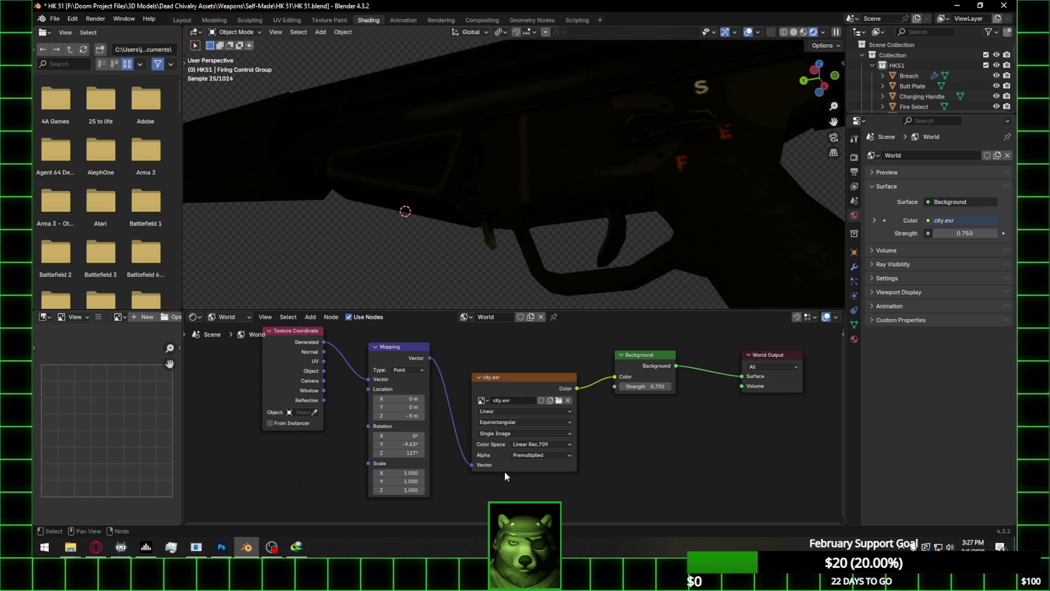
pyautogui.click(403, 419)
pyautogui.write('0')
pyautogui.press('Return')
pyautogui.moveTo(567, 244)
pyautogui.mouseDown(button='middle')
pyautogui.moveTo(596, 241)
pyautogui.moveTo(630, 267)
pyautogui.moveTo(621, 269)
pyautogui.moveTo(642, 269)
pyautogui.mouseUp(button='middle')
# Set the Mapping node's Y rotation to 0° and view the whole rifle in Layout
pyautogui.click(399, 445)
pyautogui.write('0')
pyautogui.press('Return')
pyautogui.scroll(-5, 657, 196)
pyautogui.moveTo(658, 196)
pyautogui.mouseDown(button='middle')
pyautogui.moveTo(555, 222)
pyautogui.moveTo(599, 283)
pyautogui.moveTo(684, 240)
pyautogui.mouseUp(button='middle')
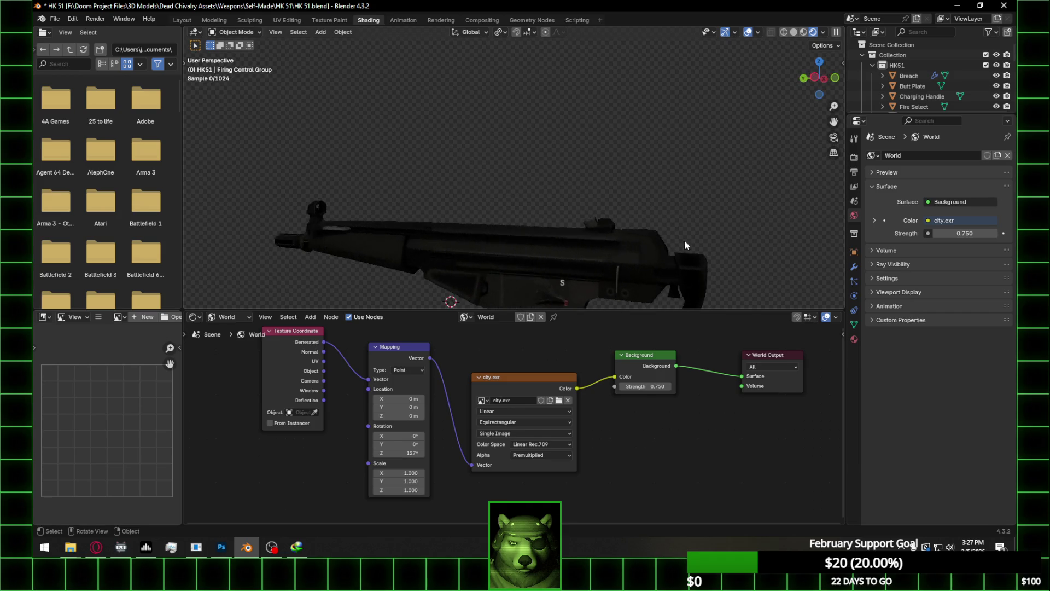
pyautogui.click(194, 24)
pyautogui.moveTo(606, 329)
pyautogui.mouseDown(button='middle')
pyautogui.moveTo(603, 392)
pyautogui.moveTo(544, 407)
pyautogui.moveTo(584, 408)
pyautogui.mouseUp(button='middle')
pyautogui.scroll(-3, 544, 405)
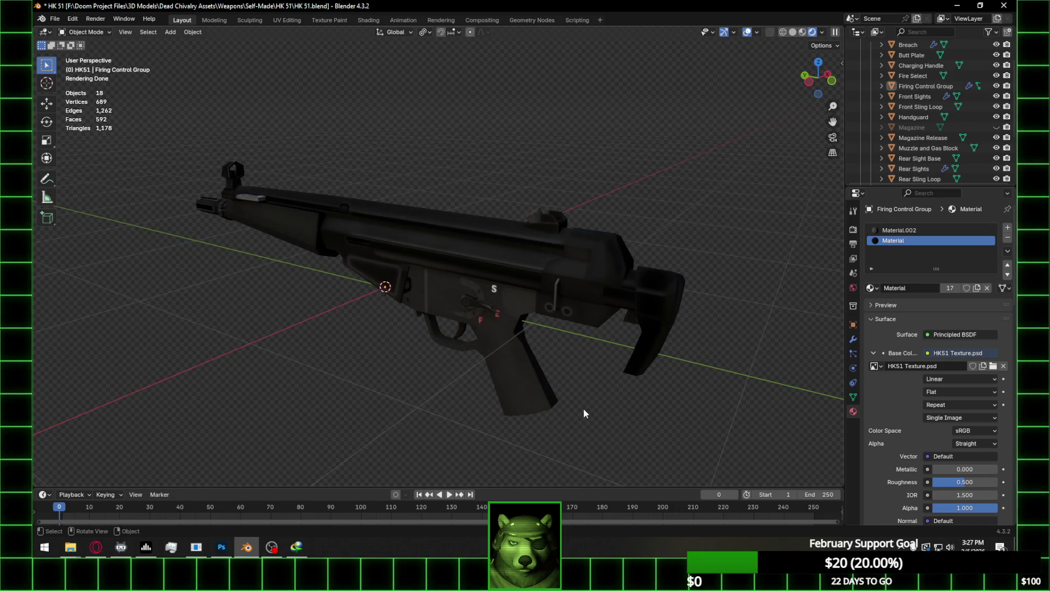
# Turn off viewport overlays, inspect the textured receiver close up, then switch to Photoshop
pyautogui.click(748, 33)
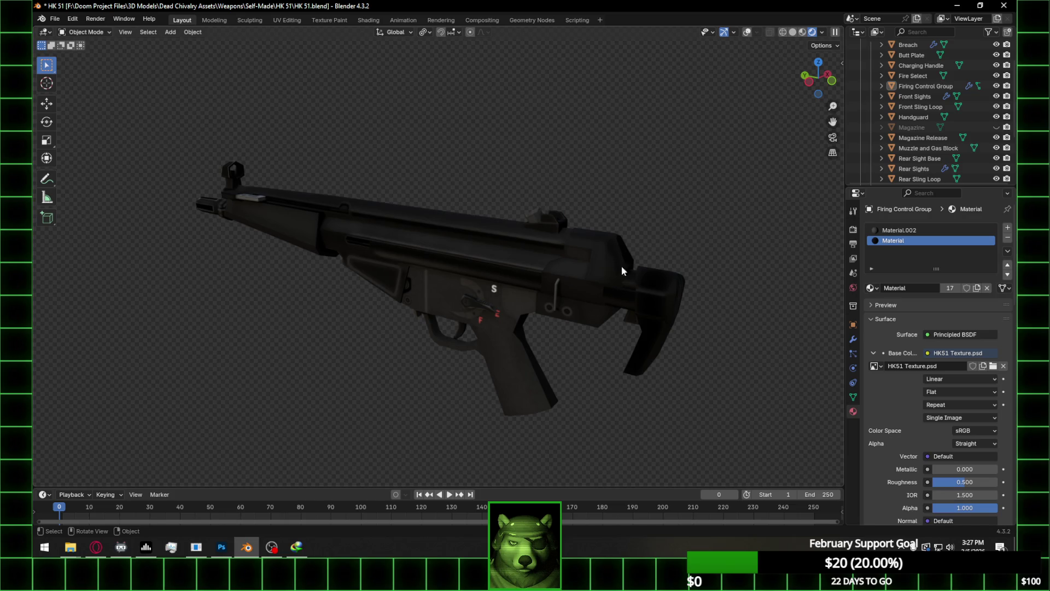
pyautogui.moveTo(542, 329); pyautogui.dragTo(613, 320, button='middle')
pyautogui.scroll(3, 614, 320)
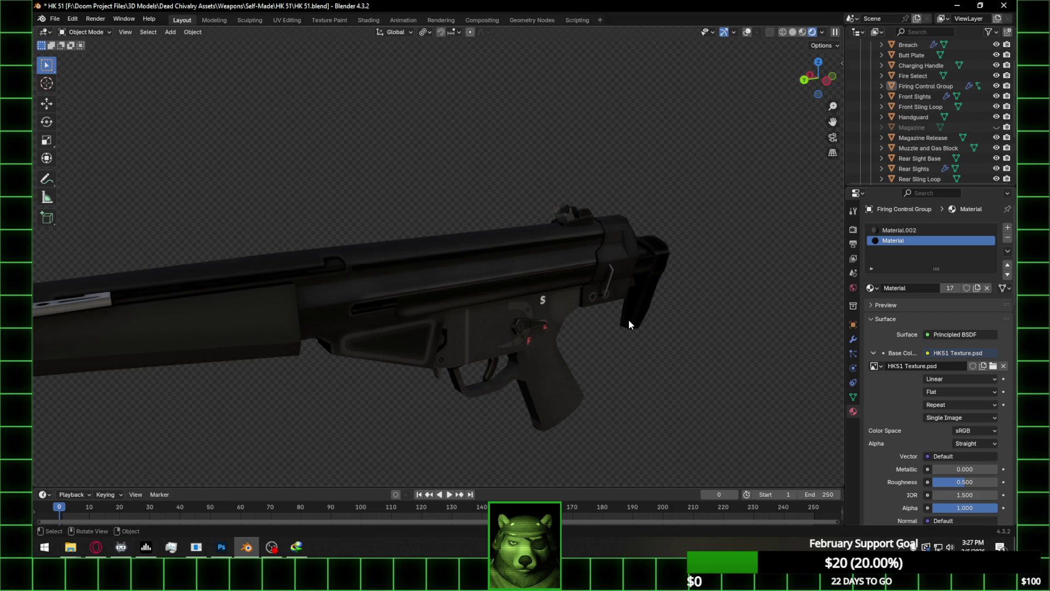
pyautogui.moveTo(658, 294); pyautogui.dragTo(504, 281, button='middle')
pyautogui.scroll(3, 504, 280)
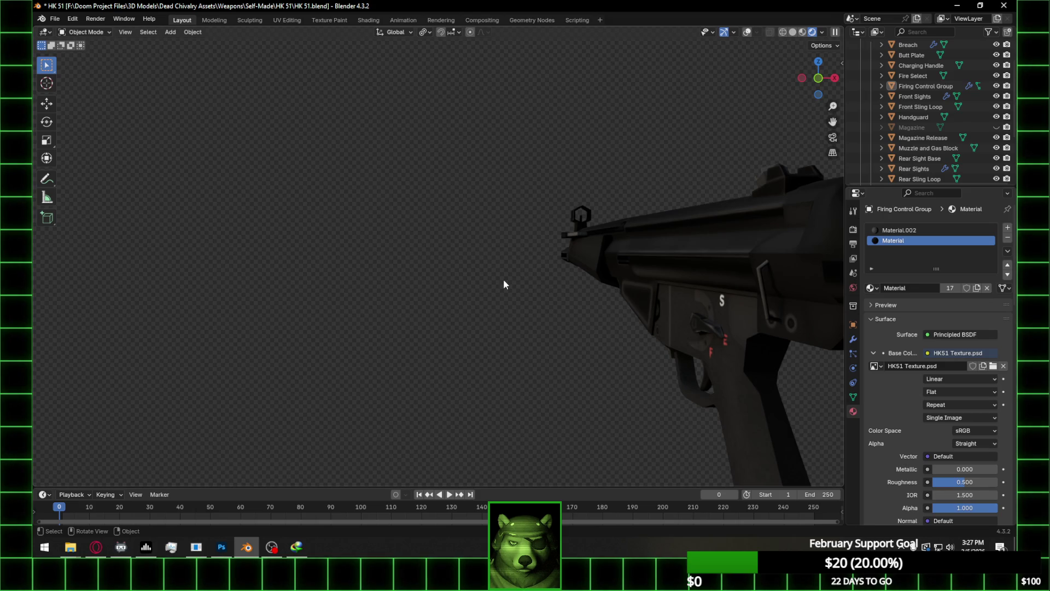
pyautogui.hotkey('alt', 'Tab')
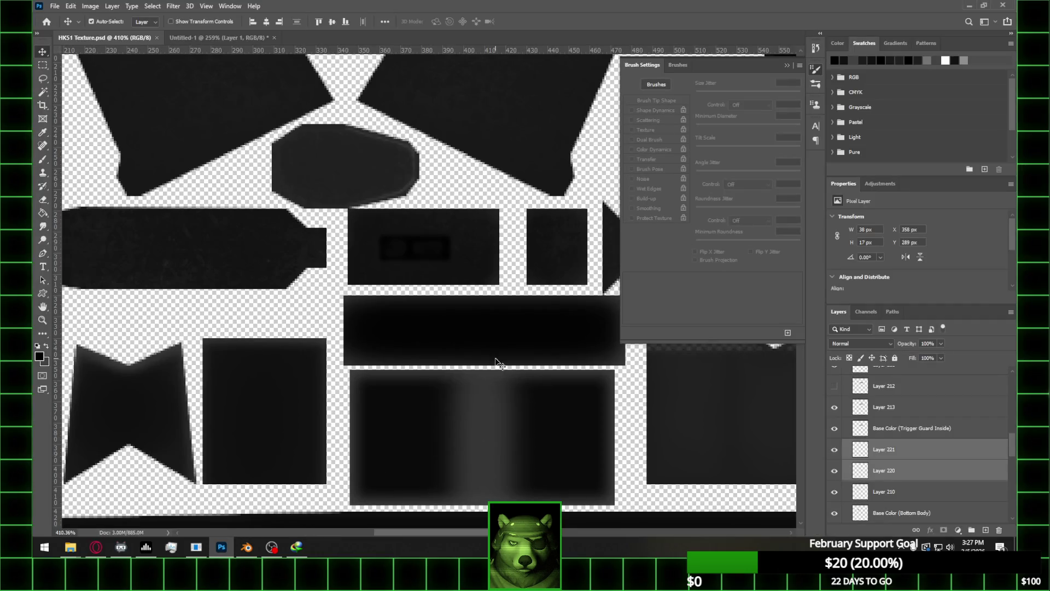
# Load Layer 207's pixels as a selection and add a new layer above it
pyautogui.keyDown('alt'); pyautogui.scroll(-5, 491, 368); pyautogui.keyUp('alt')
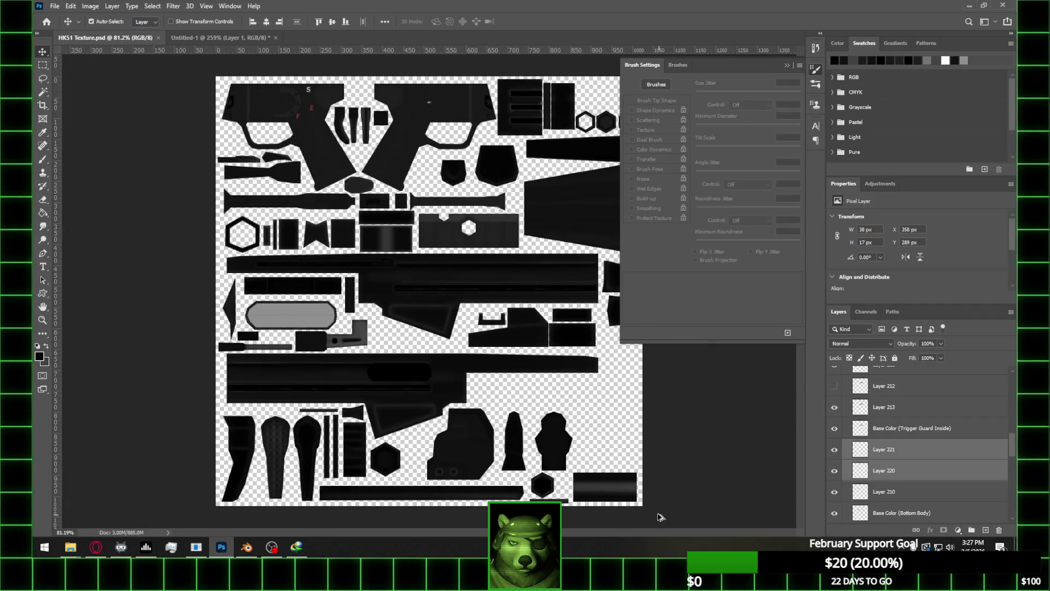
pyautogui.keyDown('alt'); pyautogui.scroll(2, 661, 508); pyautogui.keyUp('alt')
pyautogui.keyDown('alt'); pyautogui.scroll(4, 661, 508); pyautogui.keyUp('alt')
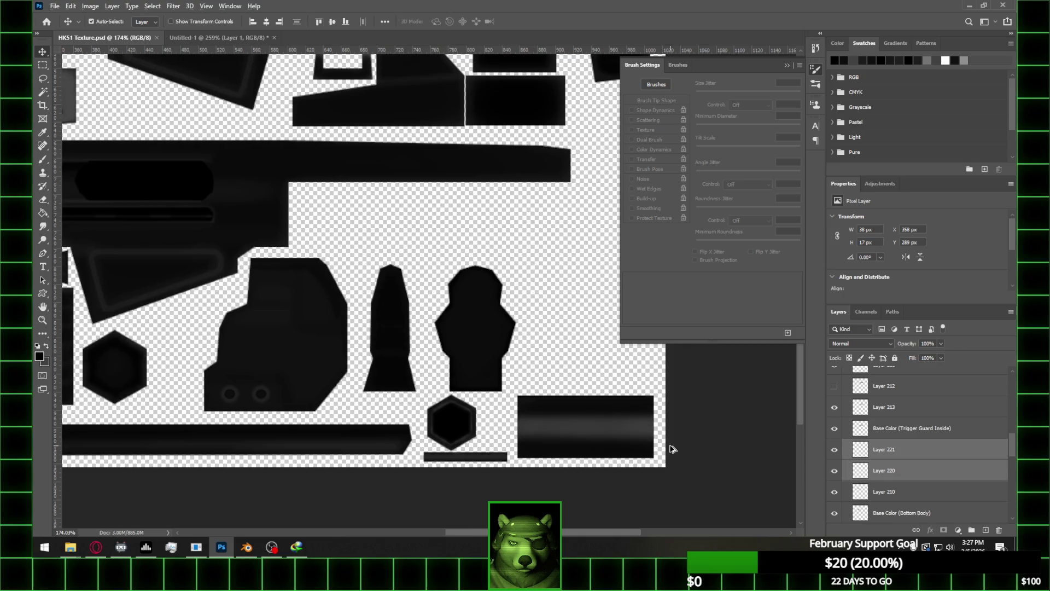
pyautogui.keyDown('ctrl'); pyautogui.click(615, 437); pyautogui.keyUp('ctrl')
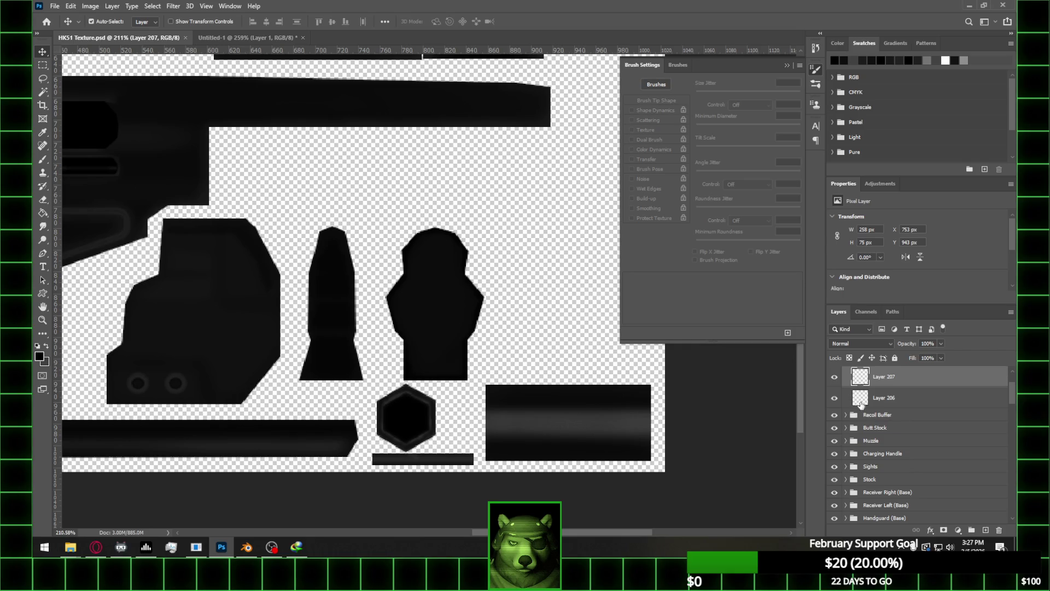
pyautogui.scroll(1, 859, 381)
pyautogui.keyDown('ctrl'); pyautogui.click(860, 440); pyautogui.keyUp('ctrl')
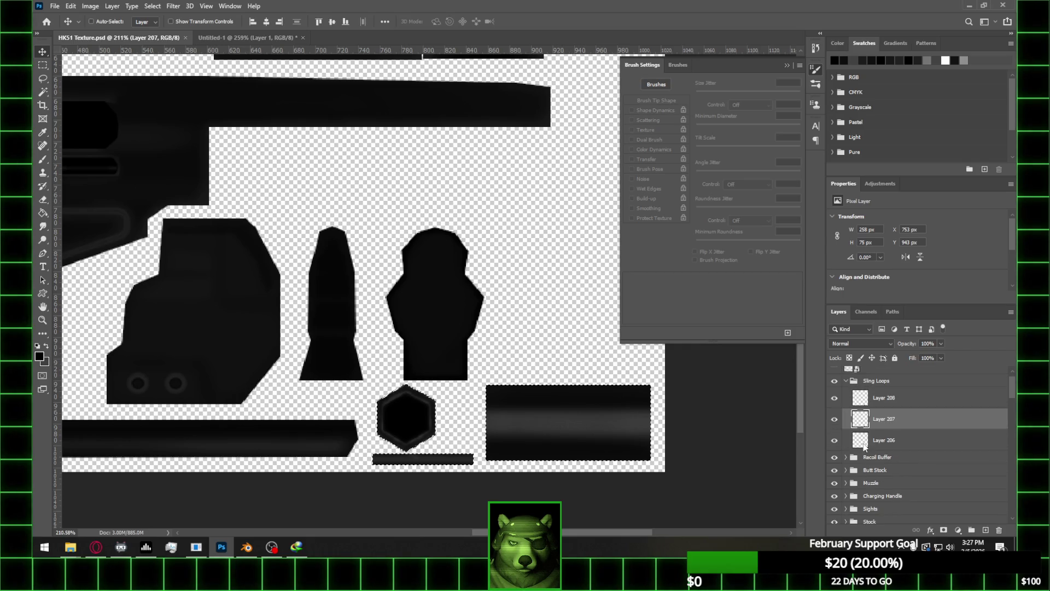
pyautogui.keyDown('alt'); pyautogui.scroll(1, 585, 448); pyautogui.keyUp('alt')
pyautogui.keyDown('alt'); pyautogui.scroll(-1, 584, 448); pyautogui.keyUp('alt')
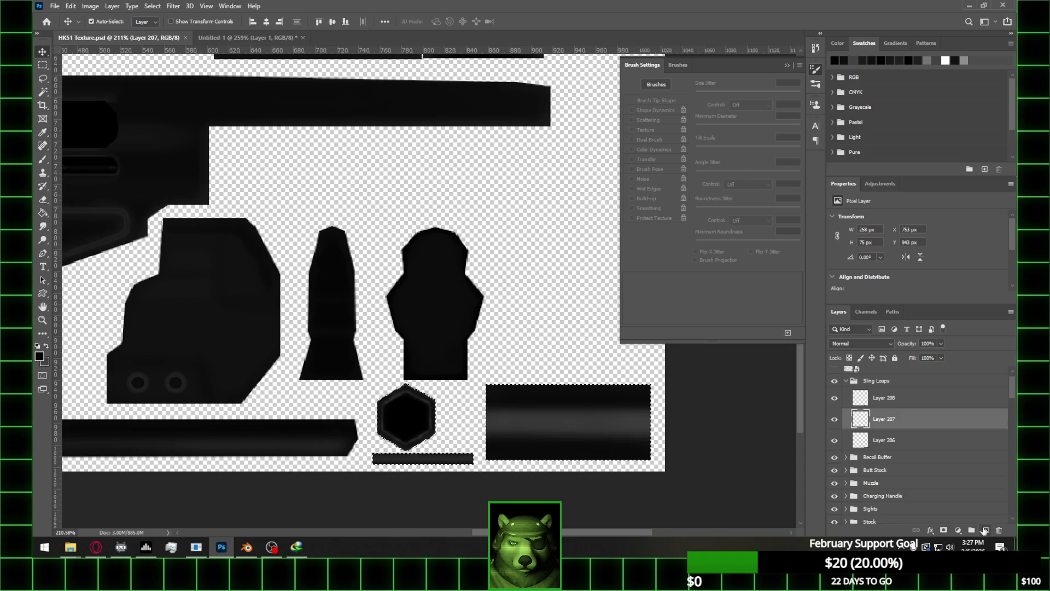
pyautogui.hotkey('ctrl', 'j')
# Trim the selection to the large rectangle and darken its middle and top bands with a size-35 brush
pyautogui.press('m')
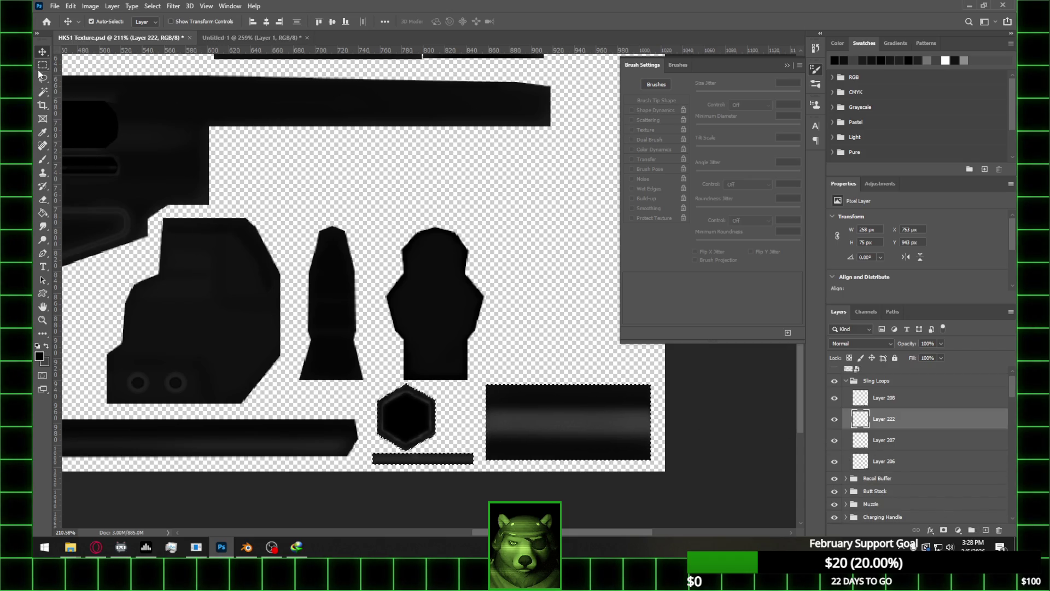
pyautogui.moveTo(329, 334); pyautogui.dragTo(476, 486)
pyautogui.press('b')
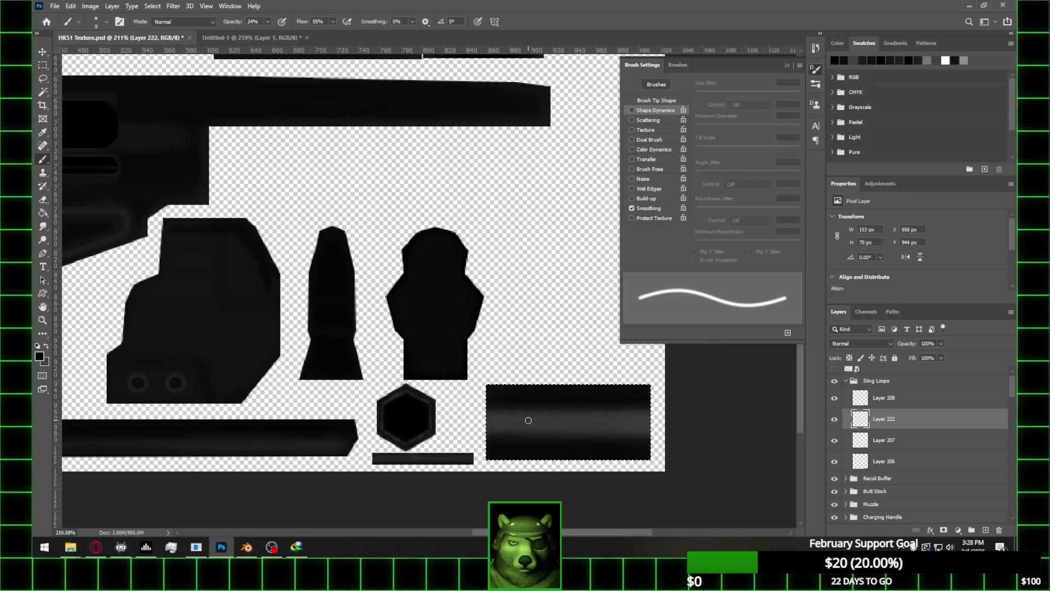
pyautogui.press(']')
pyautogui.press(']')
pyautogui.press(']')
pyautogui.press(']')
pyautogui.press(']')
pyautogui.press(']')
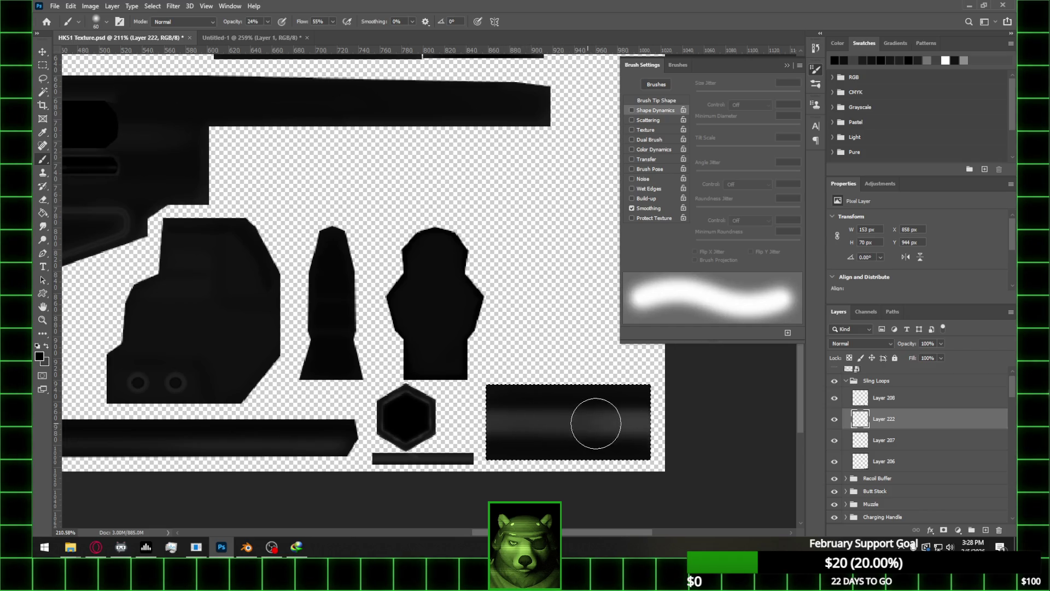
pyautogui.moveTo(535, 424)
pyautogui.mouseDown()
pyautogui.moveTo(676, 426)
pyautogui.moveTo(461, 428)
pyautogui.mouseUp()
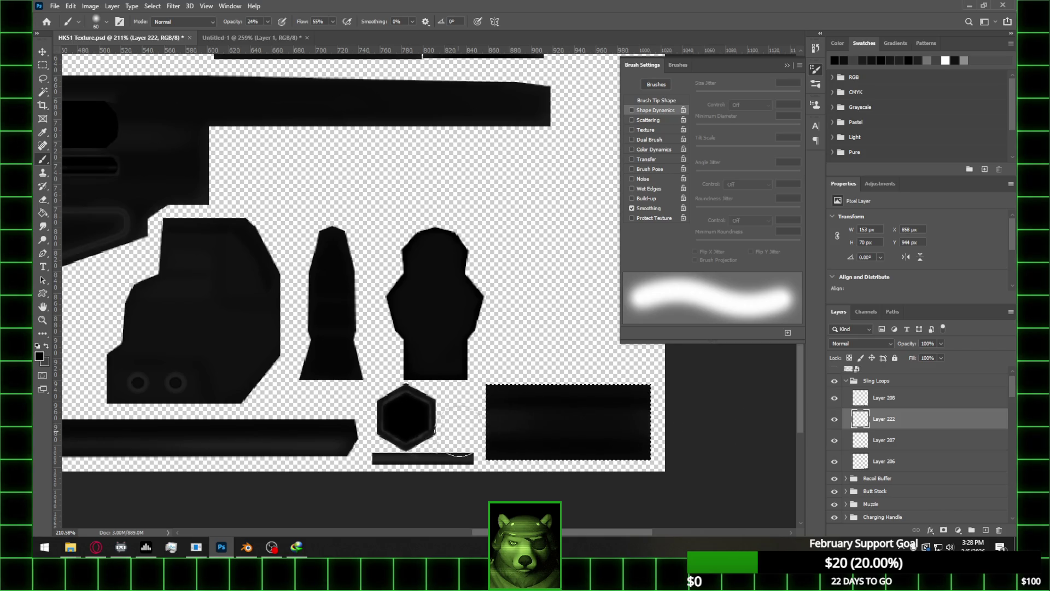
pyautogui.click(835, 442)
pyautogui.click(835, 442)
pyautogui.click(835, 442)
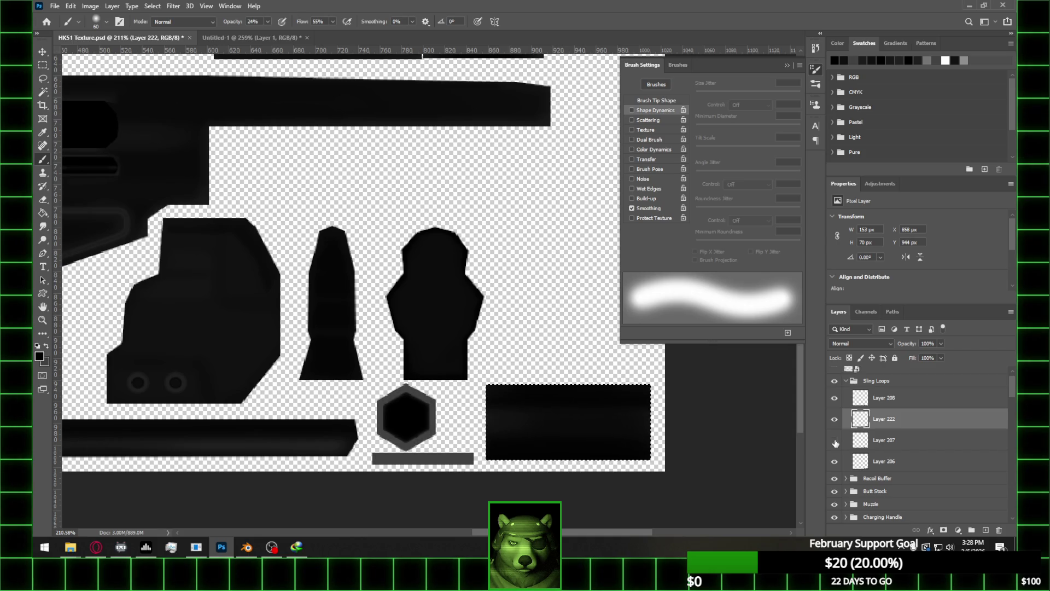
pyautogui.moveTo(617, 380); pyautogui.dragTo(498, 376)
# Erase the bottom band at size 25 and the top-left band at size 50, then return to Blender
pyautogui.press('e')
pyautogui.press(']')
pyautogui.press(']')
pyautogui.press(']')
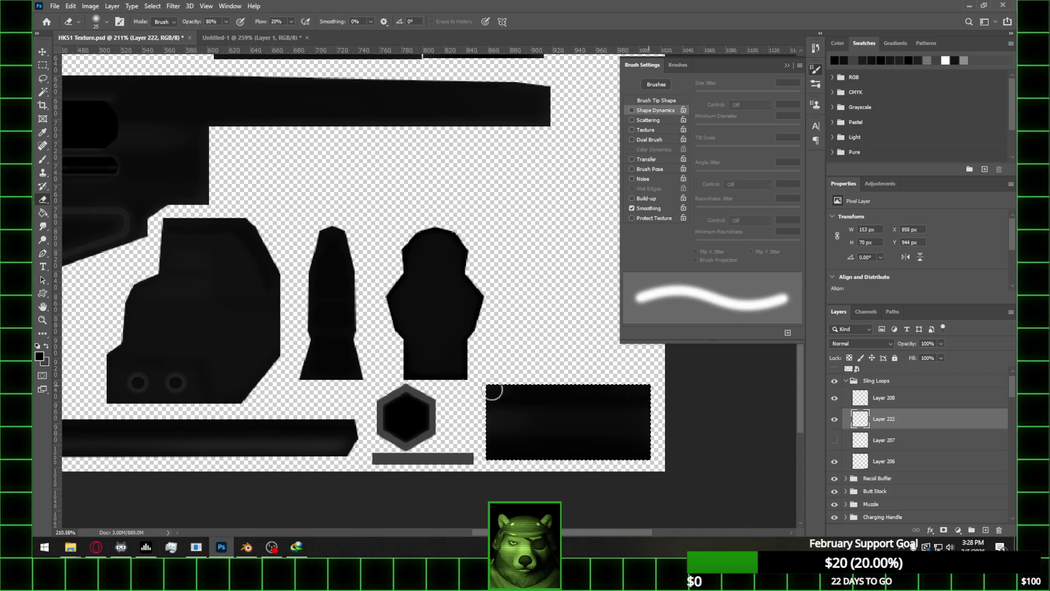
pyautogui.moveTo(489, 445); pyautogui.dragTo(649, 445)
pyautogui.click(833, 401)
pyautogui.click(833, 403)
pyautogui.click(834, 440)
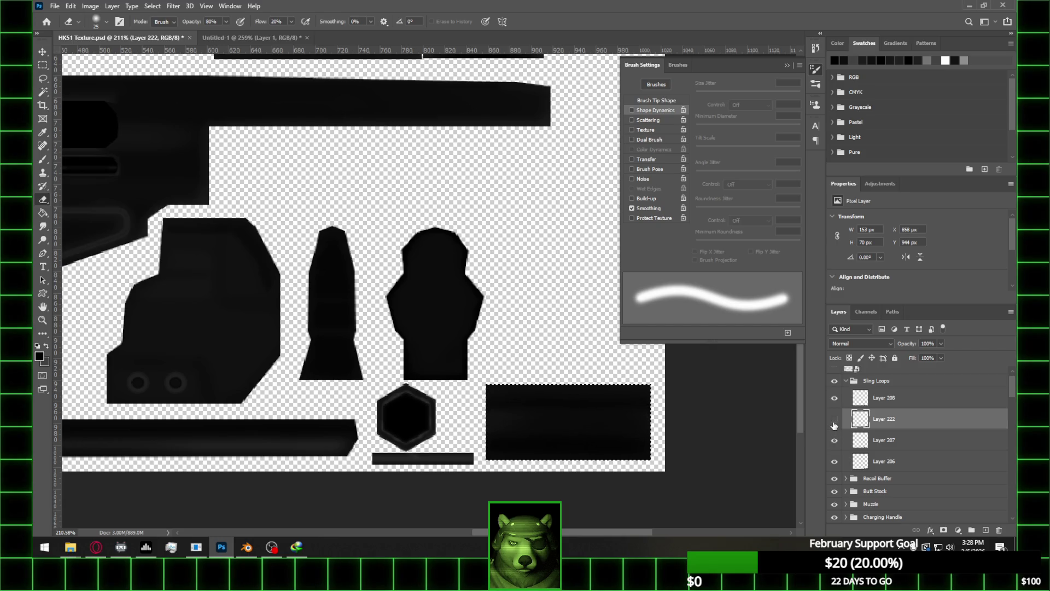
pyautogui.click(834, 421)
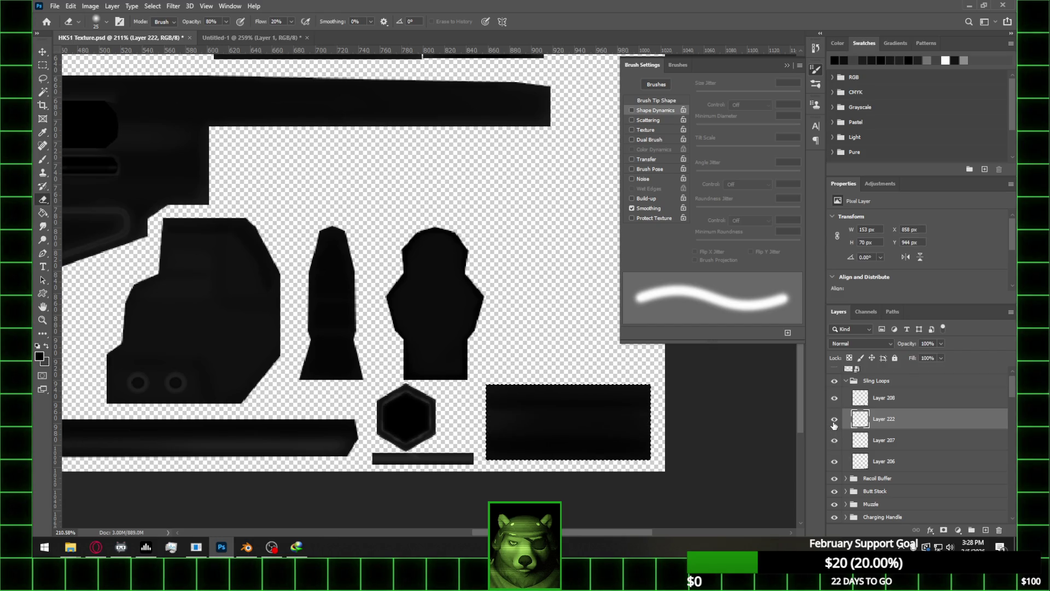
pyautogui.click(886, 441)
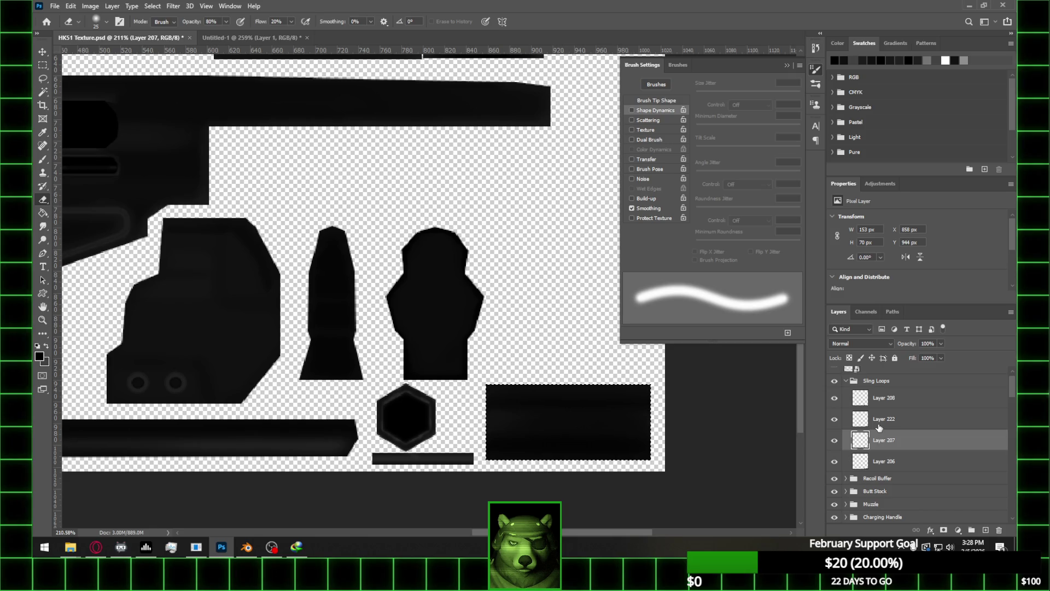
pyautogui.press(']')
pyautogui.press(']')
pyautogui.press(']')
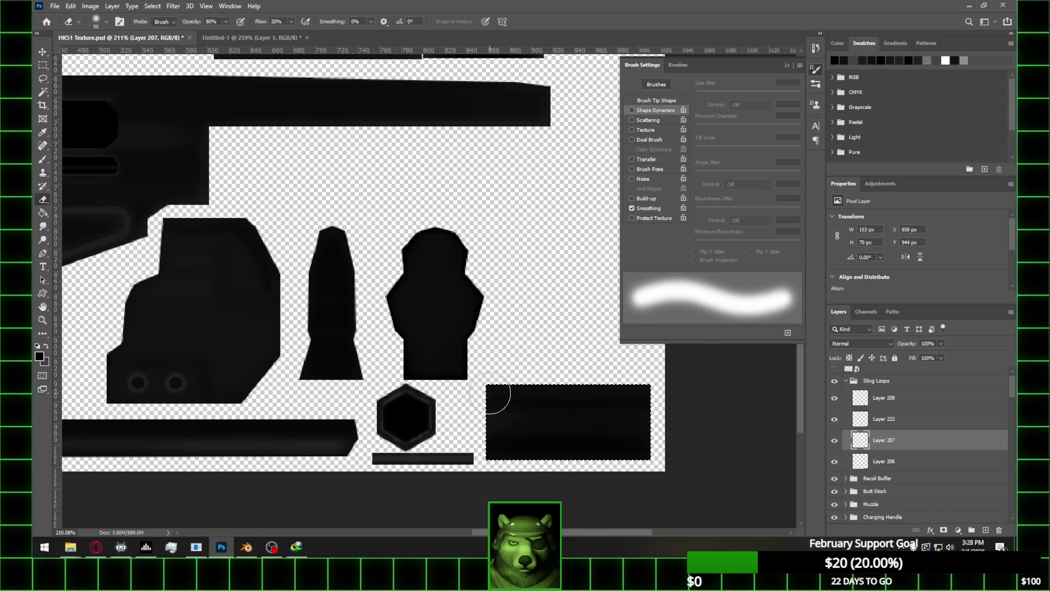
pyautogui.moveTo(552, 399)
pyautogui.mouseDown()
pyautogui.moveTo(650, 375)
pyautogui.moveTo(696, 379)
pyautogui.moveTo(530, 396)
pyautogui.mouseUp()
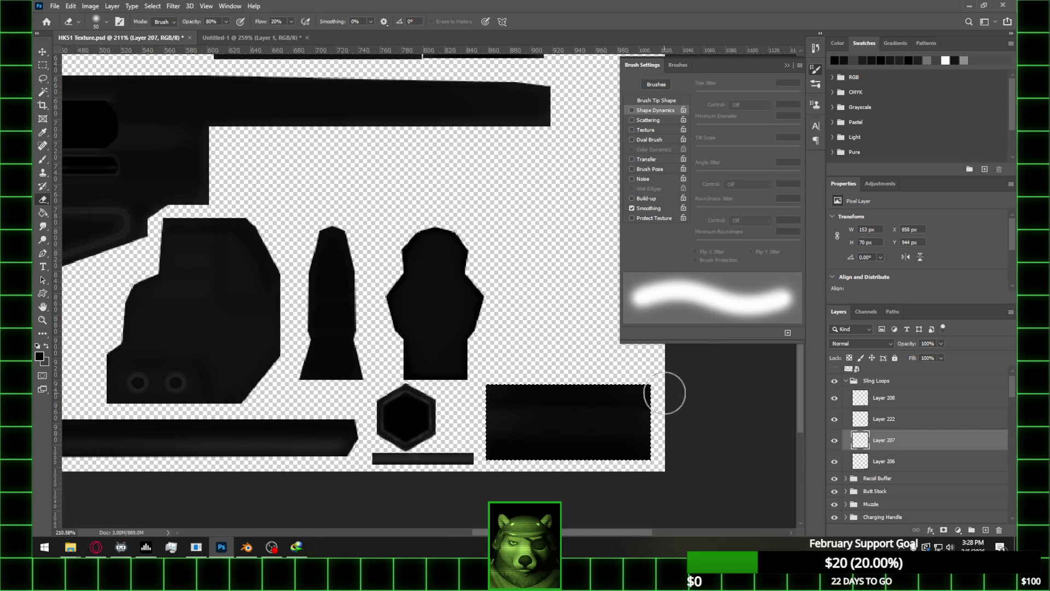
pyautogui.keyDown('alt'); pyautogui.scroll(-1, 664, 383); pyautogui.keyUp('alt')
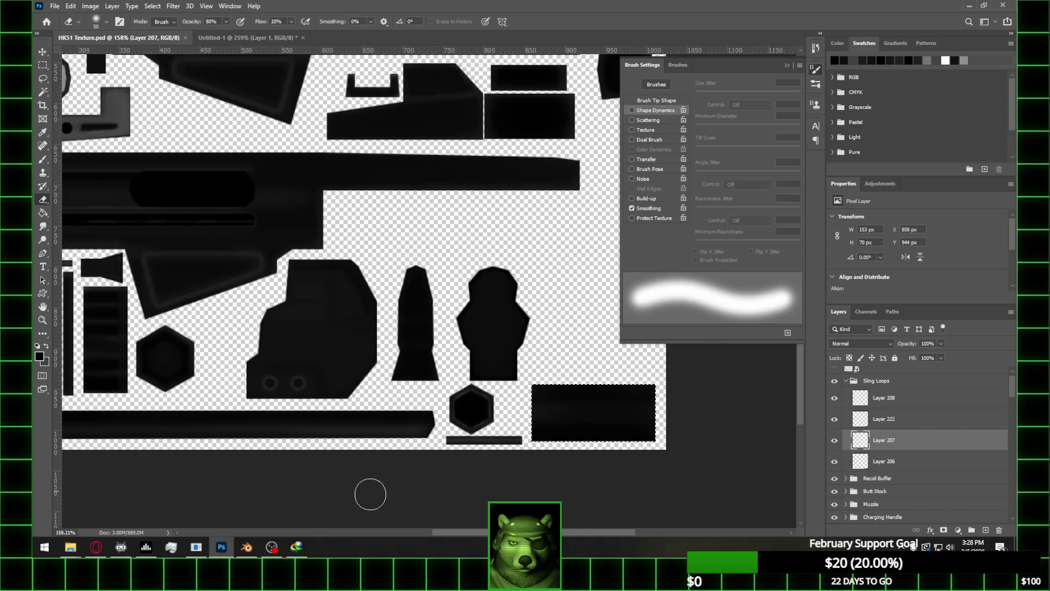
pyautogui.click(246, 547)
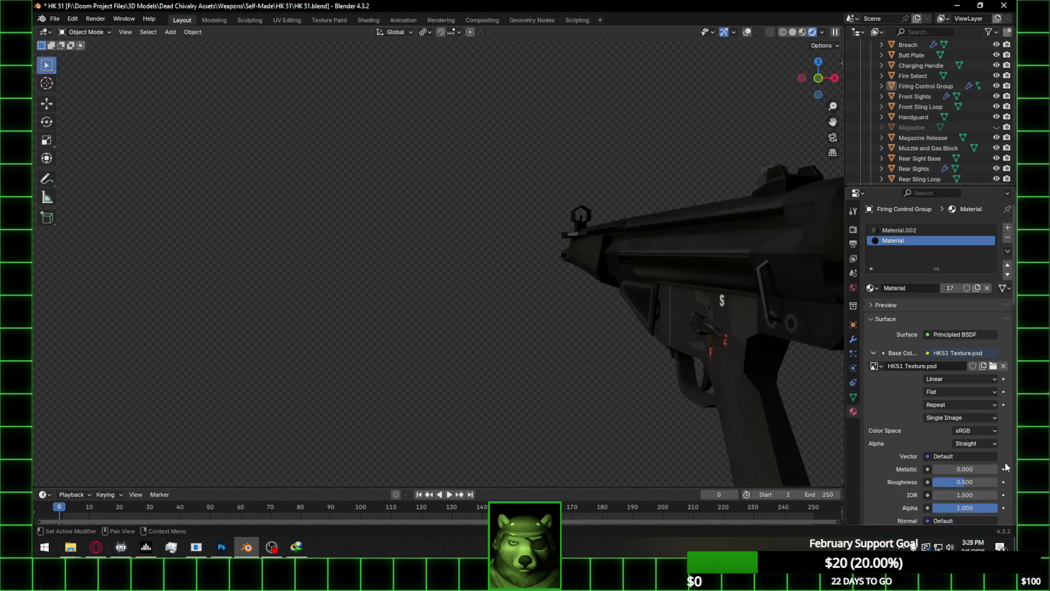
# Replace the material's image texture with HK51 Texture.psd from the HK 51 folder
pyautogui.click(1004, 366)
pyautogui.click(977, 366)
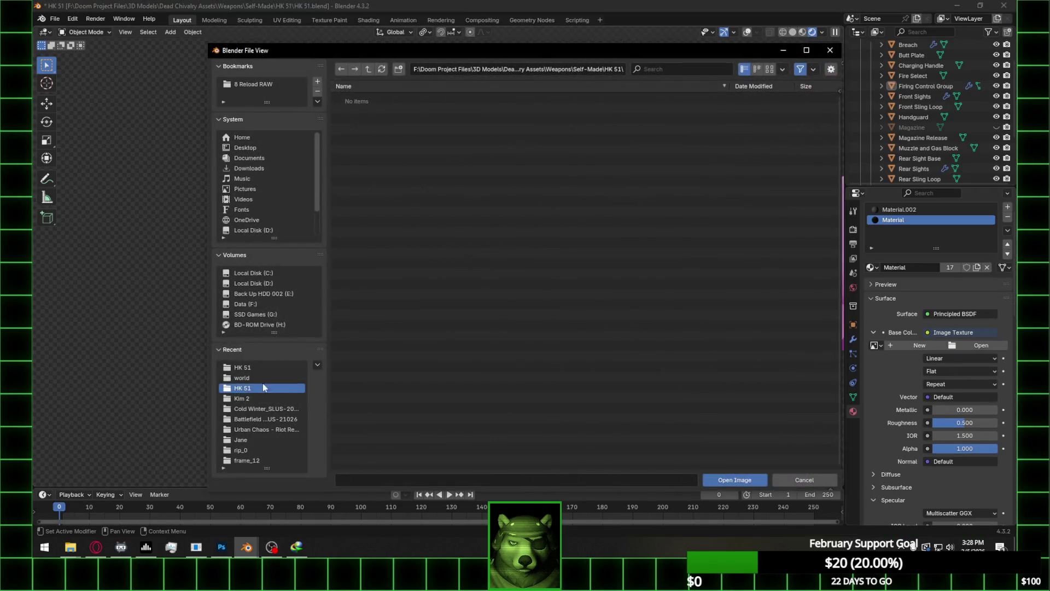
pyautogui.click(258, 368)
pyautogui.doubleClick(410, 119)
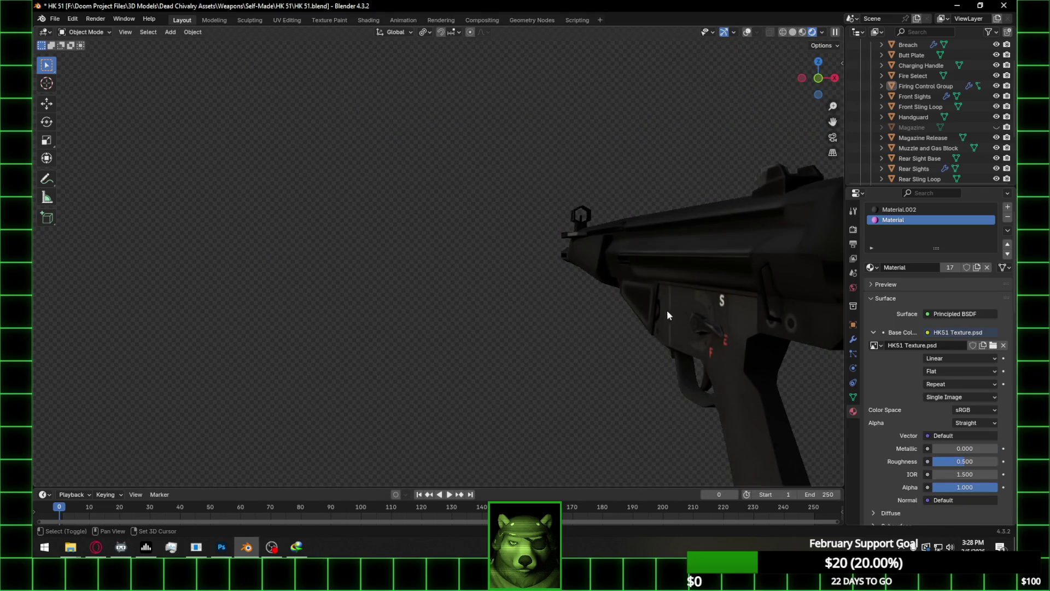
# Inspect the fire selector's S/E/F markings on the model and save the blend file
pyautogui.moveTo(619, 311)
pyautogui.mouseDown(button='middle')
pyautogui.moveTo(724, 310)
pyautogui.moveTo(522, 284)
pyautogui.mouseUp(button='middle')
pyautogui.scroll(2, 724, 310)
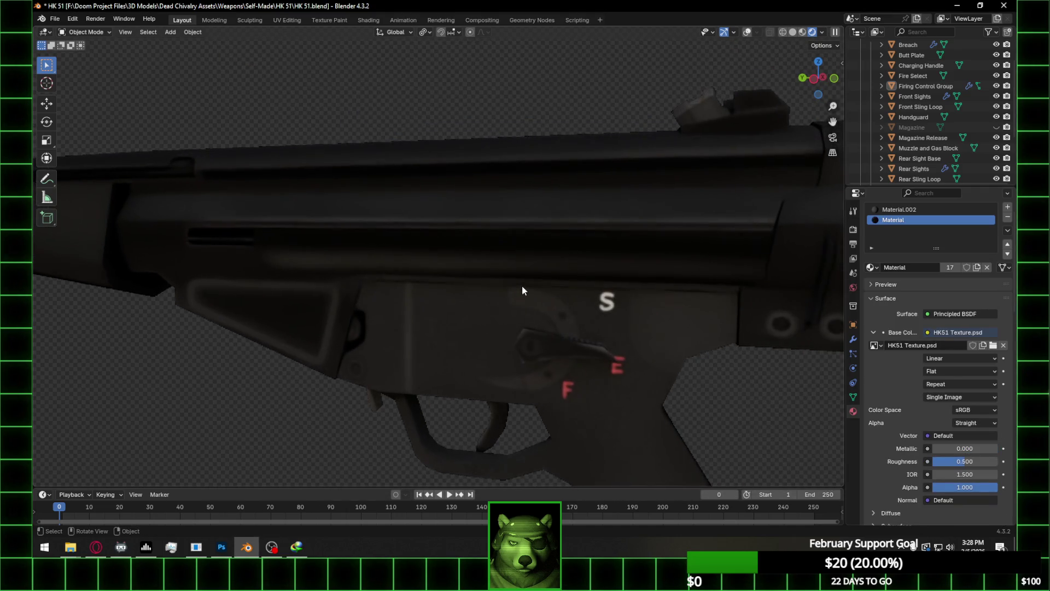
pyautogui.scroll(1, 747, 301)
pyautogui.moveTo(746, 301)
pyautogui.keyDown('shift'); pyautogui.mouseDown(button='middle')
pyautogui.moveTo(570, 285)
pyautogui.moveTo(742, 296)
pyautogui.moveTo(574, 310)
pyautogui.mouseUp(button='middle'); pyautogui.keyUp('shift')
pyautogui.scroll(1, 574, 285)
pyautogui.scroll(-5, 575, 306)
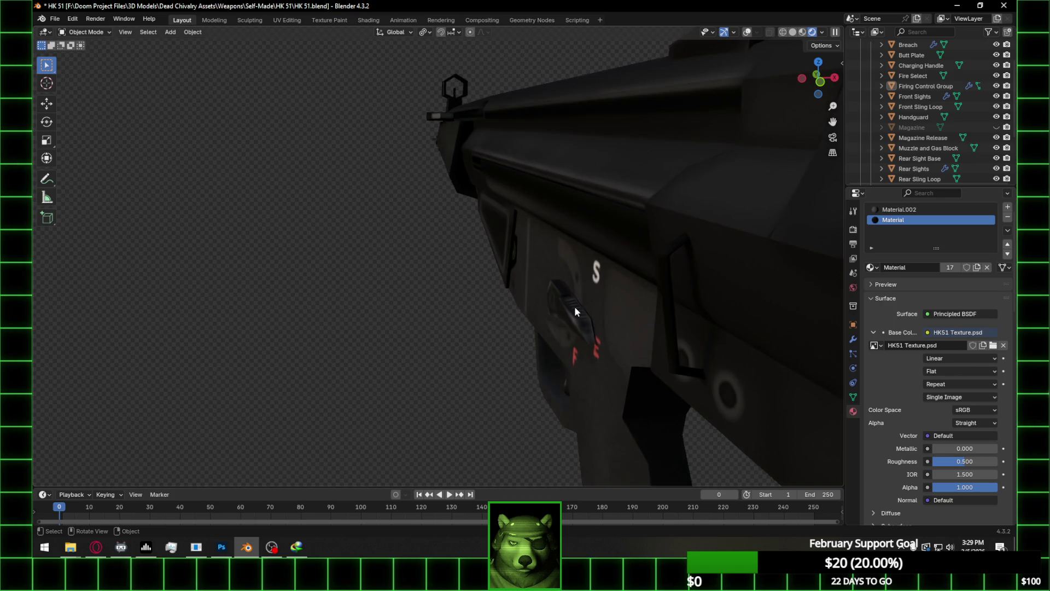
pyautogui.hotkey('ctrl', 's')
# Turn the gun almost side-on, then return to Photoshop and fit the whole texture in the window
pyautogui.moveTo(569, 262)
pyautogui.mouseDown(button='middle')
pyautogui.moveTo(586, 253)
pyautogui.moveTo(488, 248)
pyautogui.mouseUp(button='middle')
pyautogui.scroll(4, 591, 268)
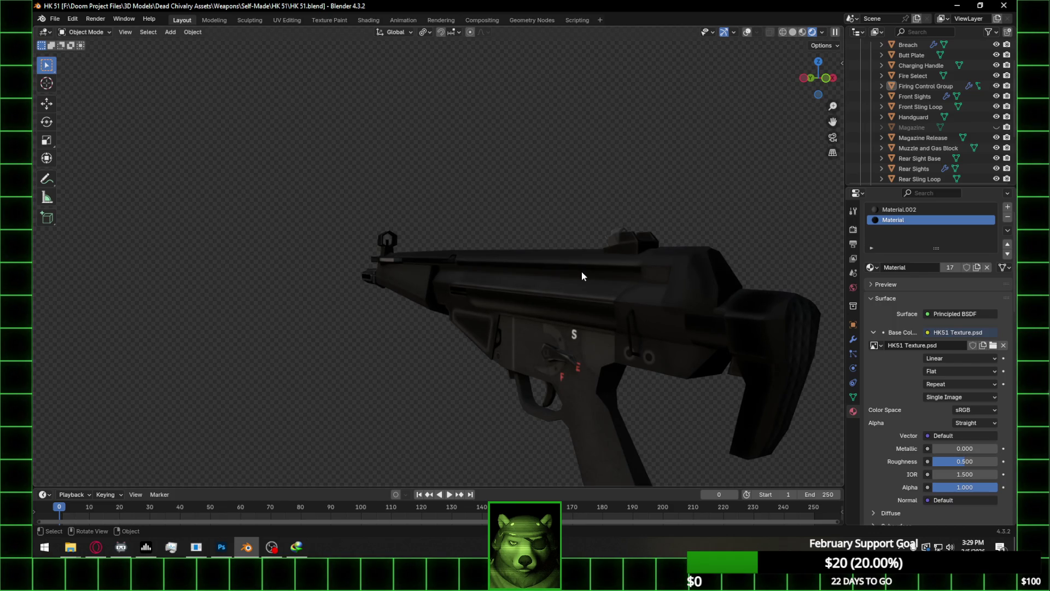
pyautogui.moveTo(576, 238); pyautogui.dragTo(666, 248, button='middle')
pyautogui.hotkey('alt', 'Tab')
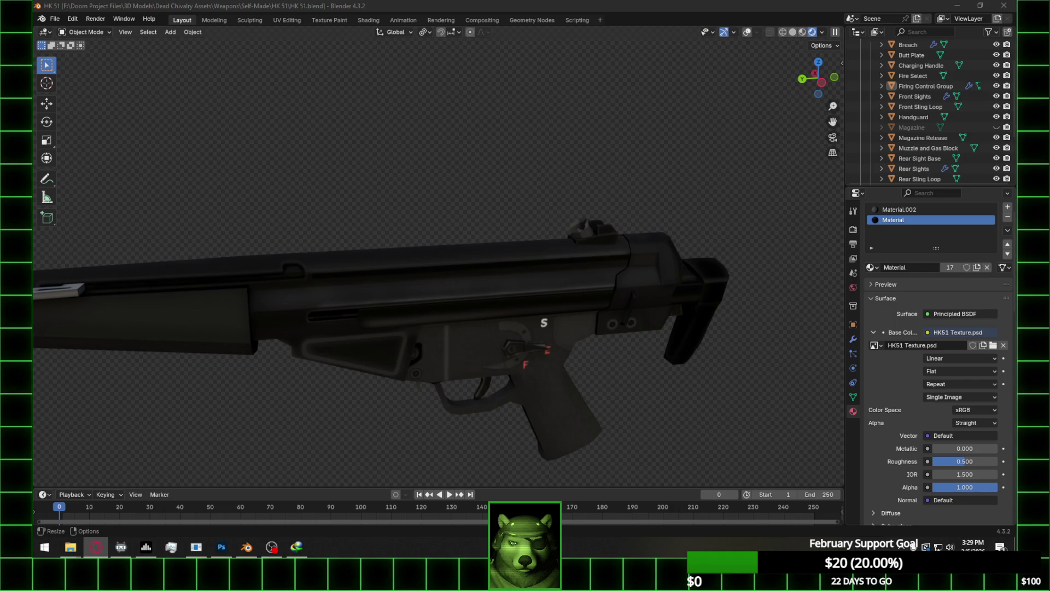
pyautogui.scroll(-3, 497, 271)
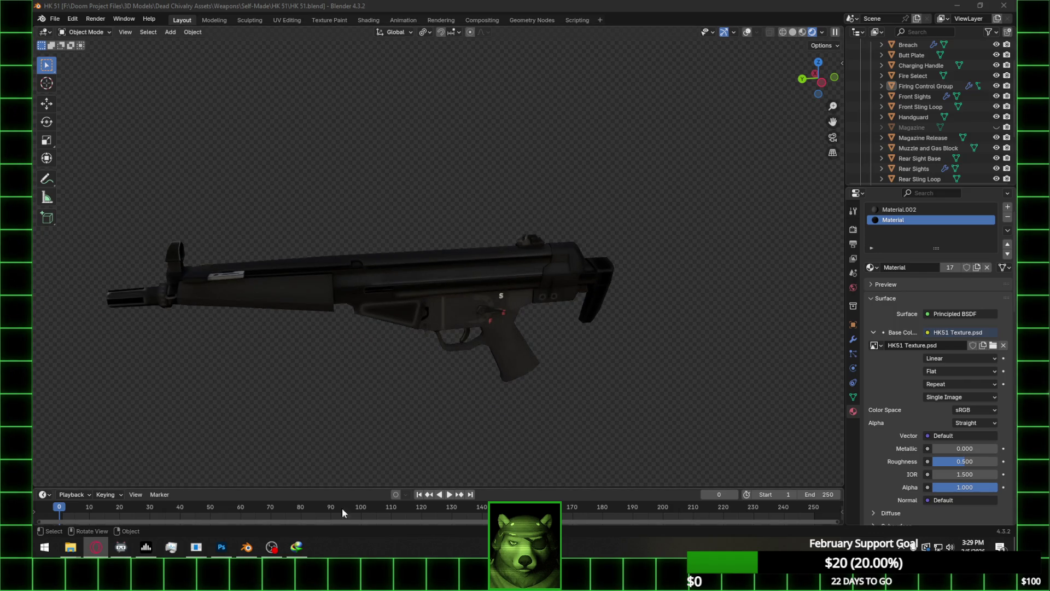
pyautogui.click(222, 547)
pyautogui.hotkey('ctrl', '0')
# Zoom in and nudge the Layer 61 texture piece into position with the Move tool
pyautogui.keyDown('alt'); pyautogui.scroll(3, 493, 246); pyautogui.keyUp('alt')
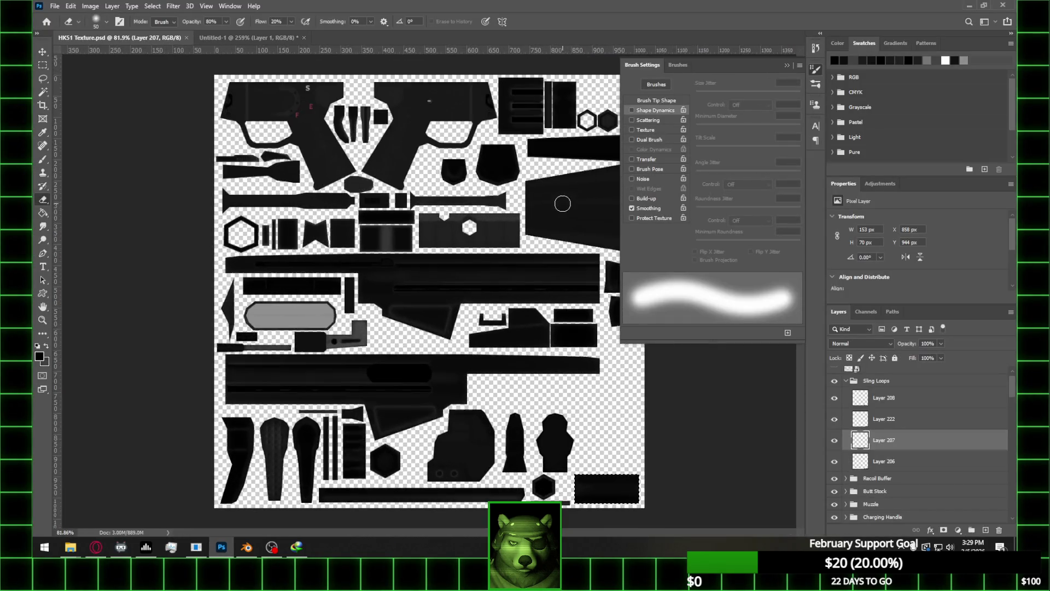
pyautogui.keyDown('alt'); pyautogui.scroll(2, 562, 204); pyautogui.keyUp('alt')
pyautogui.keyDown('alt'); pyautogui.scroll(1, 487, 345); pyautogui.keyUp('alt')
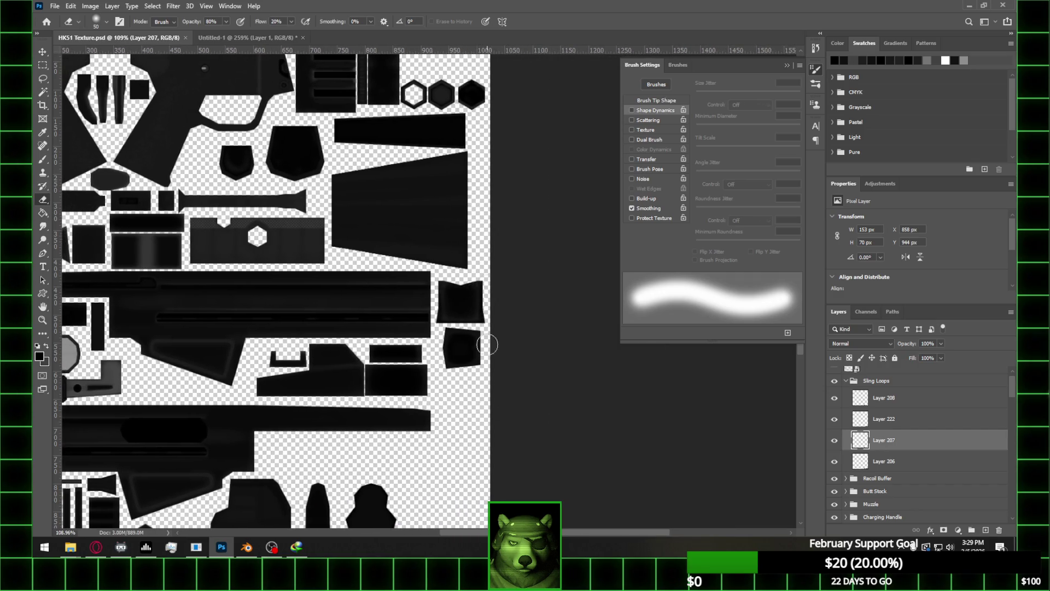
pyautogui.keyDown('alt'); pyautogui.scroll(2, 504, 172); pyautogui.keyUp('alt')
pyautogui.press('m')
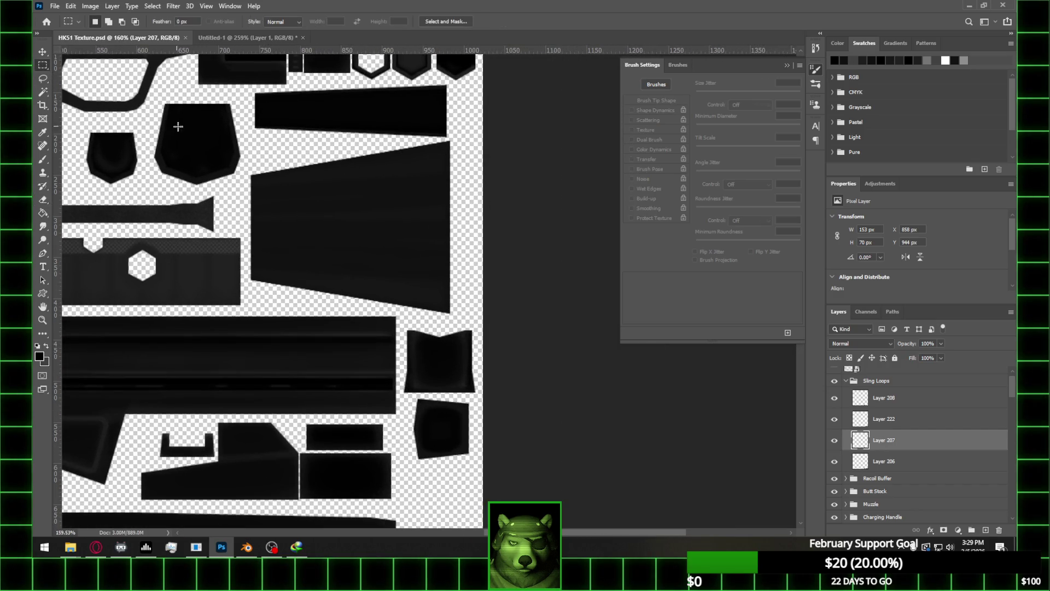
pyautogui.press('v')
pyautogui.keyDown('ctrl'); pyautogui.click(340, 205); pyautogui.keyUp('ctrl')
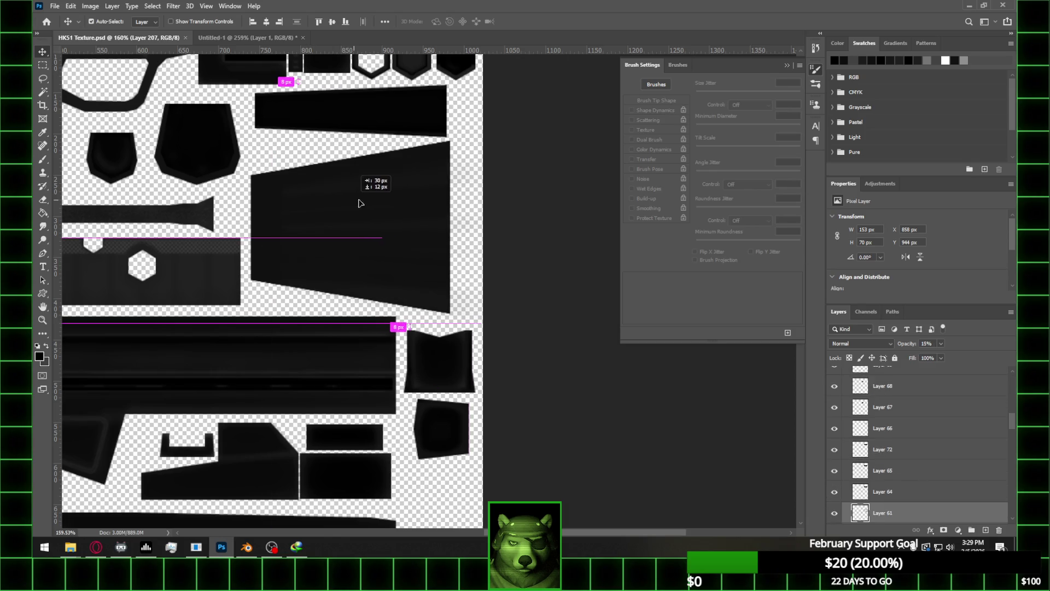
pyautogui.hotkey('shift', 'Left')
pyautogui.hotkey('shift', 'Left')
pyautogui.hotkey('shift', 'Left')
pyautogui.hotkey('shift', 'Up')
pyautogui.press('Up')
pyautogui.press('Up')
pyautogui.press('Up')
pyautogui.scroll(-1, 929, 474)
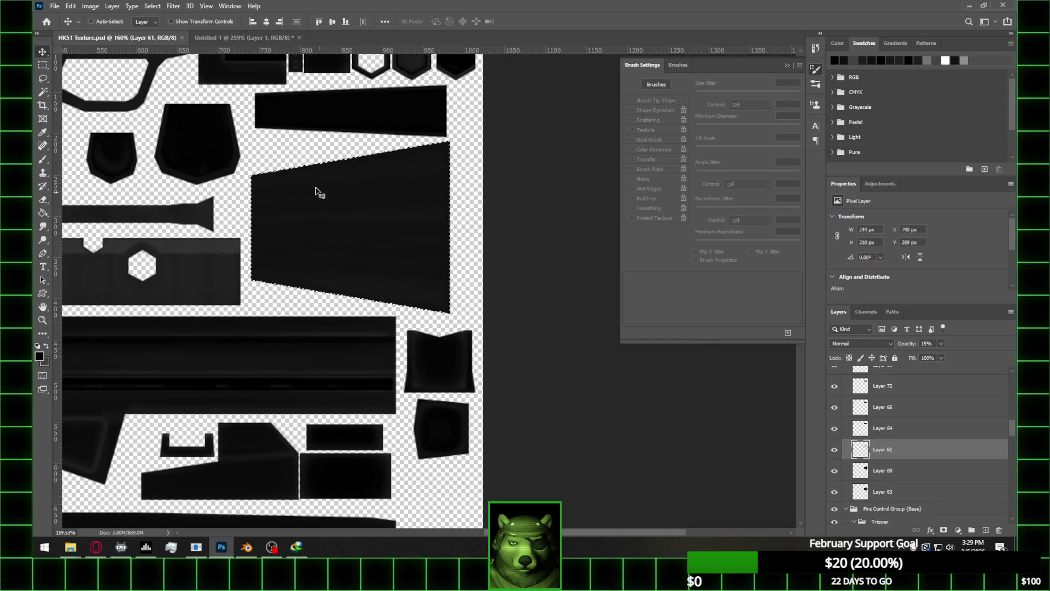
pyautogui.keyDown('alt'); pyautogui.scroll(2, 272, 162); pyautogui.keyUp('alt')
# Load the trapezoid outline as a selection, check Layer 64, and add Layer 223 above Layer 61
pyautogui.keyDown('ctrl'); pyautogui.click(860, 450); pyautogui.keyUp('ctrl')
pyautogui.click(896, 431)
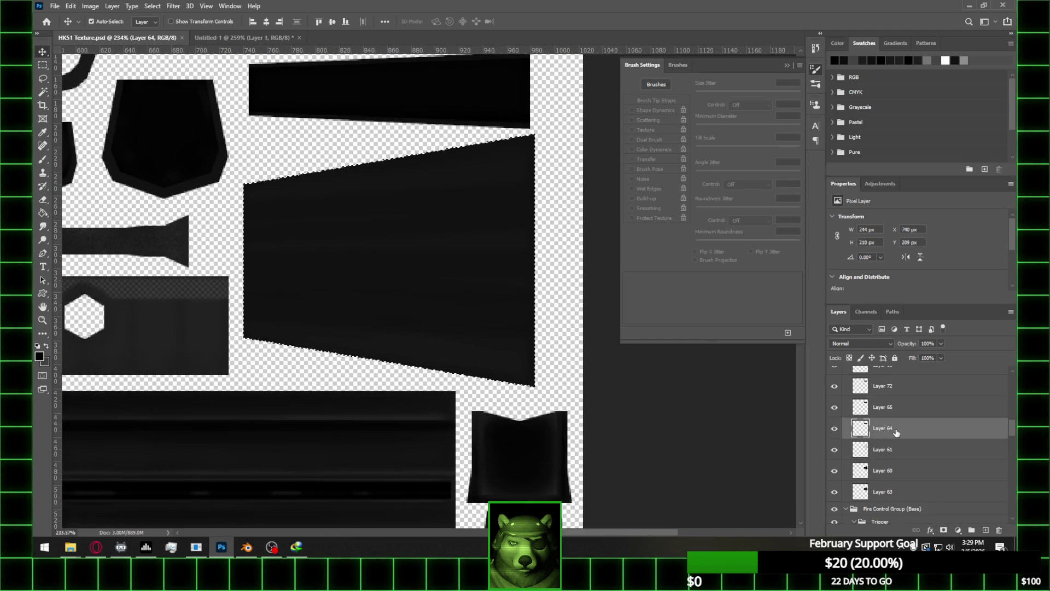
pyautogui.keyDown('alt'); pyautogui.scroll(1, 249, 206); pyautogui.keyUp('alt')
pyautogui.press('b')
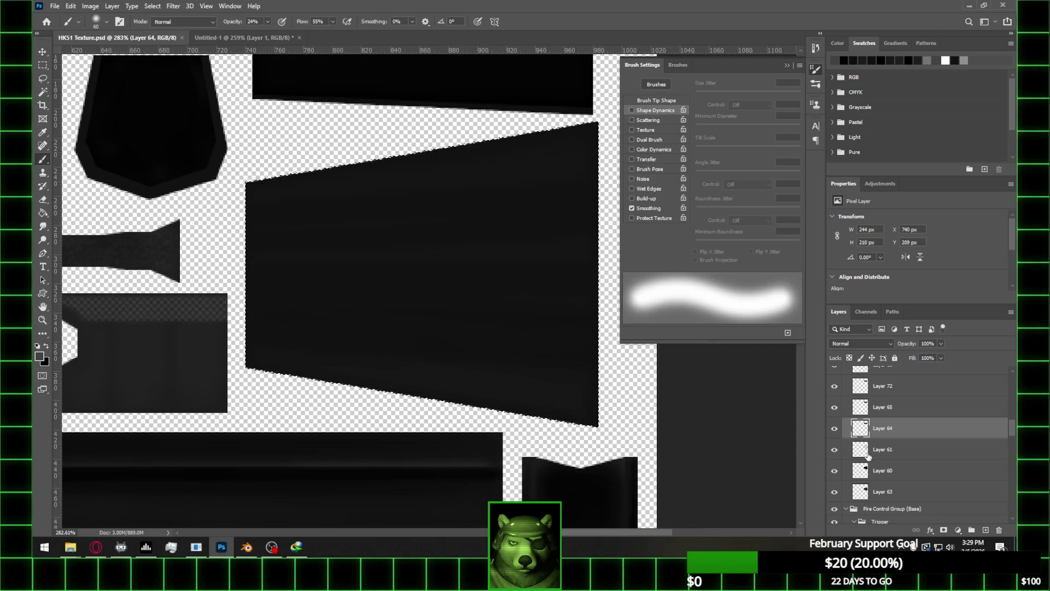
pyautogui.click(834, 430)
pyautogui.click(835, 430)
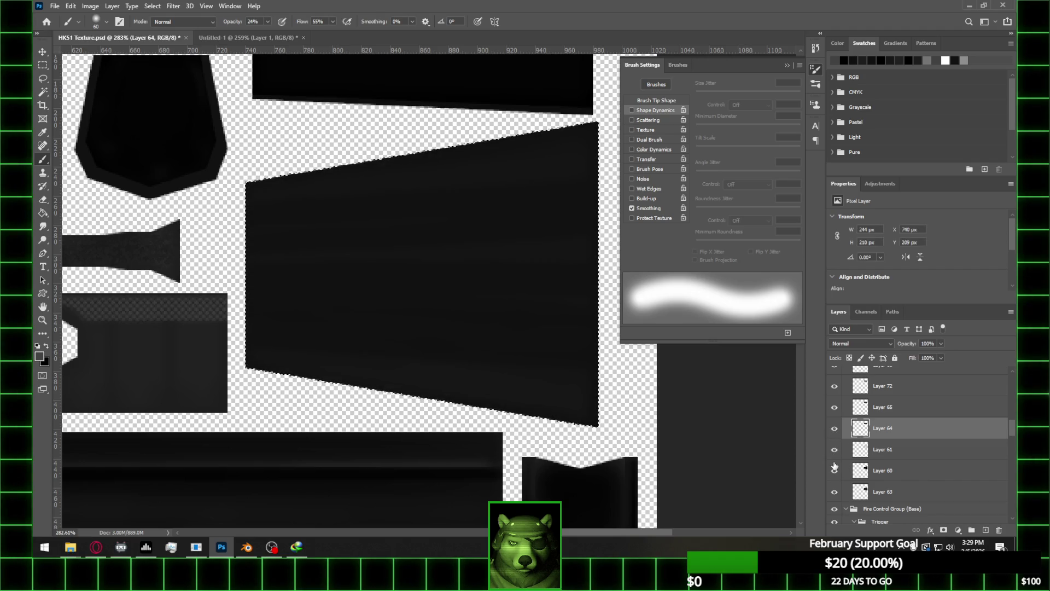
pyautogui.click(839, 454)
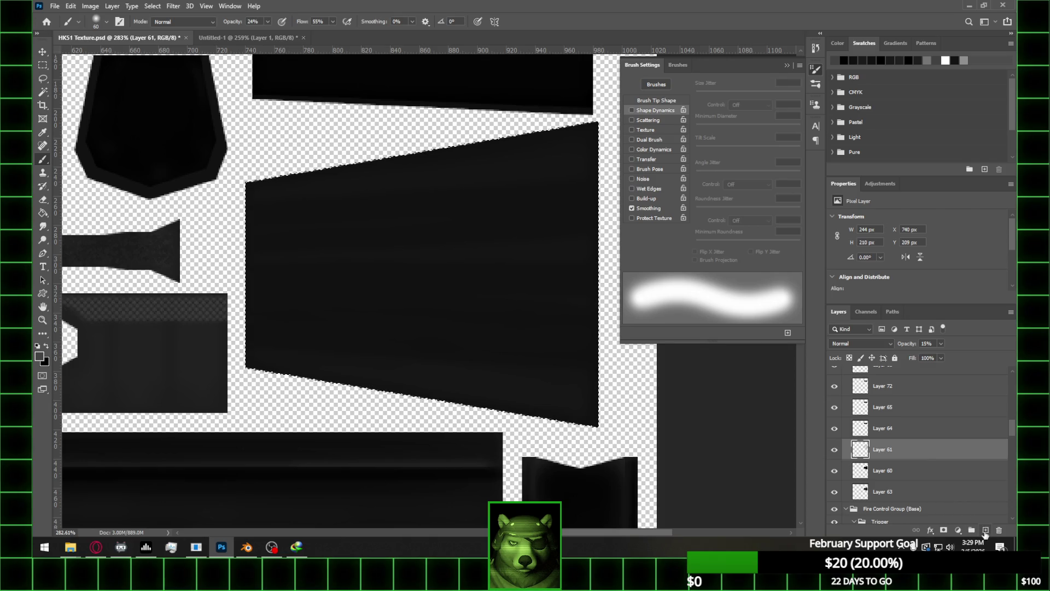
pyautogui.click(986, 530)
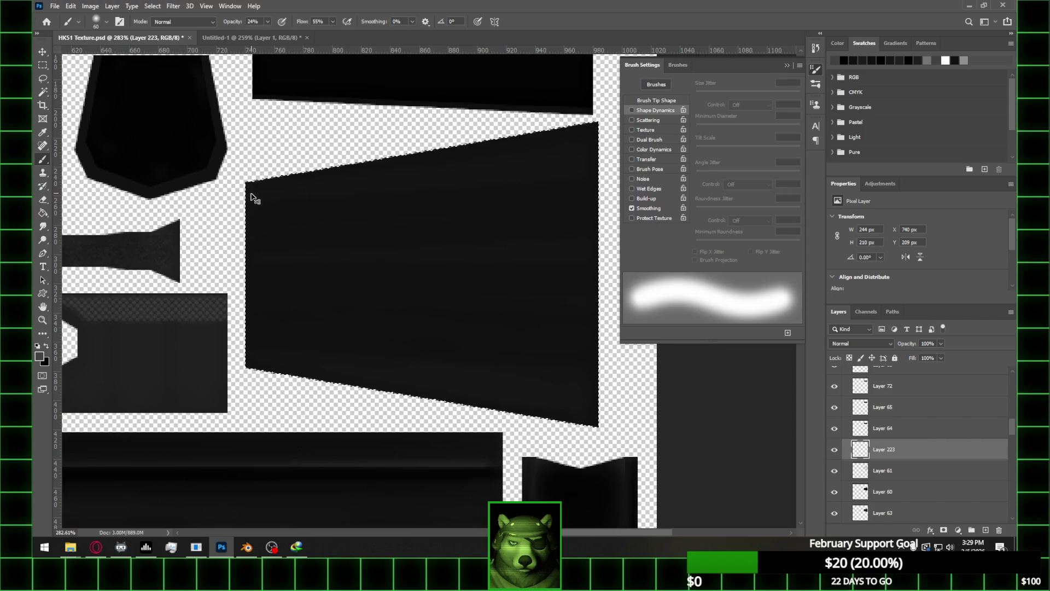
# Select the Hard Round brush and shrink it to 40 px
pyautogui.click(102, 24)
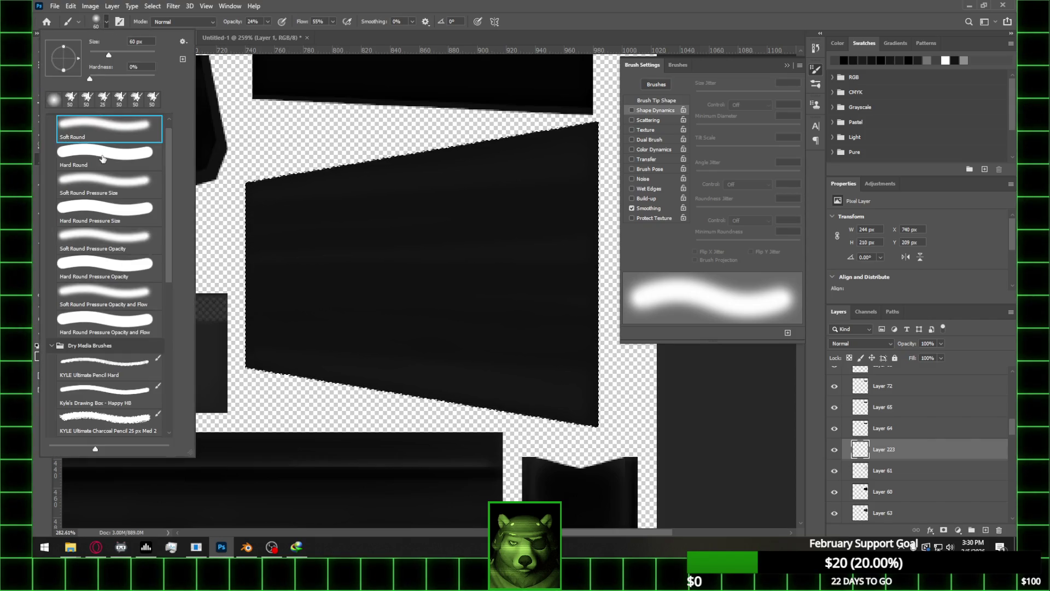
pyautogui.doubleClick(102, 158)
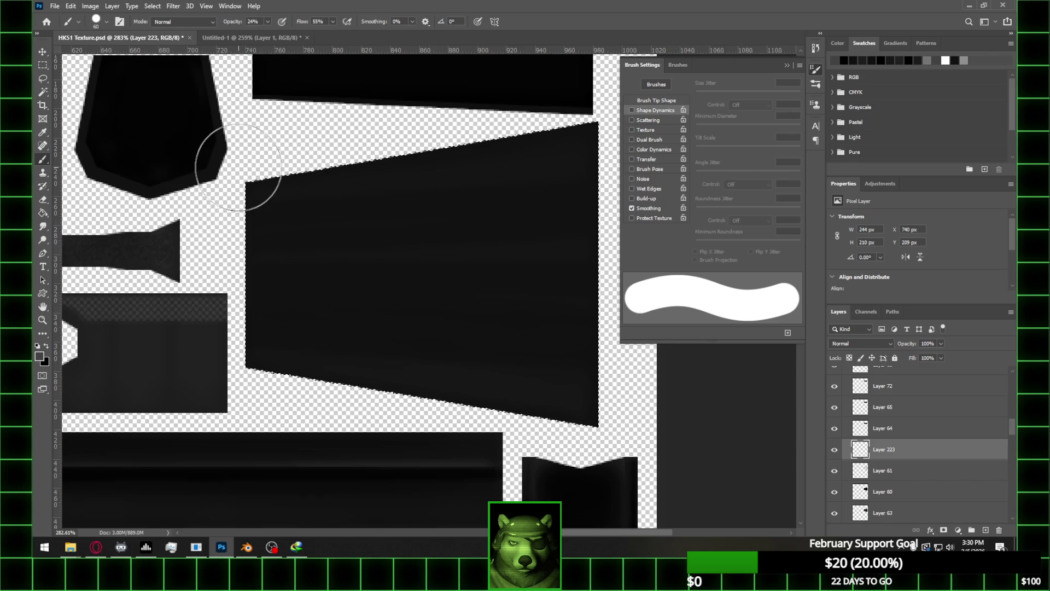
pyautogui.press('[')
pyautogui.press('[')
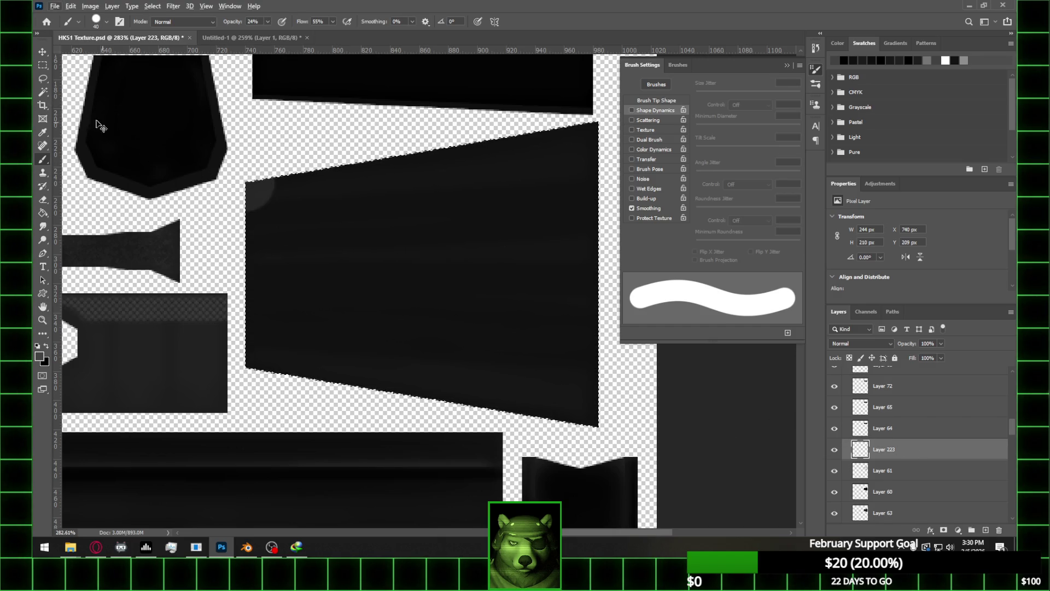
# Paste the rounded corner shape, flip it vertically and place it at the trapezoid's bottom-left corner
pyautogui.hotkey('ctrl', 'v')
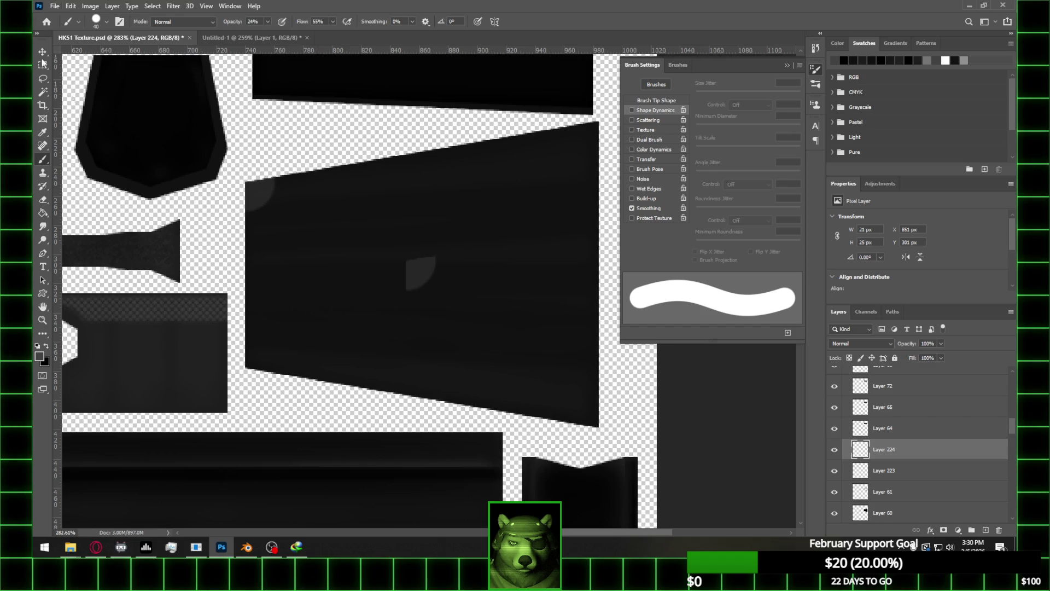
pyautogui.click(70, 6)
pyautogui.moveTo(132, 242)
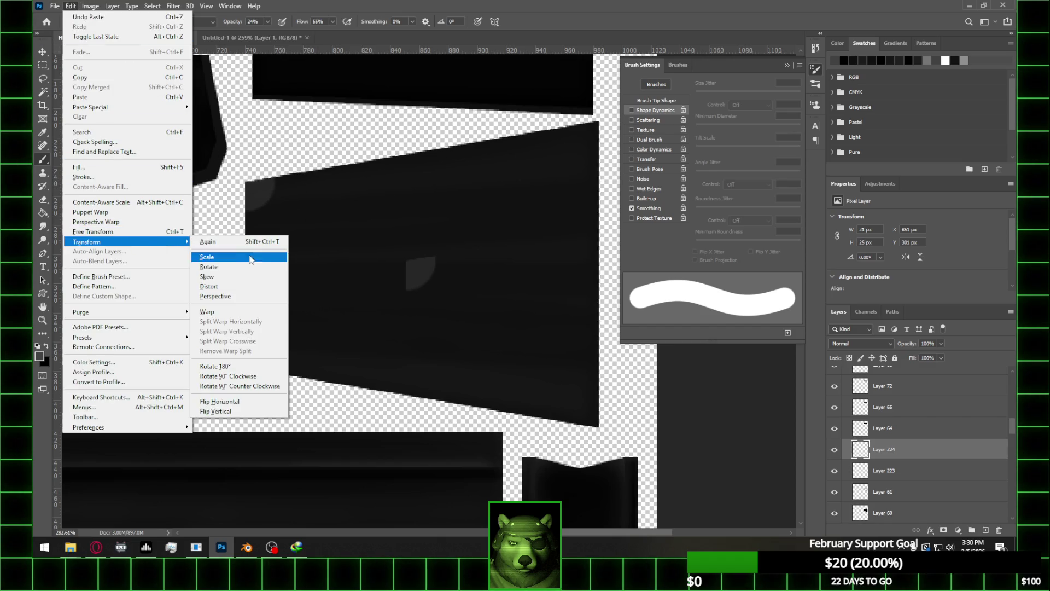
pyautogui.click(215, 411)
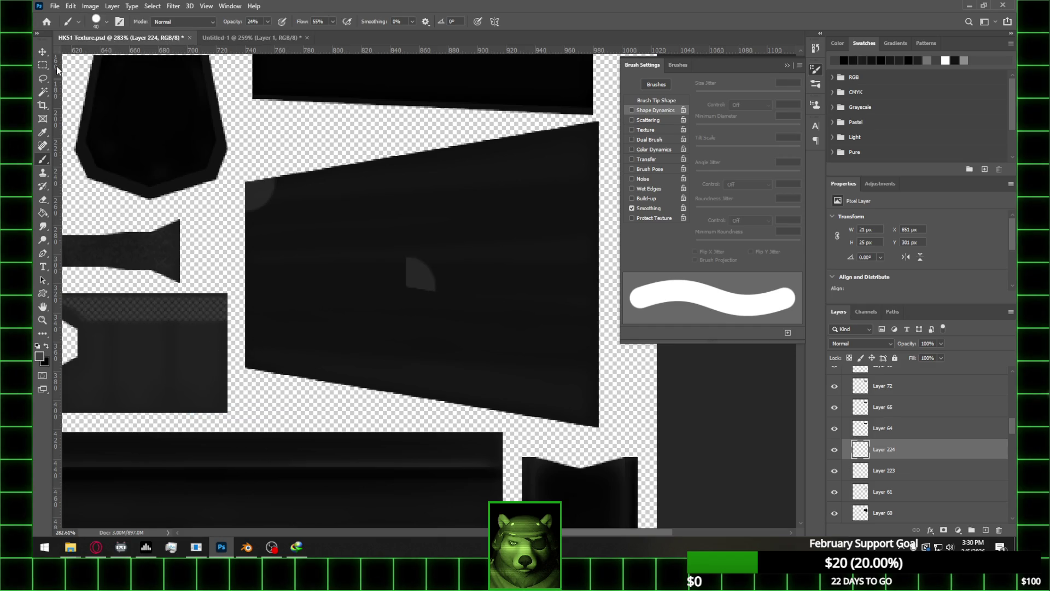
pyautogui.press('v')
pyautogui.moveTo(428, 289); pyautogui.dragTo(267, 368)
pyautogui.press('Left')
pyautogui.press('Left')
pyautogui.press('Left')
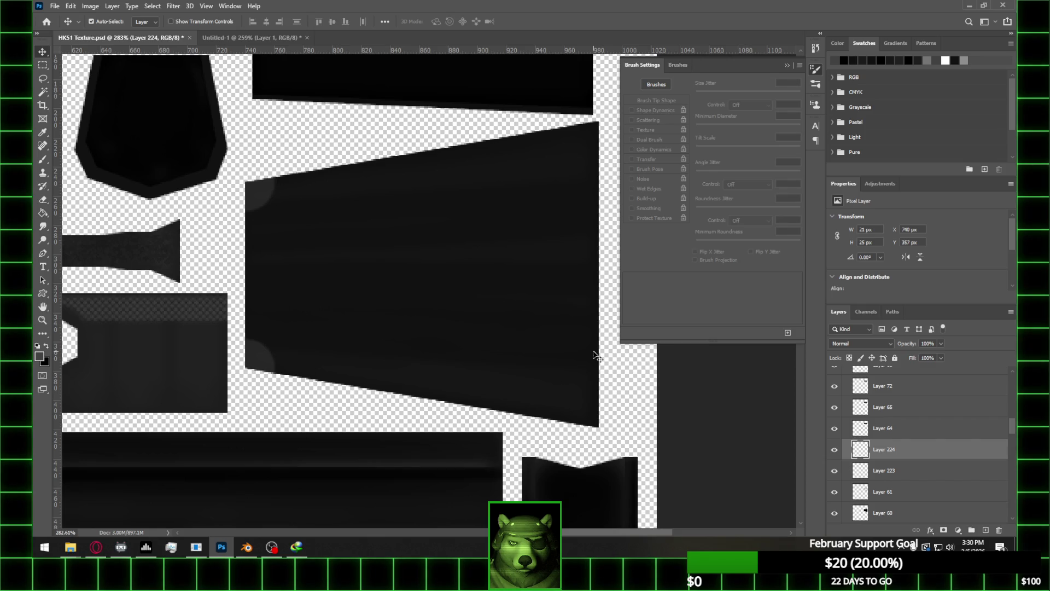
# Merge Layers 223 and 224, then try loading Layer 224's pixels as a selection
pyautogui.keyDown('shift'); pyautogui.click(905, 469); pyautogui.keyUp('shift')
pyautogui.rightClick(908, 462)
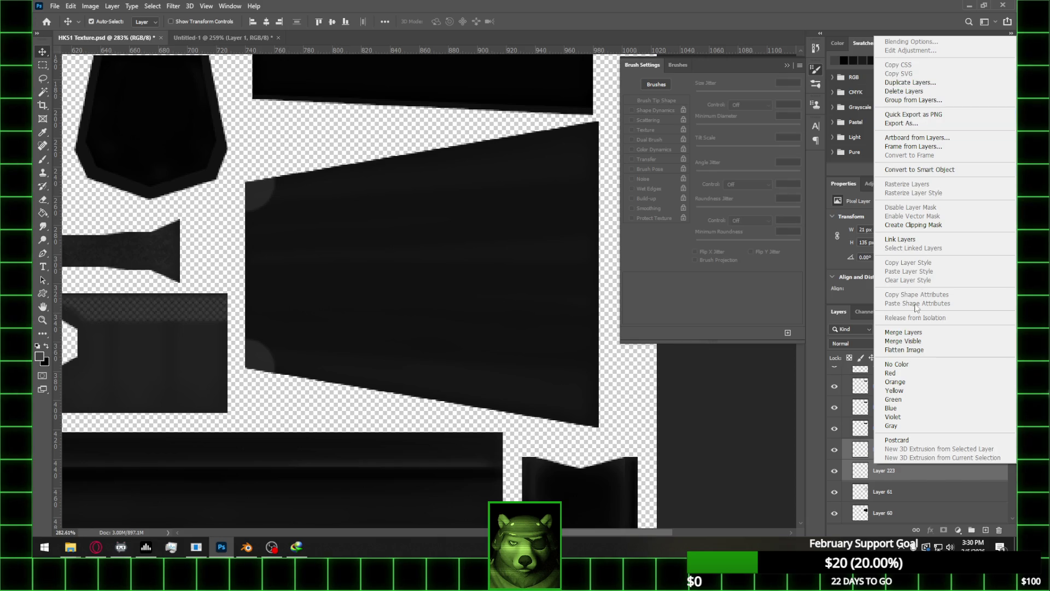
pyautogui.click(906, 333)
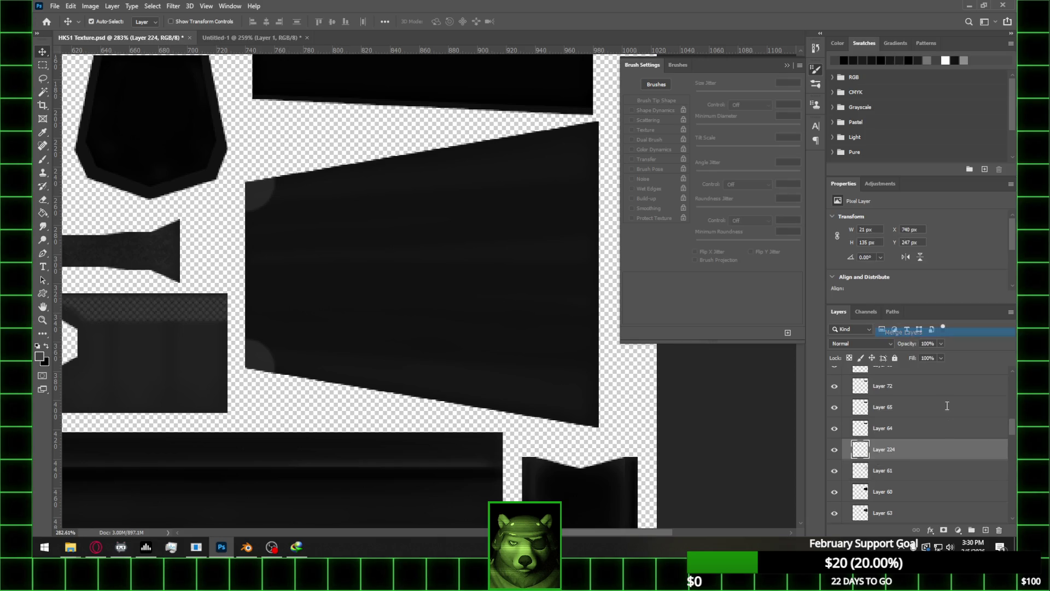
pyautogui.keyDown('ctrl'); pyautogui.click(862, 457); pyautogui.keyUp('ctrl')
pyautogui.click(537, 209)
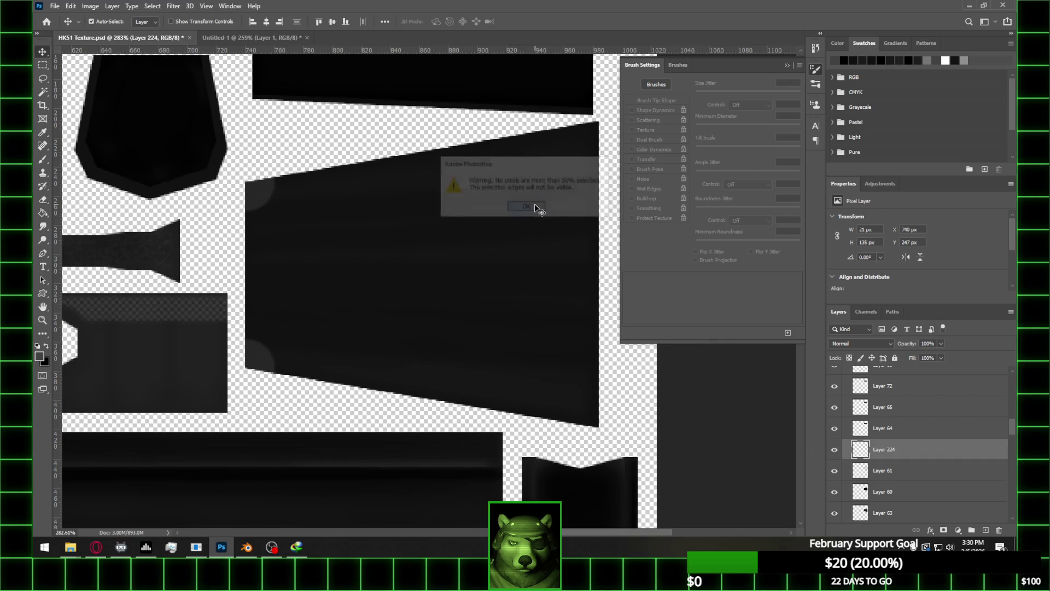
pyautogui.keyDown('ctrl'); pyautogui.click(862, 456); pyautogui.keyUp('ctrl')
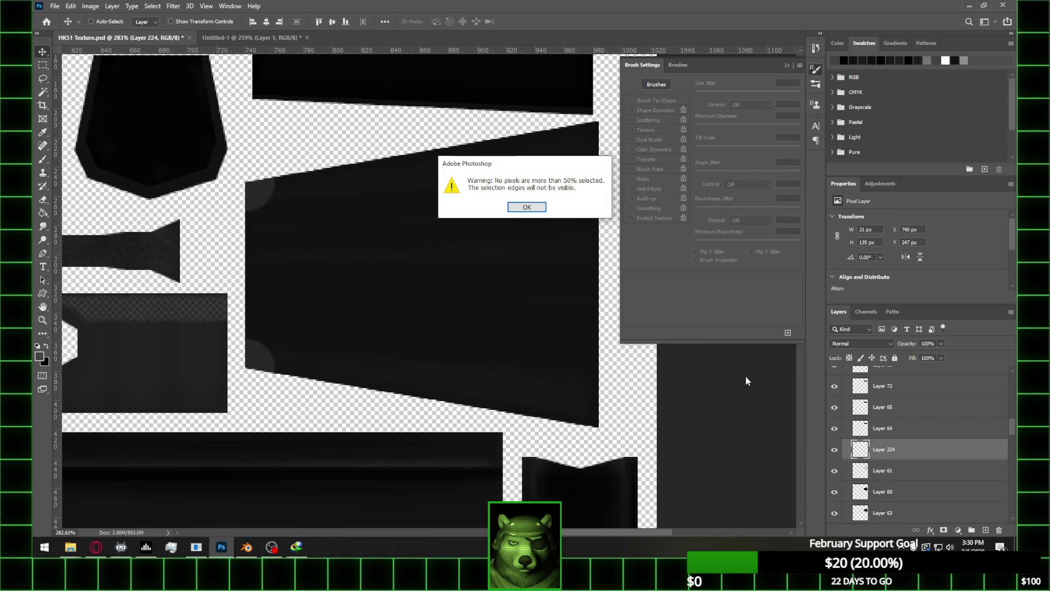
pyautogui.click(535, 208)
pyautogui.click(46, 68)
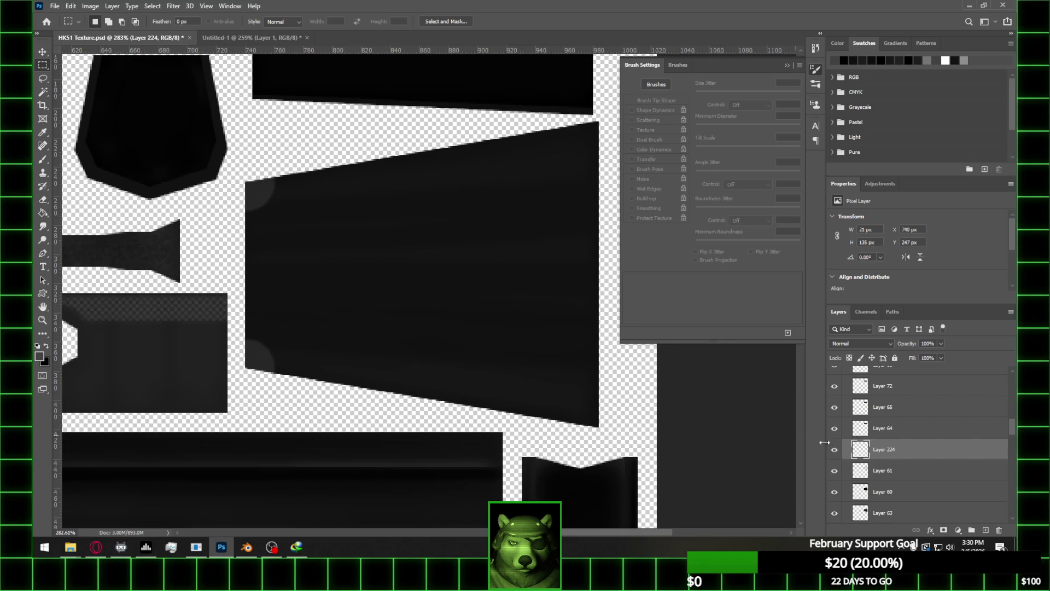
pyautogui.keyDown('ctrl'); pyautogui.click(866, 456); pyautogui.keyUp('ctrl')
pyautogui.click(528, 209)
# Add an empty layer, pick a darker colour with a 15 px brush, and select the trapezoid's outline
pyautogui.keyDown('alt'); pyautogui.scroll(1, 252, 337); pyautogui.keyUp('alt')
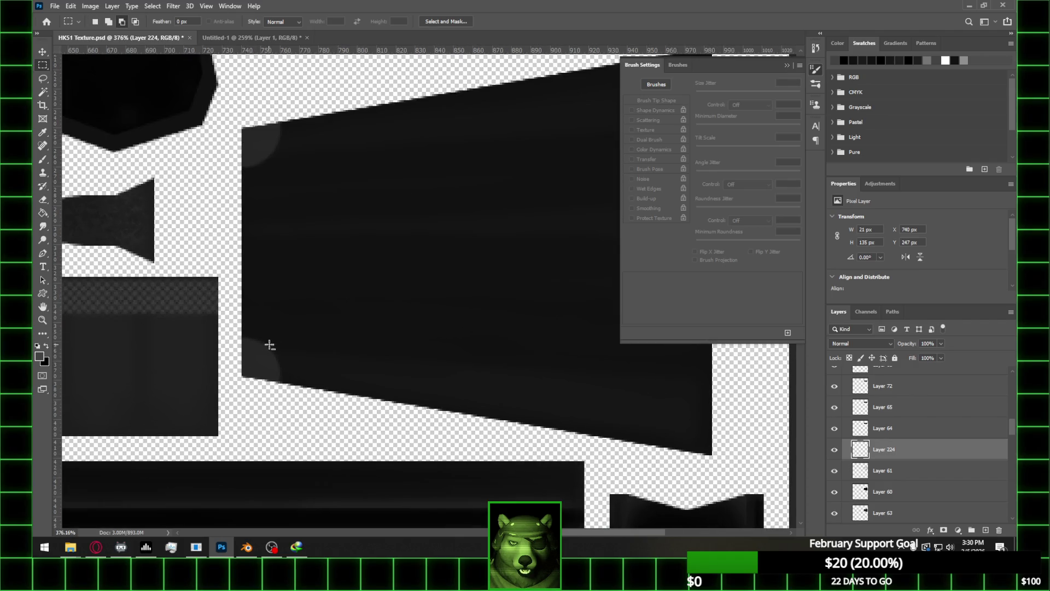
pyautogui.press('b')
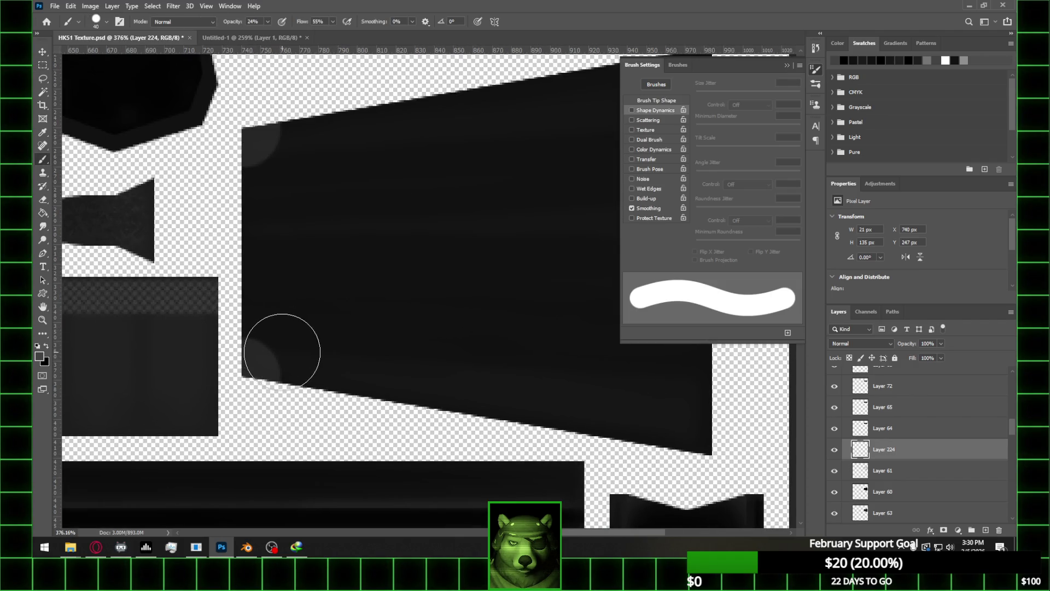
pyautogui.press('[')
pyautogui.press('[')
pyautogui.press('[')
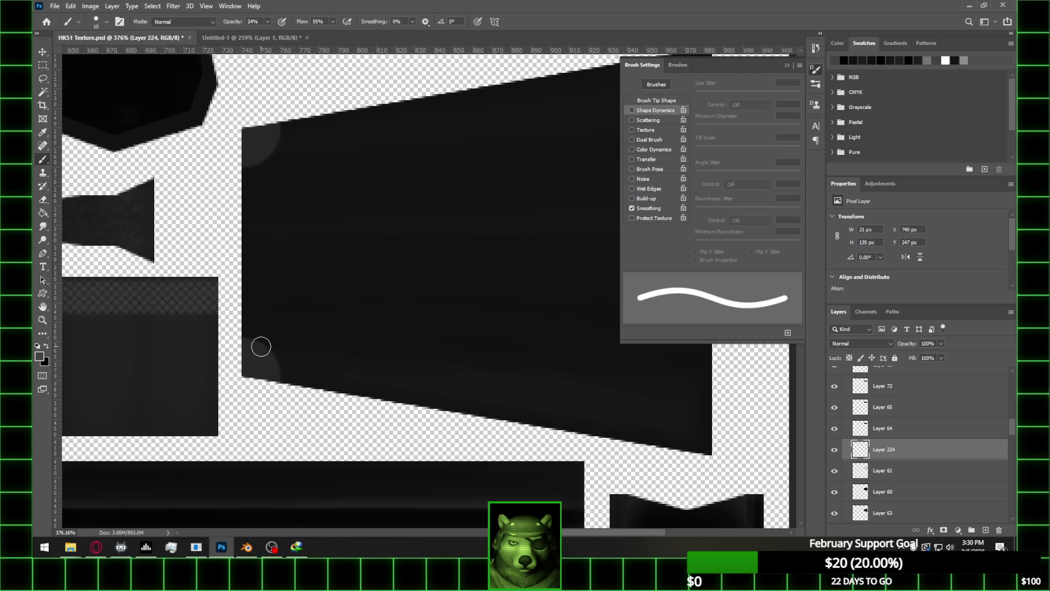
pyautogui.click(787, 65)
pyautogui.click(985, 530)
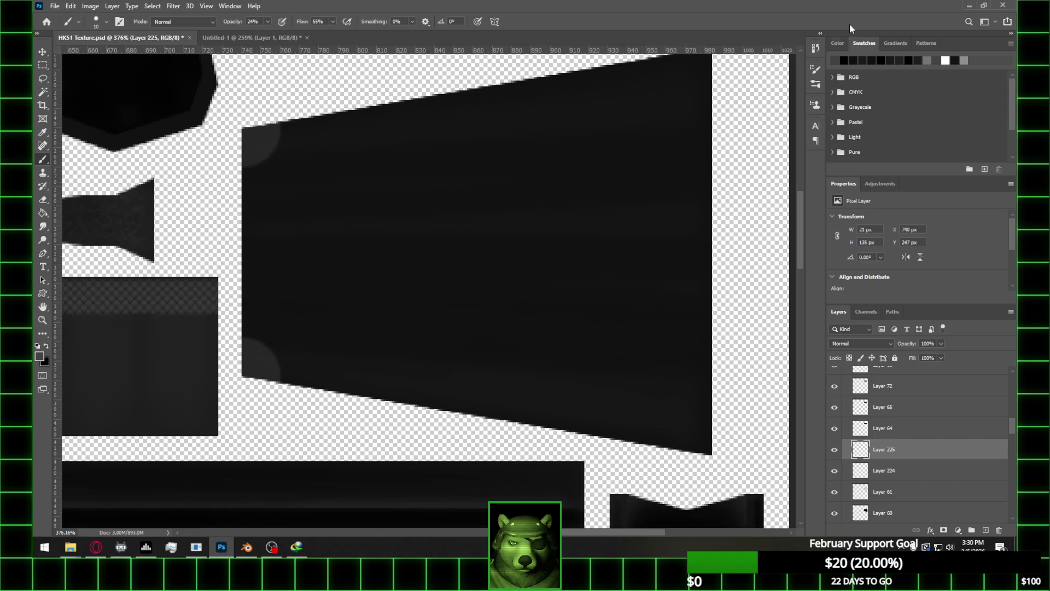
pyautogui.click(876, 55)
pyautogui.press(']')
pyautogui.keyDown('ctrl'); pyautogui.click(867, 491); pyautogui.keyUp('ctrl')
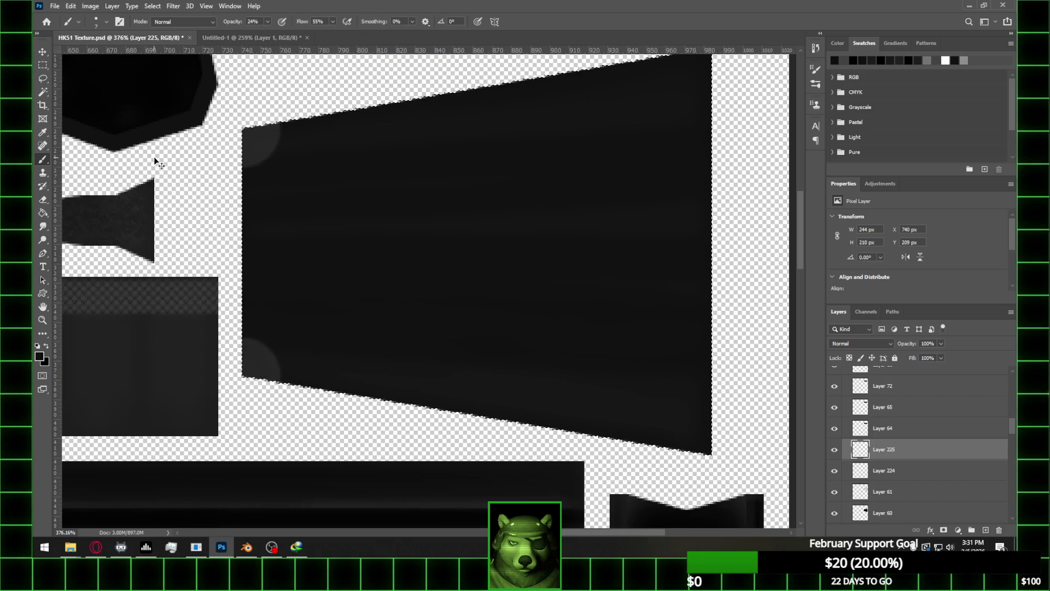
# Choose the Soft Round brush with white as the paint colour, then add Layer 226
pyautogui.click(106, 22)
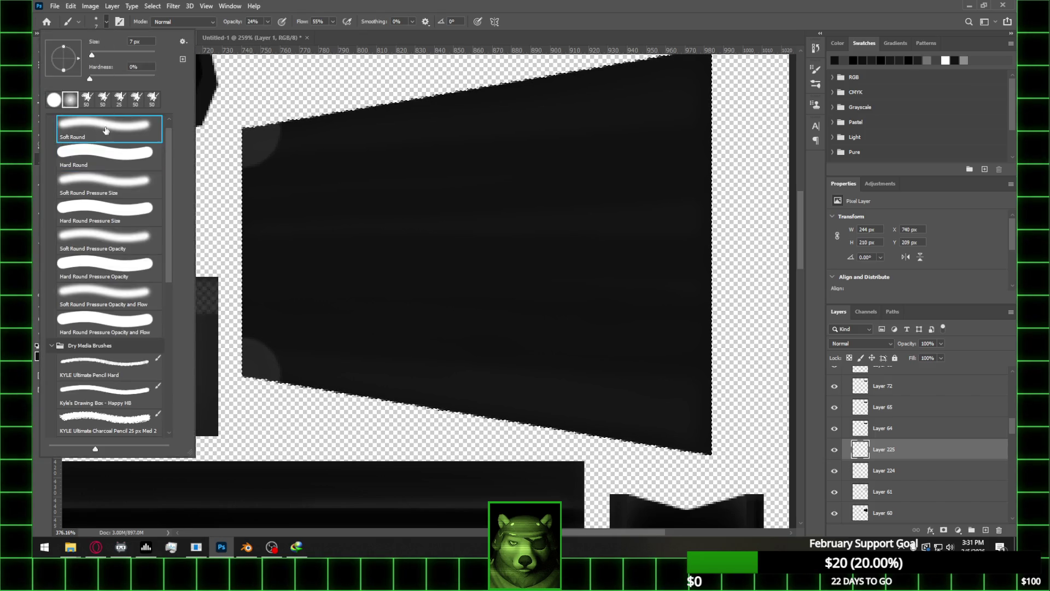
pyautogui.doubleClick(106, 129)
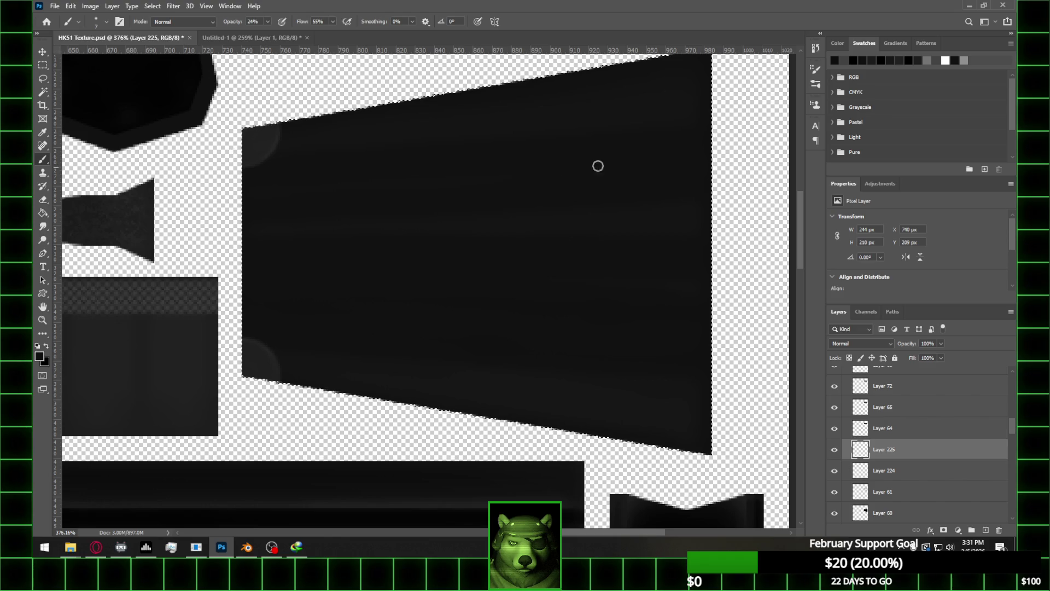
pyautogui.moveTo(963, 57); pyautogui.dragTo(955, 62)
pyautogui.click(986, 531)
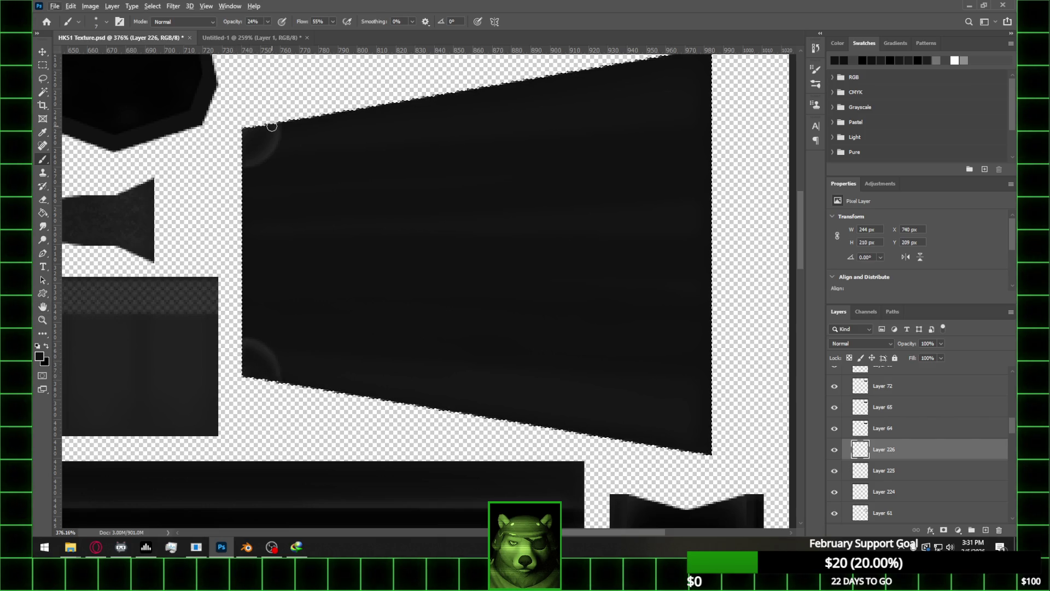
# Lower Layer 224's opacity to 50%
pyautogui.keyDown('alt'); pyautogui.scroll(-3, 345, 169); pyautogui.keyUp('alt')
pyautogui.keyDown('alt'); pyautogui.scroll(2, 278, 253); pyautogui.keyUp('alt')
pyautogui.keyDown('alt'); pyautogui.scroll(2, 278, 253); pyautogui.keyUp('alt')
pyautogui.keyDown('alt'); pyautogui.scroll(-1, 317, 275); pyautogui.keyUp('alt')
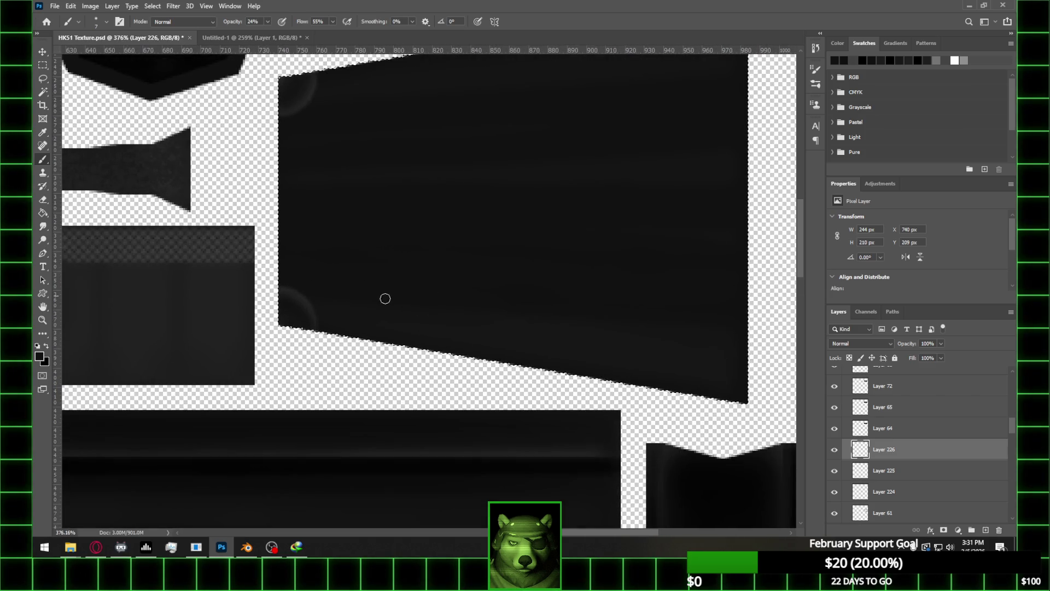
pyautogui.click(829, 472)
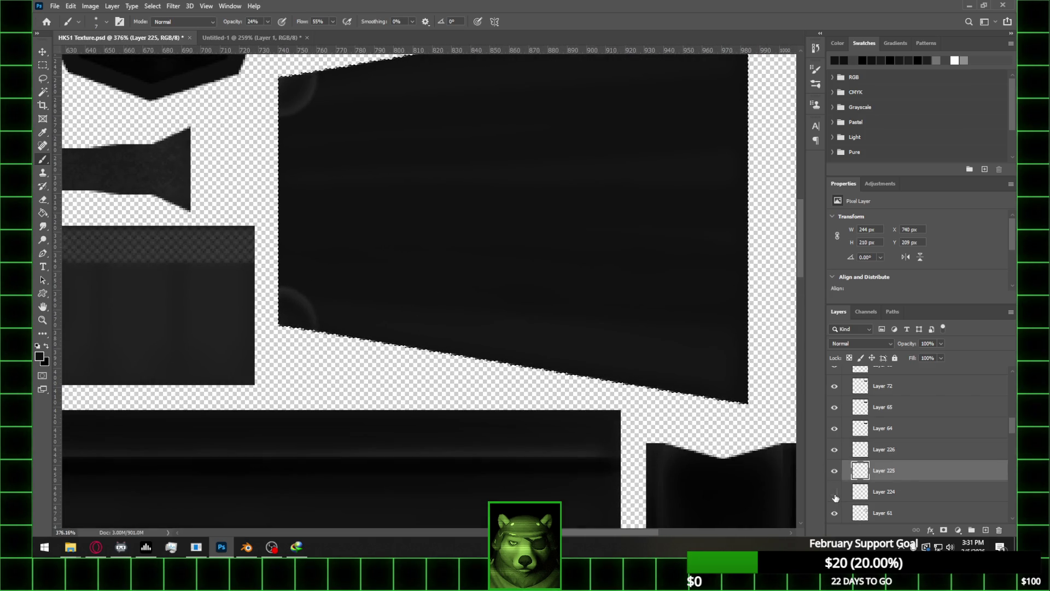
pyautogui.click(921, 491)
pyautogui.click(941, 344)
pyautogui.moveTo(943, 357); pyautogui.dragTo(918, 356)
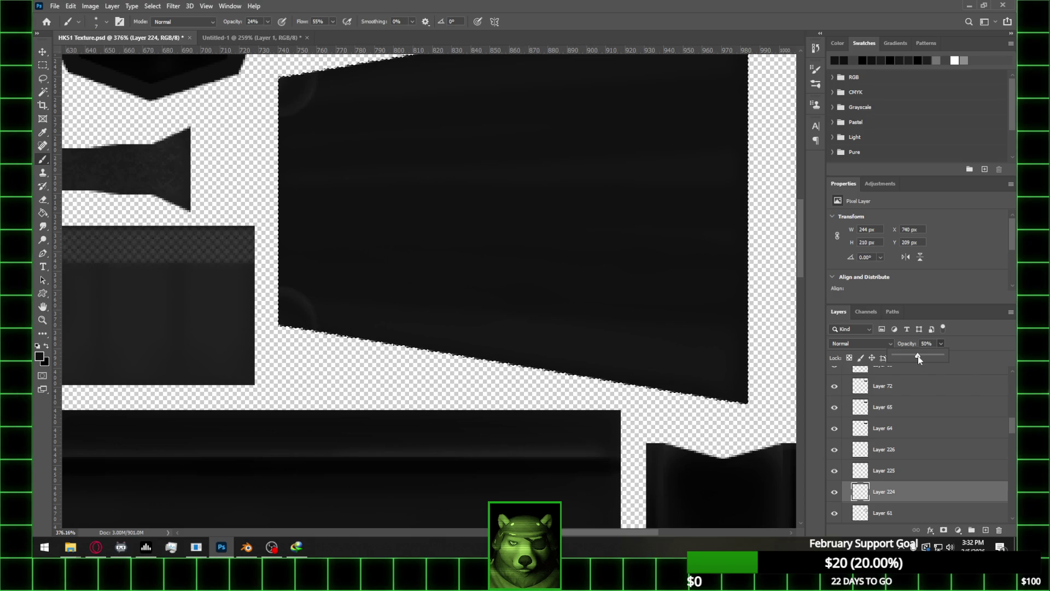
pyautogui.keyDown('alt'); pyautogui.scroll(-2, 295, 269); pyautogui.keyUp('alt')
pyautogui.keyDown('alt'); pyautogui.scroll(3, 304, 276); pyautogui.keyUp('alt')
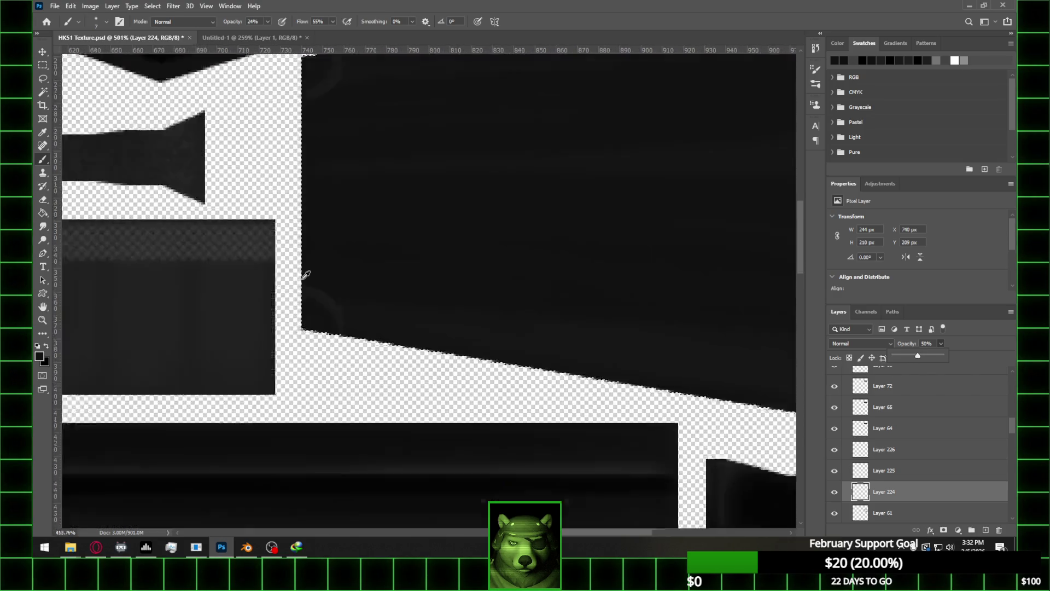
pyautogui.keyDown('alt'); pyautogui.scroll(-3, 235, 271); pyautogui.keyUp('alt')
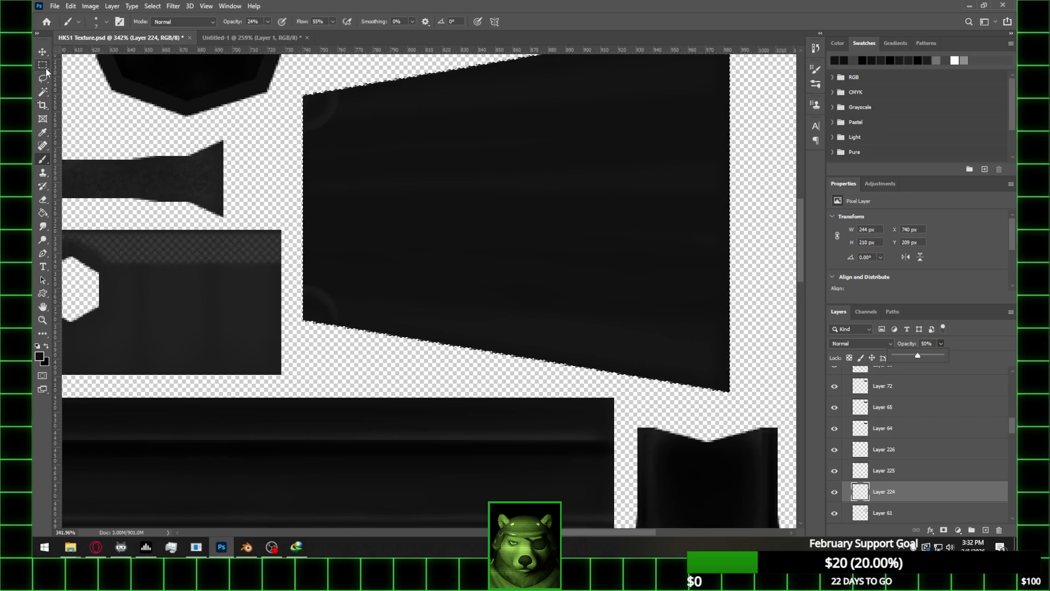
pyautogui.click(49, 348)
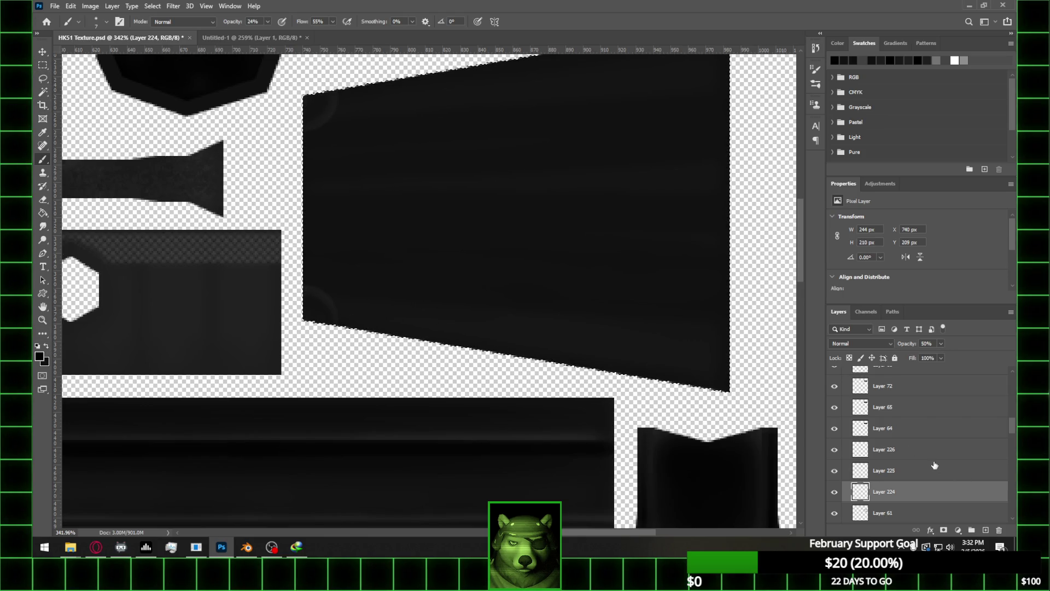
# Add Layer 227 above Layer 226 and dab faint shading at the dark panel's corner
pyautogui.click(925, 449)
pyautogui.click(986, 531)
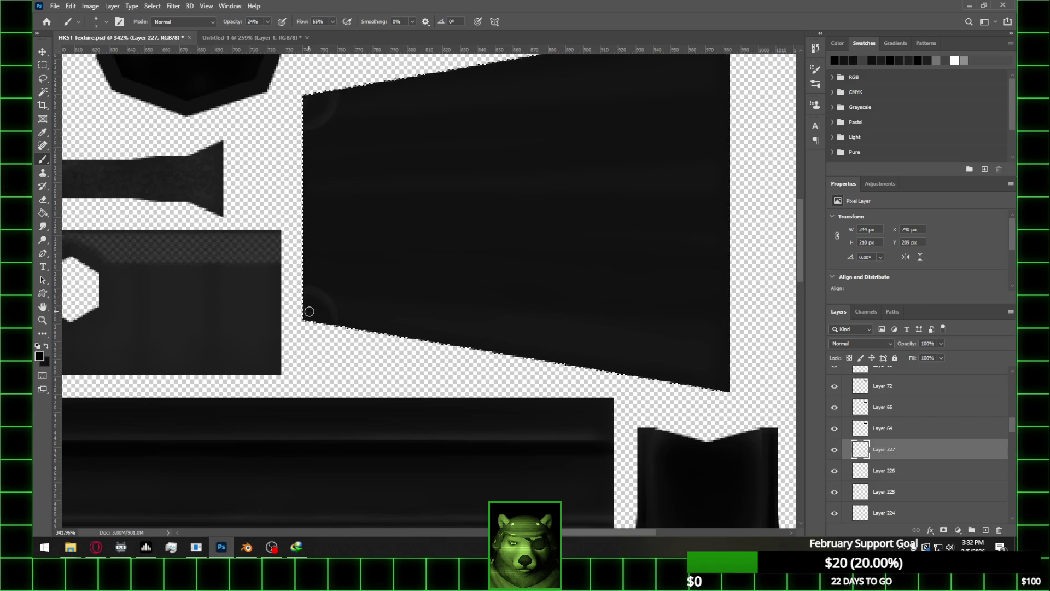
pyautogui.keyDown('alt'); pyautogui.scroll(4, 313, 308); pyautogui.keyUp('alt')
pyautogui.keyDown('alt'); pyautogui.scroll(-1, 314, 311); pyautogui.keyUp('alt')
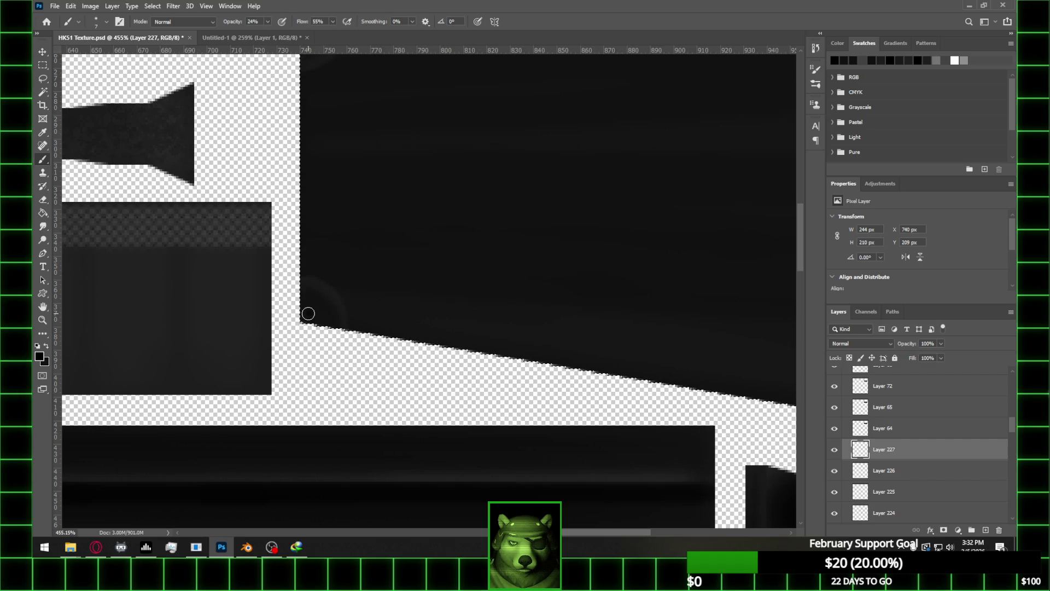
pyautogui.keyDown('alt'); pyautogui.scroll(-1, 473, 334); pyautogui.keyUp('alt')
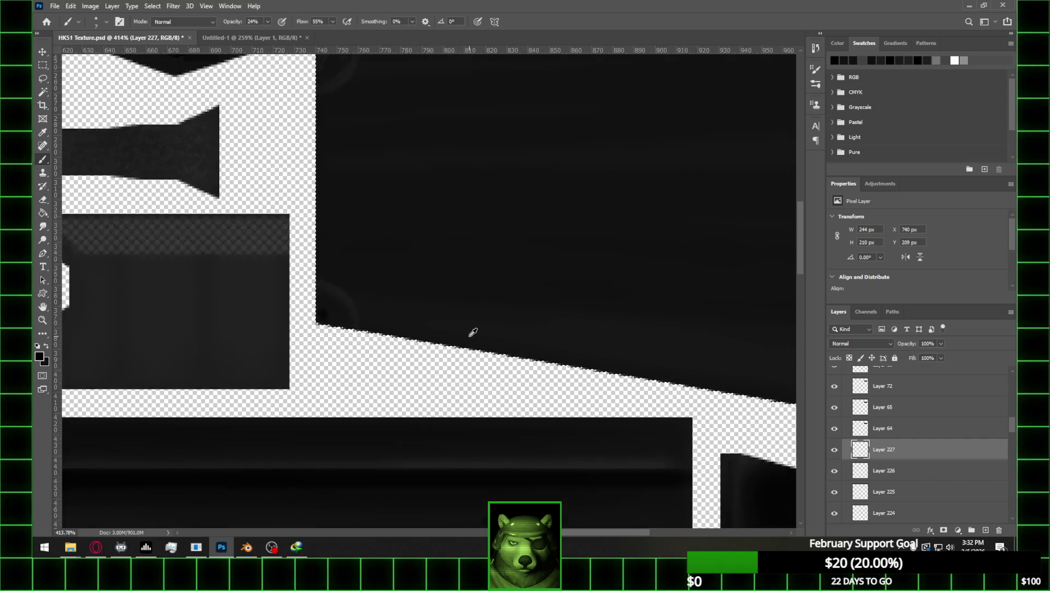
pyautogui.scroll(1, 417, 150)
pyautogui.click(343, 107)
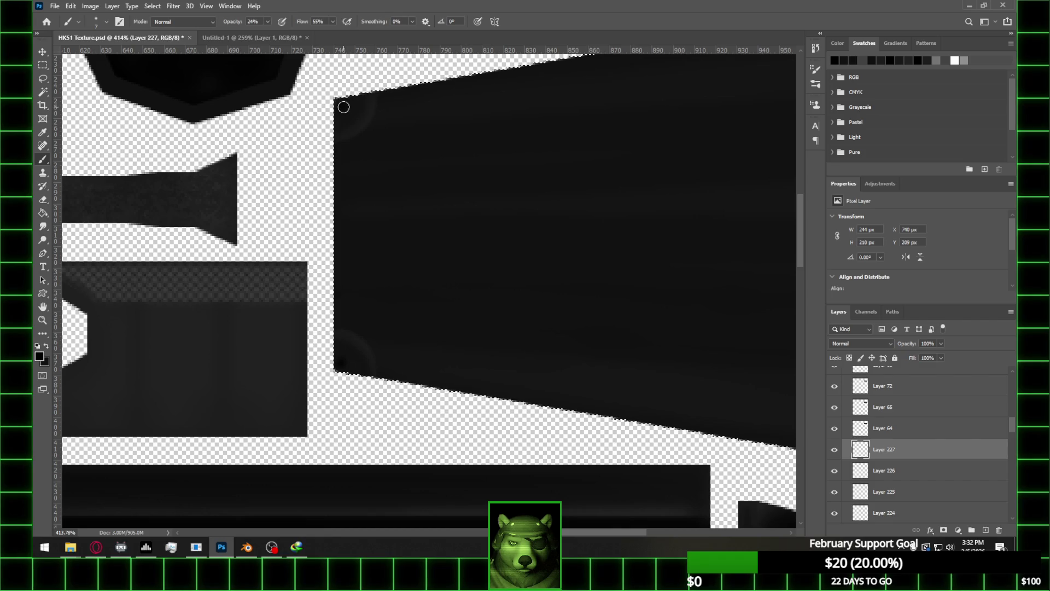
pyautogui.keyDown('alt'); pyautogui.scroll(-2, 444, 206); pyautogui.keyUp('alt')
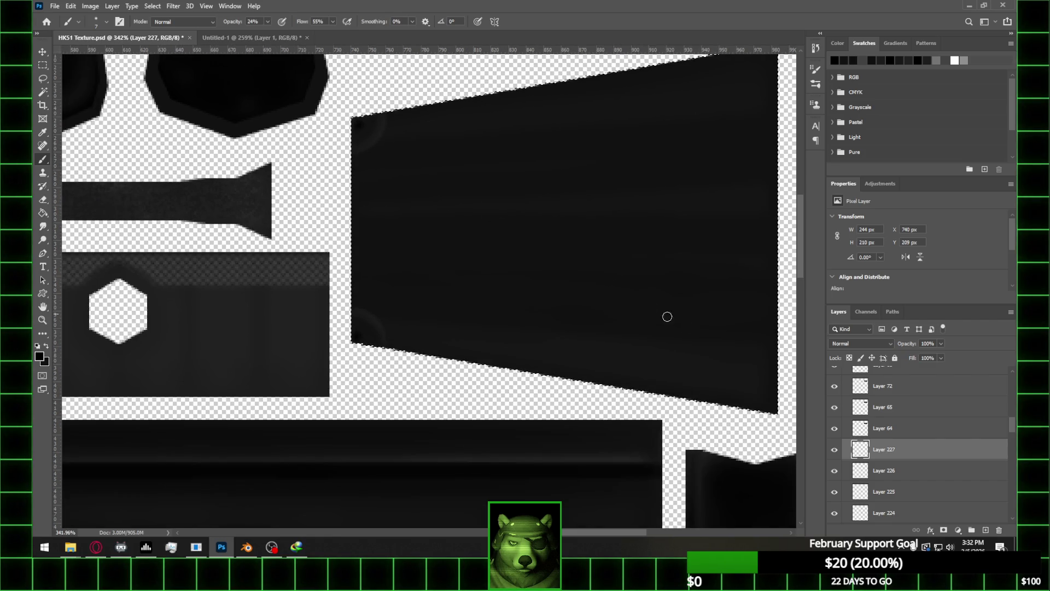
pyautogui.rightClick(924, 447)
# Try a grey Outer Glow on Layer 227 with 15% spread and range, then turn it off
pyautogui.click(930, 25)
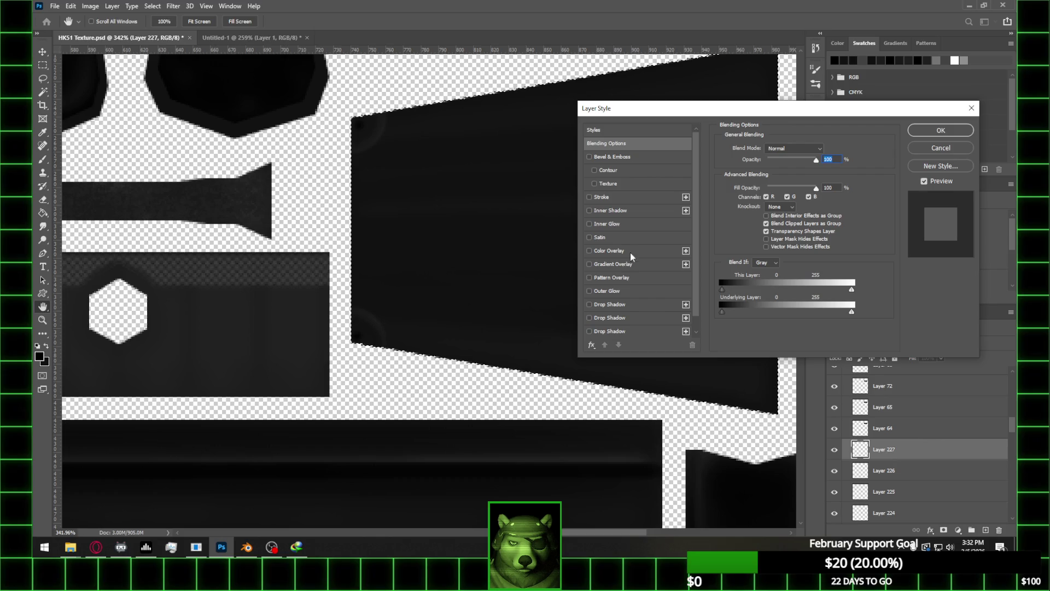
pyautogui.click(608, 290)
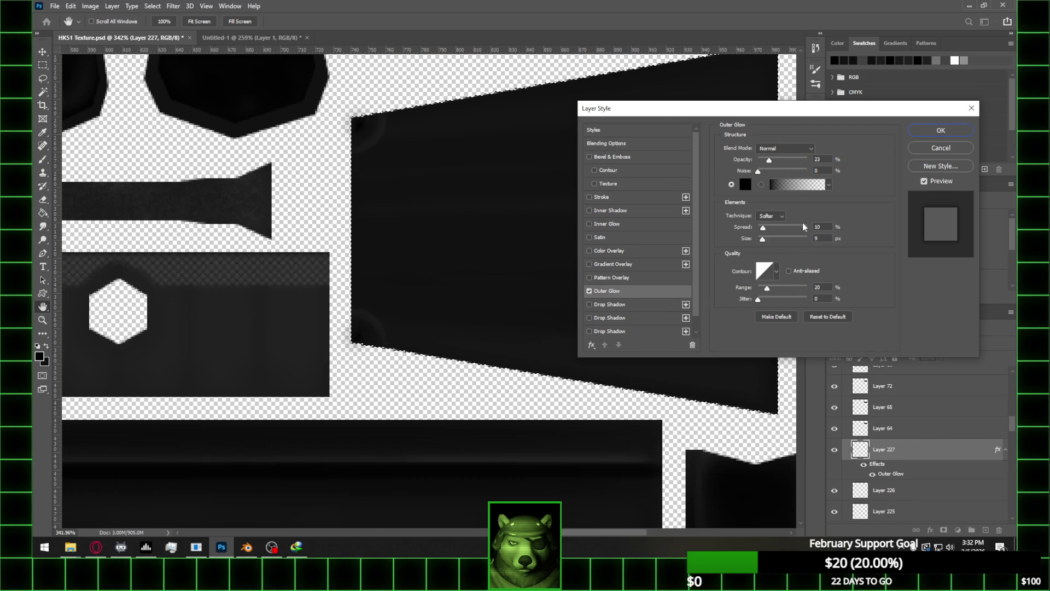
pyautogui.click(745, 185)
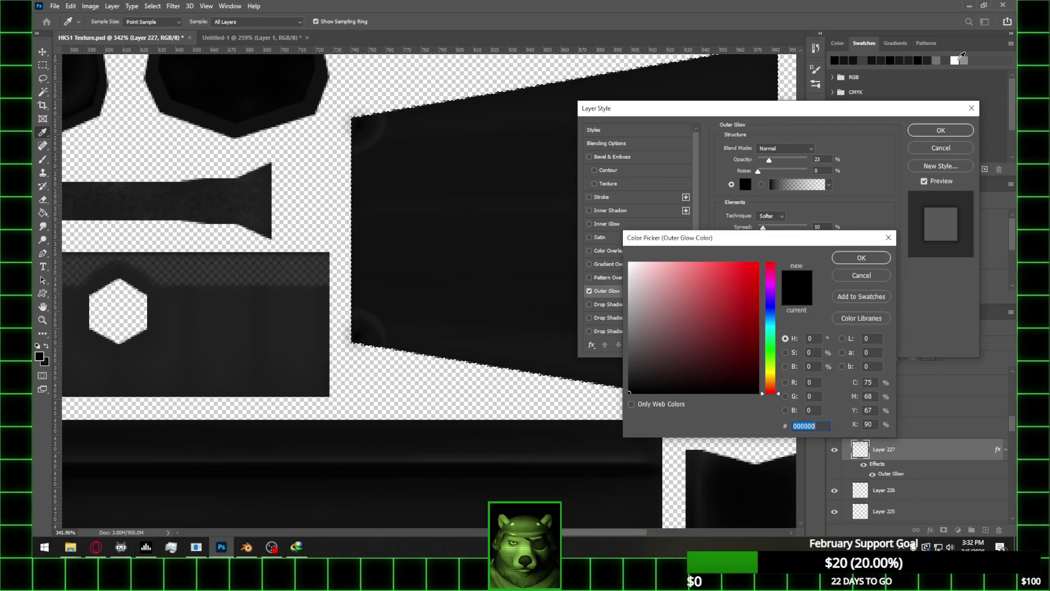
pyautogui.click(901, 58)
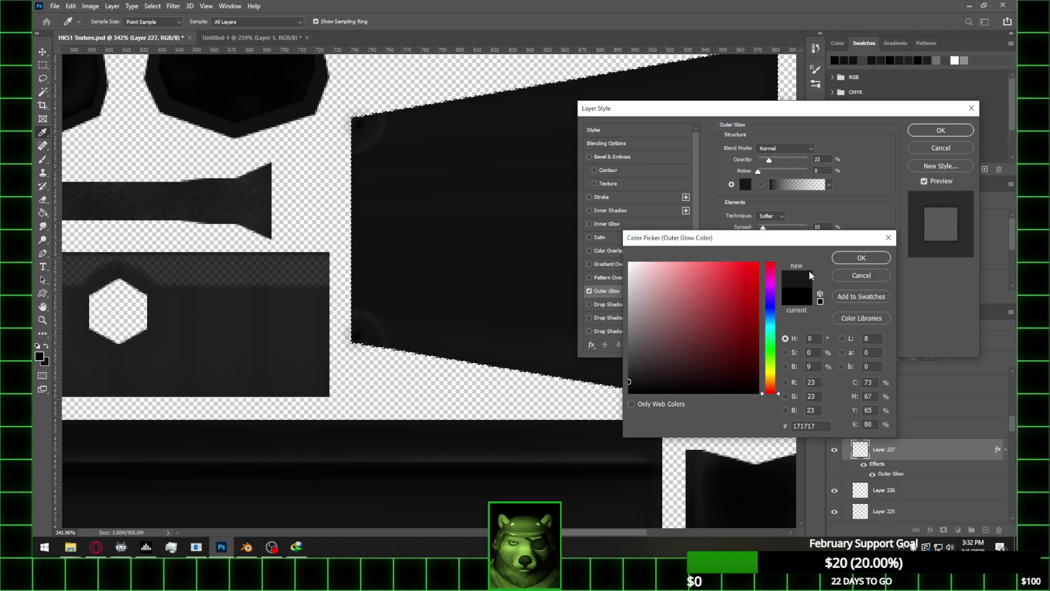
pyautogui.click(860, 258)
pyautogui.moveTo(768, 161)
pyautogui.mouseDown()
pyautogui.moveTo(829, 157)
pyautogui.moveTo(806, 158)
pyautogui.mouseUp()
pyautogui.moveTo(764, 227)
pyautogui.mouseDown()
pyautogui.moveTo(773, 239)
pyautogui.moveTo(752, 238)
pyautogui.moveTo(762, 239)
pyautogui.mouseUp()
pyautogui.moveTo(767, 288)
pyautogui.mouseDown()
pyautogui.moveTo(740, 283)
pyautogui.moveTo(770, 284)
pyautogui.mouseUp()
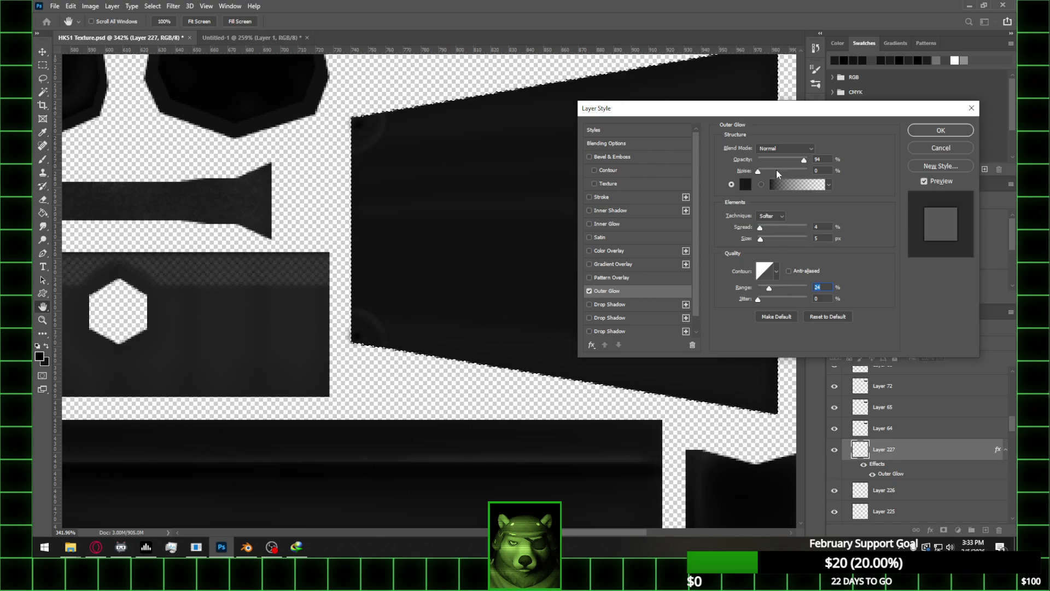
pyautogui.click(751, 185)
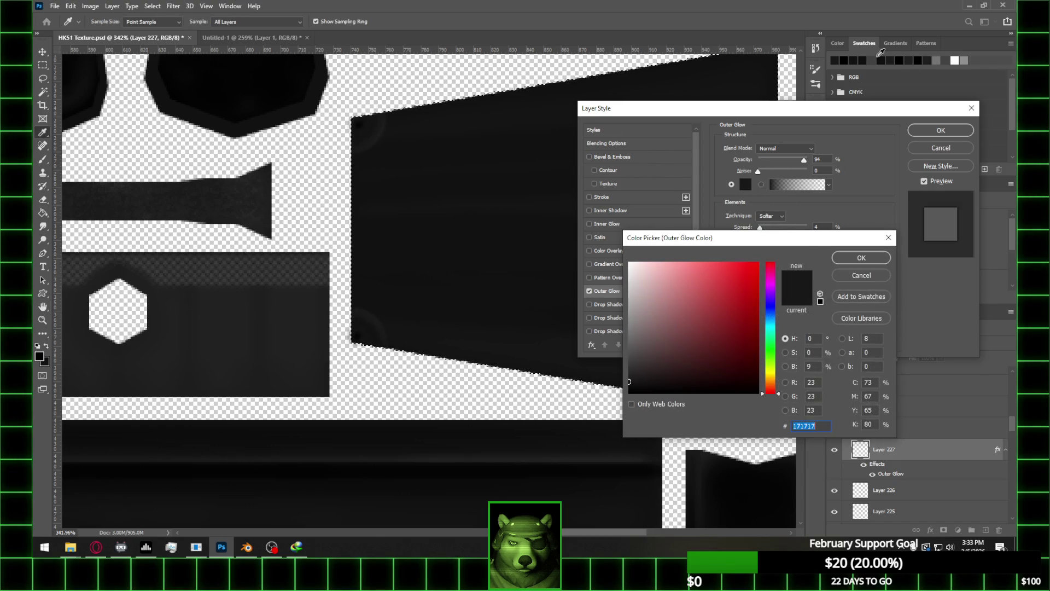
pyautogui.click(910, 59)
pyautogui.click(860, 277)
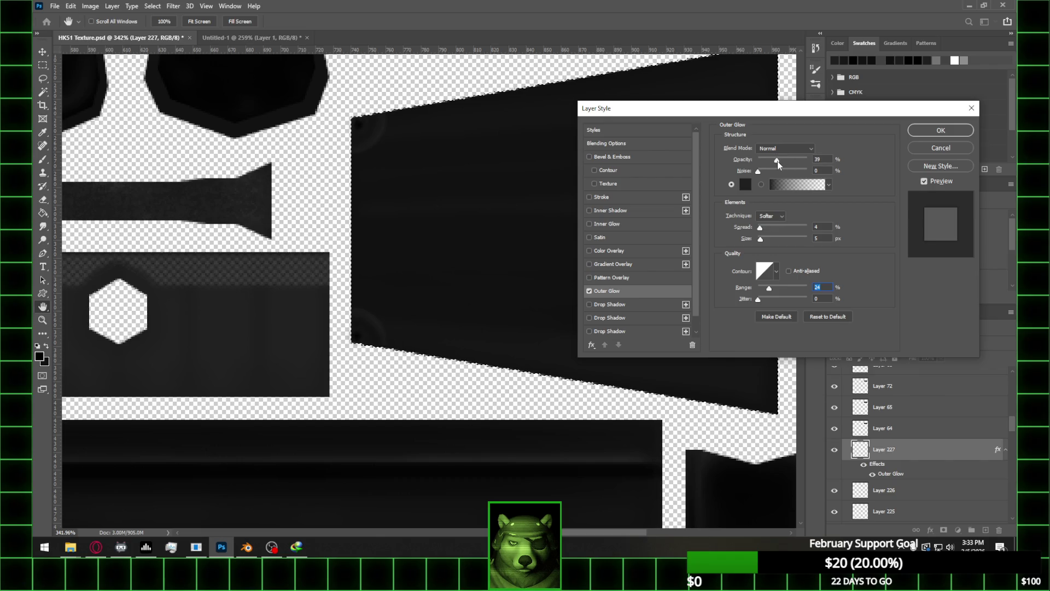
pyautogui.moveTo(778, 160); pyautogui.dragTo(787, 163)
pyautogui.click(589, 291)
# Apply a 1 px outside Stroke in Lighten mode at 8% opacity
pyautogui.click(631, 198)
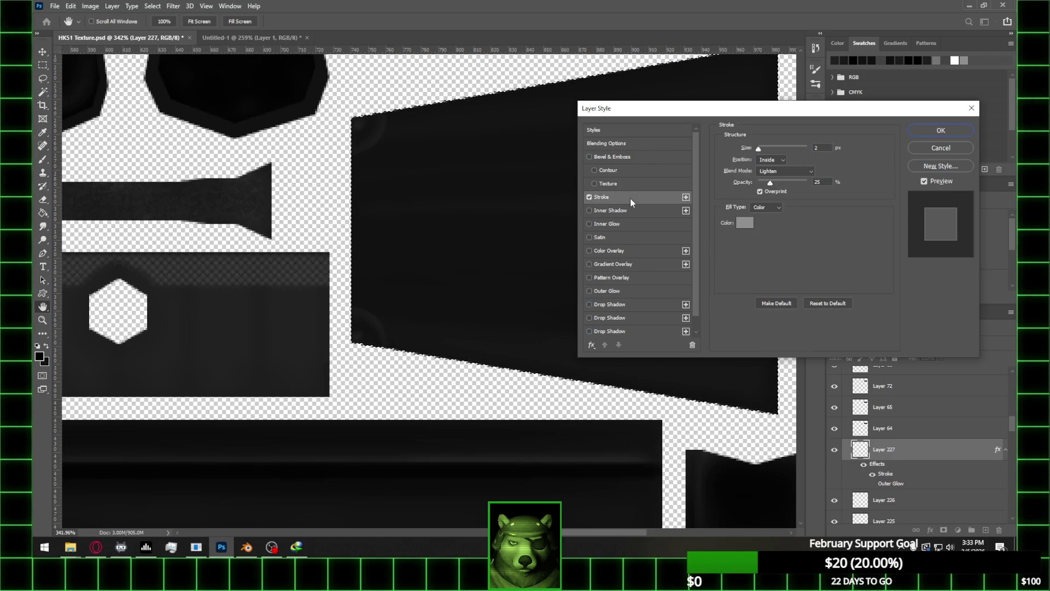
pyautogui.click(776, 158)
pyautogui.click(774, 167)
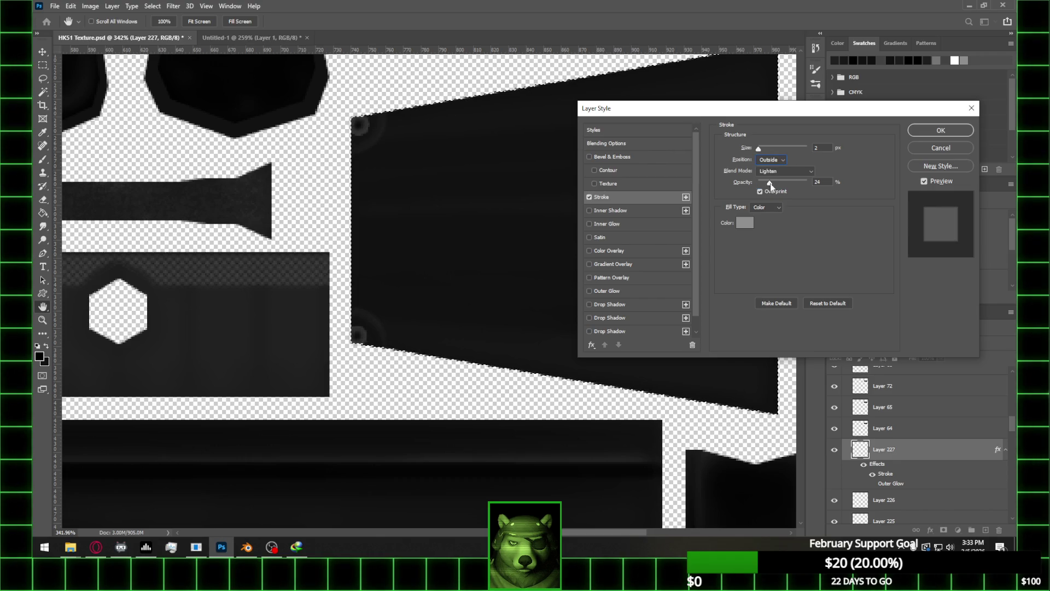
pyautogui.moveTo(763, 184); pyautogui.dragTo(764, 184)
pyautogui.click(757, 148)
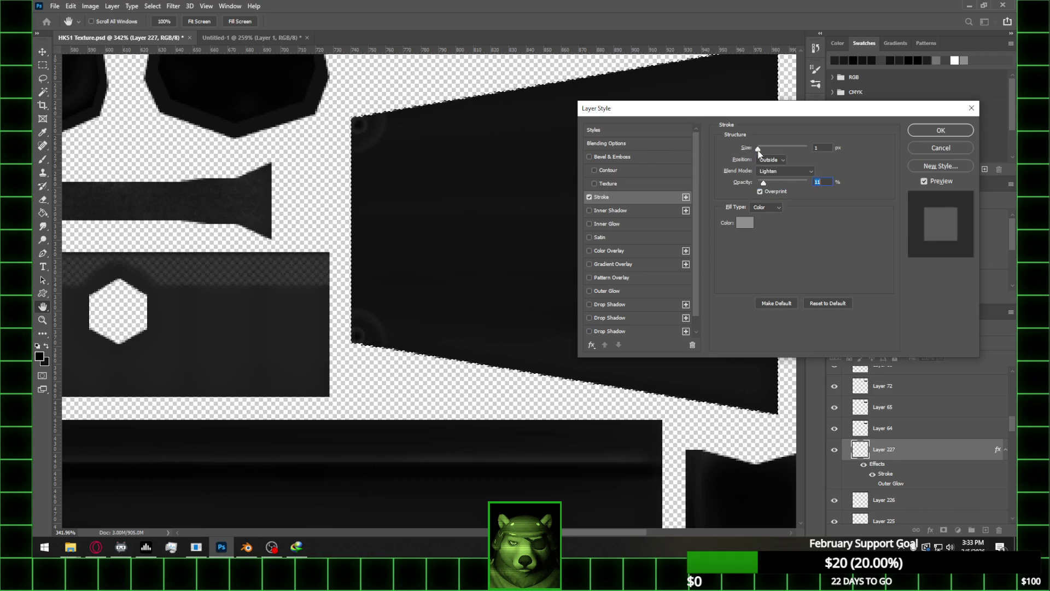
pyautogui.moveTo(766, 182); pyautogui.dragTo(763, 180)
pyautogui.click(941, 131)
pyautogui.keyDown('alt'); pyautogui.scroll(-1, 428, 173); pyautogui.keyUp('alt')
# Rasterize Layer 227's layer style, save HK51 Texture.psd, and bring Blender to the front
pyautogui.moveTo(941, 343)
pyautogui.mouseDown()
pyautogui.moveTo(940, 358)
pyautogui.moveTo(930, 356)
pyautogui.mouseUp()
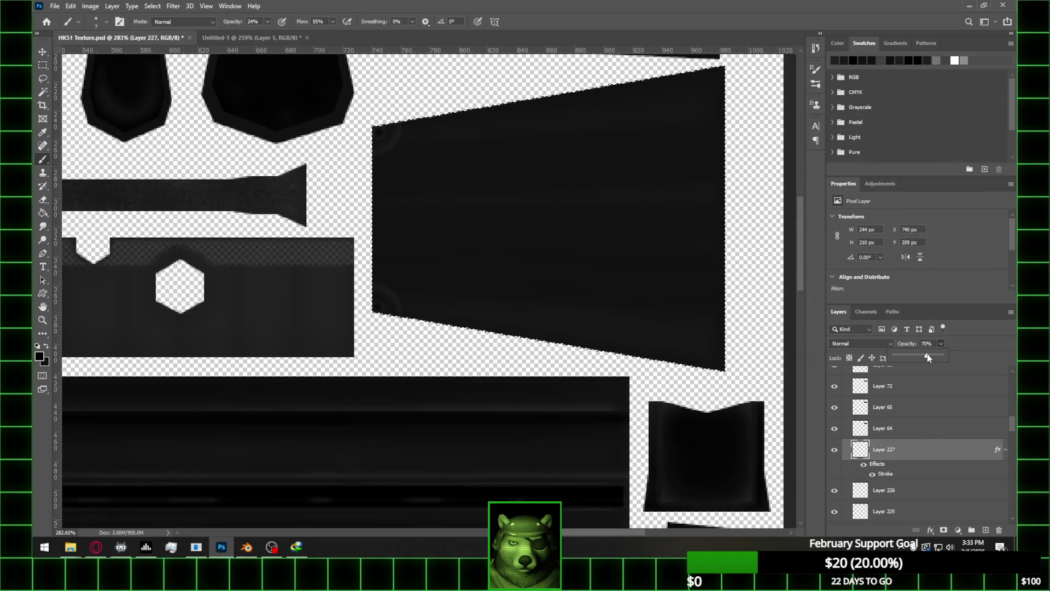
pyautogui.rightClick(876, 452)
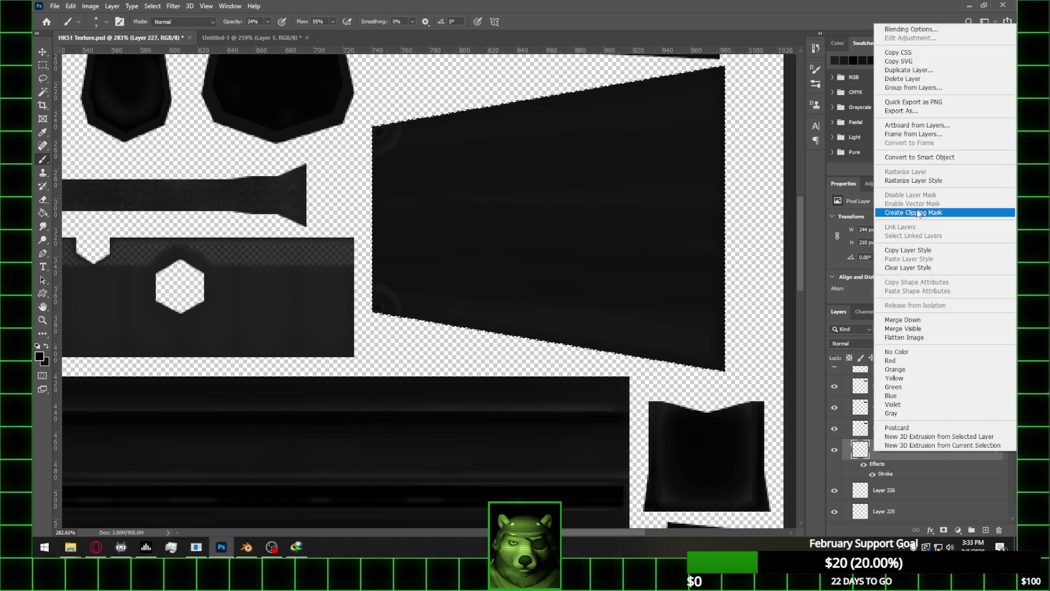
pyautogui.click(921, 181)
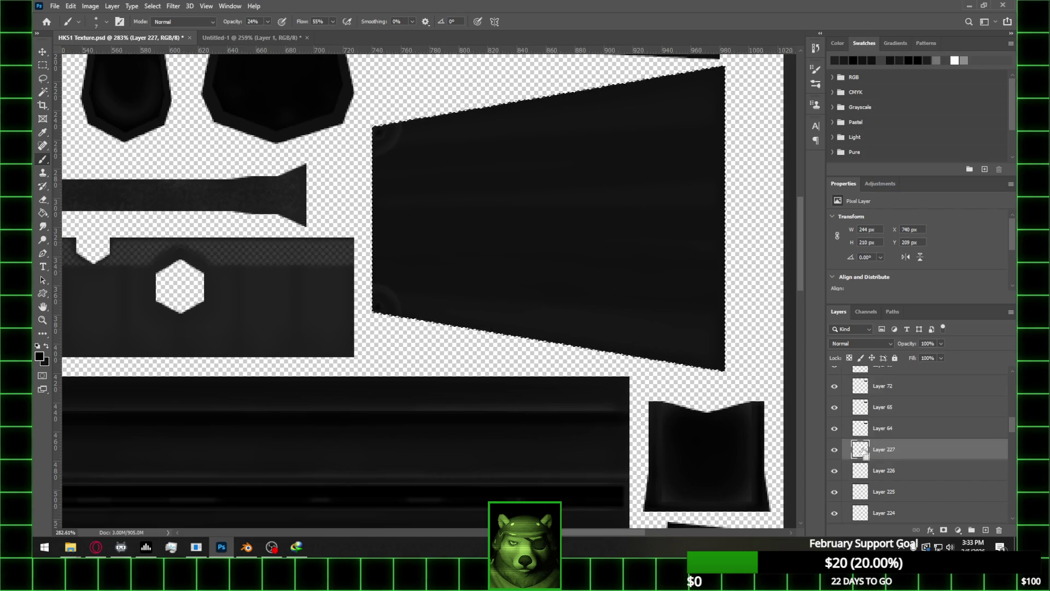
pyautogui.keyDown('alt'); pyautogui.scroll(1, 440, 159); pyautogui.keyUp('alt')
pyautogui.press('m')
pyautogui.hotkey('ctrl', 's')
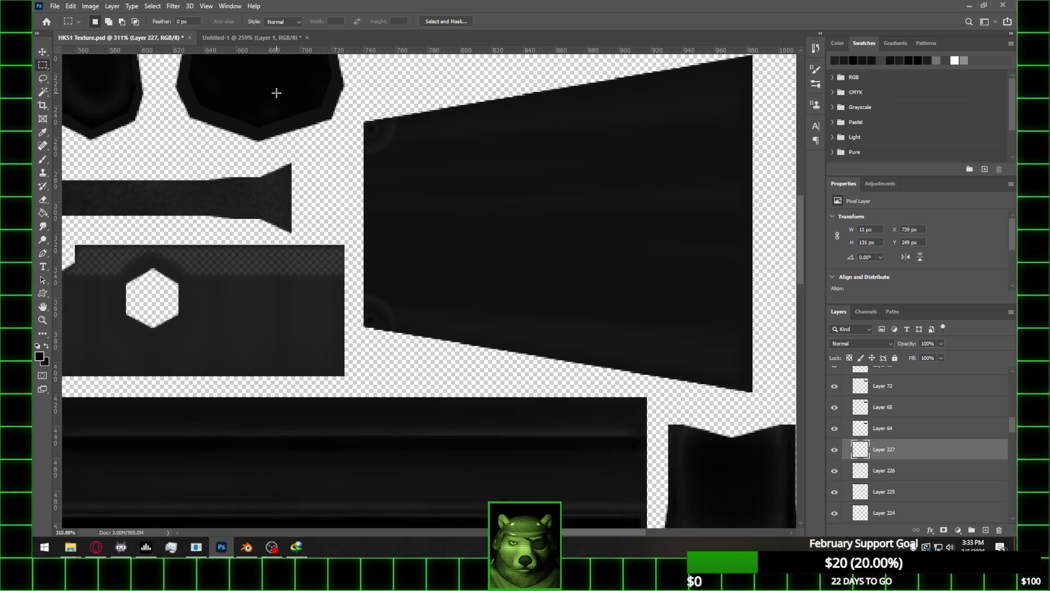
pyautogui.click(246, 546)
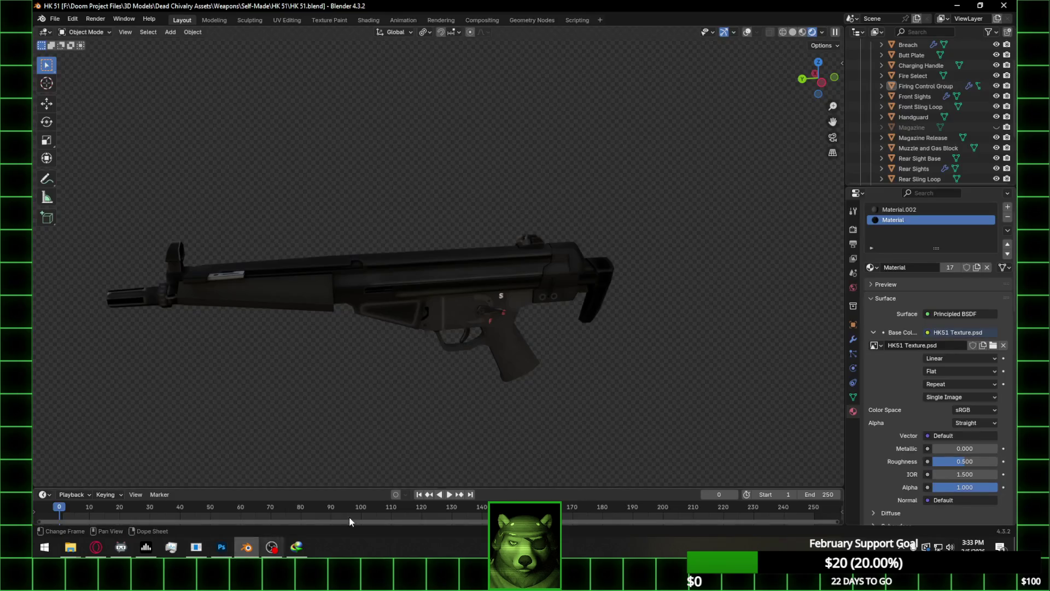
# Reload HK51 Texture.psd from the HK 51 folder into the Base Color node and inspect the muzzle
pyautogui.click(1004, 346)
pyautogui.click(982, 345)
pyautogui.click(289, 394)
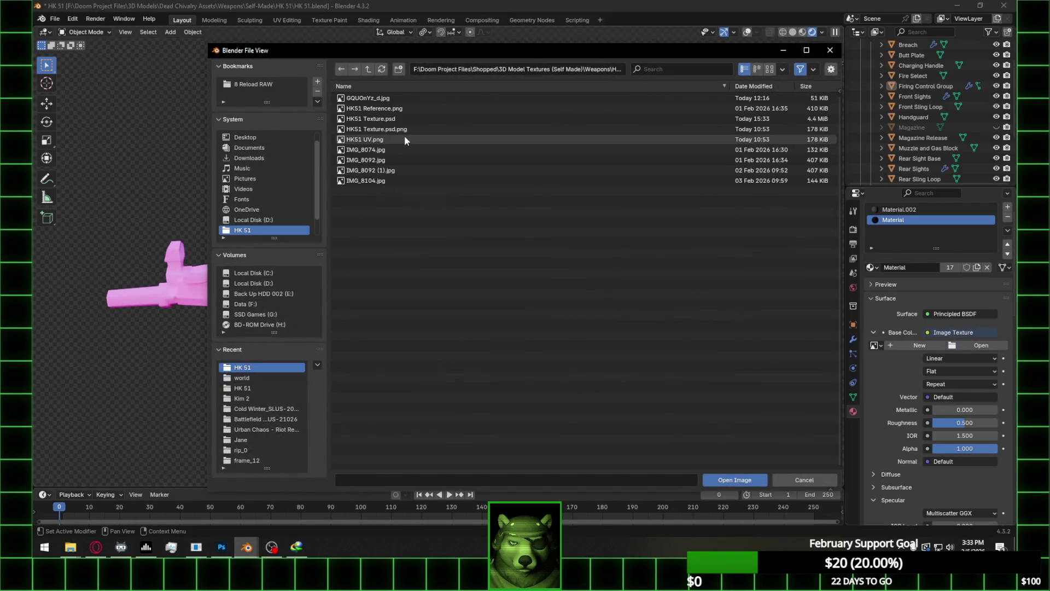
pyautogui.doubleClick(402, 119)
pyautogui.scroll(5, 357, 295)
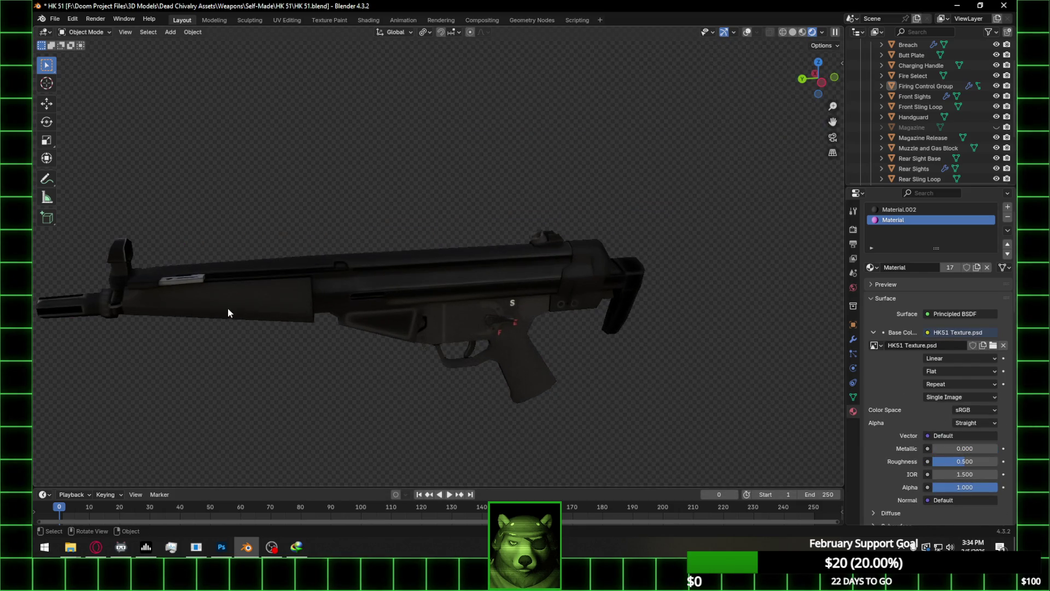
pyautogui.moveTo(534, 346); pyautogui.dragTo(565, 327, button='middle')
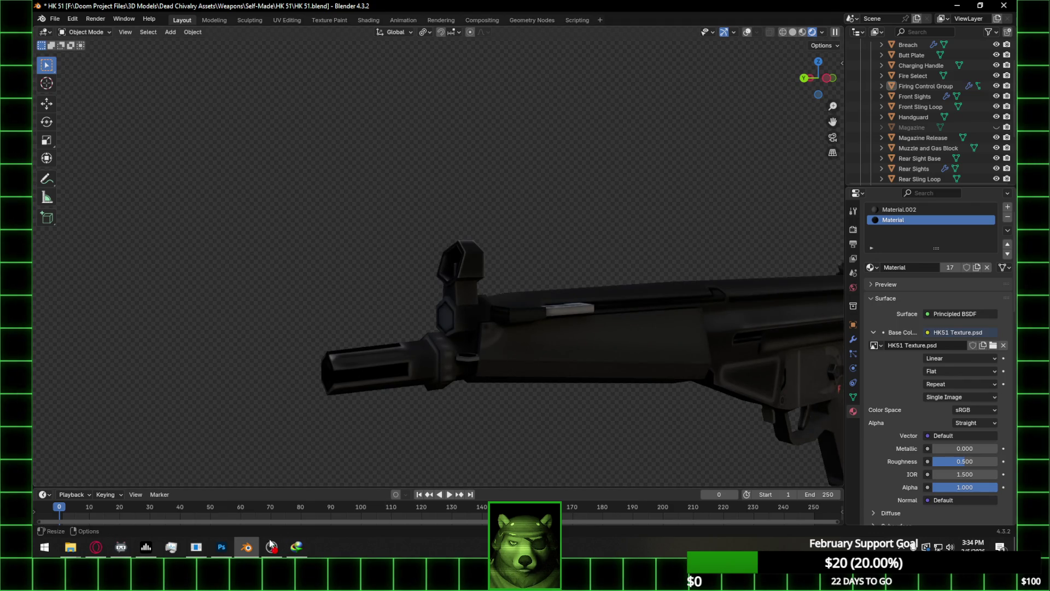
pyautogui.click(221, 547)
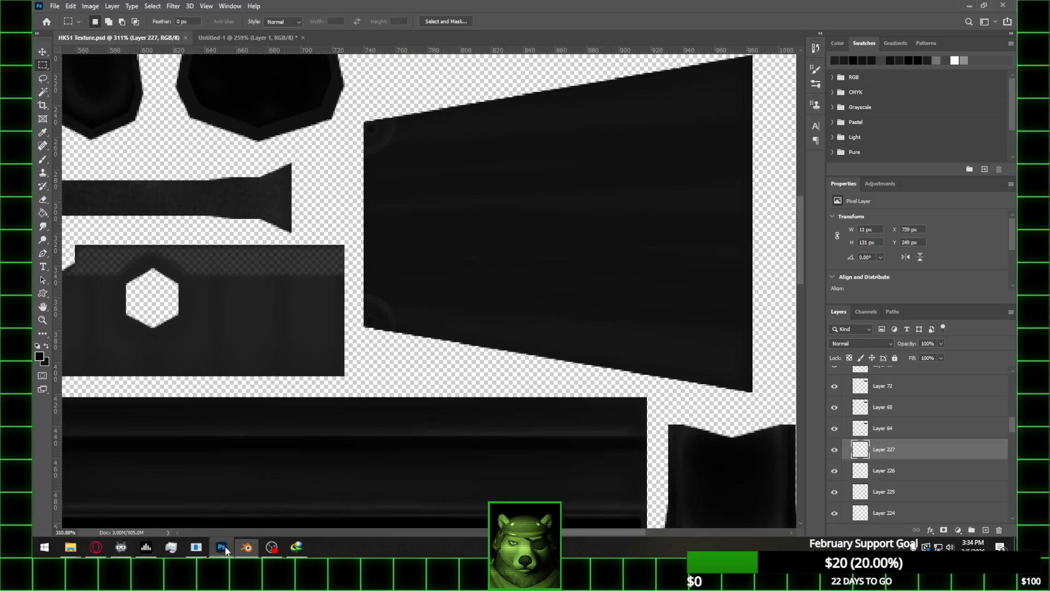
# Set Layer 224's opacity to 25% in the Layers panel
pyautogui.click(923, 480)
pyautogui.click(919, 512)
pyautogui.moveTo(941, 343); pyautogui.dragTo(932, 357)
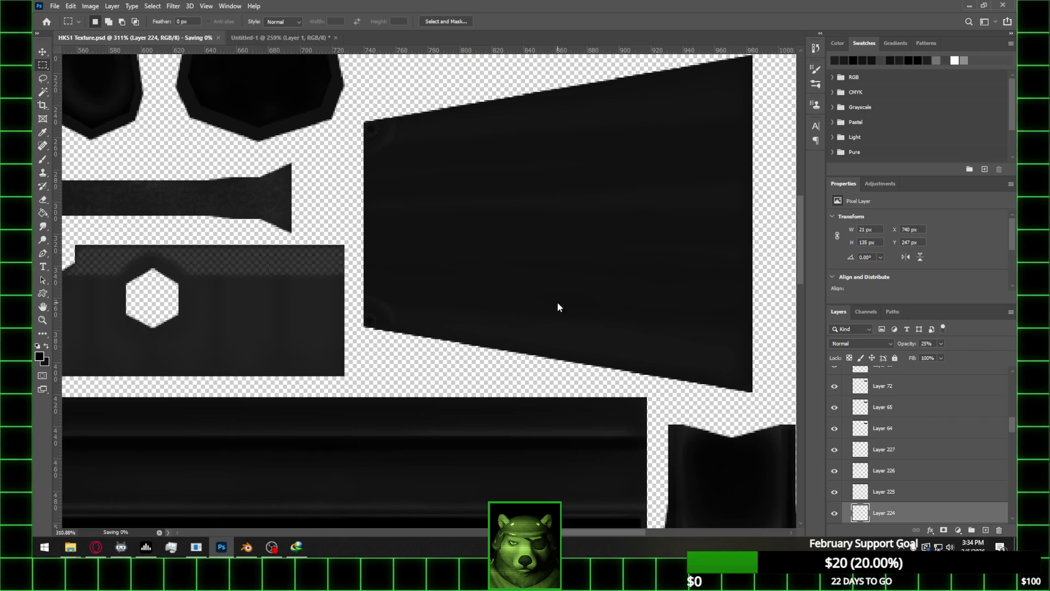
pyautogui.click(255, 547)
# Swap the Base Color image for the freshly loaded HK51 Texture.psd and check the rifle's front
pyautogui.click(1003, 345)
pyautogui.click(980, 345)
pyautogui.click(298, 367)
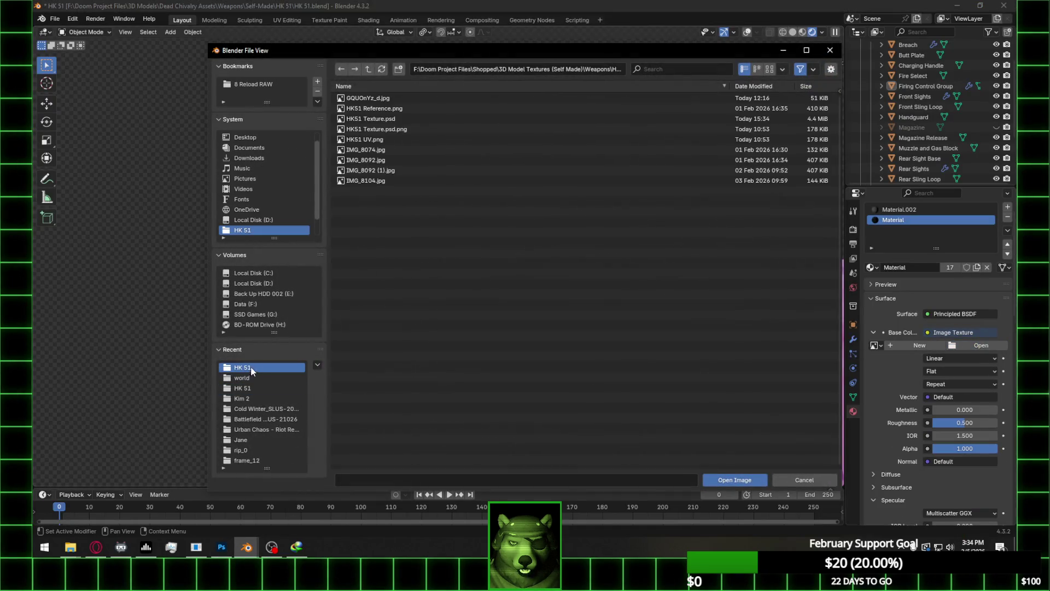
pyautogui.click(405, 118)
pyautogui.doubleClick(405, 119)
pyautogui.scroll(3, 535, 271)
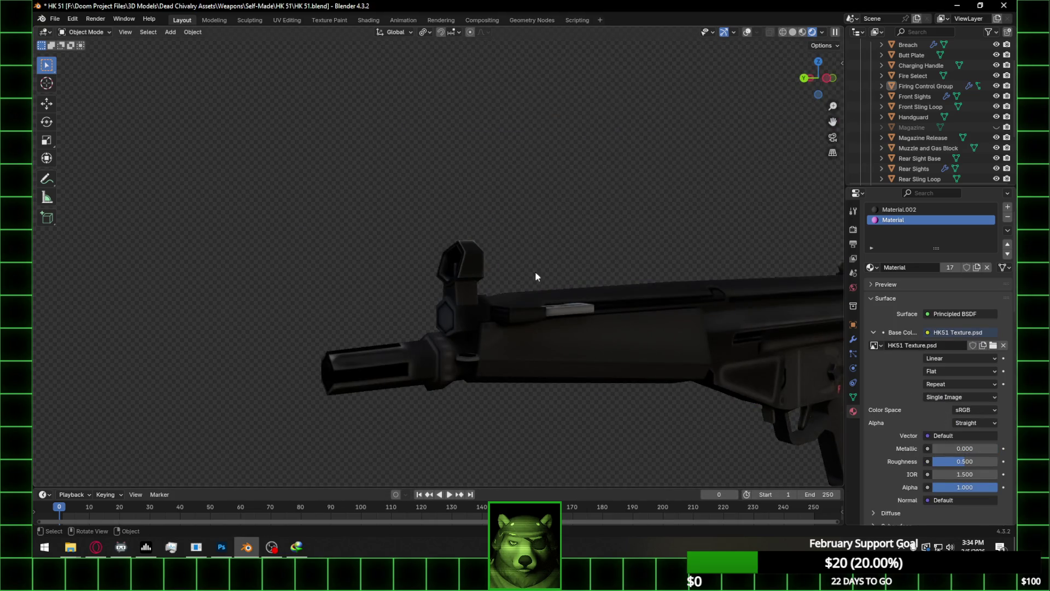
pyautogui.moveTo(550, 330)
pyautogui.mouseDown(button='middle')
pyautogui.moveTo(577, 323)
pyautogui.moveTo(551, 312)
pyautogui.moveTo(572, 324)
pyautogui.mouseUp(button='middle')
pyautogui.scroll(-2, 555, 313)
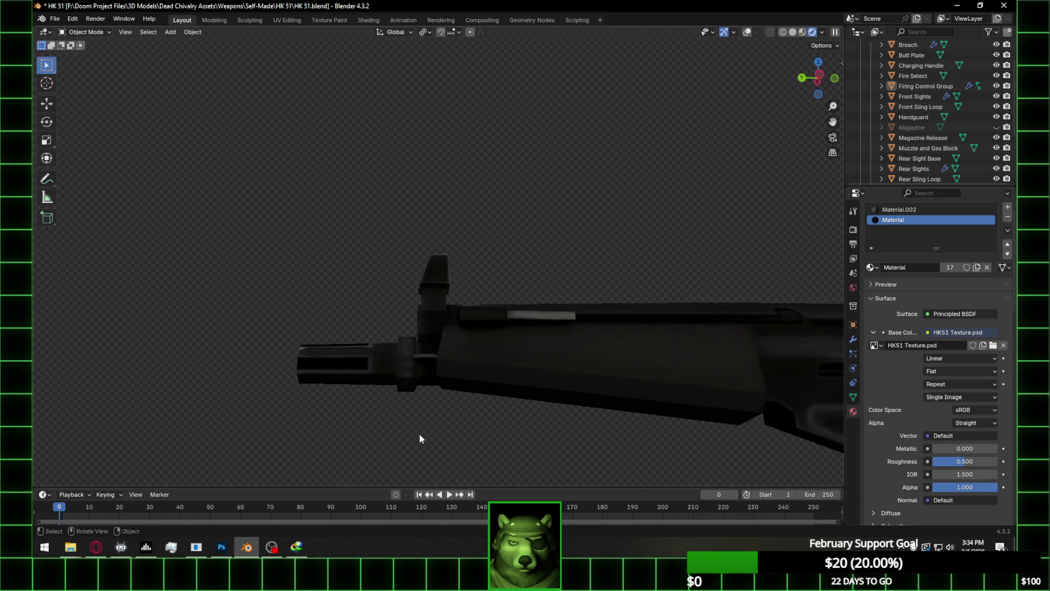
pyautogui.click(231, 550)
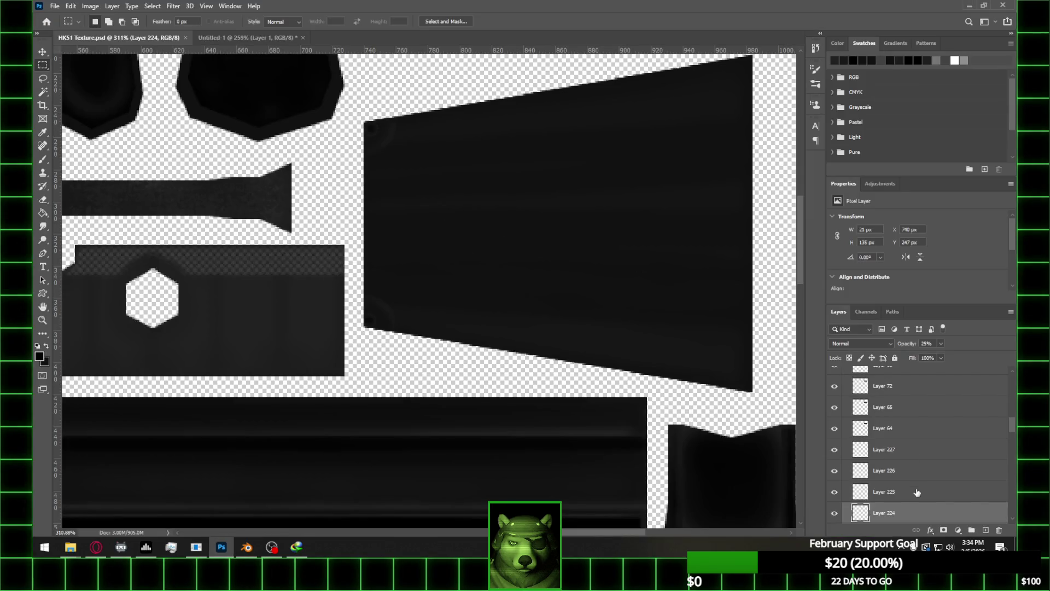
# Nudge Layer 227 2 px right, scale the thin strip to 97% height and shift it up slightly
pyautogui.click(913, 449)
pyautogui.click(44, 52)
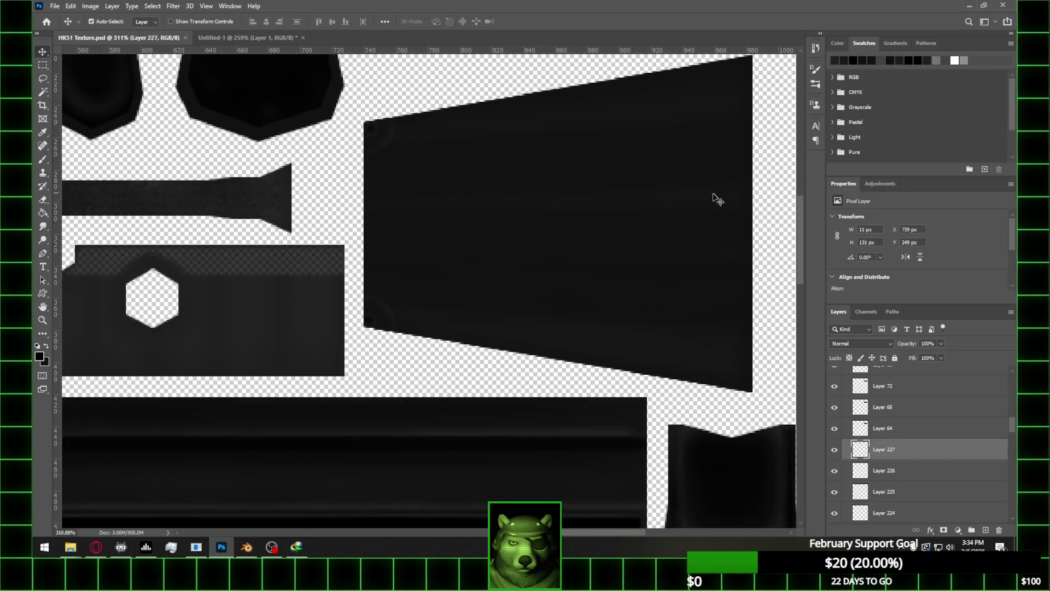
pyautogui.press('Right')
pyautogui.press('Right')
pyautogui.hotkey('ctrl', 't')
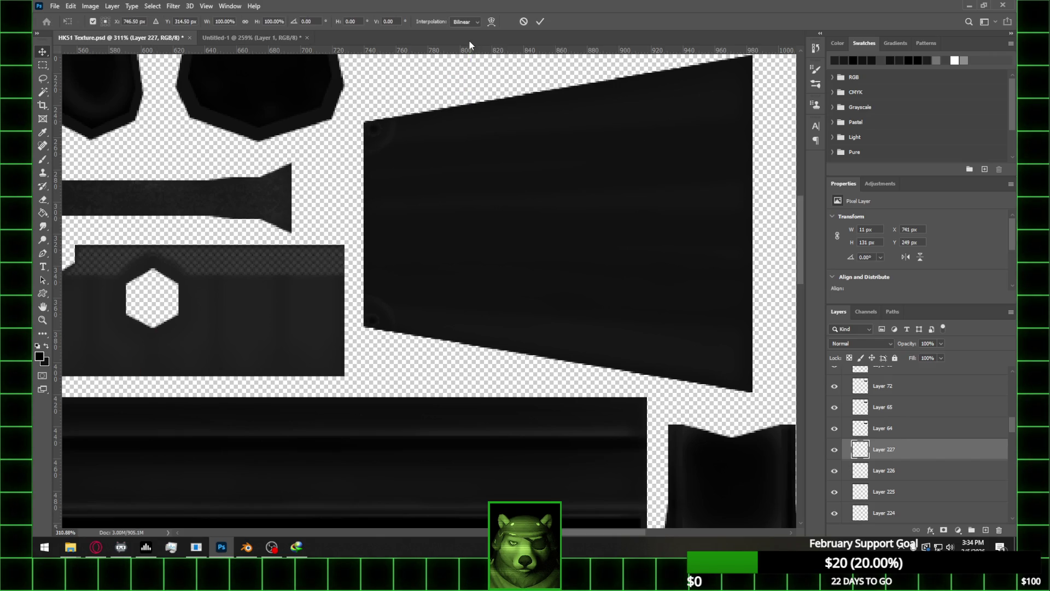
pyautogui.moveTo(377, 115); pyautogui.dragTo(377, 120)
pyautogui.doubleClick(221, 21)
pyautogui.write('97')
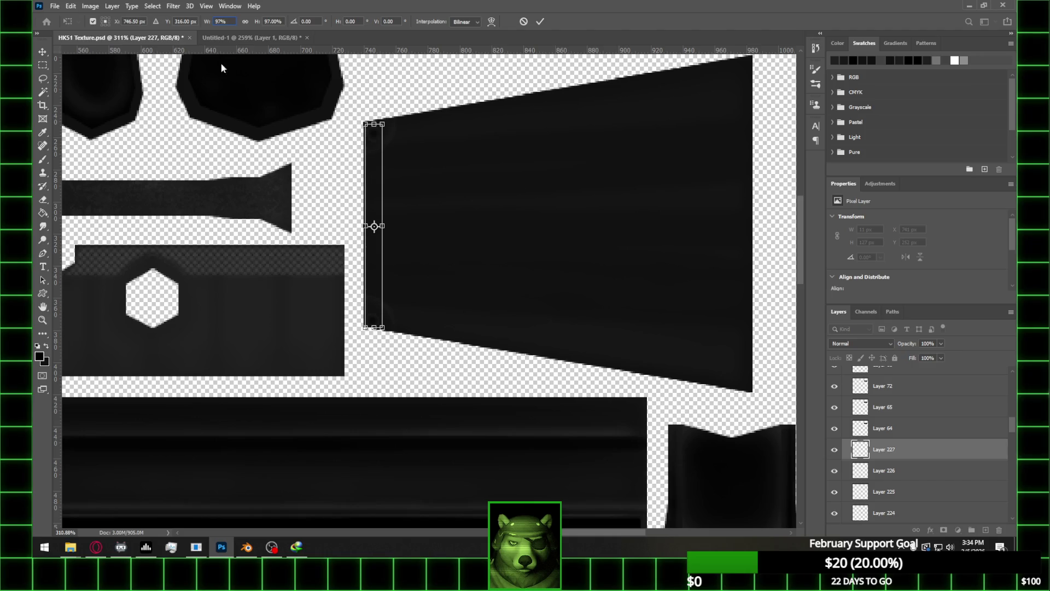
pyautogui.moveTo(380, 213); pyautogui.dragTo(380, 212)
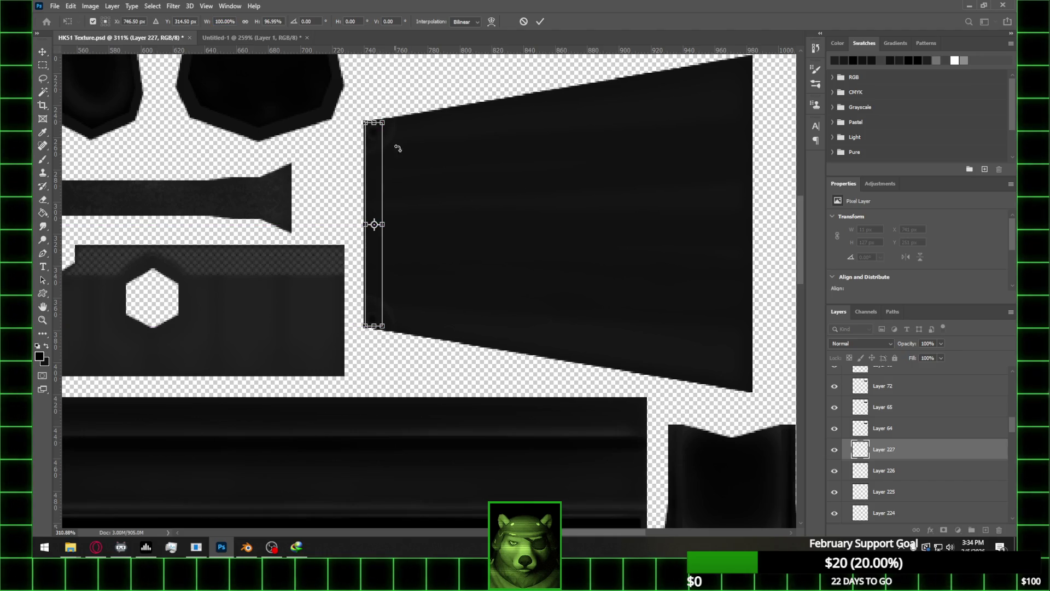
pyautogui.click(540, 21)
pyautogui.keyDown('alt'); pyautogui.scroll(-2, 461, 175); pyautogui.keyUp('alt')
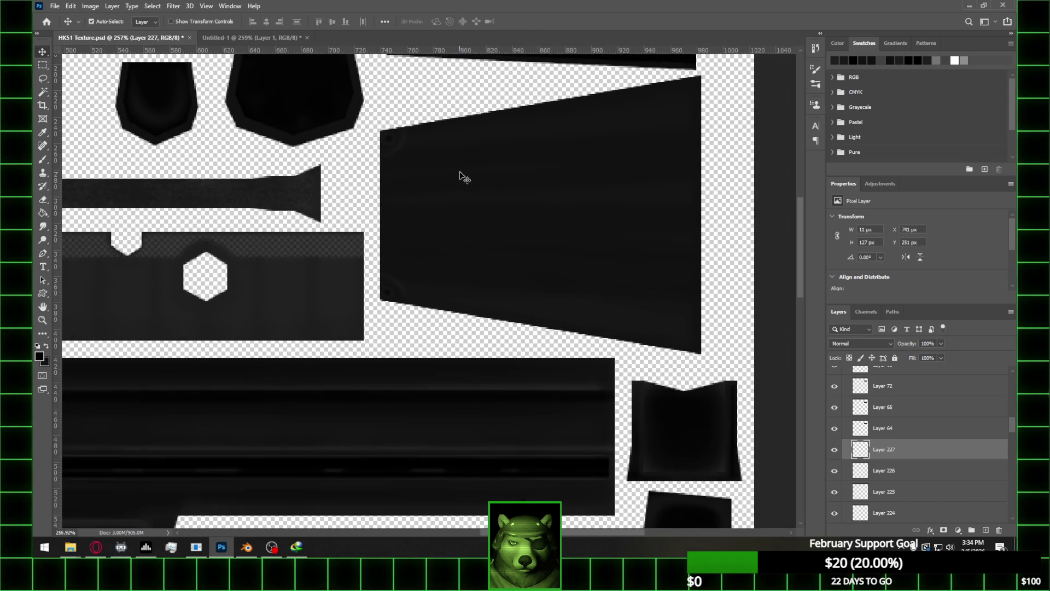
pyautogui.click(247, 547)
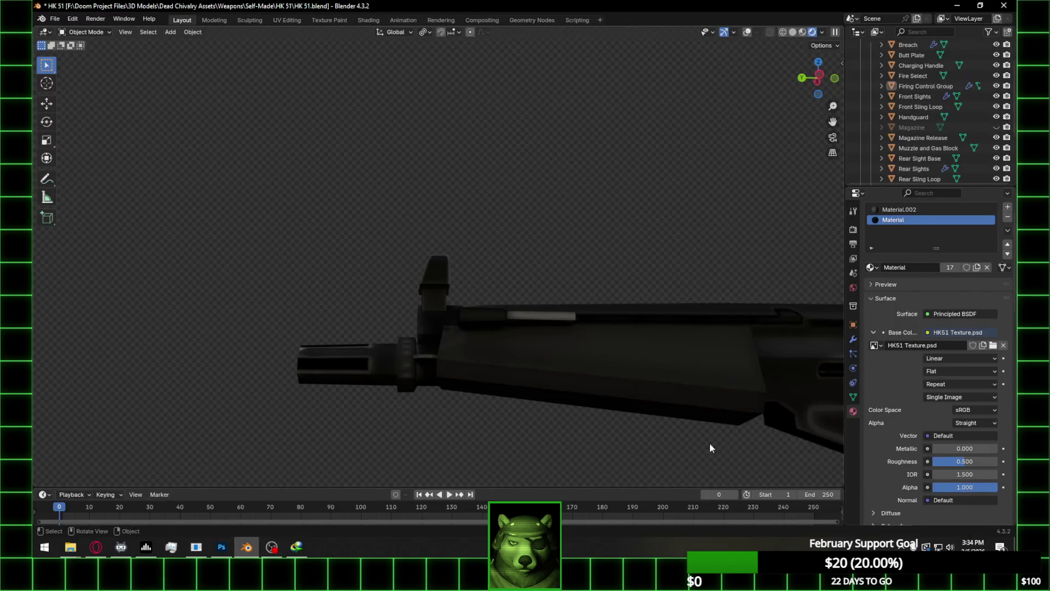
# Replace the Base Color image with the updated HK51 Texture.psd and orbit to inspect it
pyautogui.click(1003, 345)
pyautogui.click(978, 345)
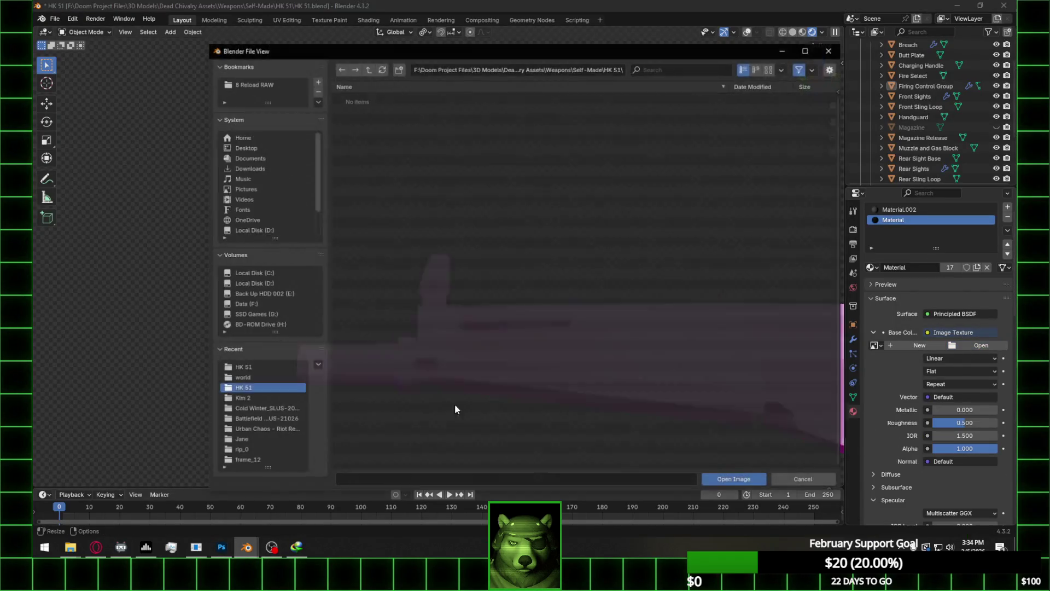
pyautogui.click(261, 367)
pyautogui.click(427, 119)
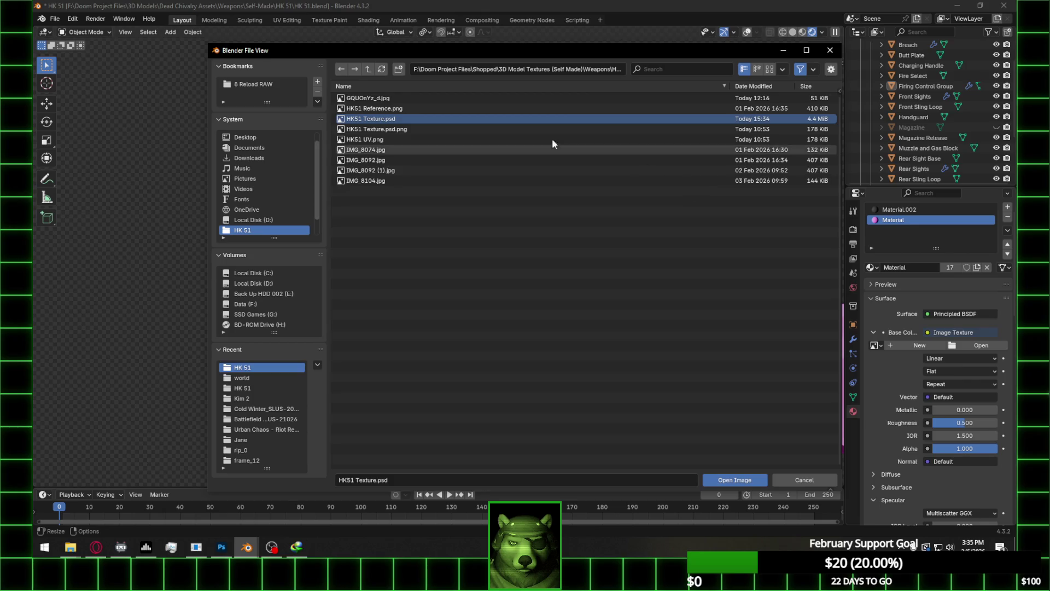
pyautogui.doubleClick(434, 118)
pyautogui.moveTo(510, 406)
pyautogui.mouseDown(button='middle')
pyautogui.moveTo(486, 313)
pyautogui.moveTo(546, 370)
pyautogui.mouseUp(button='middle')
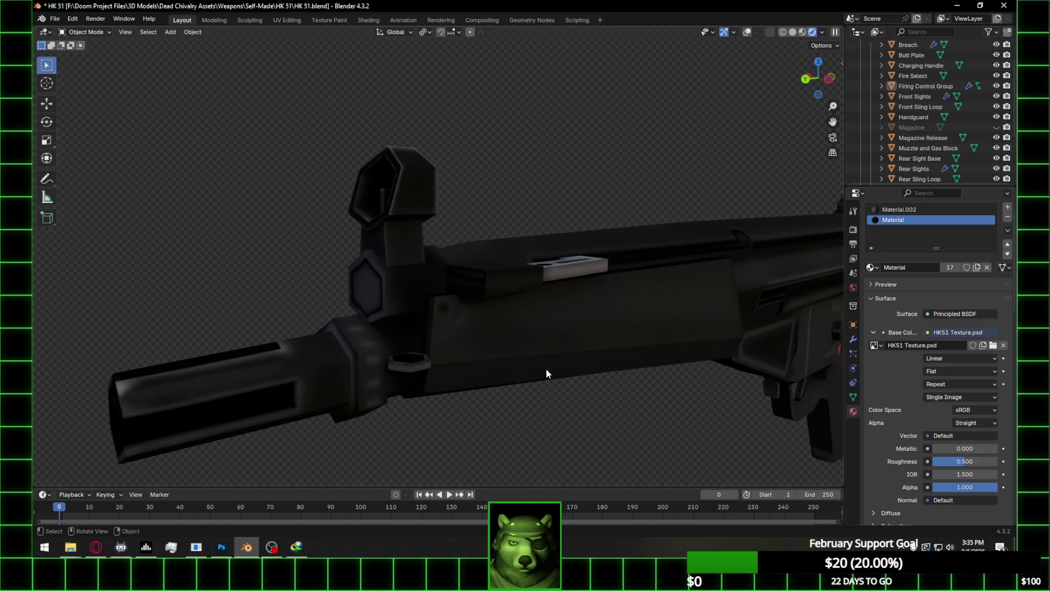
pyautogui.scroll(-2, 546, 369)
# View the rifle in Material Preview, save the Blender file, and turn the overlays back on
pyautogui.click(802, 32)
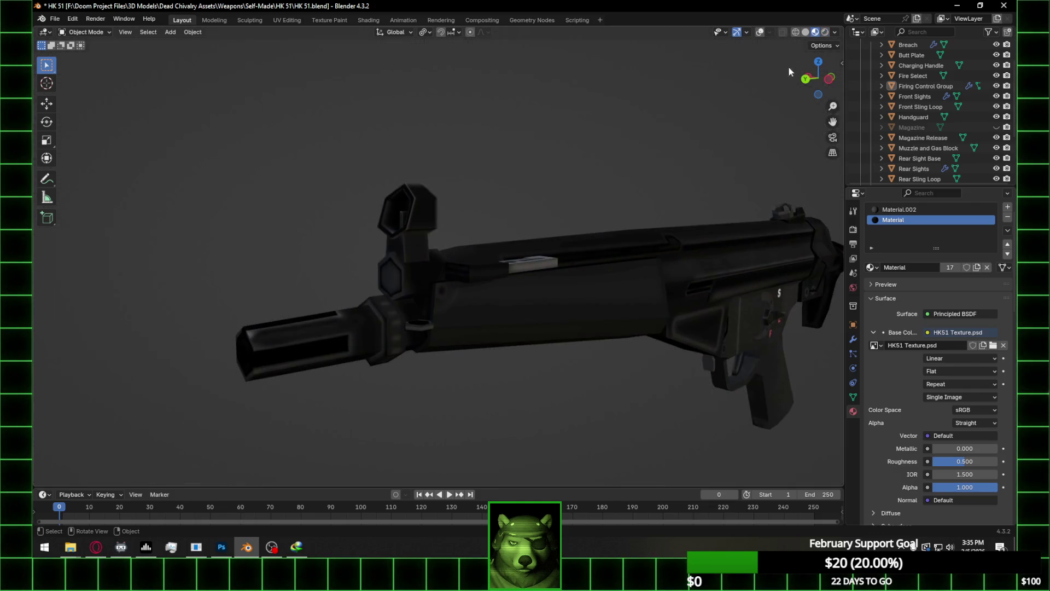
pyautogui.moveTo(596, 360)
pyautogui.mouseDown(button='middle')
pyautogui.moveTo(572, 371)
pyautogui.moveTo(603, 365)
pyautogui.moveTo(418, 361)
pyautogui.moveTo(483, 367)
pyautogui.mouseUp(button='middle')
pyautogui.hotkey('ctrl', 's')
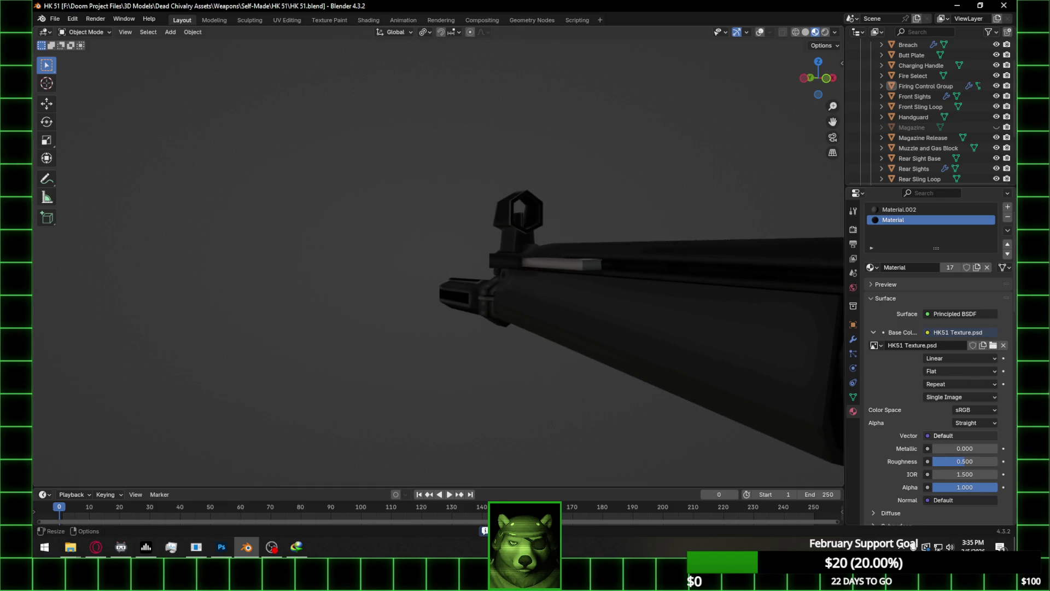
pyautogui.hotkey('alt', 'Tab')
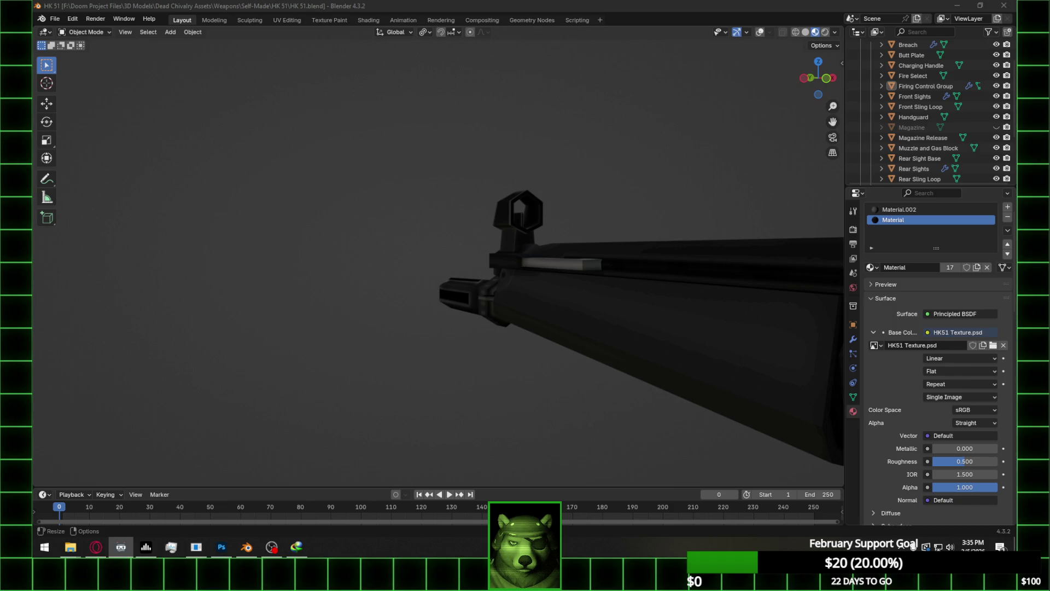
pyautogui.scroll(-10, 552, 399)
pyautogui.moveTo(694, 393)
pyautogui.mouseDown(button='middle')
pyautogui.moveTo(827, 408)
pyautogui.moveTo(65, 409)
pyautogui.moveTo(297, 414)
pyautogui.moveTo(323, 380)
pyautogui.moveTo(307, 345)
pyautogui.moveTo(314, 334)
pyautogui.mouseUp(button='middle')
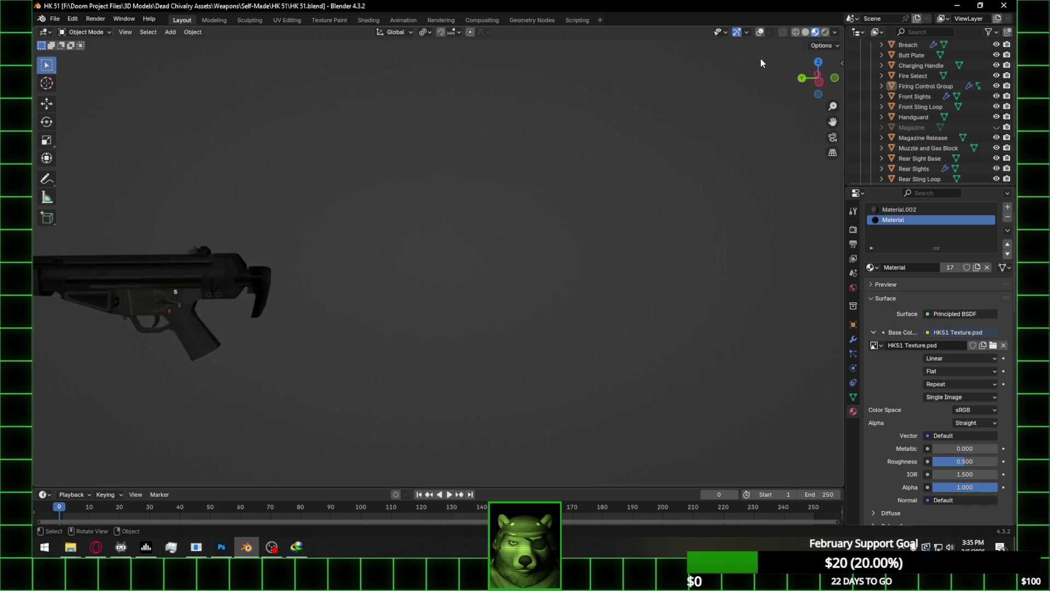
pyautogui.click(760, 33)
pyautogui.moveTo(294, 275); pyautogui.dragTo(350, 262, button='middle')
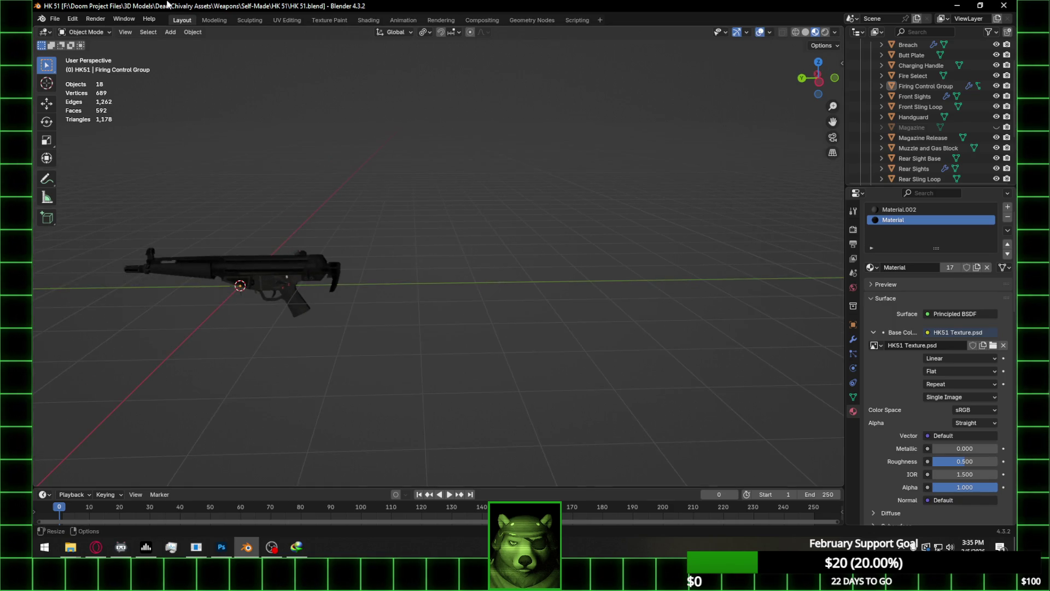
# Turn off the HK51 UV layer's visibility so only the dark UV islands and S, E, F markings show
pyautogui.click(73, 18)
pyautogui.click(95, 149)
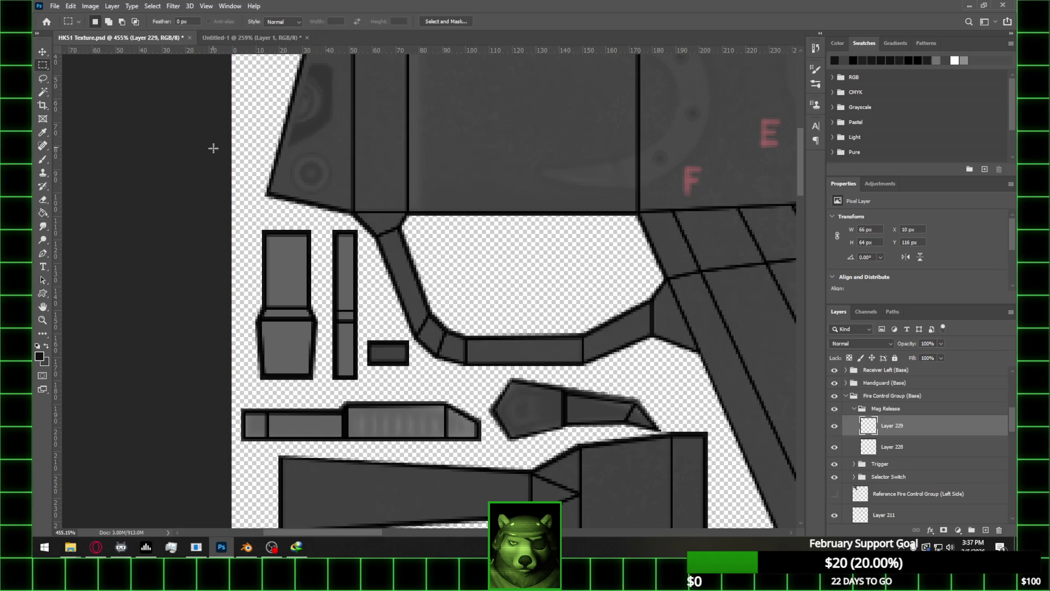
pyautogui.scroll(5, 855, 406)
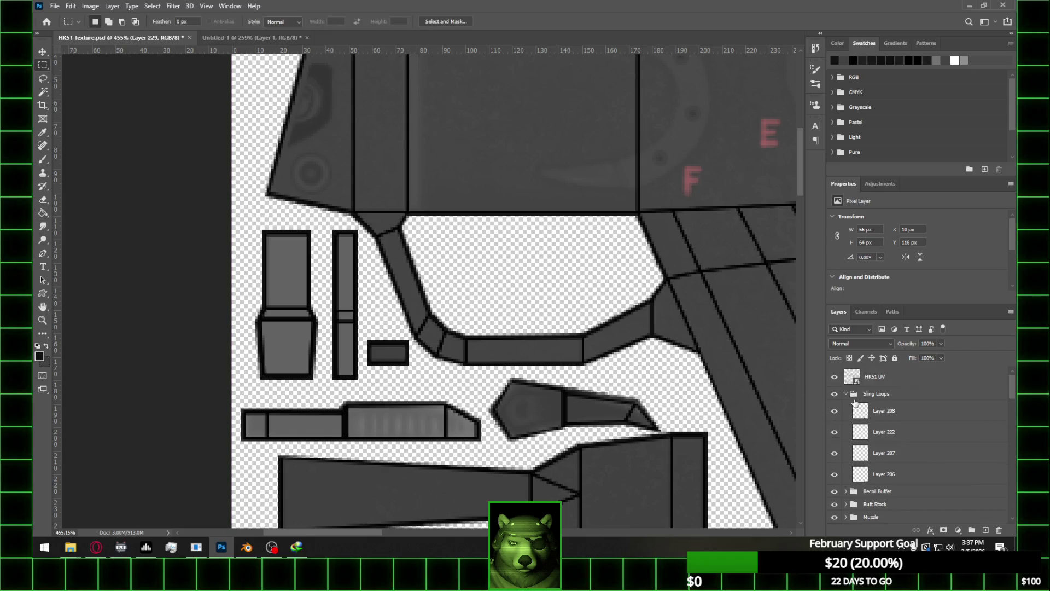
pyautogui.click(835, 377)
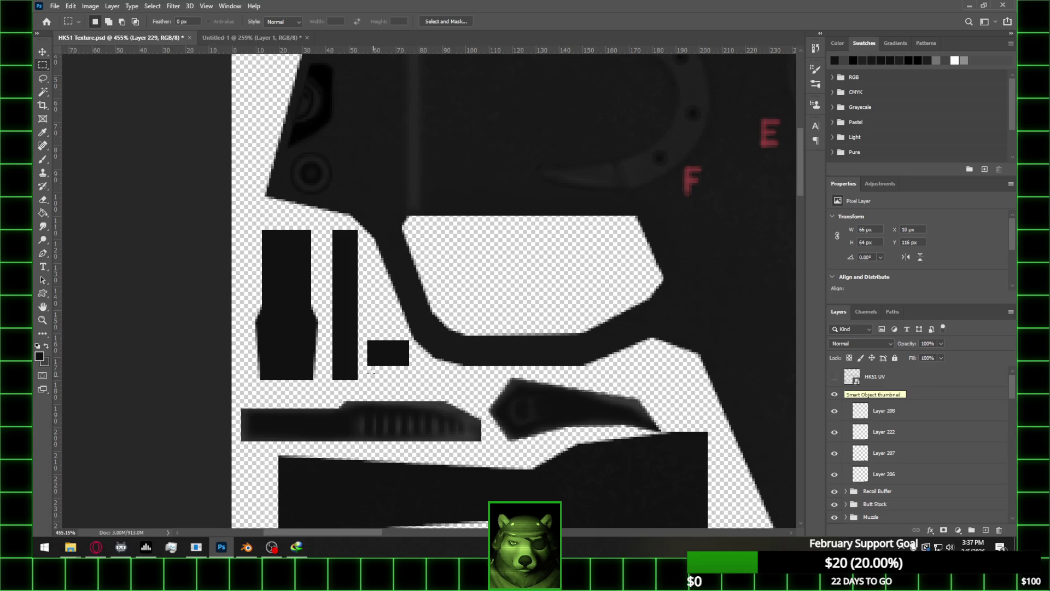
pyautogui.keyDown('alt'); pyautogui.scroll(-1, 290, 296); pyautogui.keyUp('alt')
pyautogui.hotkey('alt', 'Tab')
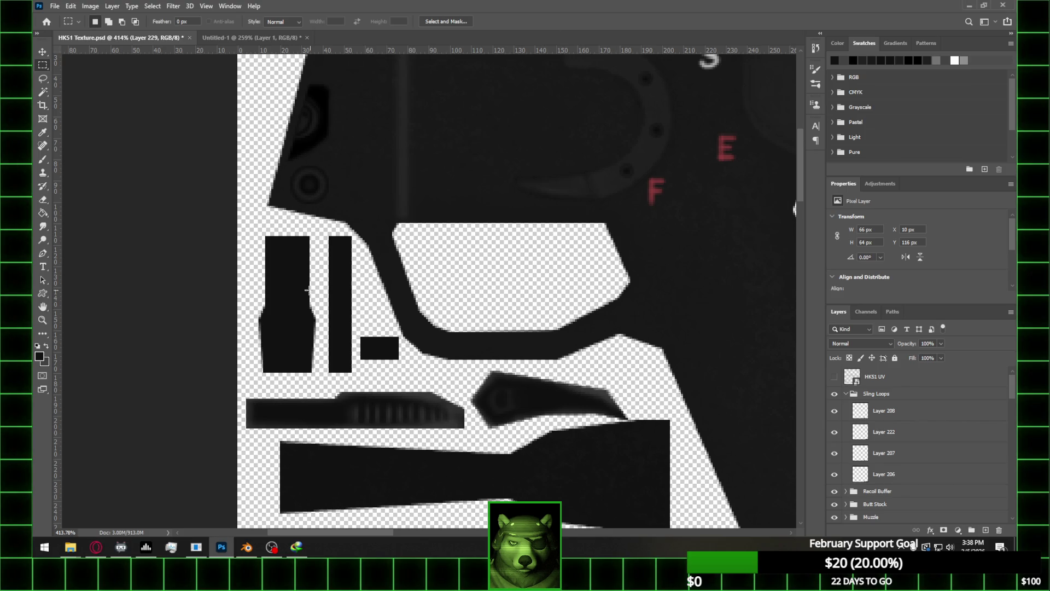
# Load Layer 229's shapes as a selection and subtract the middle bar and small rectangle
pyautogui.press('e')
pyautogui.press('[')
pyautogui.press('[')
pyautogui.press('[')
pyautogui.press('[')
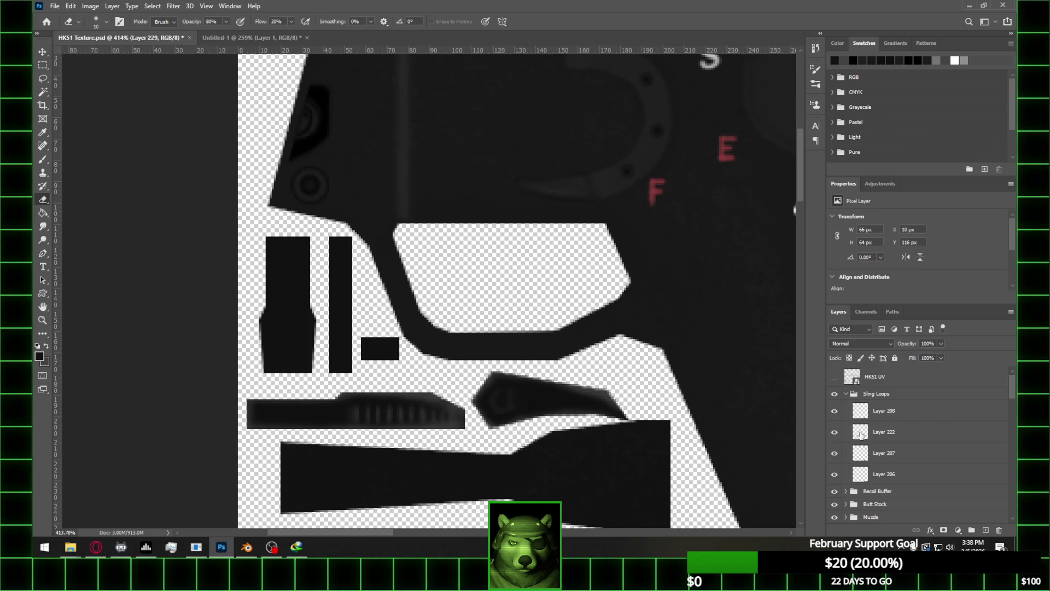
pyautogui.scroll(-5, 890, 430)
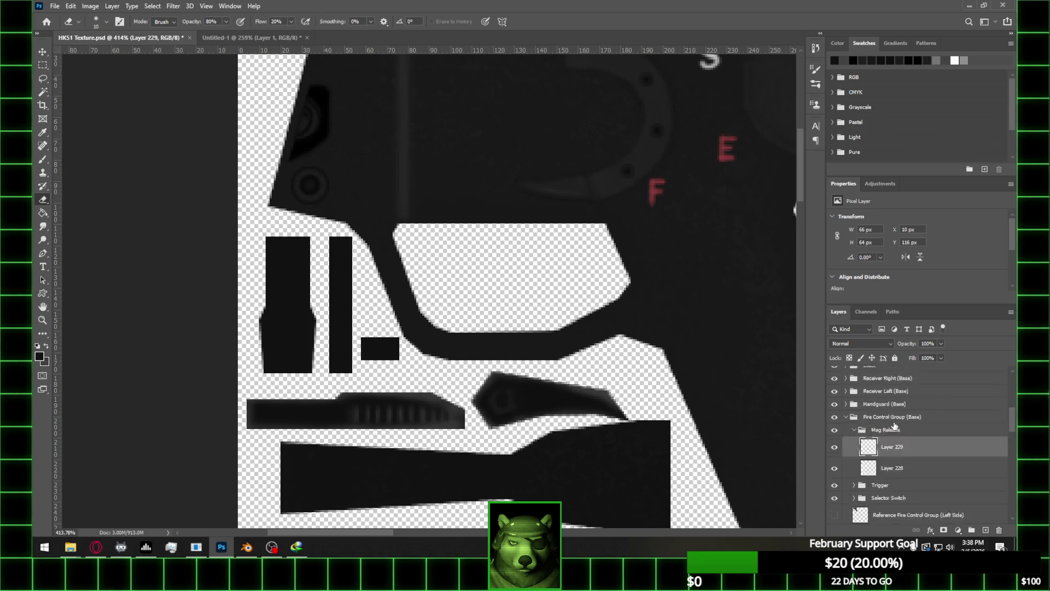
pyautogui.keyDown('ctrl'); pyautogui.click(869, 426); pyautogui.keyUp('ctrl')
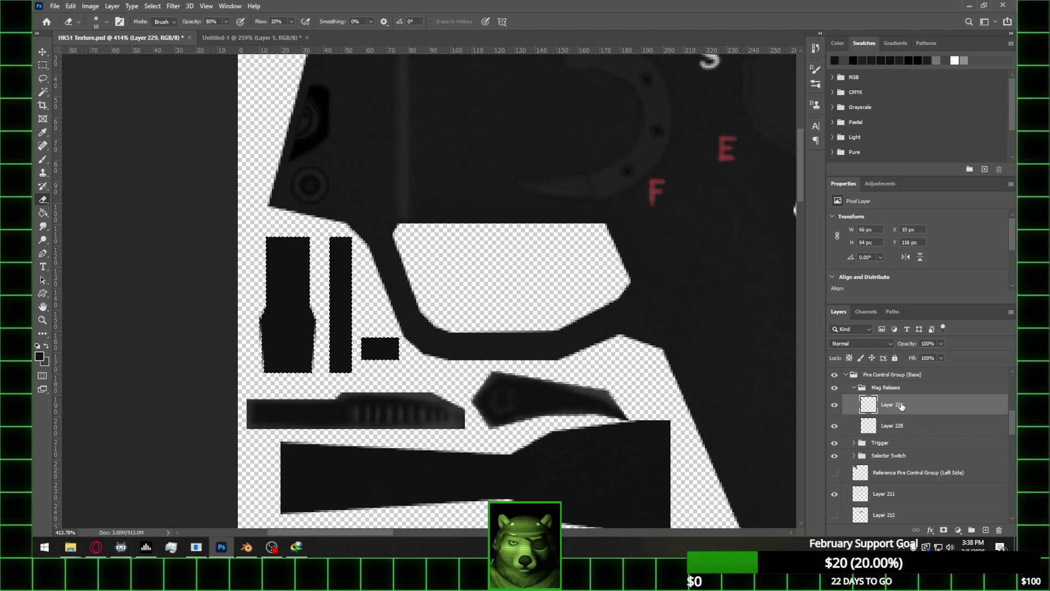
pyautogui.moveTo(288, 239); pyautogui.dragTo(298, 236)
pyautogui.press('m')
pyautogui.keyDown('alt'); pyautogui.moveTo(340, 228); pyautogui.dragTo(499, 376); pyautogui.keyUp('alt')
# Erase a soft lighter streak across the left mag-release shape and compare Layer 229 on and off
pyautogui.press('e')
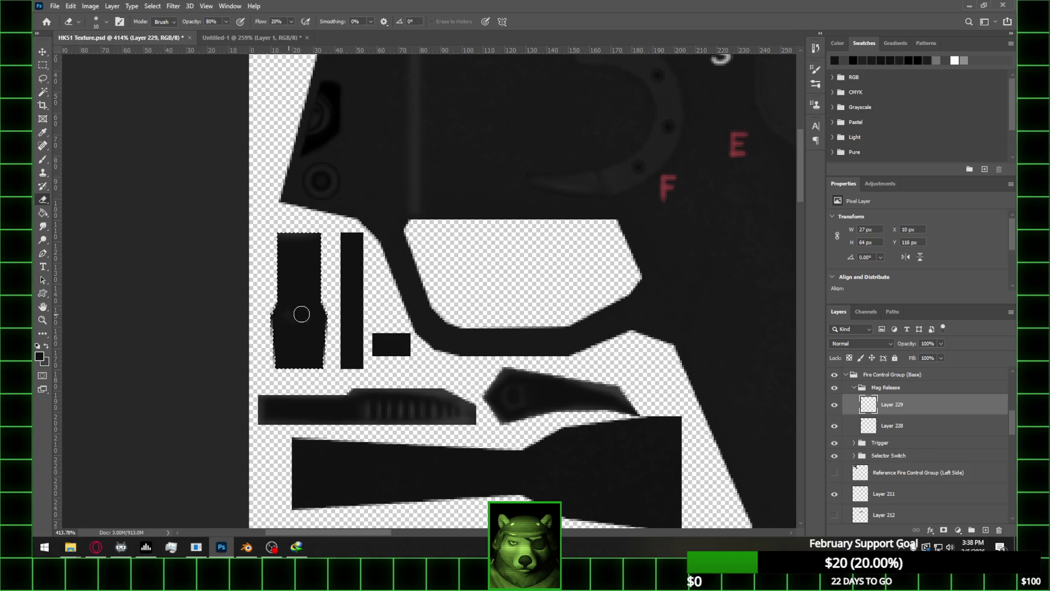
pyautogui.moveTo(304, 315); pyautogui.dragTo(315, 316)
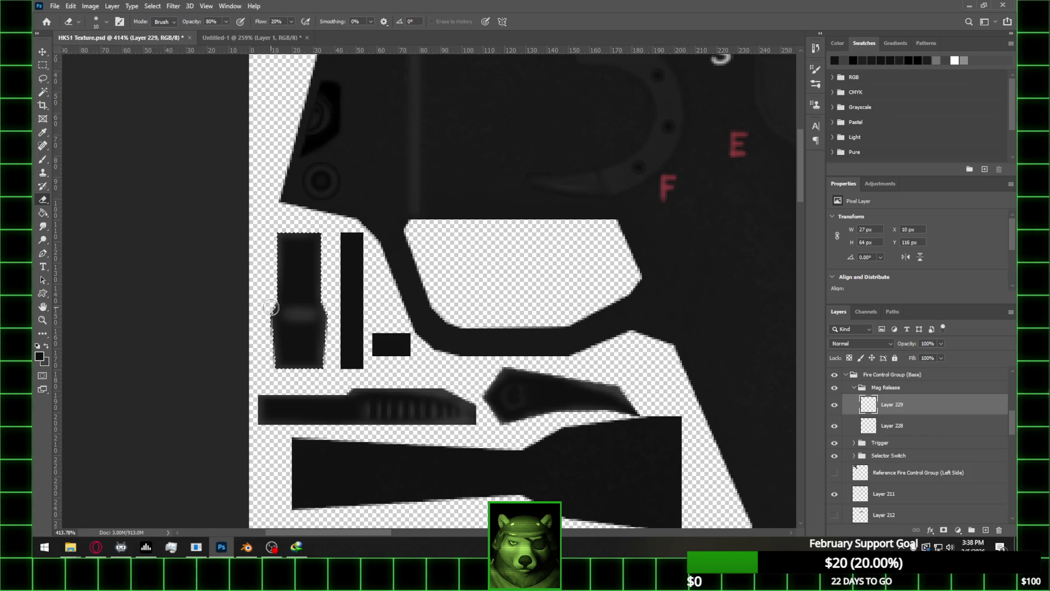
pyautogui.press('b')
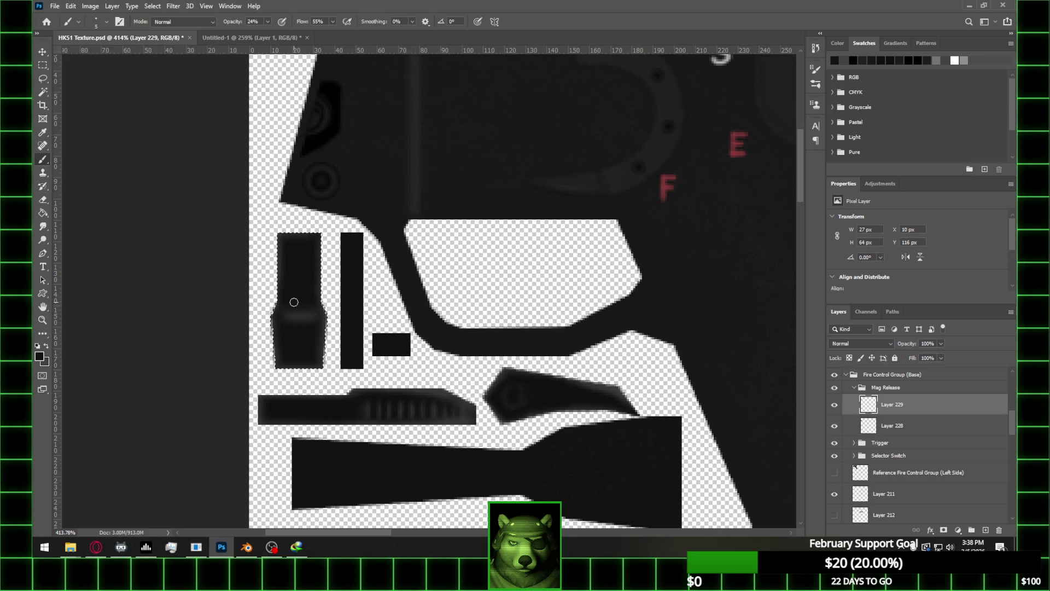
pyautogui.click(834, 405)
pyautogui.click(835, 406)
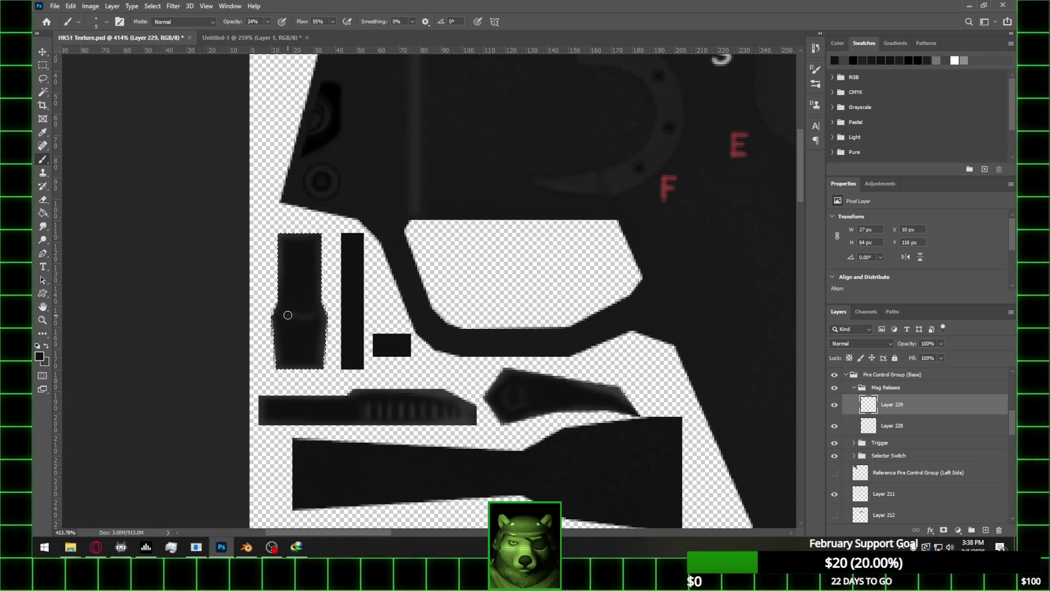
pyautogui.moveTo(333, 318); pyautogui.dragTo(346, 300)
# Reselect Layer 229's shapes, narrow the selection to the thin bar, and erase a lighter highlight
pyautogui.press('e')
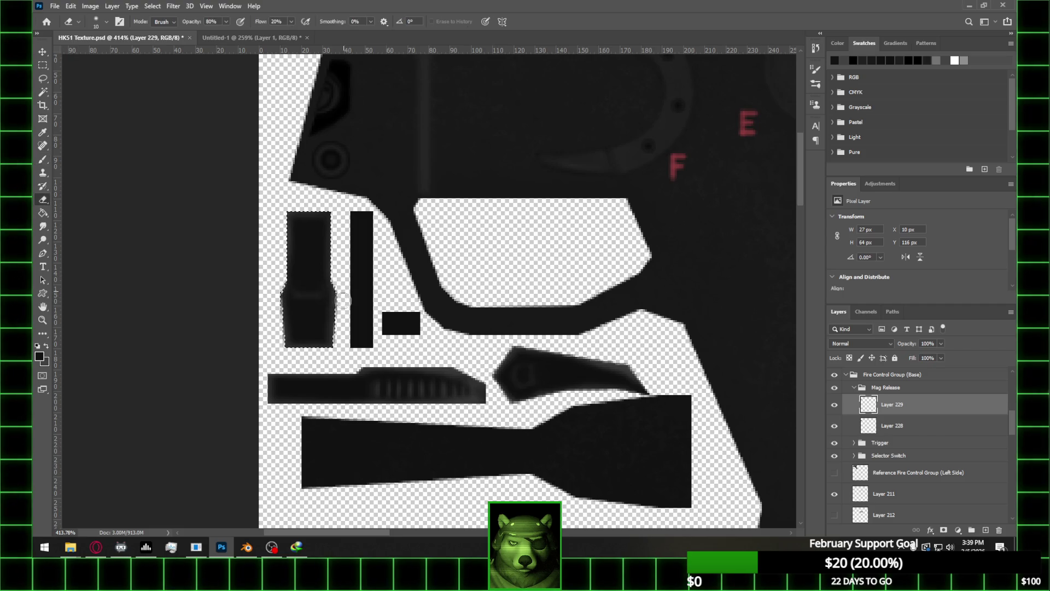
pyautogui.keyDown('alt'); pyautogui.scroll(-2, 359, 331); pyautogui.keyUp('alt')
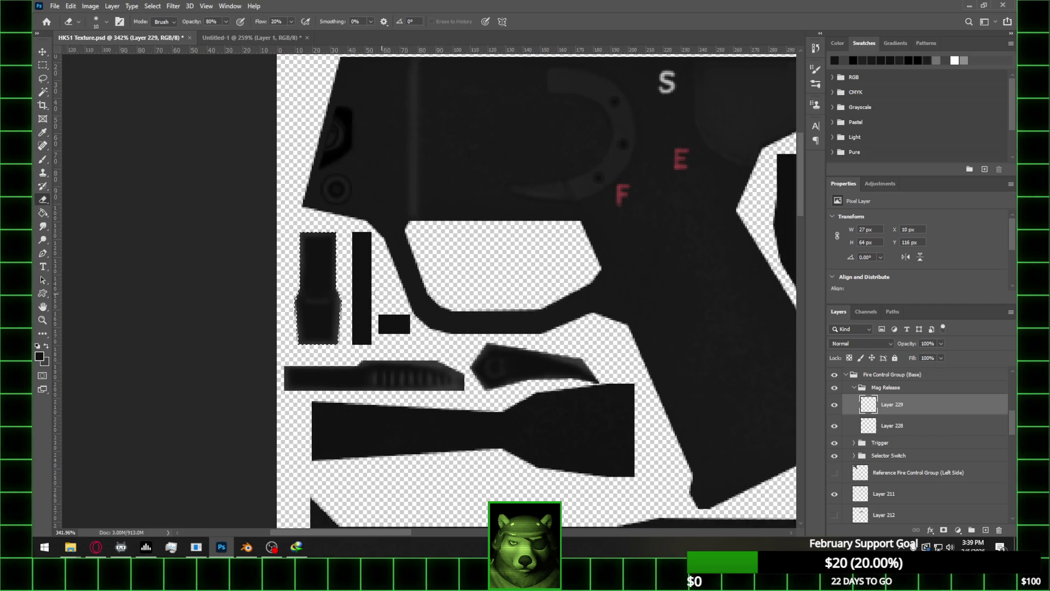
pyautogui.click(43, 65)
pyautogui.keyDown('alt'); pyautogui.scroll(1, 368, 239); pyautogui.keyUp('alt')
pyautogui.scroll(1, 873, 432)
pyautogui.keyDown('ctrl'); pyautogui.click(870, 427); pyautogui.keyUp('ctrl')
pyautogui.press('e')
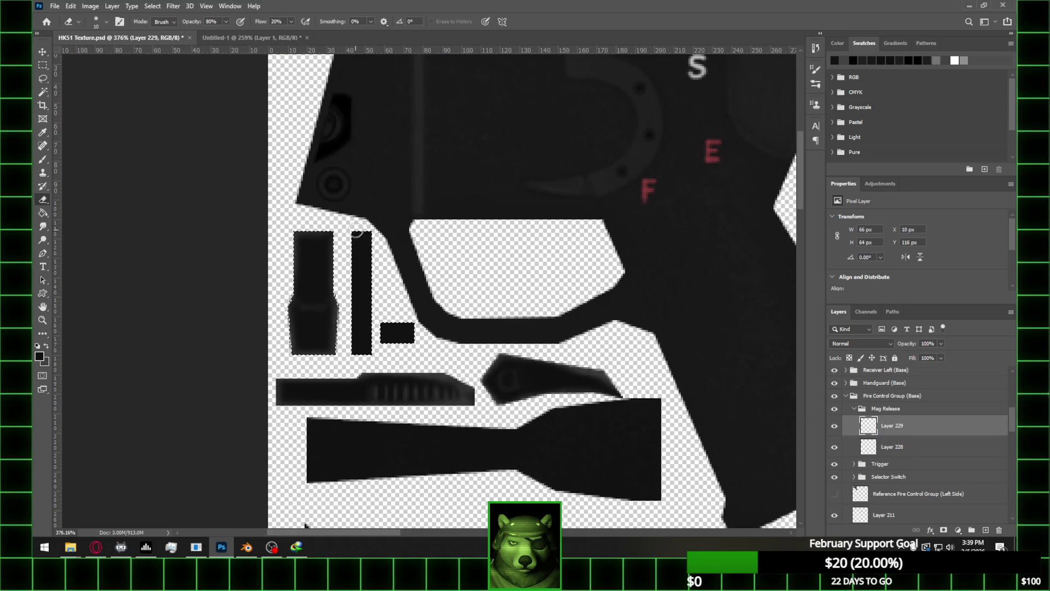
pyautogui.press('m')
pyautogui.moveTo(268, 200)
pyautogui.keyDown('shift'); pyautogui.mouseDown()
pyautogui.moveTo(345, 382)
pyautogui.moveTo(347, 361)
pyautogui.mouseUp(); pyautogui.keyUp('shift')
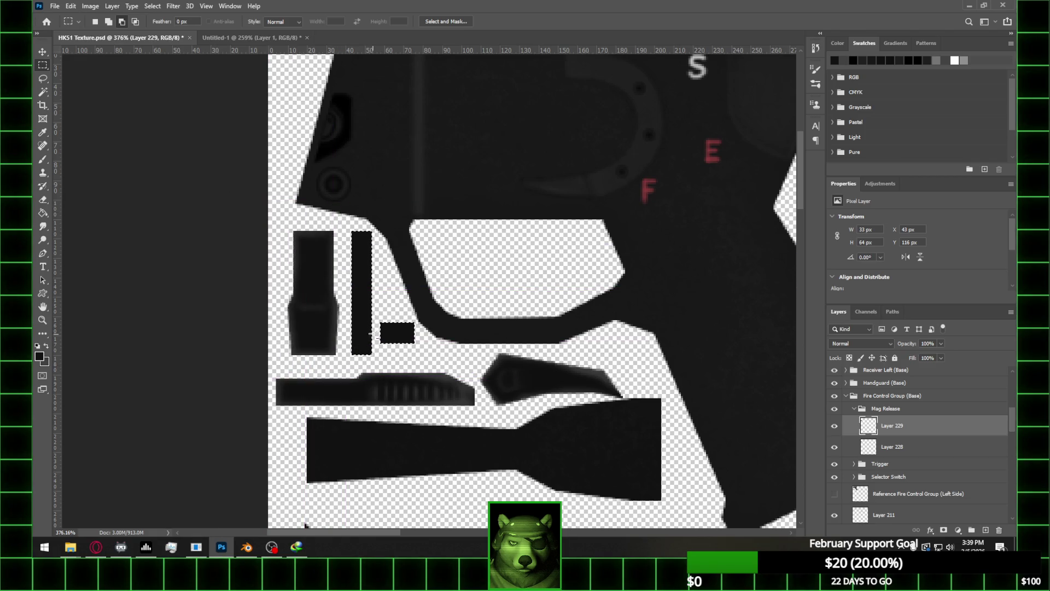
pyautogui.keyDown('alt'); pyautogui.moveTo(377, 319); pyautogui.dragTo(418, 347); pyautogui.keyUp('alt')
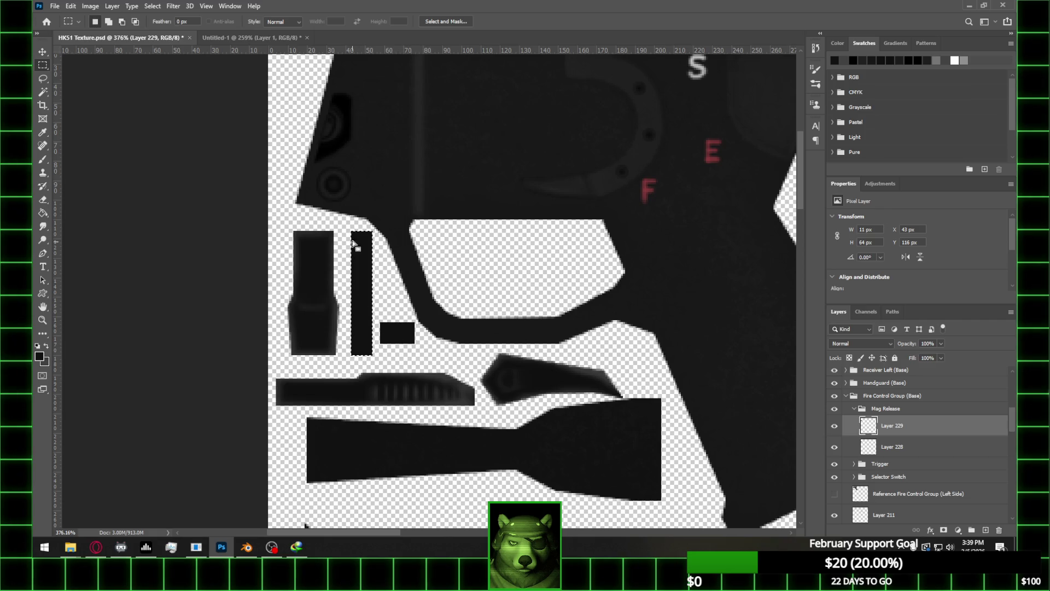
pyautogui.press('e')
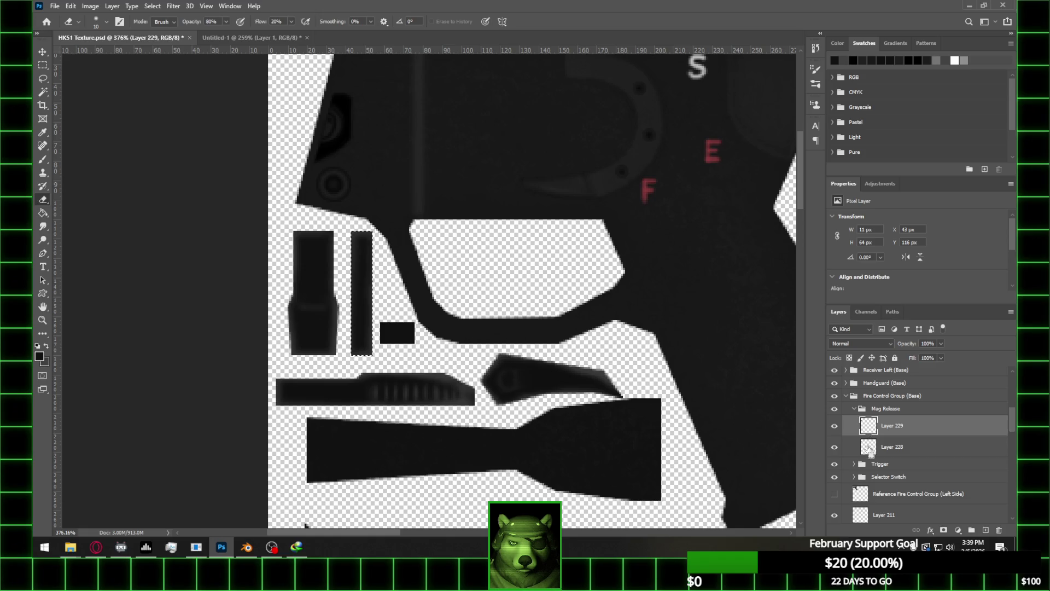
# Marquee the small rectangle and erase a lighter highlight on it
pyautogui.hotkey('shift', 'm')
pyautogui.moveTo(207, 162)
pyautogui.mouseDown()
pyautogui.moveTo(282, 223)
pyautogui.moveTo(358, 350)
pyautogui.mouseUp()
pyautogui.rightClick(42, 65)
pyautogui.click(82, 66)
pyautogui.moveTo(268, 183)
pyautogui.mouseDown()
pyautogui.moveTo(331, 313)
pyautogui.moveTo(414, 343)
pyautogui.mouseUp()
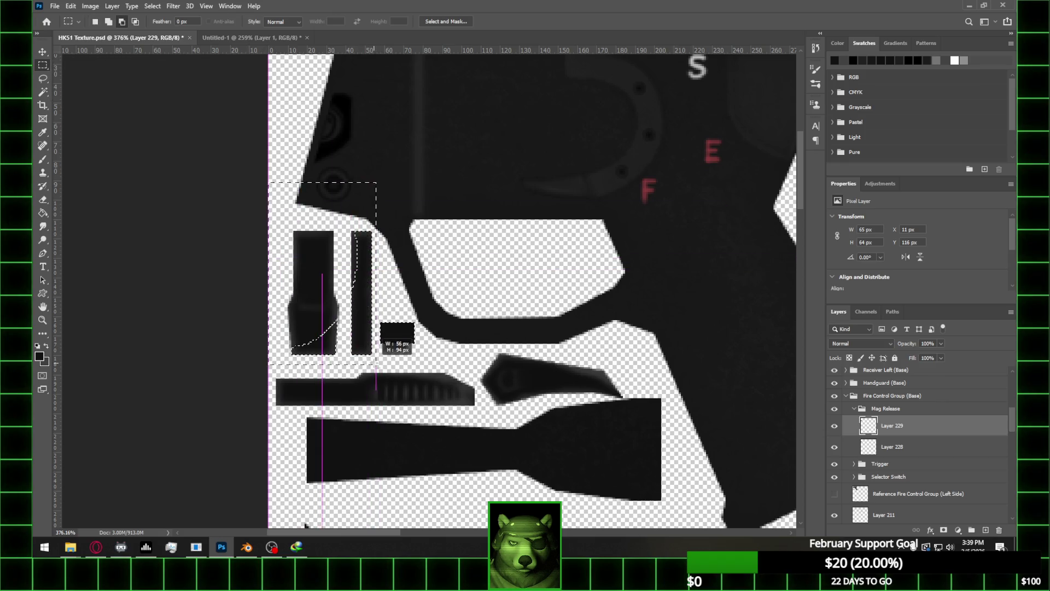
pyautogui.keyDown('alt'); pyautogui.scroll(2, 416, 337); pyautogui.keyUp('alt')
pyautogui.keyDown('alt'); pyautogui.scroll(-2, 400, 338); pyautogui.keyUp('alt')
pyautogui.press('e')
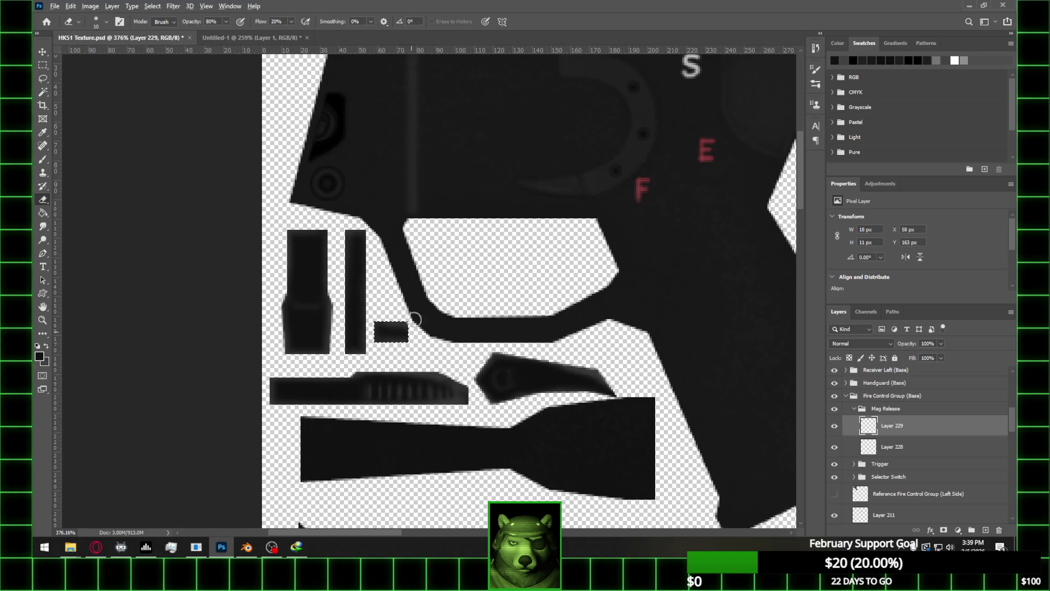
pyautogui.keyDown('alt'); pyautogui.scroll(-3, 434, 286); pyautogui.keyUp('alt')
pyautogui.press('m')
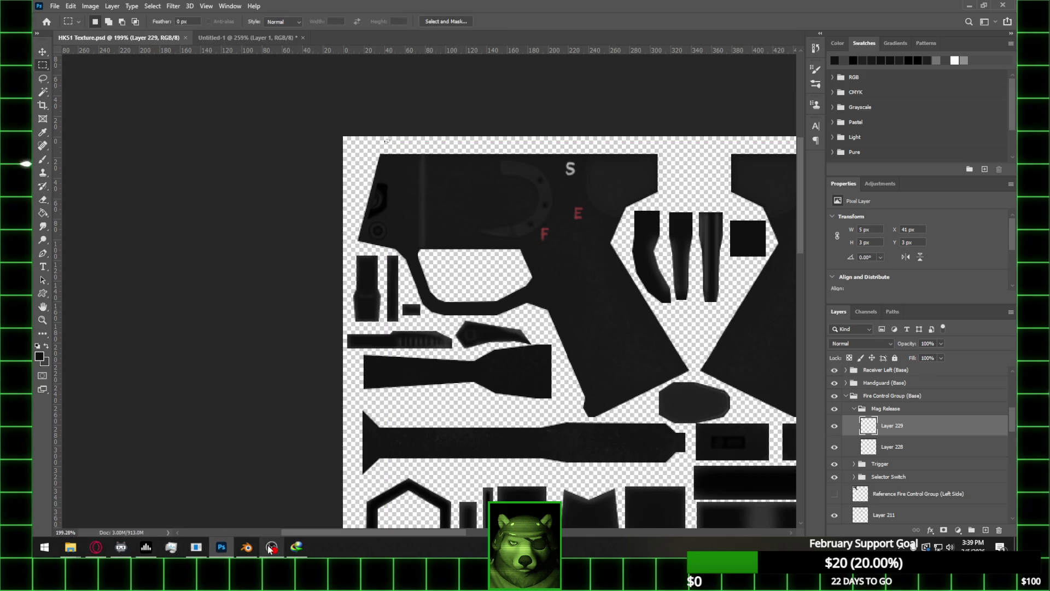
# In Blender, select only the Magazine Release part and assign it the main Material
pyautogui.click(247, 547)
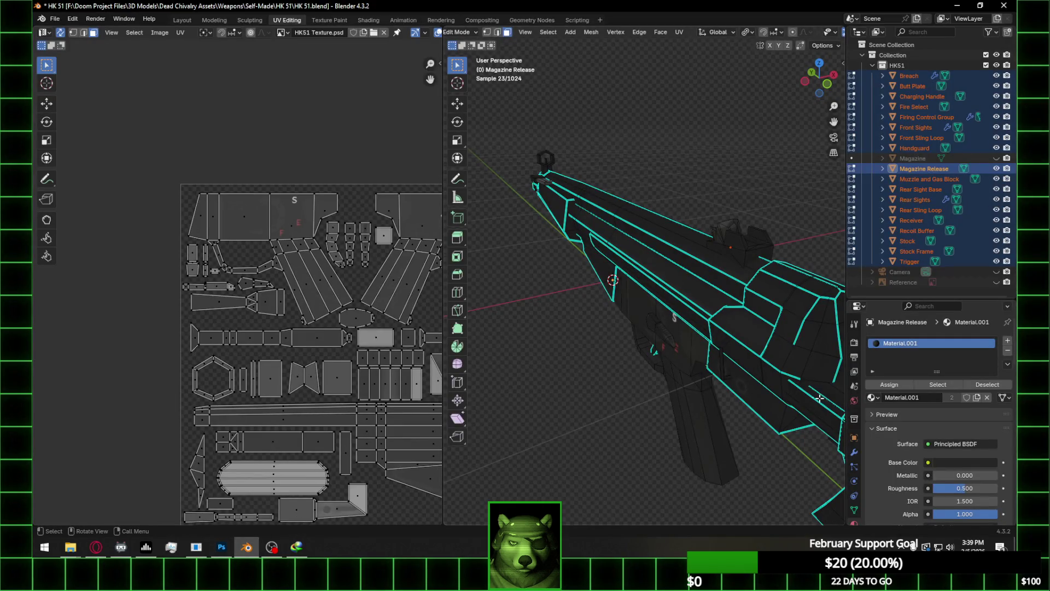
pyautogui.press('Tab')
pyautogui.moveTo(598, 369); pyautogui.dragTo(561, 370, button='middle')
pyautogui.scroll(3, 562, 370)
pyautogui.click(568, 364)
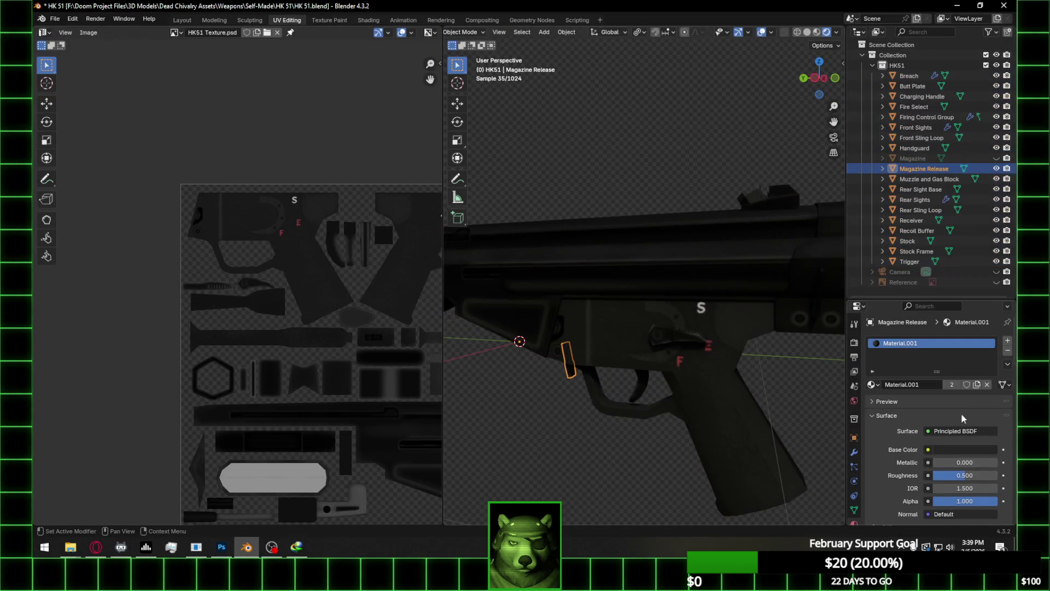
pyautogui.click(874, 385)
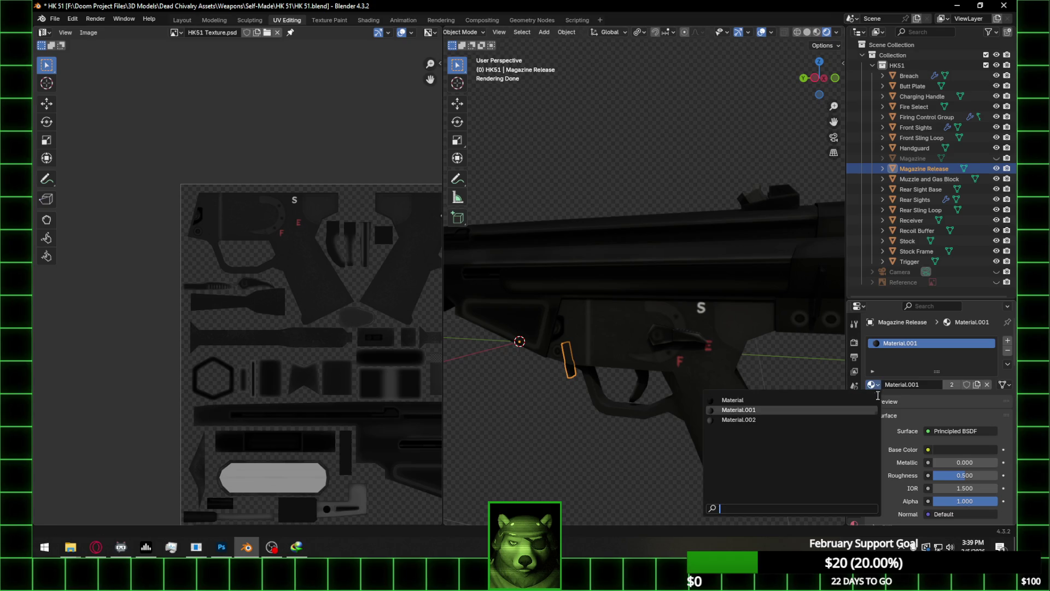
pyautogui.click(810, 400)
# Load HK51 Texture.psd from the HK 51 folder as the base colour image
pyautogui.click(991, 462)
pyautogui.click(977, 463)
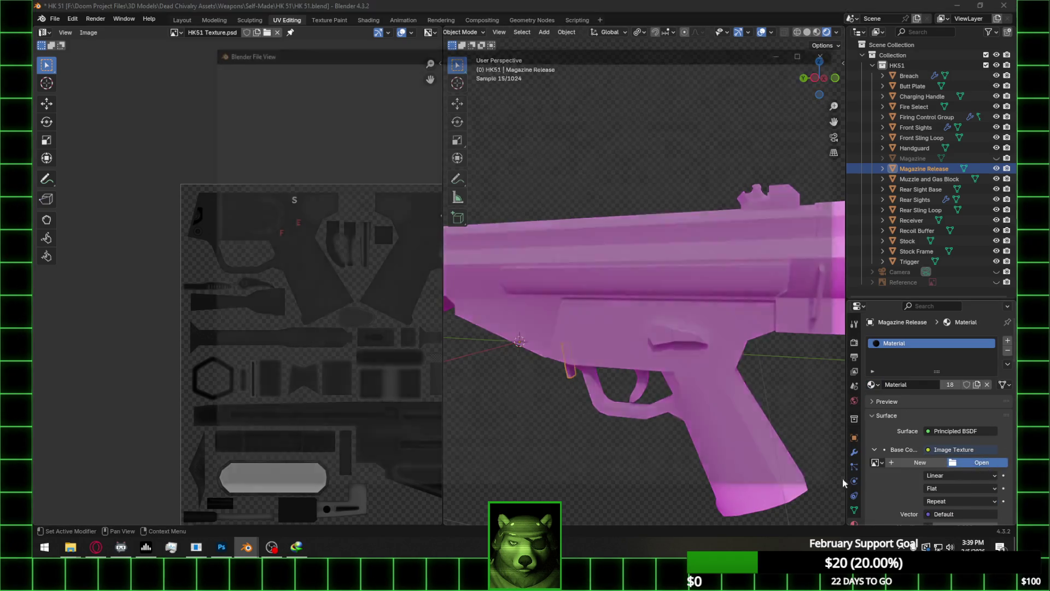
pyautogui.click(267, 367)
pyautogui.doubleClick(418, 120)
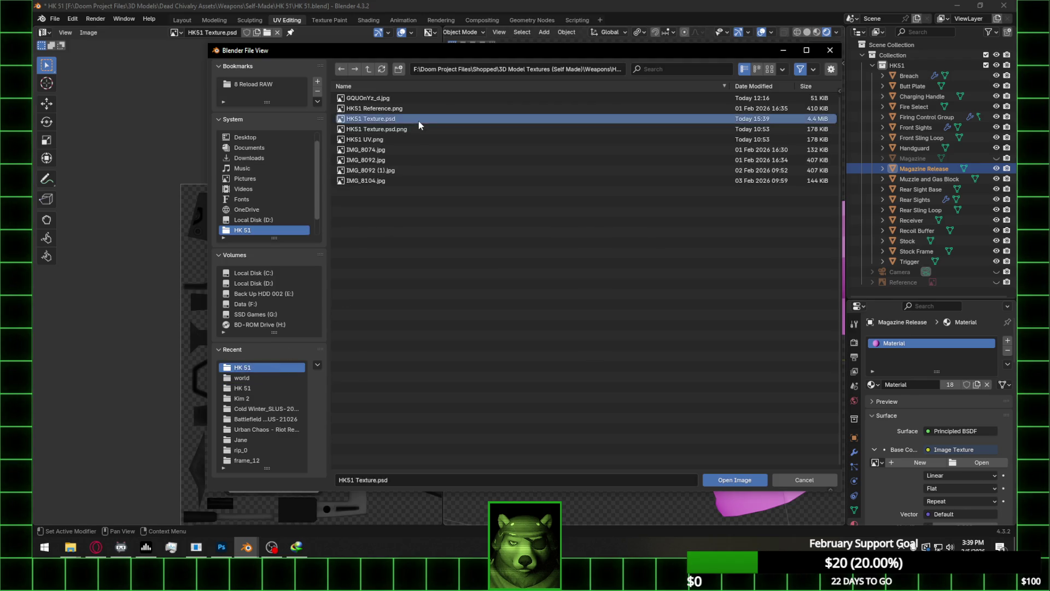
pyautogui.press('Tab')
pyautogui.press('Tab')
pyautogui.moveTo(596, 439)
pyautogui.mouseDown(button='middle')
pyautogui.moveTo(573, 429)
pyautogui.moveTo(705, 441)
pyautogui.mouseUp(button='middle')
pyautogui.scroll(-5, 705, 441)
# Save the blend file and switch to the Layout workspace for a closer side view
pyautogui.hotkey('ctrl', 's')
pyautogui.click(182, 20)
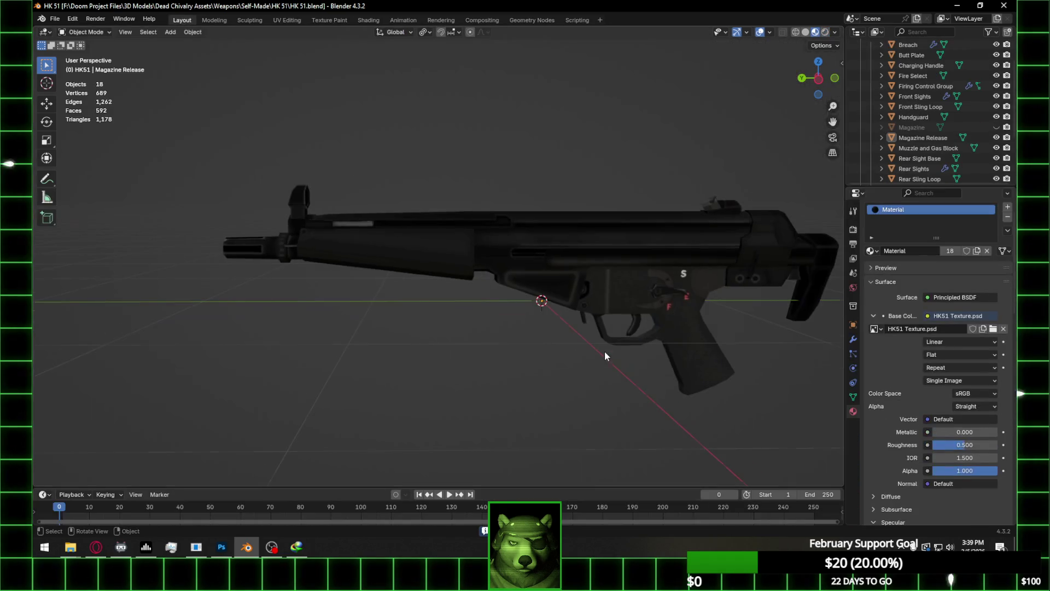
pyautogui.scroll(2, 622, 375)
pyautogui.moveTo(622, 375)
pyautogui.mouseDown(button='middle')
pyautogui.moveTo(508, 350)
pyautogui.moveTo(551, 368)
pyautogui.moveTo(525, 383)
pyautogui.mouseUp(button='middle')
# In Photoshop, fit the texture in the window and turn the HK51 UV wireframe back on
pyautogui.click(222, 547)
pyautogui.hotkey('ctrl', '0')
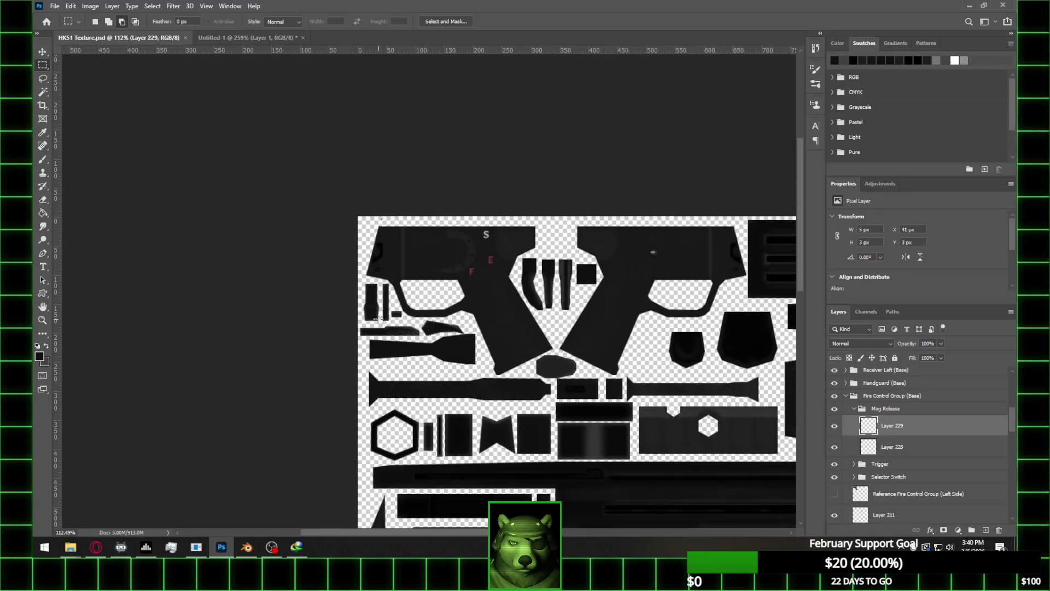
pyautogui.hotkey('ctrl', '+')
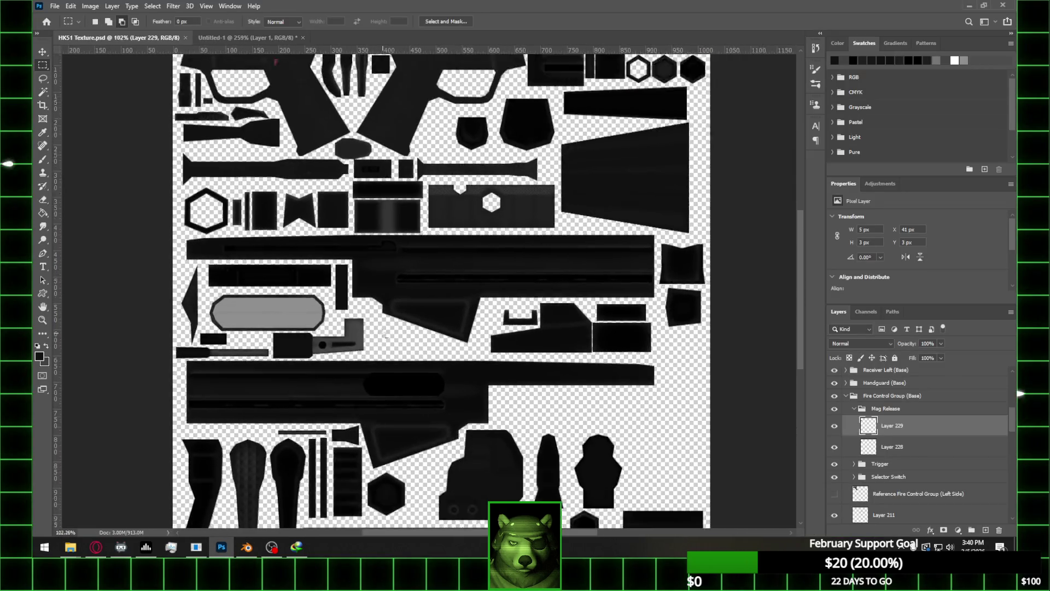
pyautogui.hotkey('ctrl', '0')
pyautogui.scroll(3, 886, 427)
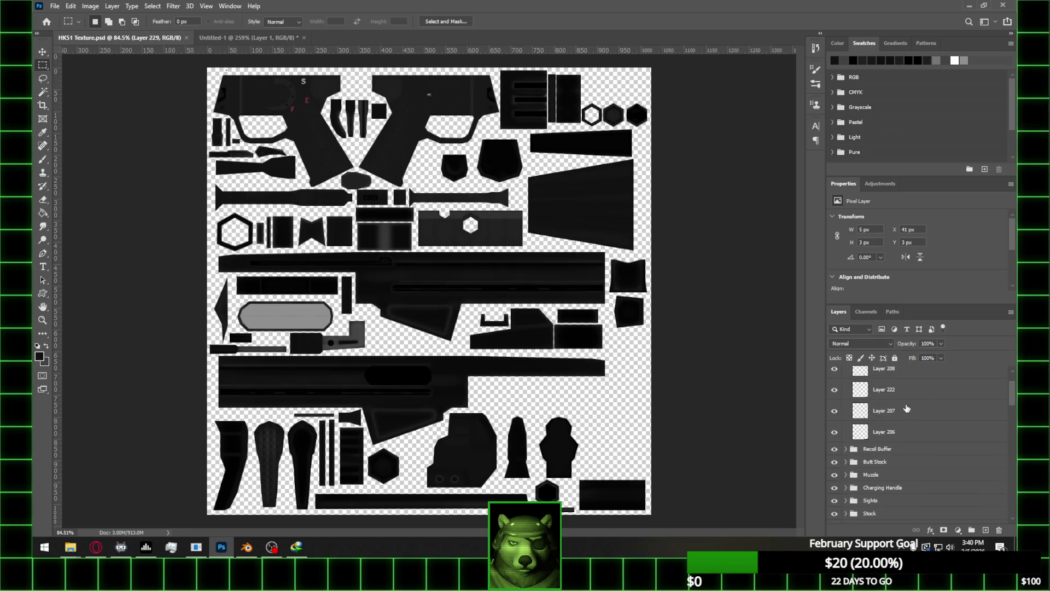
pyautogui.click(835, 377)
# Marquee the small empty rectangular island, about 57 by 36 px
pyautogui.keyDown('alt'); pyautogui.scroll(5, 525, 339); pyautogui.keyUp('alt')
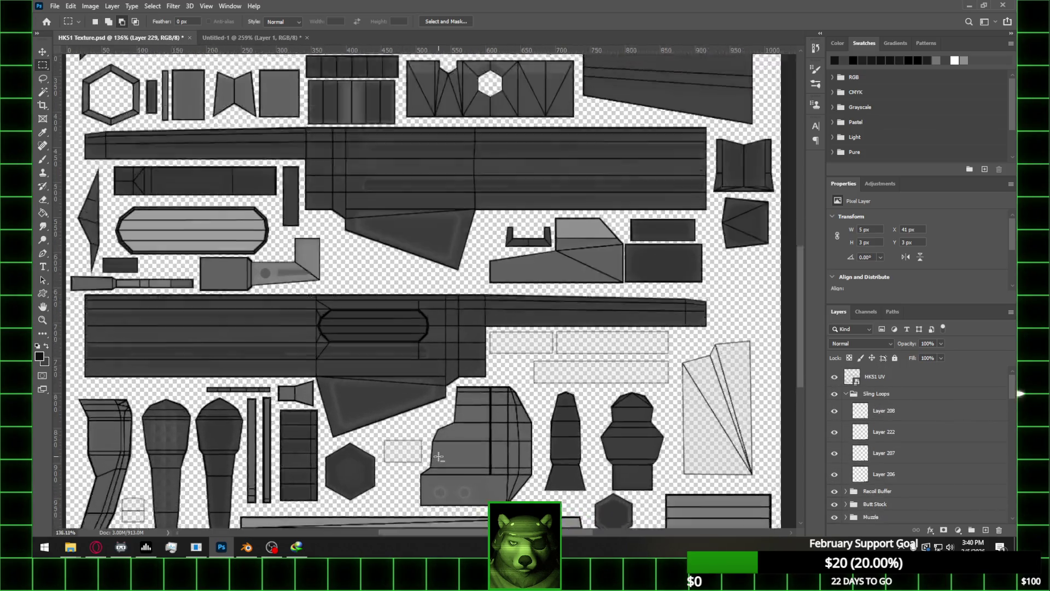
pyautogui.scroll(-1, 528, 339)
pyautogui.scroll(-1, 528, 339)
pyautogui.keyDown('alt'); pyautogui.scroll(6, 400, 350); pyautogui.keyUp('alt')
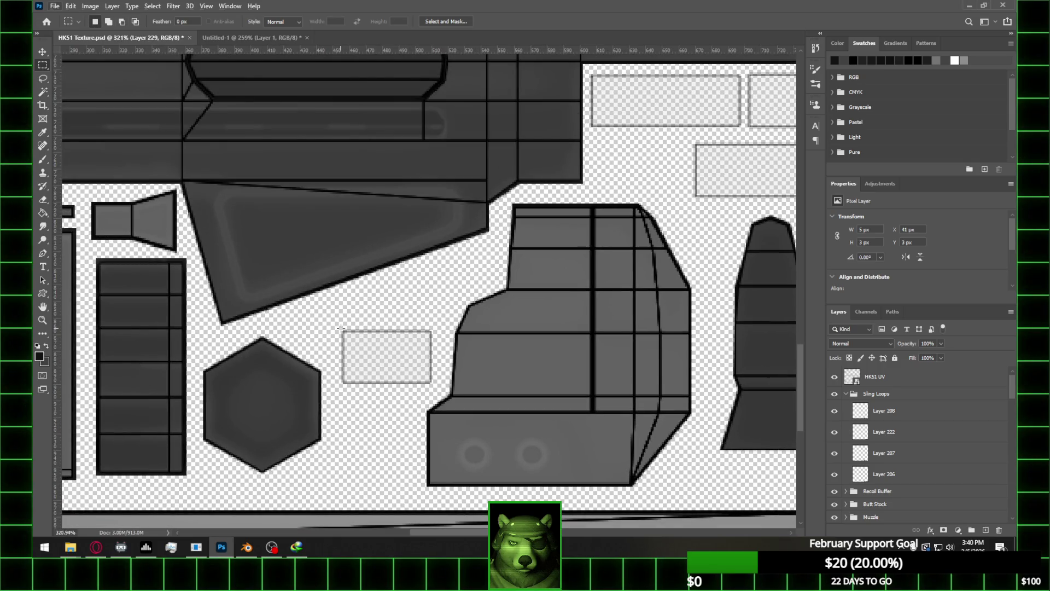
pyautogui.moveTo(340, 329); pyautogui.dragTo(434, 385)
# Collapse unrelated groups, expand Stock > Butt Plate > Front, and select Layer 89
pyautogui.click(846, 394)
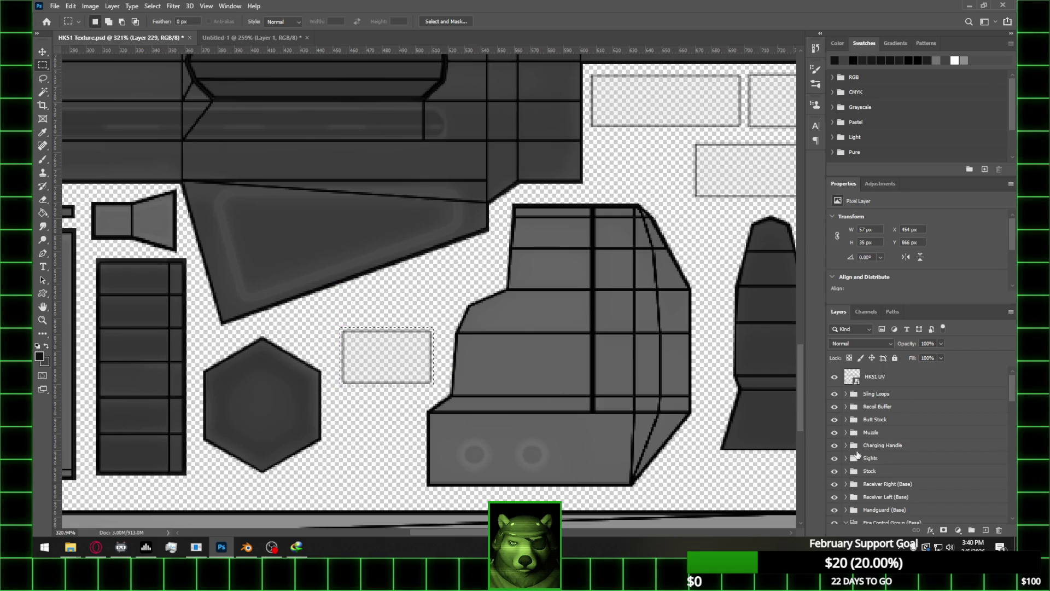
pyautogui.scroll(-1, 858, 454)
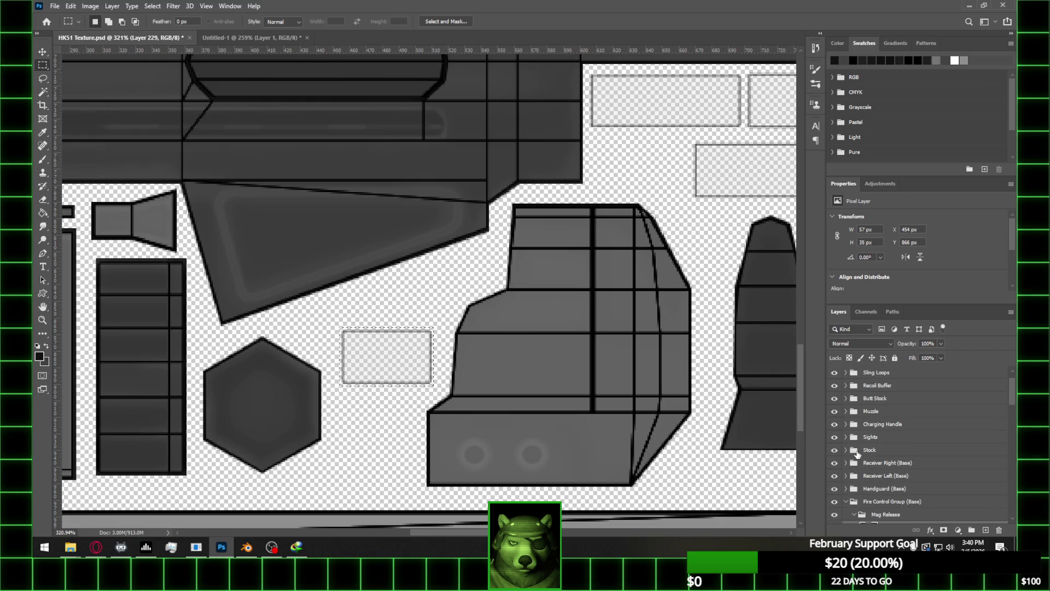
pyautogui.click(846, 502)
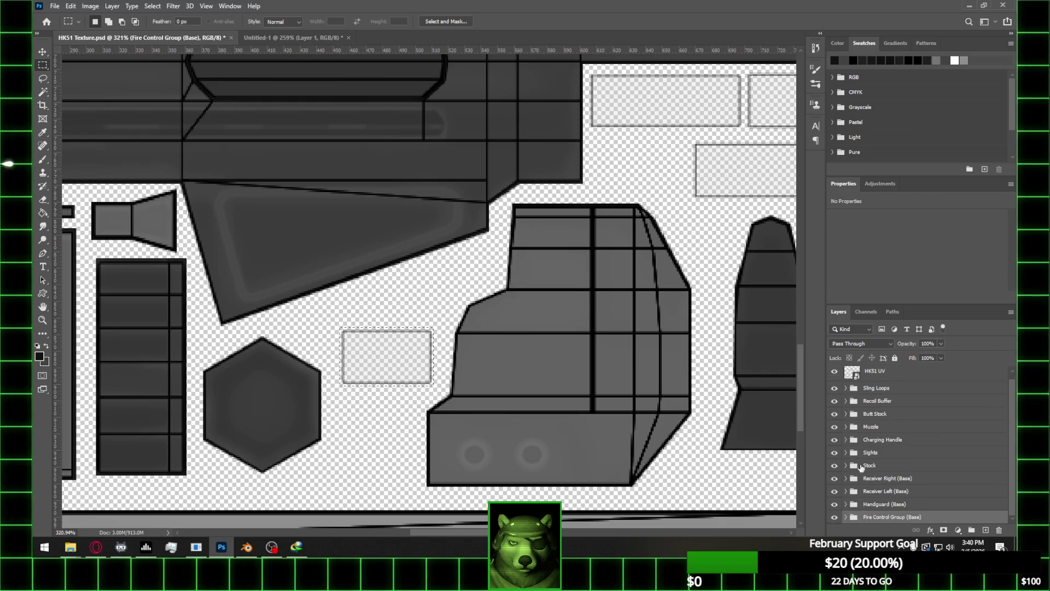
pyautogui.click(846, 415)
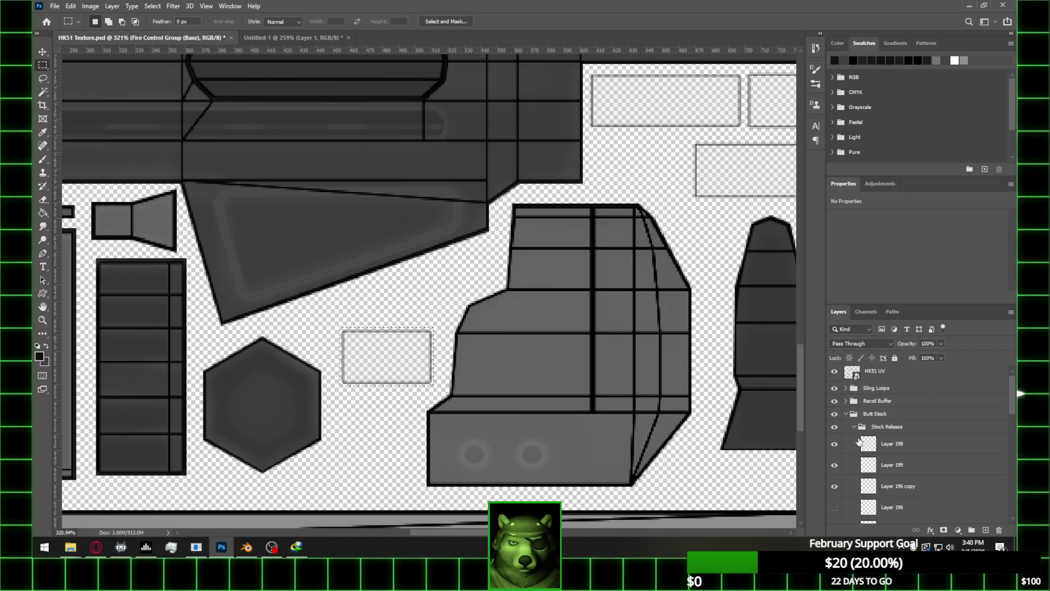
pyautogui.click(856, 431)
pyautogui.scroll(-5, 930, 454)
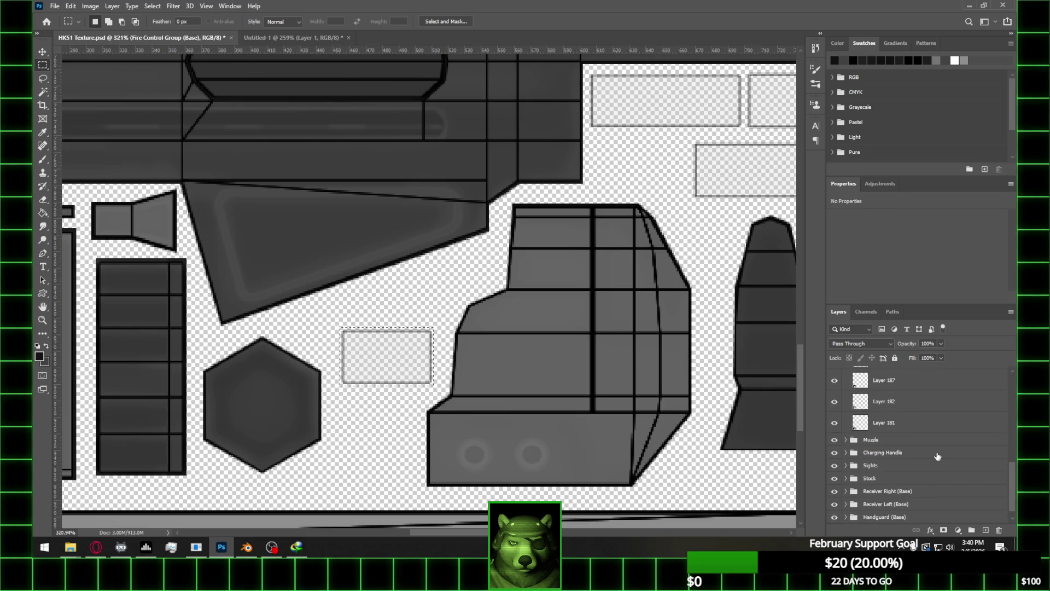
pyautogui.scroll(-1, 939, 457)
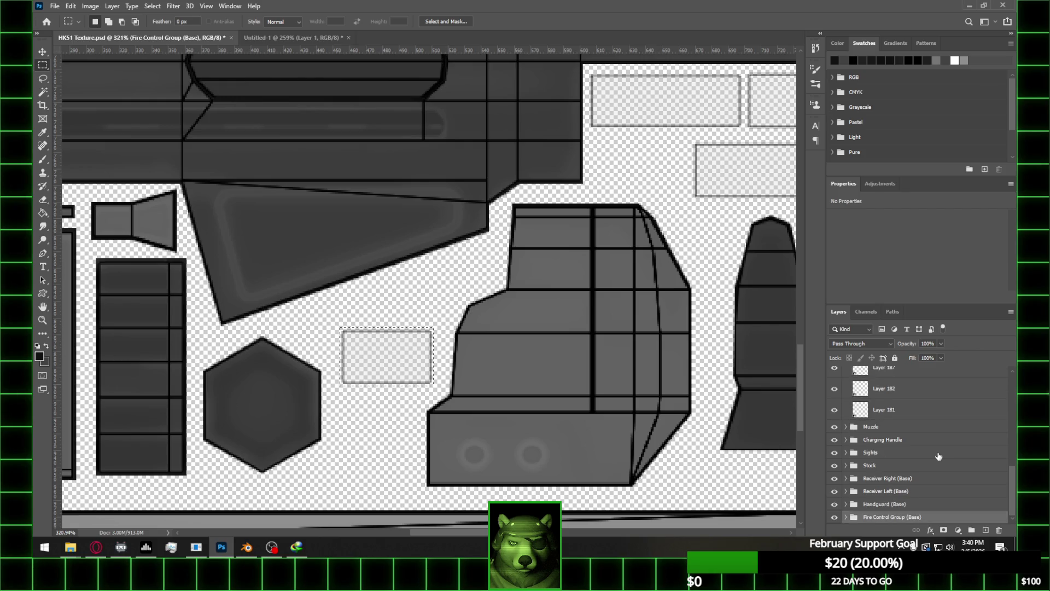
pyautogui.click(846, 466)
pyautogui.scroll(-5, 913, 490)
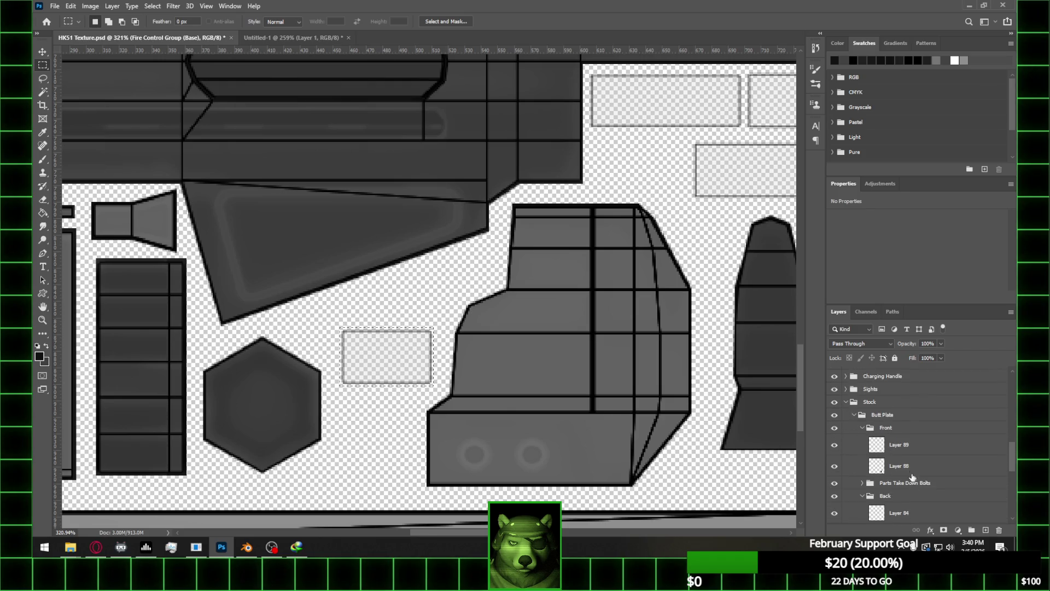
pyautogui.click(895, 444)
# Fill the selected island with Paint Bucket on new Layers 230 and 231, then hide HK51 UV
pyautogui.click(985, 531)
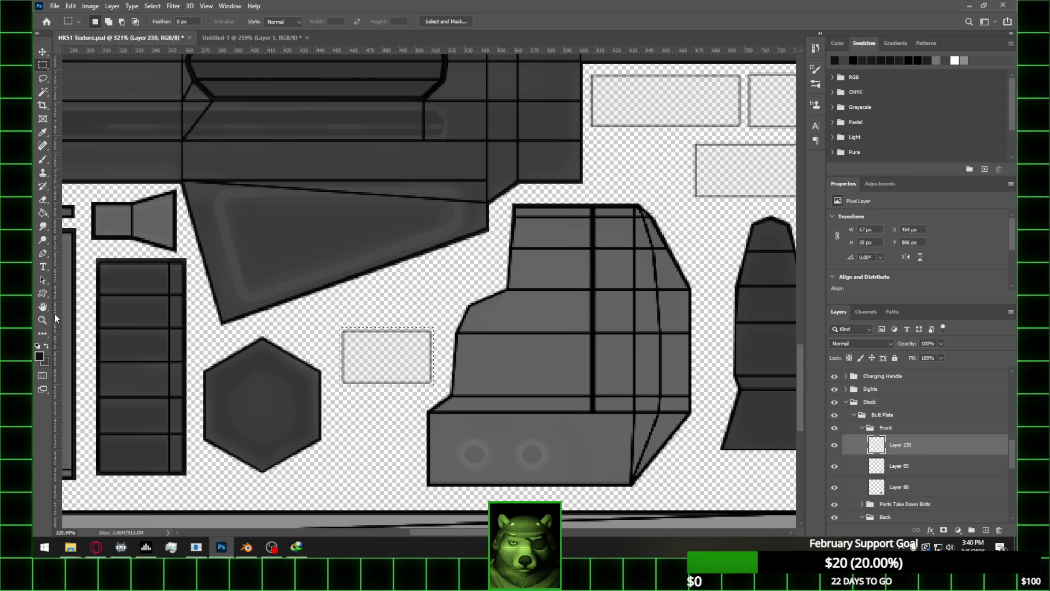
pyautogui.click(44, 214)
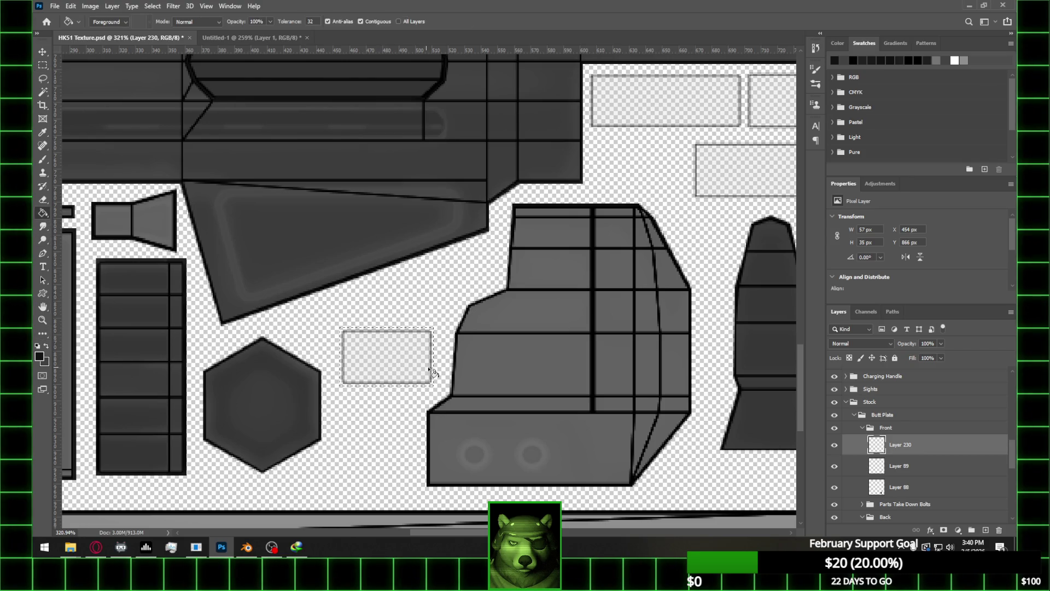
pyautogui.click(46, 348)
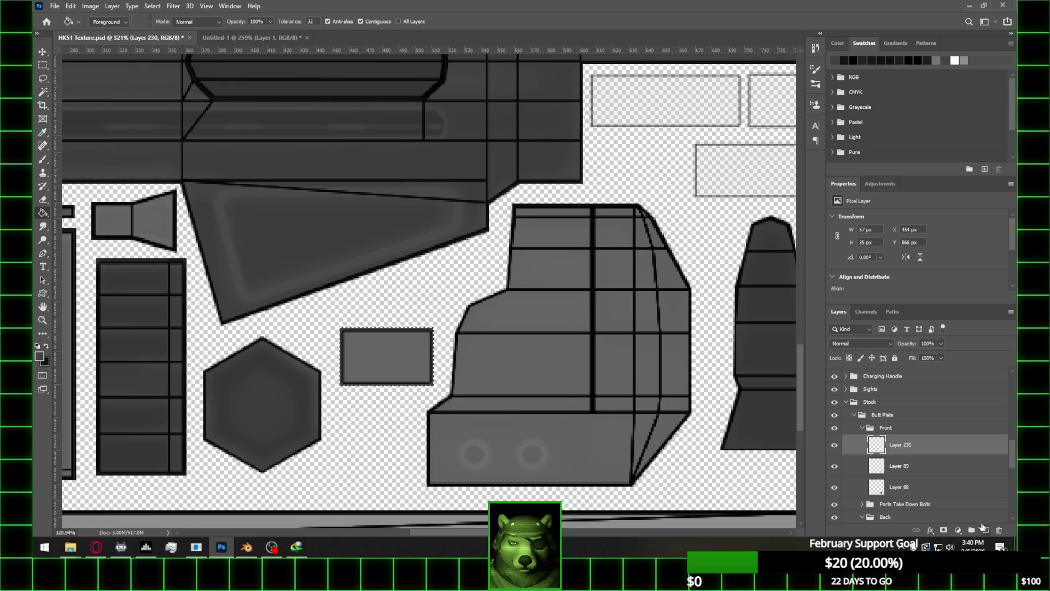
pyautogui.click(983, 528)
pyautogui.click(46, 347)
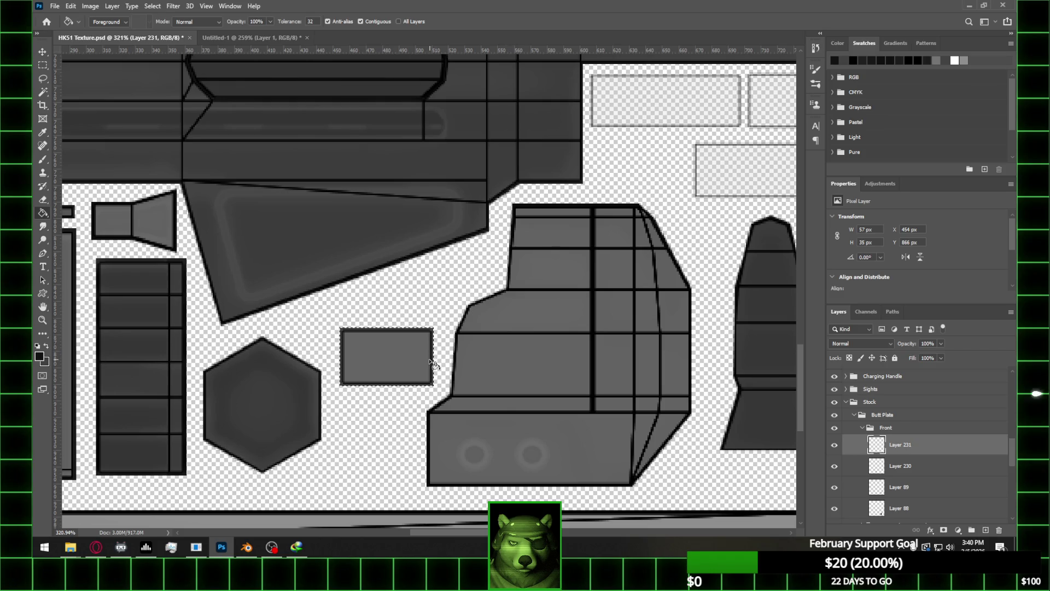
pyautogui.press('m')
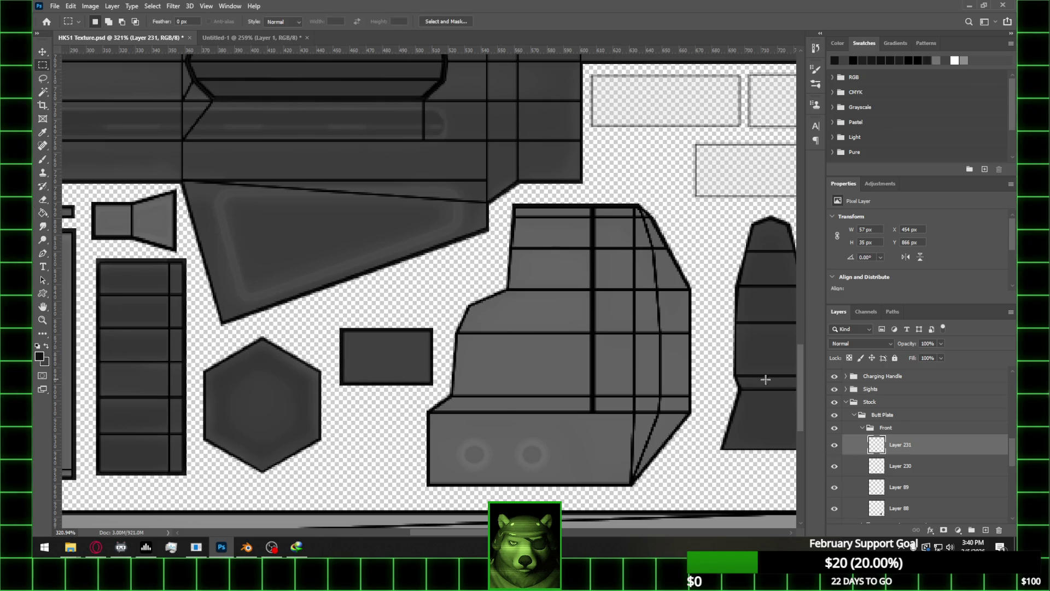
pyautogui.scroll(5, 863, 383)
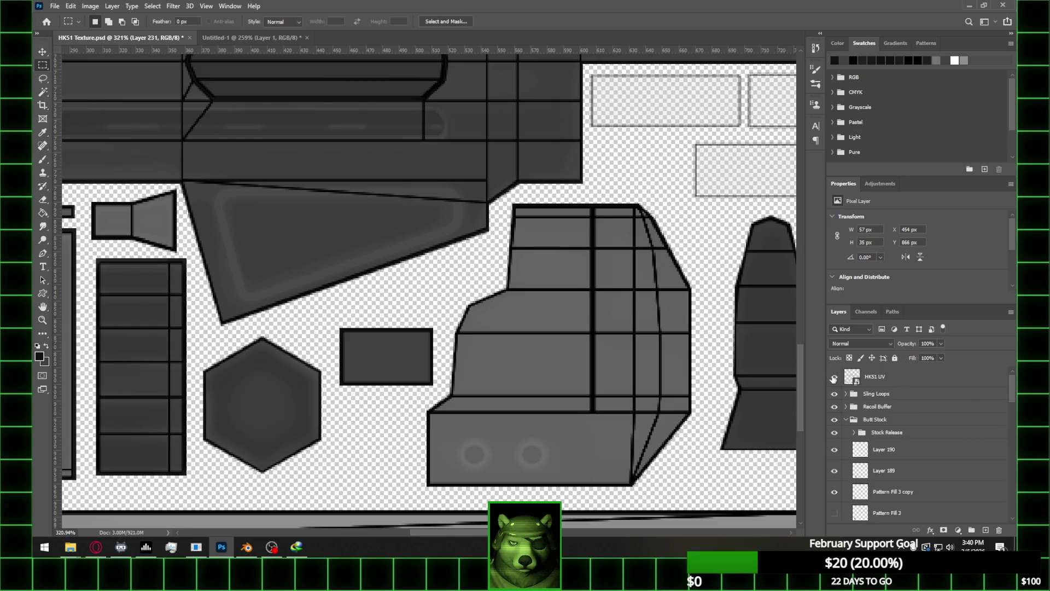
pyautogui.click(834, 378)
pyautogui.scroll(-1, 883, 402)
# Select Layer 231's rectangle and erase a lighter worn streak inside it with a size 15 eraser
pyautogui.scroll(-8, 917, 430)
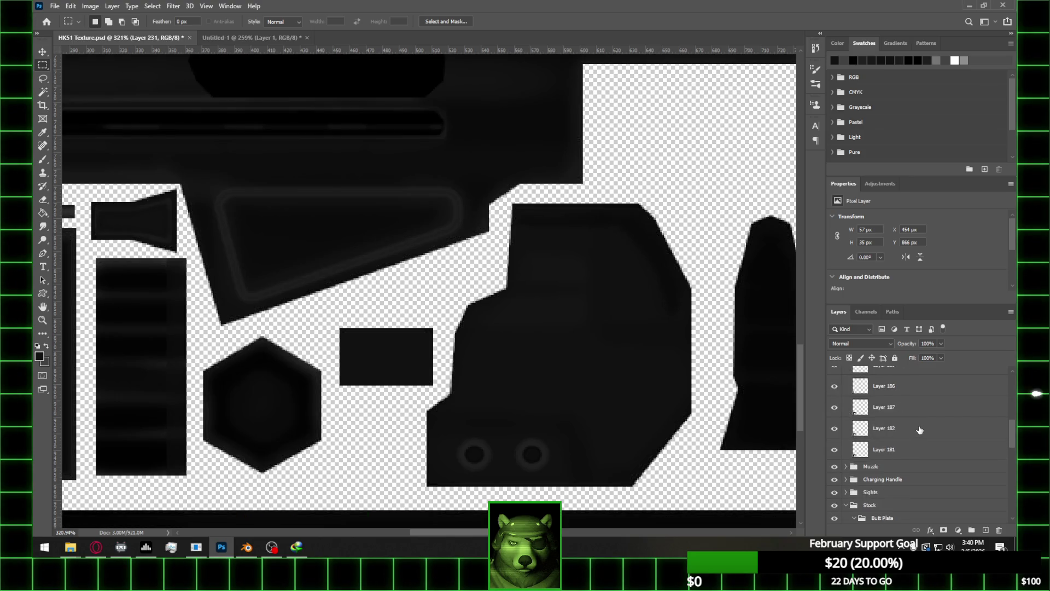
pyautogui.scroll(-1, 919, 430)
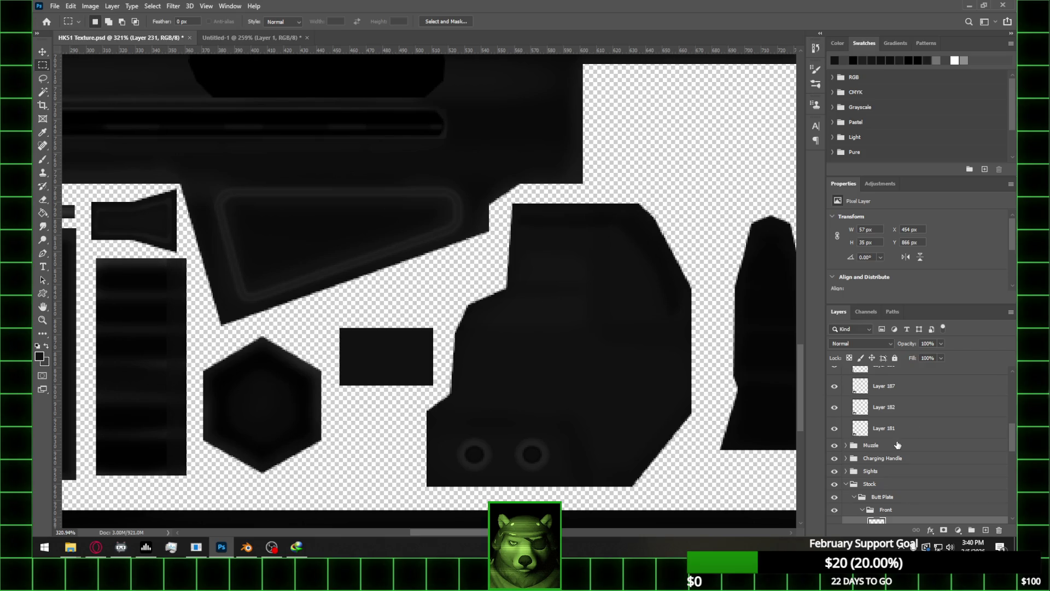
pyautogui.scroll(1, 898, 445)
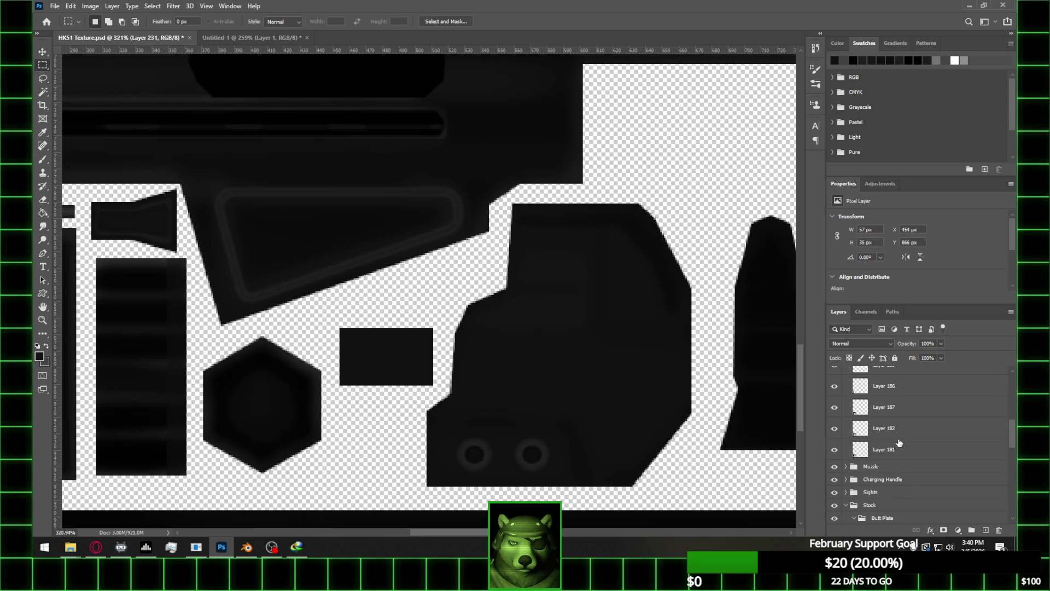
pyautogui.scroll(-2, 900, 442)
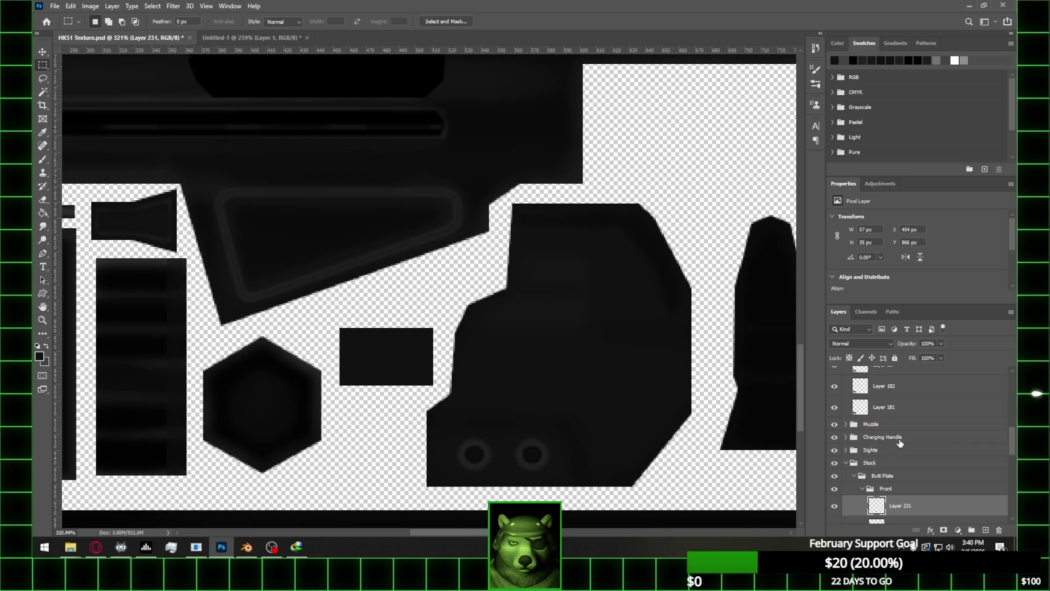
pyautogui.scroll(-2, 900, 443)
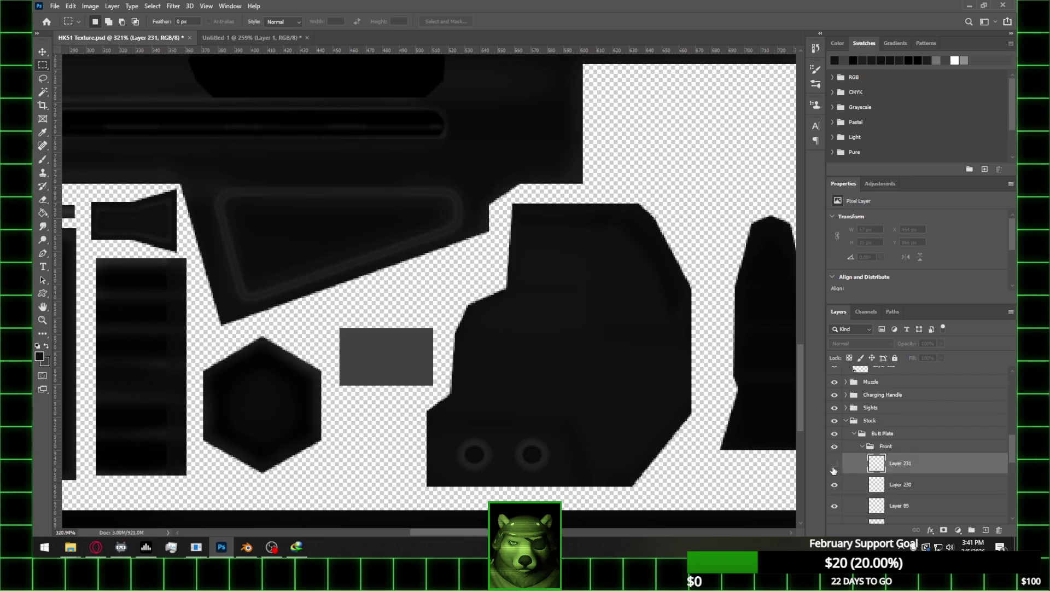
pyautogui.keyDown('ctrl'); pyautogui.click(875, 465); pyautogui.keyUp('ctrl')
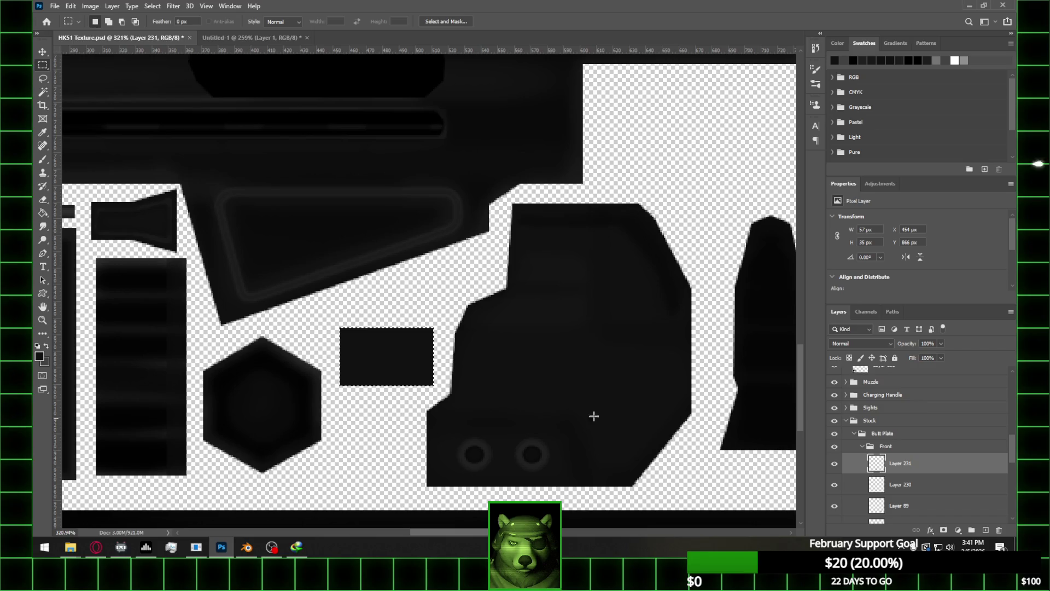
pyautogui.press('e')
pyautogui.moveTo(396, 357)
pyautogui.mouseDown()
pyautogui.moveTo(347, 357)
pyautogui.moveTo(435, 359)
pyautogui.moveTo(309, 356)
pyautogui.mouseUp()
pyautogui.press(']')
# Save HK51 Texture.psd and return to Blender to view the grip area
pyautogui.keyDown('alt'); pyautogui.scroll(-3, 425, 308); pyautogui.keyUp('alt')
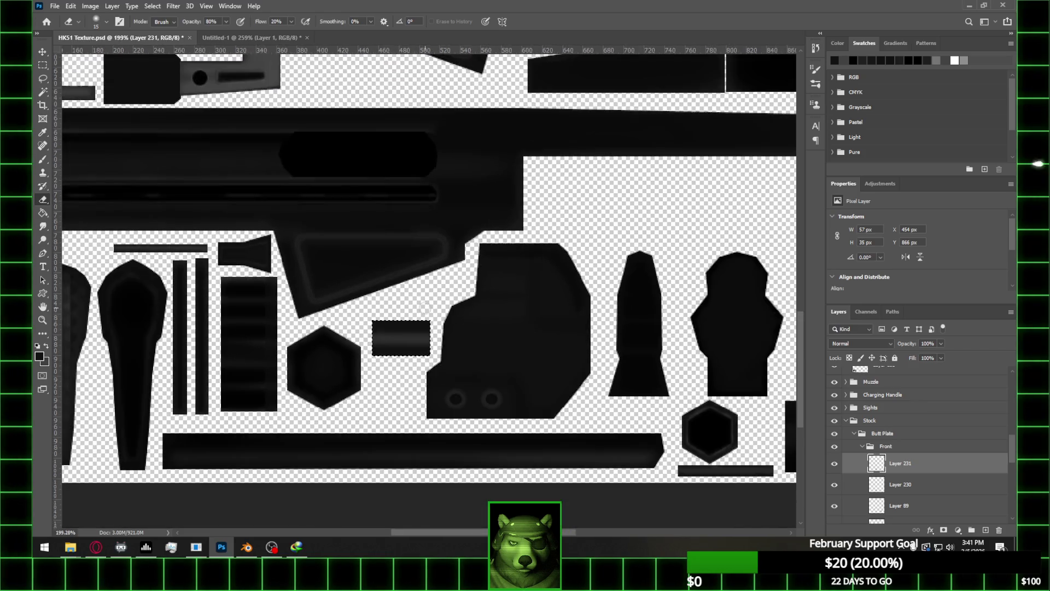
pyautogui.hotkey('ctrl', 's')
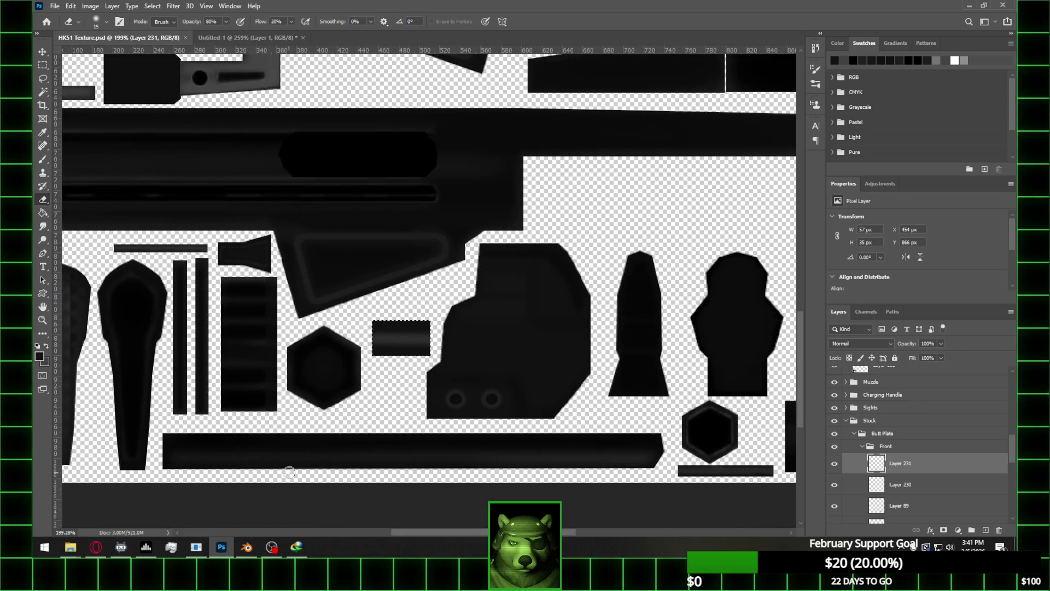
pyautogui.click(246, 547)
pyautogui.moveTo(713, 367); pyautogui.dragTo(583, 279, button='middle')
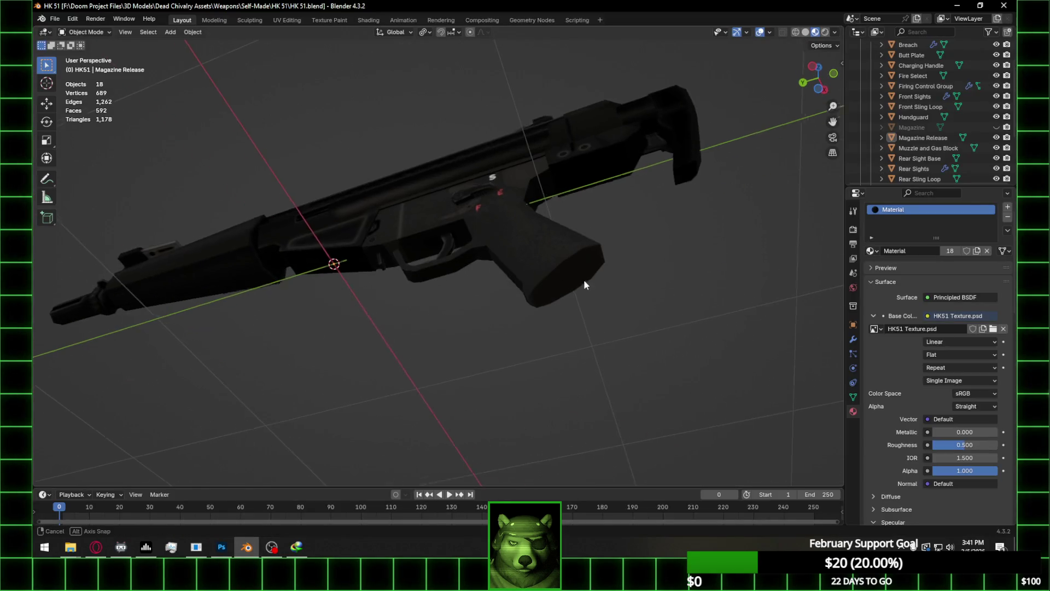
# Unlink the outdated base colour image and reload HK51 Texture.psd from the HK 51 folder
pyautogui.click(1003, 328)
pyautogui.click(972, 334)
pyautogui.click(286, 368)
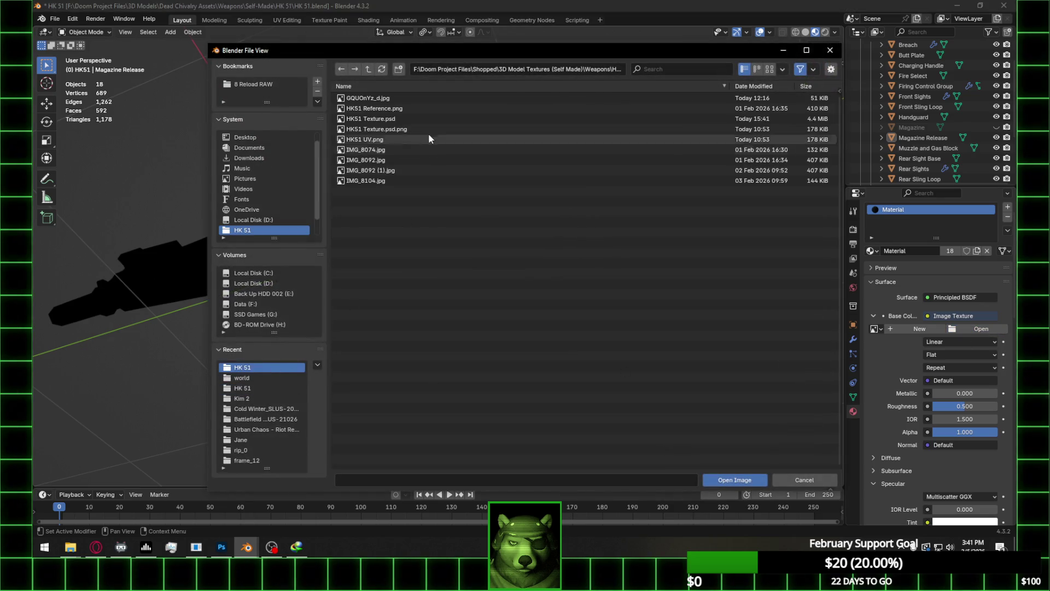
pyautogui.doubleClick(432, 119)
pyautogui.scroll(1, 448, 139)
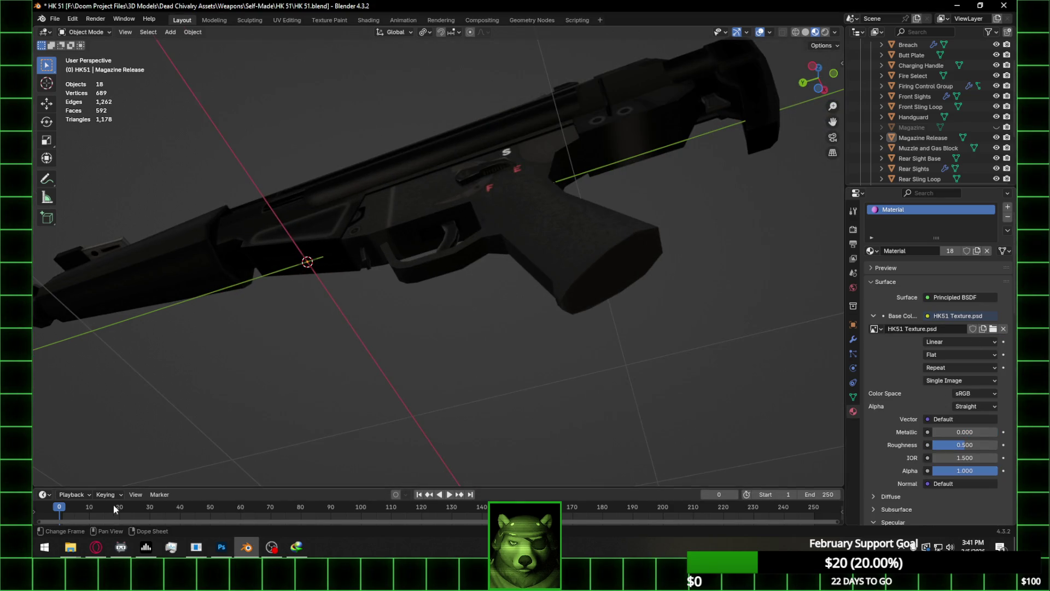
# Select the Butt Plate, enter Edit Mode, and pick its flat side face
pyautogui.press('Tab')
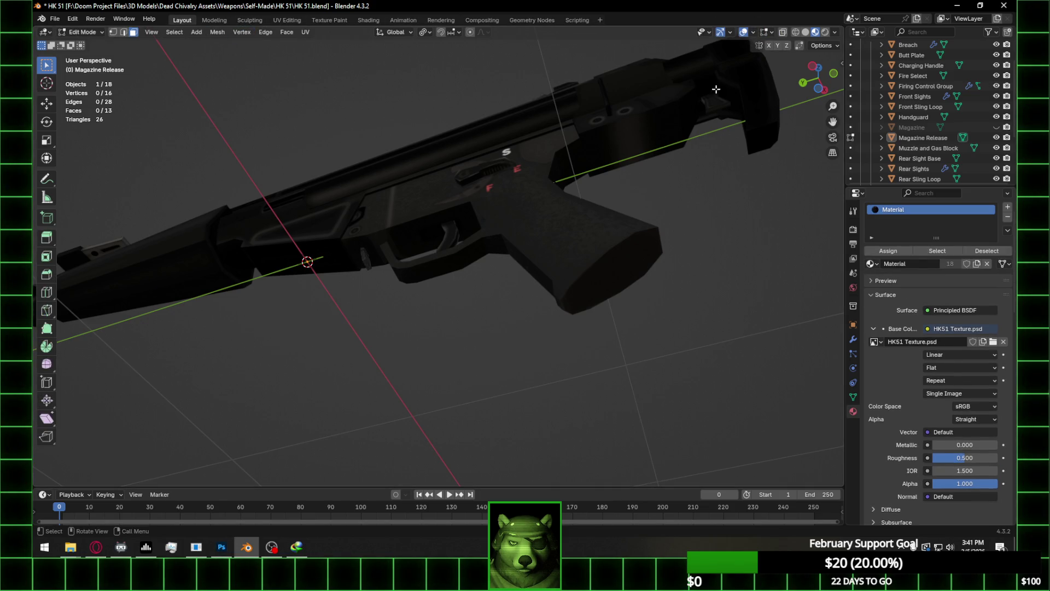
pyautogui.press('Tab')
pyautogui.click(670, 123)
pyautogui.press('Tab')
pyautogui.click(664, 131)
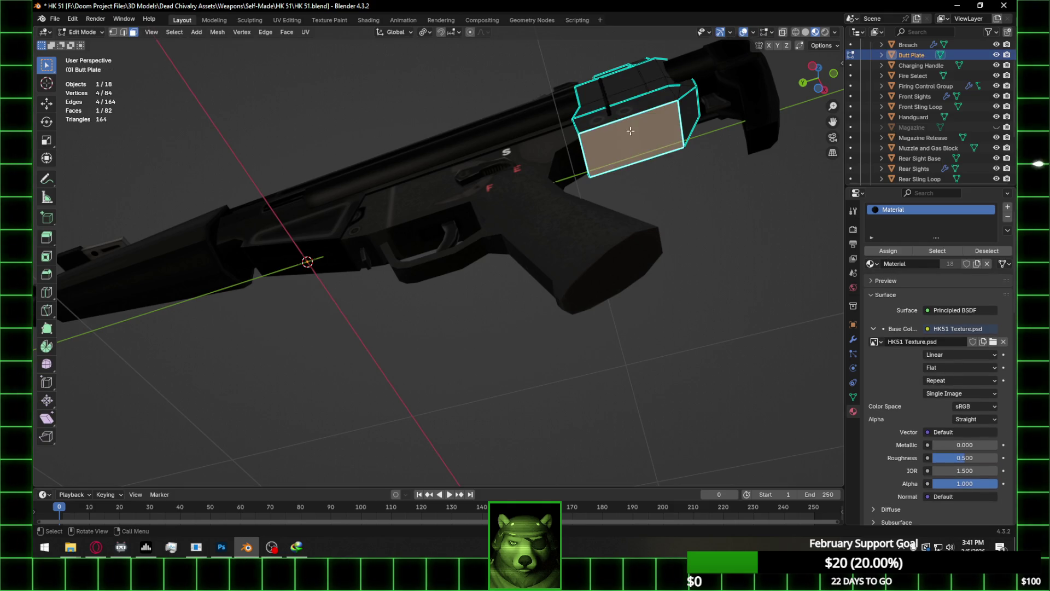
# In the UV Editing workspace, rotate the face's UV island 90 degrees with R 90
pyautogui.click(287, 20)
pyautogui.scroll(5, 326, 356)
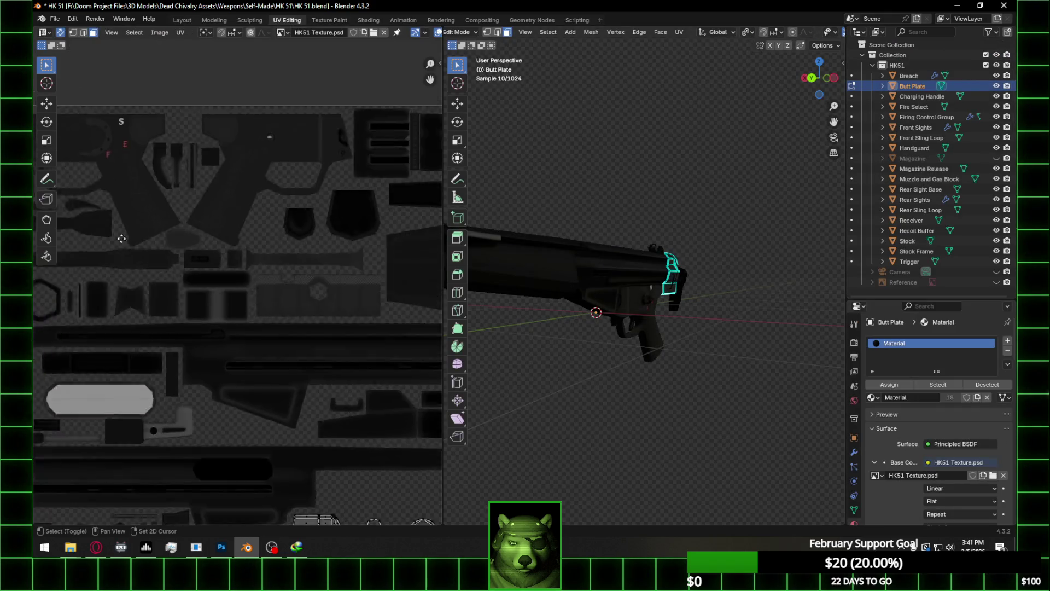
pyautogui.scroll(3, 177, 135)
pyautogui.write('r')
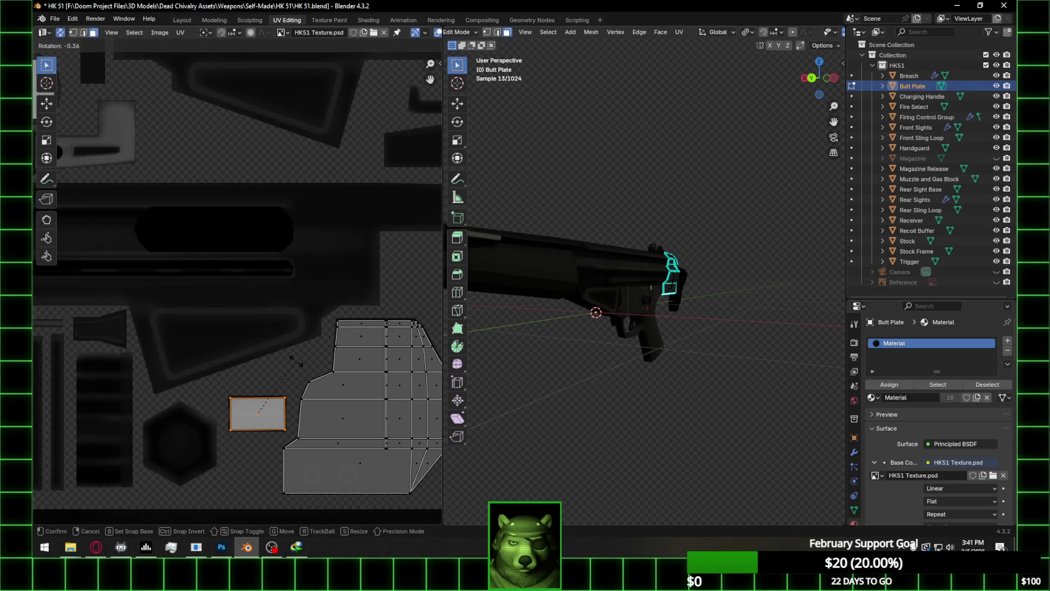
pyautogui.write('90')
pyautogui.press('Return')
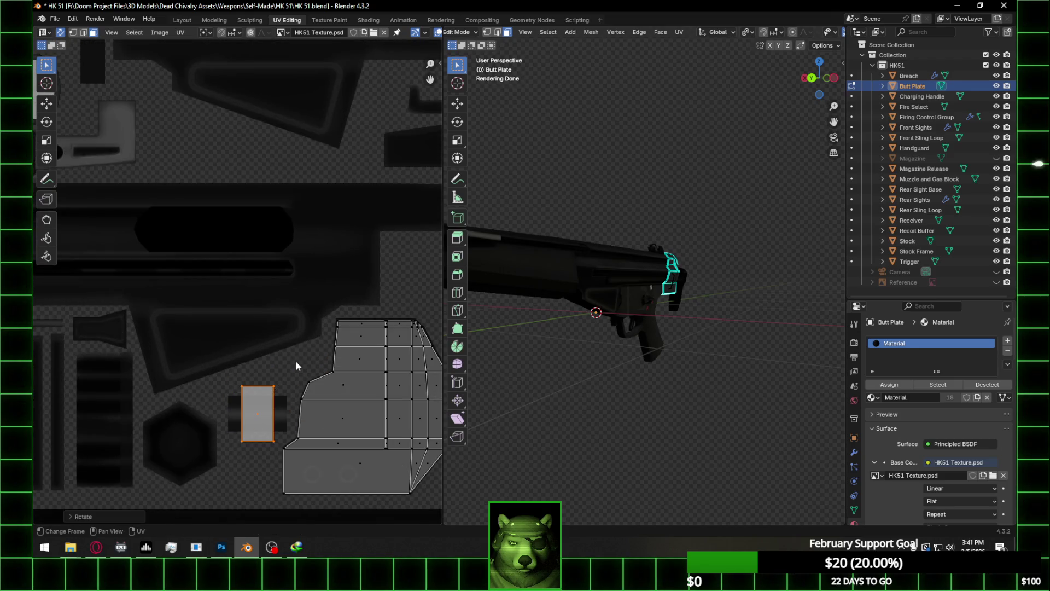
# Stretch the UV island wider along X and flatten it along Y
pyautogui.scroll(1, 283, 428)
pyautogui.scroll(2, 283, 429)
pyautogui.moveTo(324, 382); pyautogui.dragTo(291, 265, button='middle')
pyautogui.press('s')
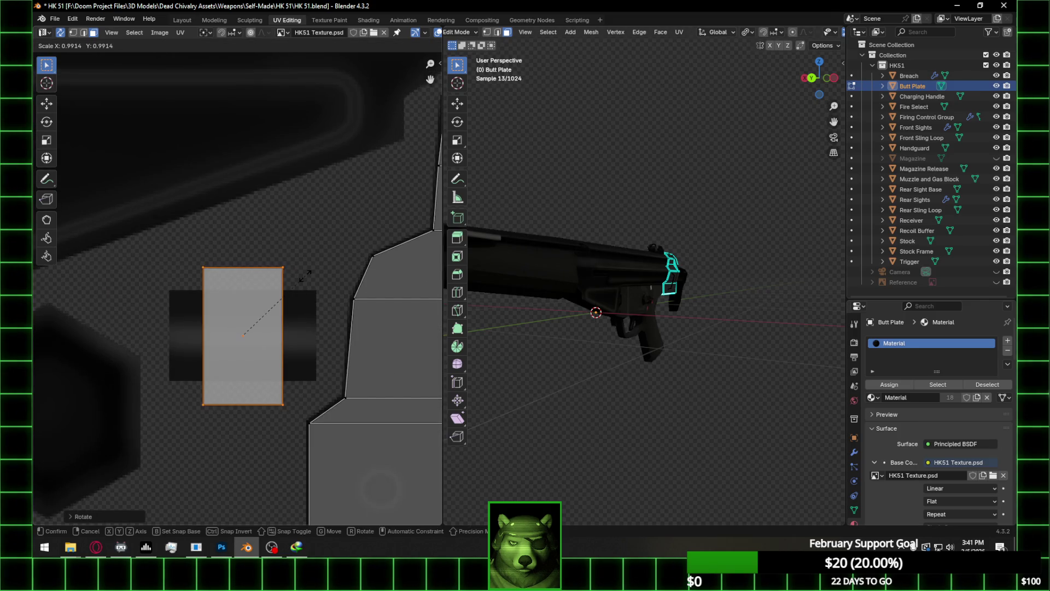
pyautogui.press('x')
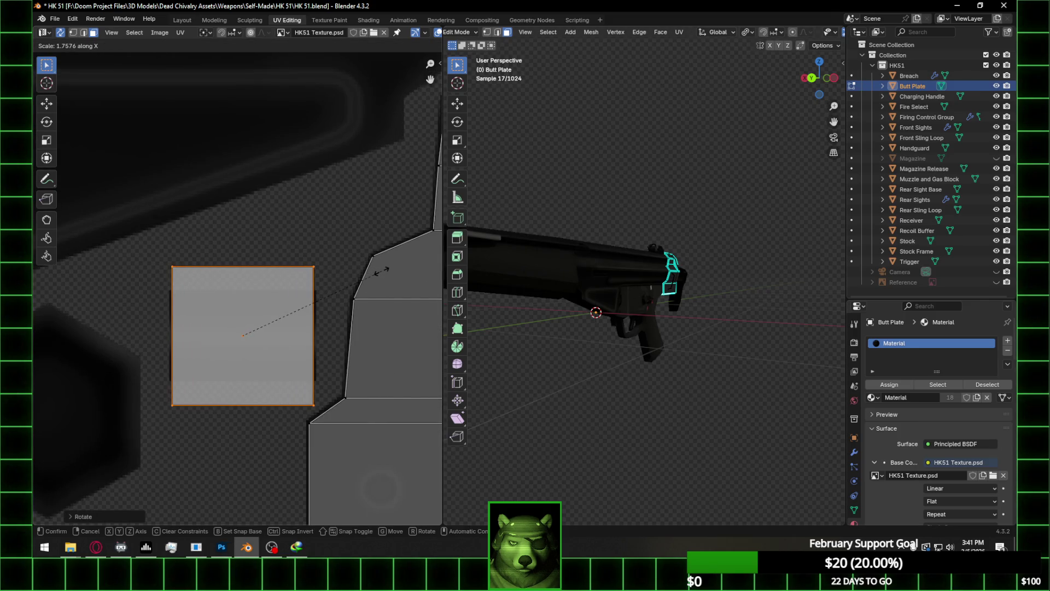
pyautogui.click(381, 269)
pyautogui.press('s')
pyautogui.press('y')
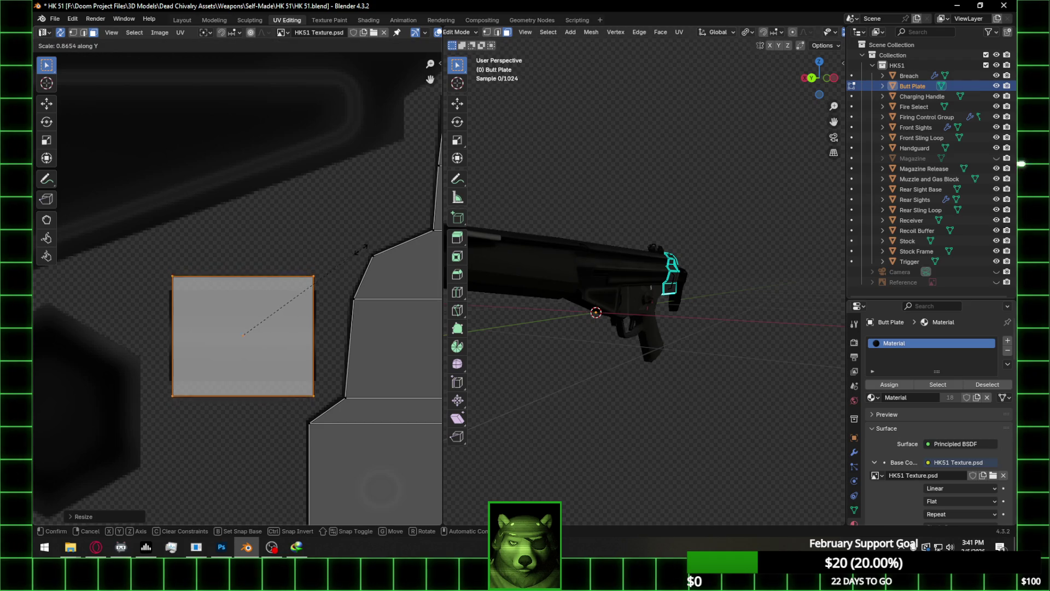
pyautogui.click(327, 272)
# Inspect the butt plate's new mapping in object mode, view all its UVs, then return to object mode
pyautogui.press('Tab')
pyautogui.scroll(4, 733, 363)
pyautogui.moveTo(734, 363)
pyautogui.mouseDown(button='middle')
pyautogui.moveTo(617, 281)
pyautogui.moveTo(712, 268)
pyautogui.moveTo(633, 311)
pyautogui.moveTo(649, 359)
pyautogui.moveTo(694, 395)
pyautogui.moveTo(705, 391)
pyautogui.mouseUp(button='middle')
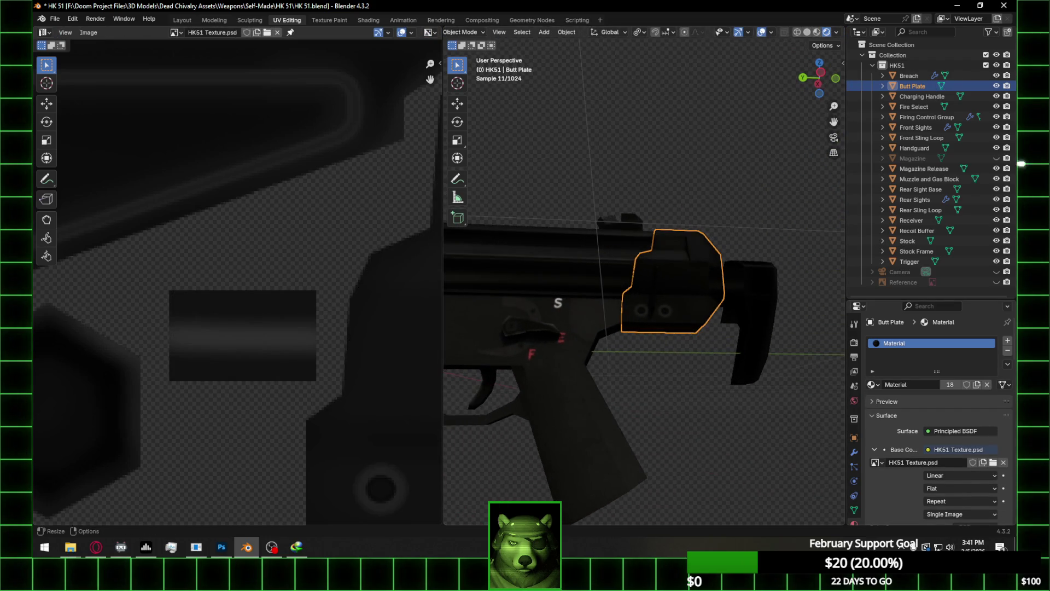
pyautogui.moveTo(682, 253); pyautogui.dragTo(691, 286, button='middle')
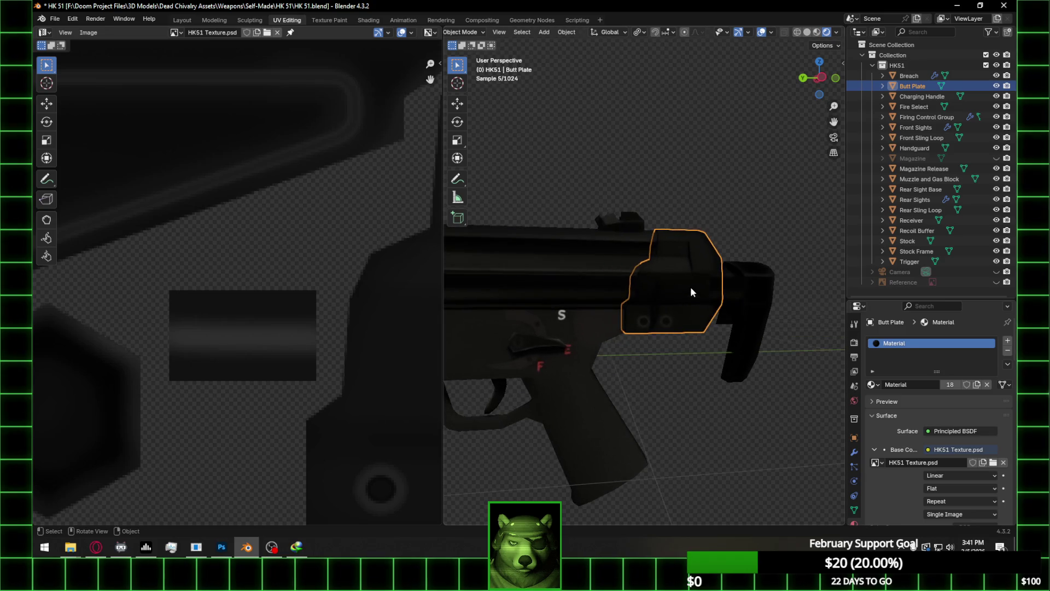
pyautogui.press('Tab')
pyautogui.press('a')
pyautogui.scroll(-3, 268, 271)
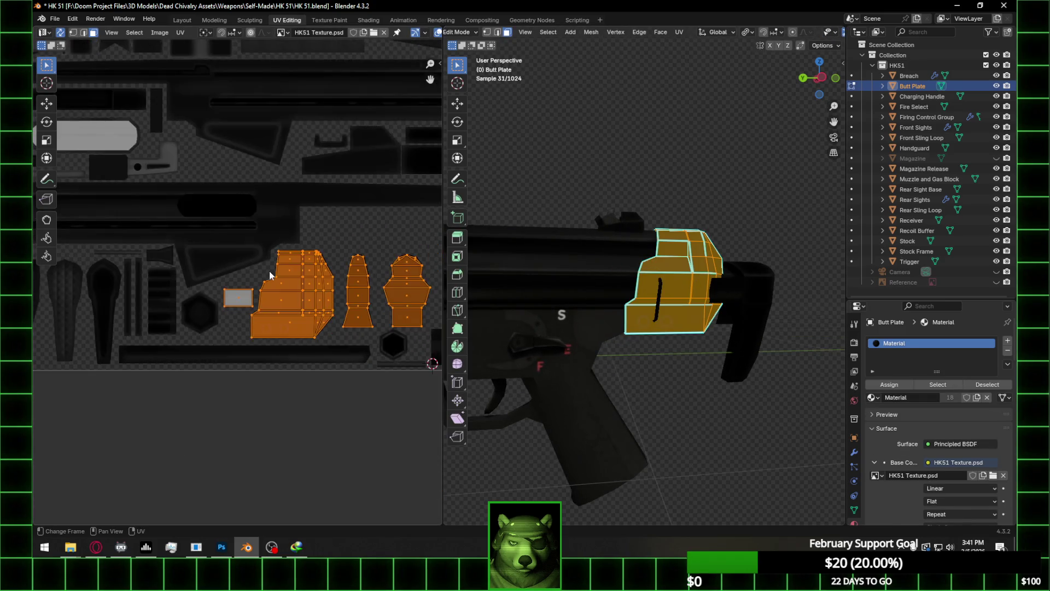
pyautogui.scroll(-4, 325, 268)
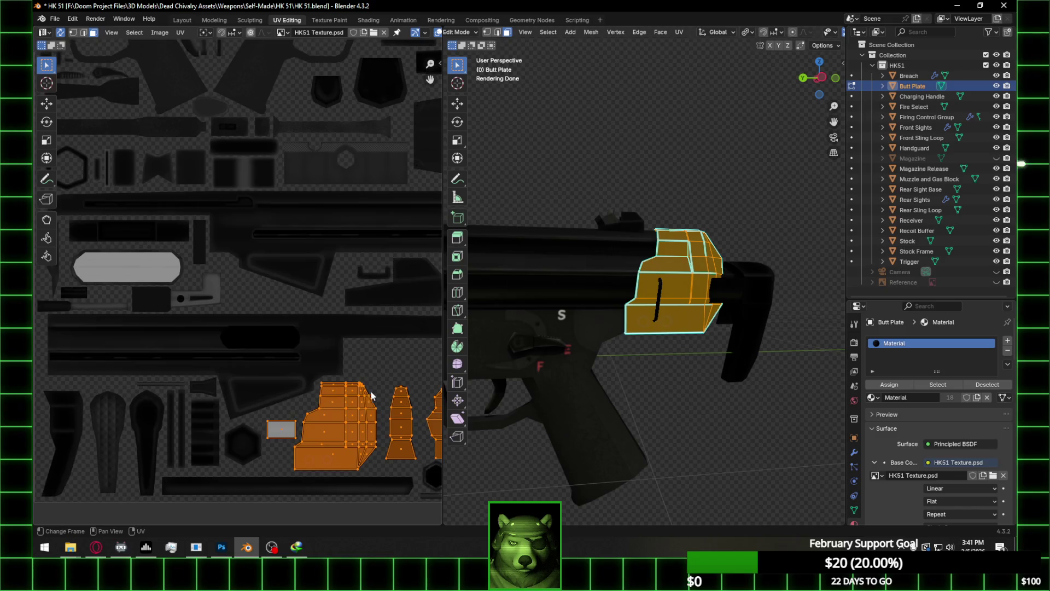
pyautogui.scroll(-1, 366, 360)
pyautogui.press('Tab')
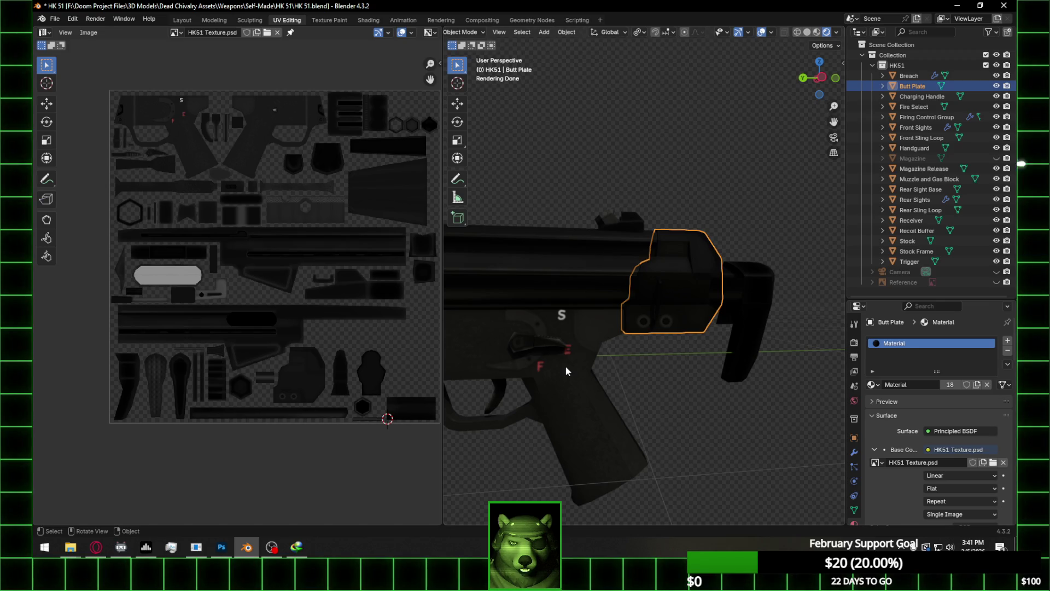
# Deselect the butt plate, save the HK 51 blend file, and switch the viewport from rendered to solid shading
pyautogui.click(714, 390)
pyautogui.moveTo(705, 408)
pyautogui.mouseDown(button='middle')
pyautogui.moveTo(684, 363)
pyautogui.moveTo(704, 368)
pyautogui.moveTo(617, 368)
pyautogui.moveTo(691, 389)
pyautogui.mouseUp(button='middle')
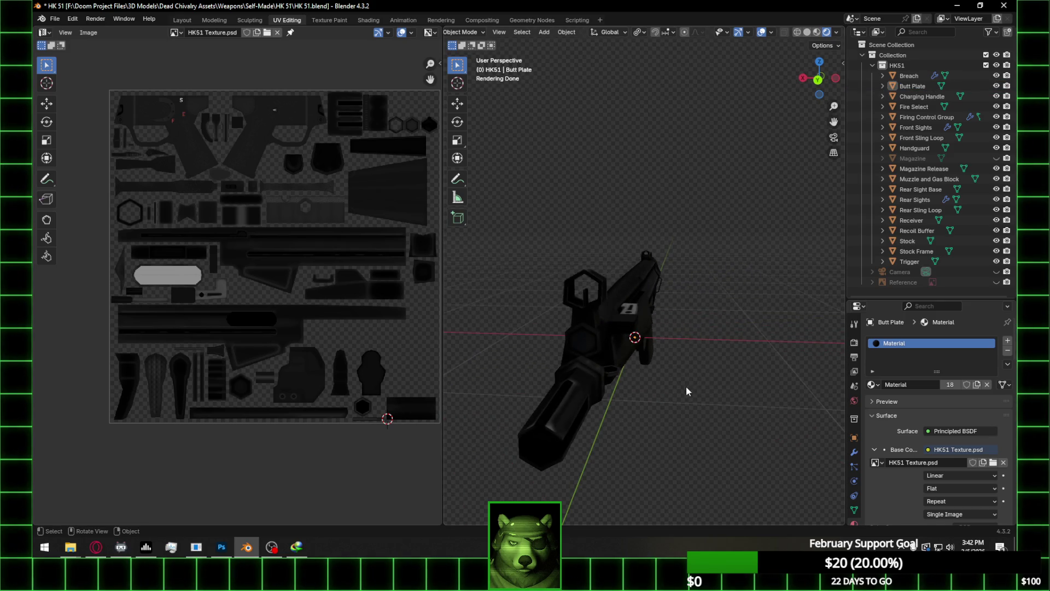
pyautogui.click(123, 554)
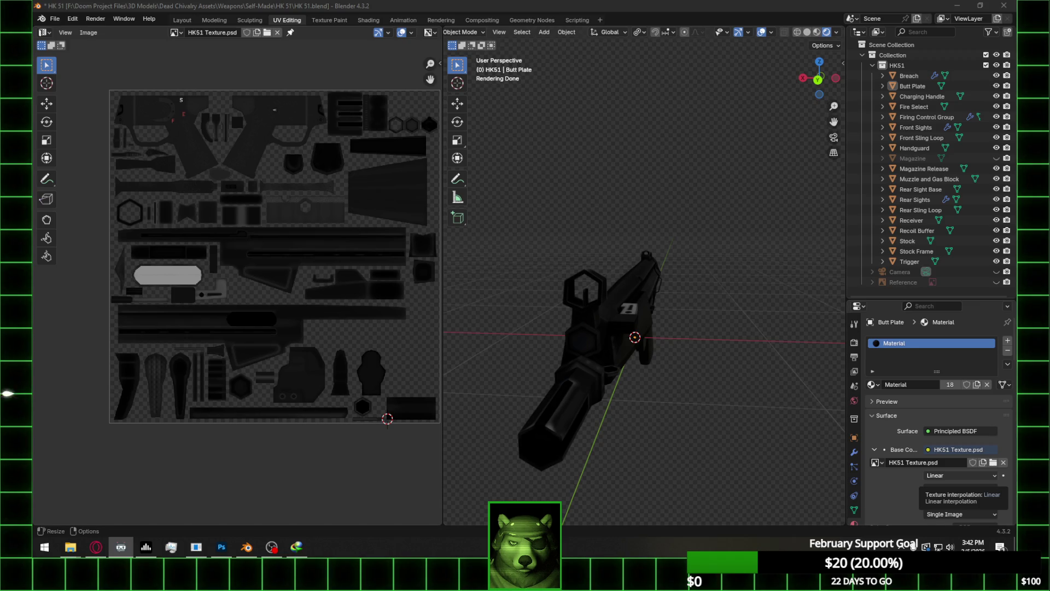
pyautogui.click(665, 4)
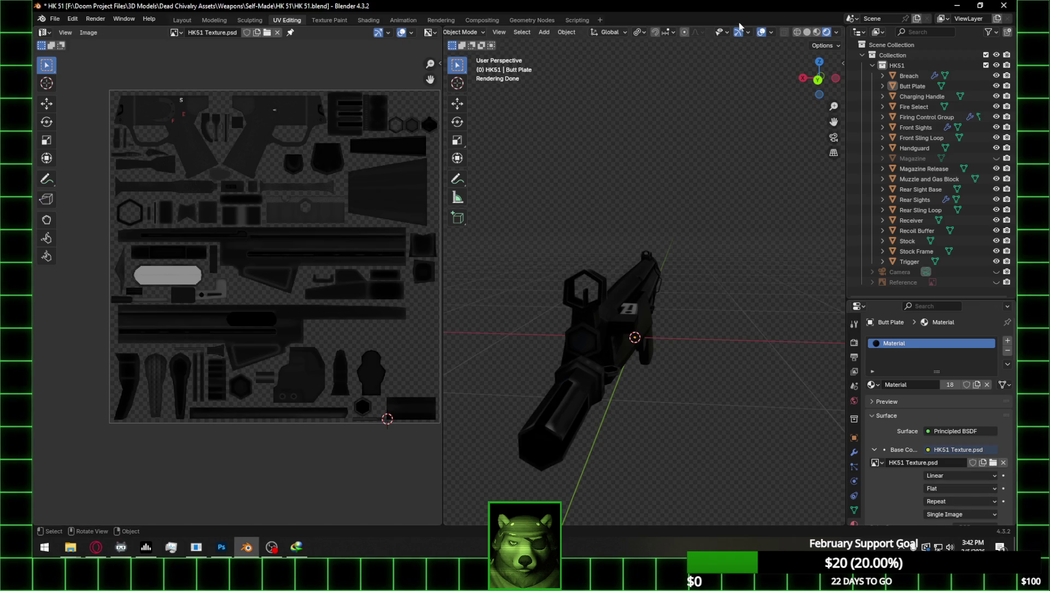
pyautogui.hotkey('ctrl', 's')
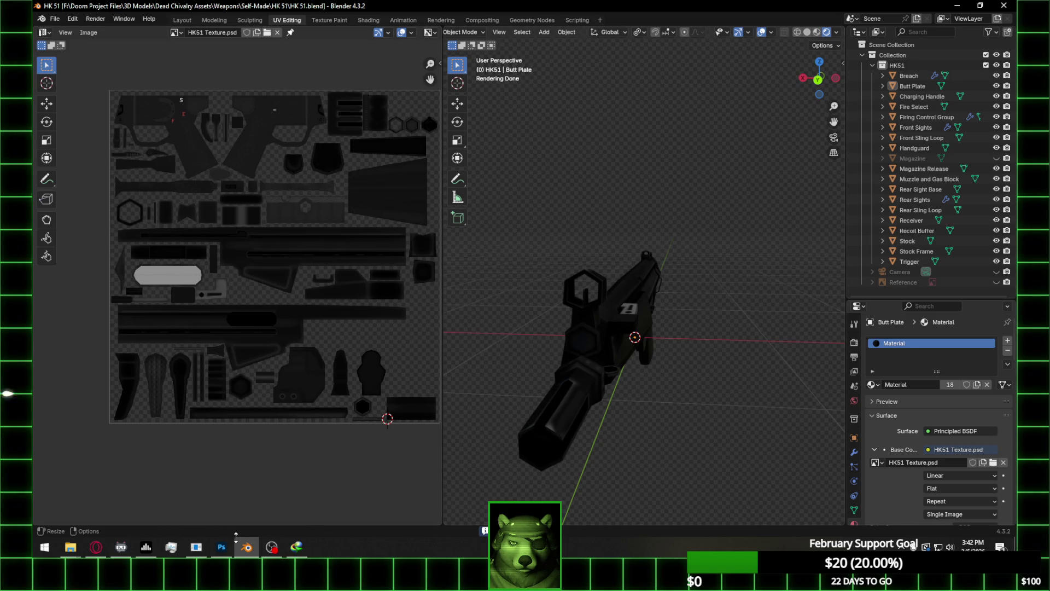
pyautogui.click(807, 33)
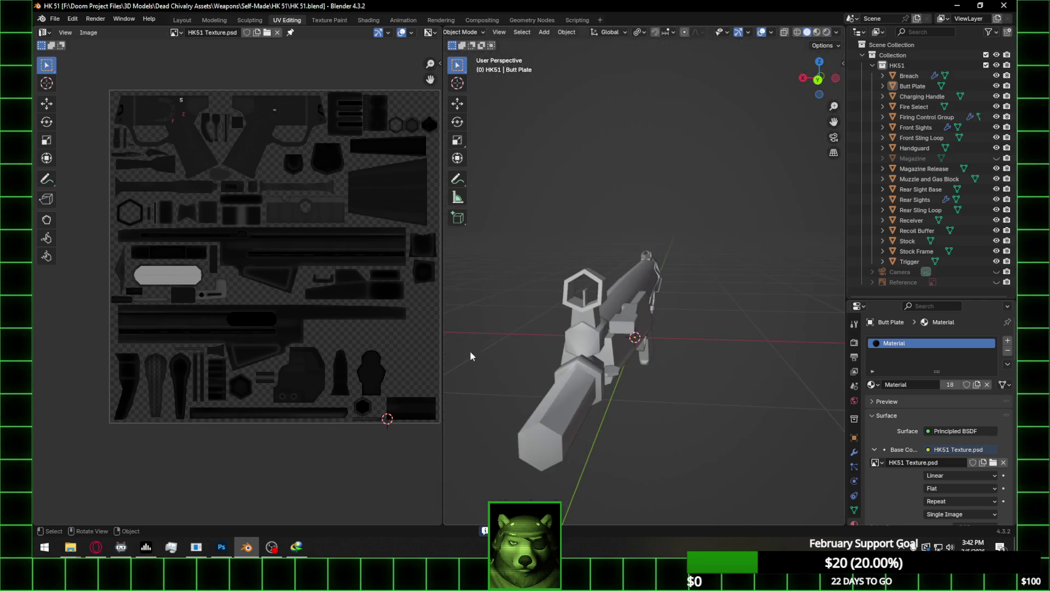
pyautogui.moveTo(226, 552)
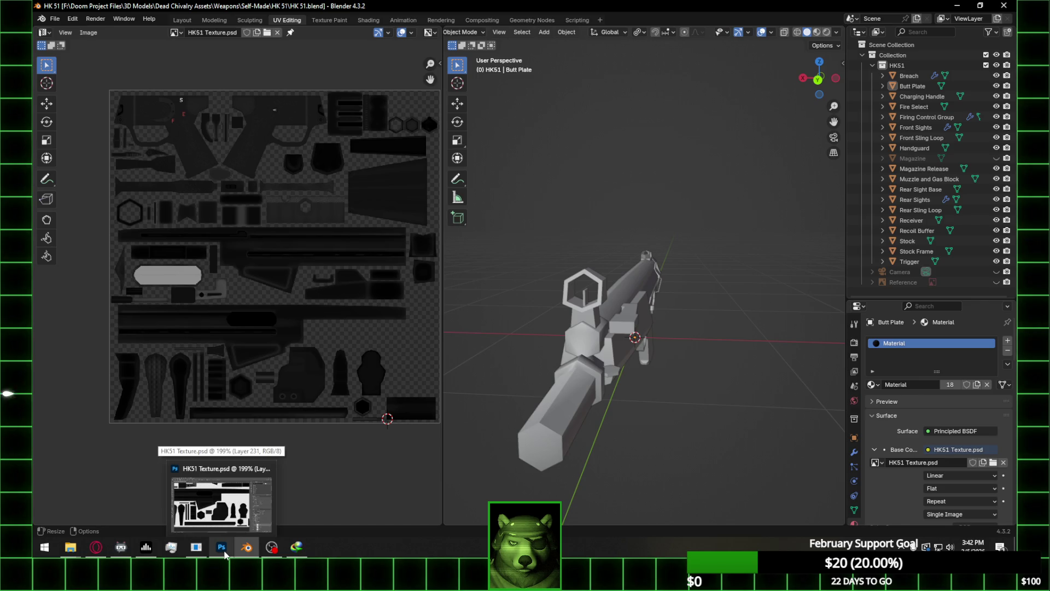
pyautogui.click(95, 548)
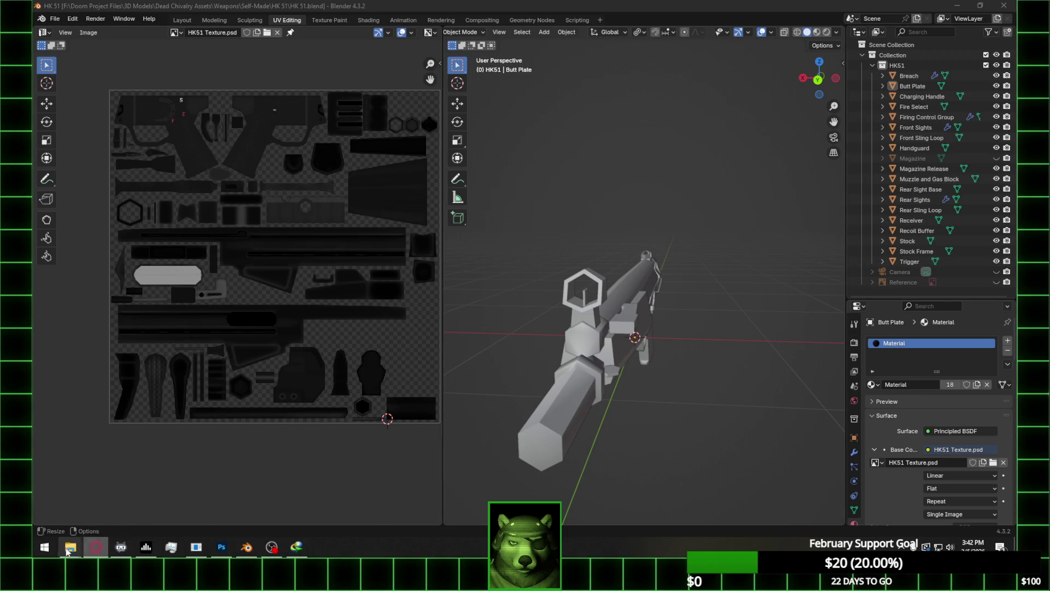
pyautogui.moveTo(70, 547)
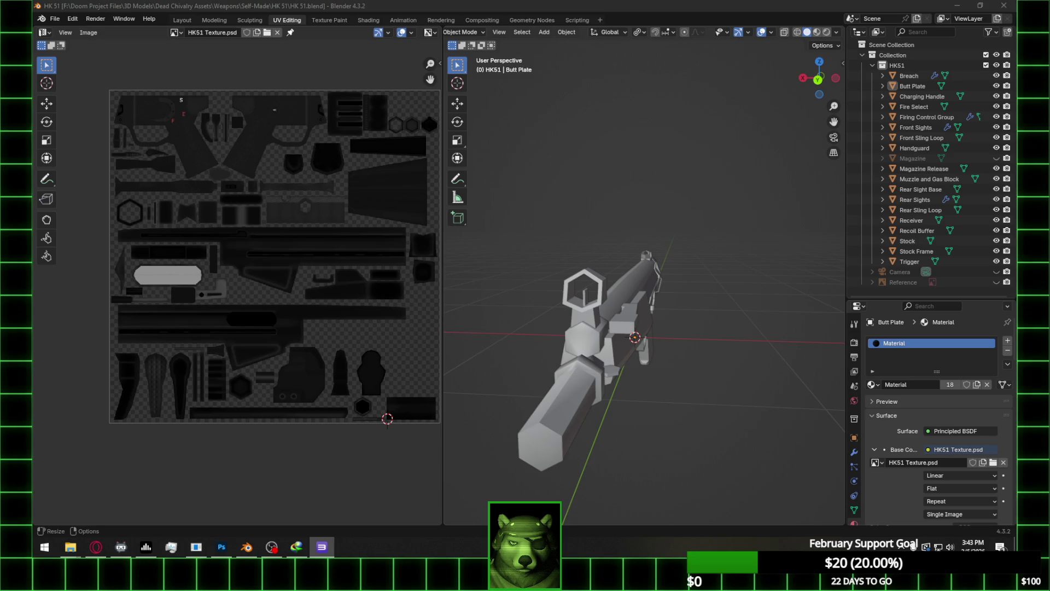
pyautogui.press('super+e')
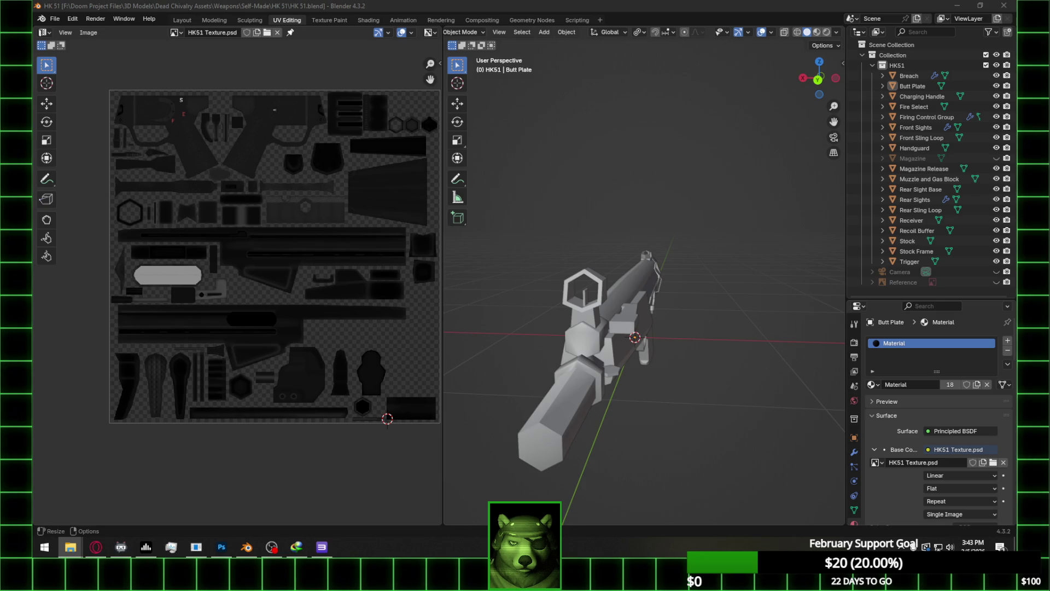
pyautogui.hotkey('alt', 'Tab')
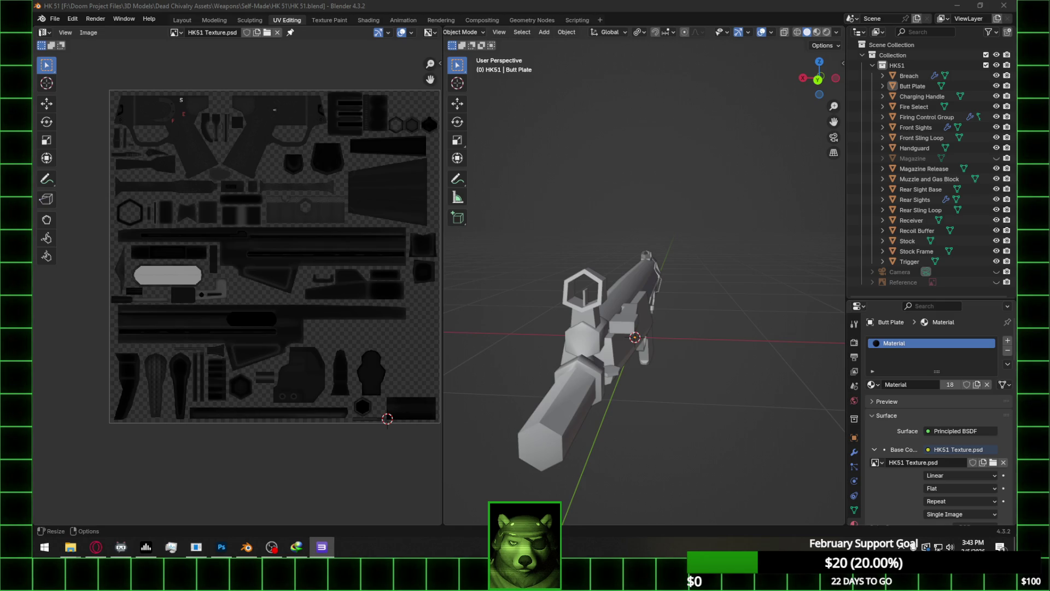
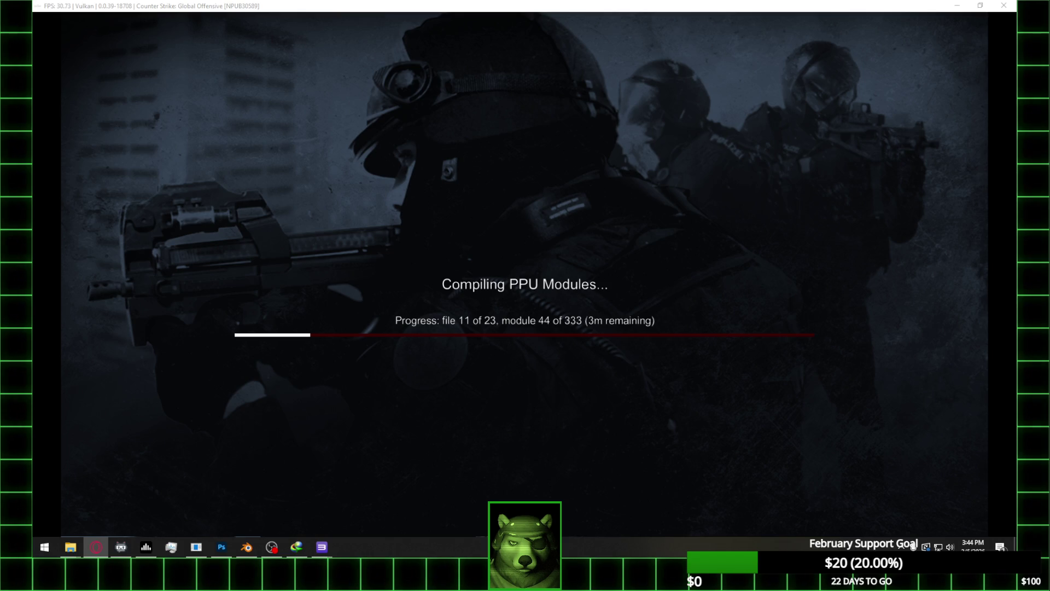
# Return to Blender, show the HK51 rifle textured in Material Preview, and open Viewport Shading
pyautogui.hotkey('alt', 'Tab')
pyautogui.moveTo(652, 322)
pyautogui.mouseDown(button='middle')
pyautogui.moveTo(600, 310)
pyautogui.moveTo(763, 187)
pyautogui.moveTo(657, 274)
pyautogui.moveTo(677, 297)
pyautogui.moveTo(666, 260)
pyautogui.moveTo(731, 270)
pyautogui.mouseUp(button='middle')
pyautogui.scroll(-3, 600, 309)
pyautogui.press('z')
pyautogui.scroll(5, 639, 294)
pyautogui.click(837, 32)
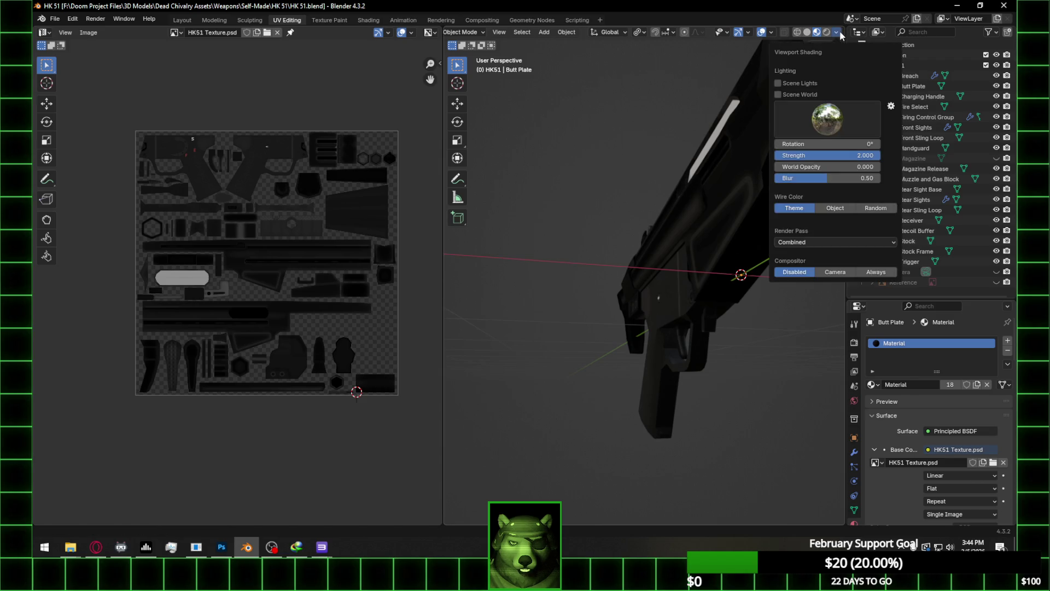
# Rotate the preview lighting to 75.5° and orbit to a three-quarter view of the rifle
pyautogui.moveTo(808, 144)
pyautogui.mouseDown()
pyautogui.moveTo(862, 144)
pyautogui.moveTo(851, 144)
pyautogui.mouseUp()
pyautogui.moveTo(600, 289)
pyautogui.mouseDown(button='middle')
pyautogui.moveTo(579, 304)
pyautogui.moveTo(504, 307)
pyautogui.moveTo(666, 297)
pyautogui.mouseUp(button='middle')
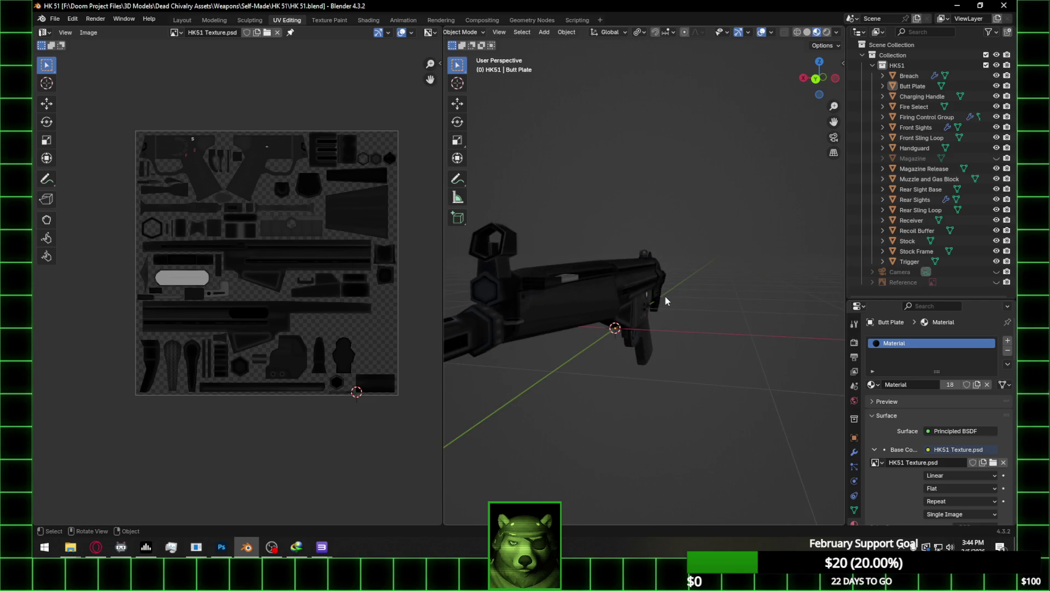
pyautogui.scroll(-5, 673, 317)
pyautogui.moveTo(675, 323)
pyautogui.mouseDown(button='middle')
pyautogui.moveTo(481, 307)
pyautogui.moveTo(515, 281)
pyautogui.moveTo(461, 280)
pyautogui.moveTo(812, 279)
pyautogui.moveTo(564, 291)
pyautogui.moveTo(631, 278)
pyautogui.mouseUp(button='middle')
# Settle on a side view of the rifle and bring RPCS3's compile screen forward
pyautogui.scroll(5, 482, 307)
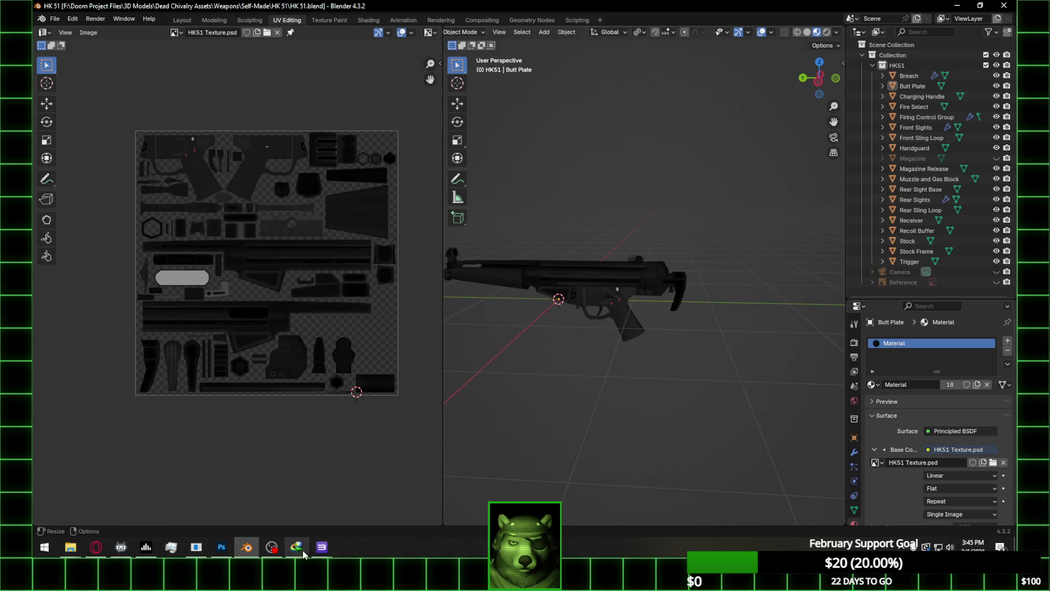
pyautogui.click(323, 557)
pyautogui.click(388, 507)
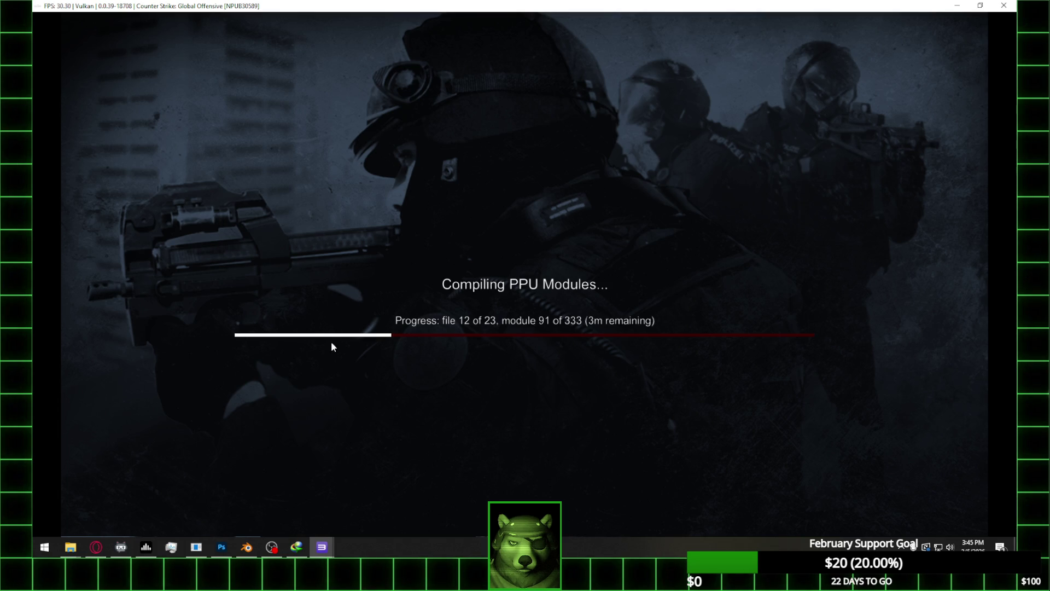
# Check the RPCS3 compile at module 131 of 333, then bring Blender's rifle scene back
pyautogui.moveTo(96, 549)
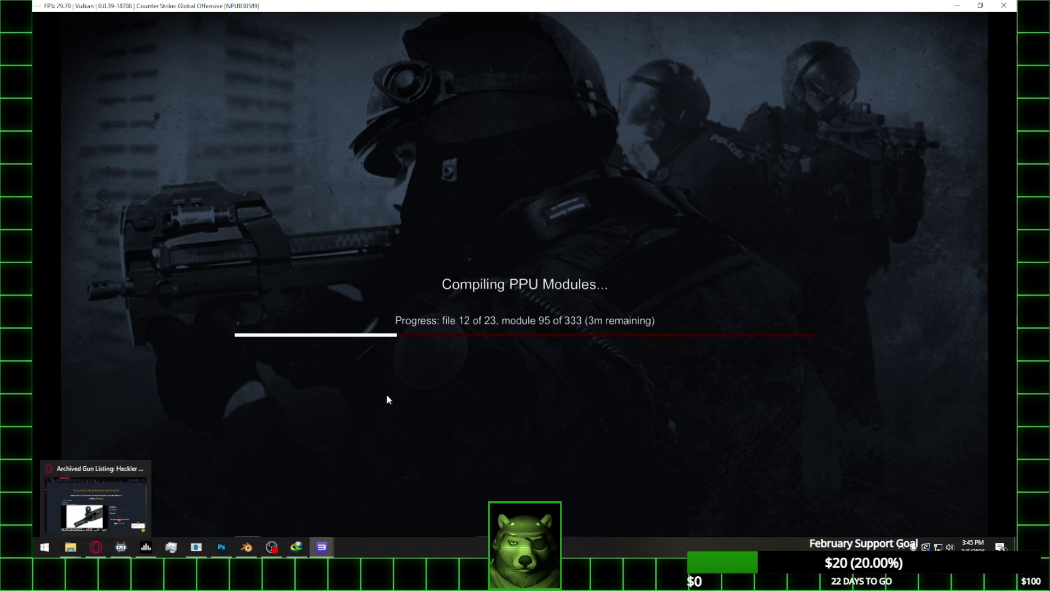
pyautogui.click(253, 549)
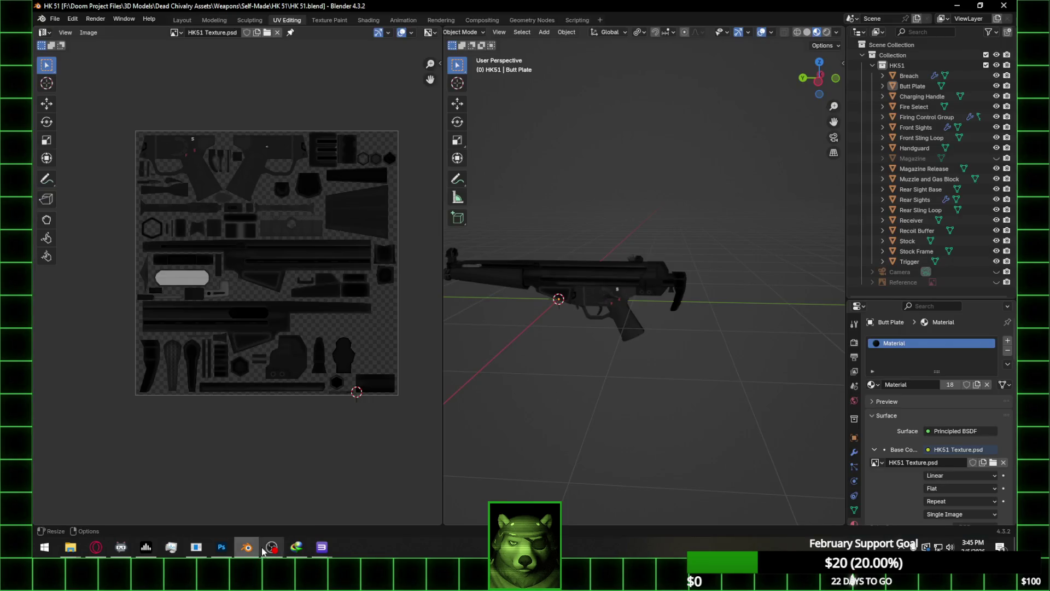
pyautogui.hotkey('alt', 'Tab')
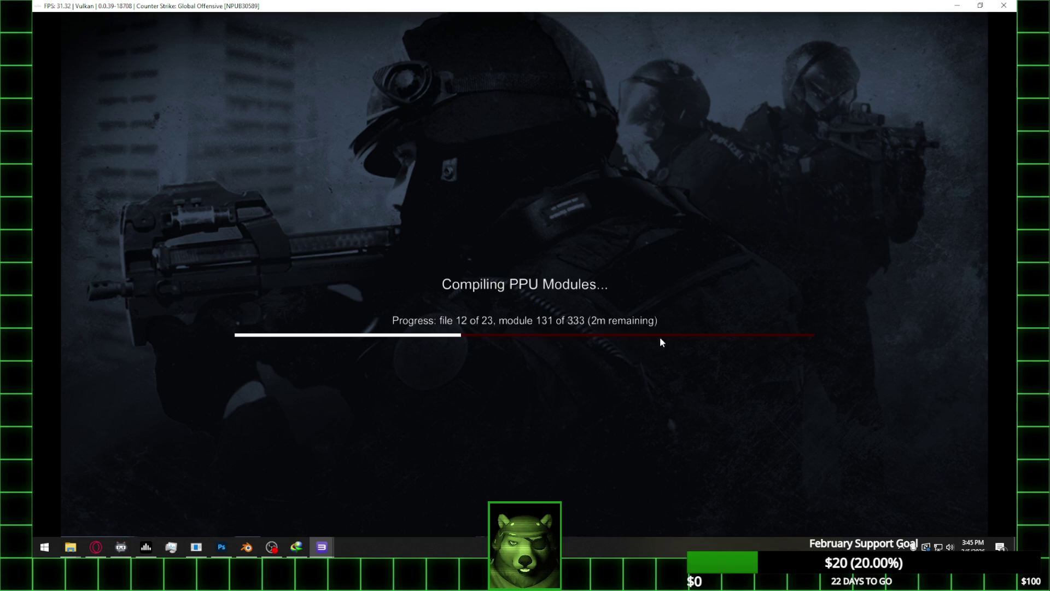
pyautogui.click(246, 547)
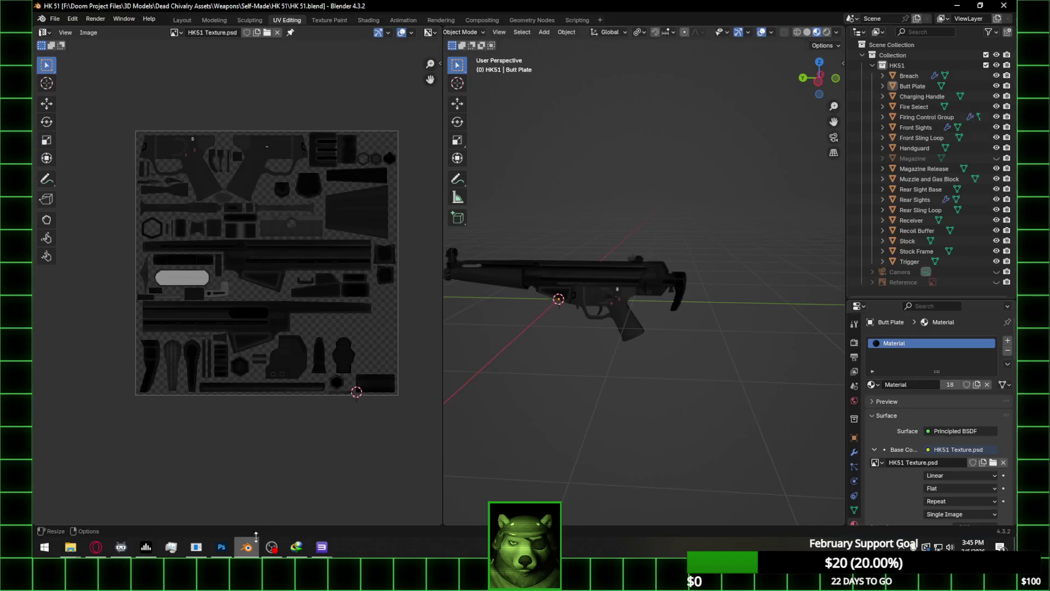
# Unhide the Magazine and move it along Z to sit under the receiver
pyautogui.click(997, 159)
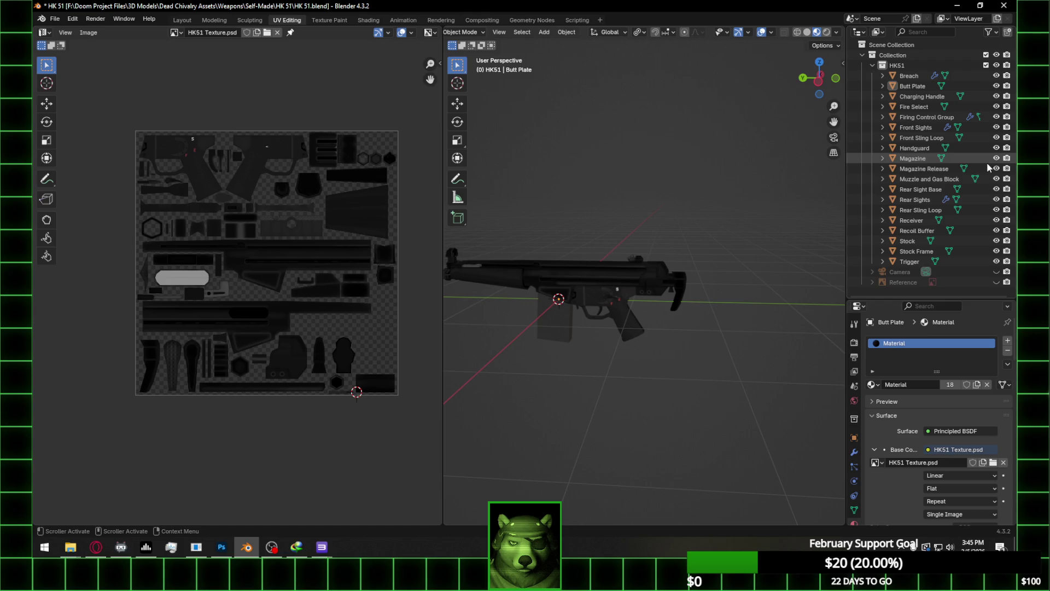
pyautogui.moveTo(553, 316)
pyautogui.mouseDown(button='middle')
pyautogui.moveTo(654, 304)
pyautogui.moveTo(632, 315)
pyautogui.moveTo(632, 286)
pyautogui.moveTo(632, 305)
pyautogui.moveTo(623, 284)
pyautogui.moveTo(639, 297)
pyautogui.moveTo(616, 323)
pyautogui.mouseUp(button='middle')
pyautogui.click(563, 305)
pyautogui.press('g')
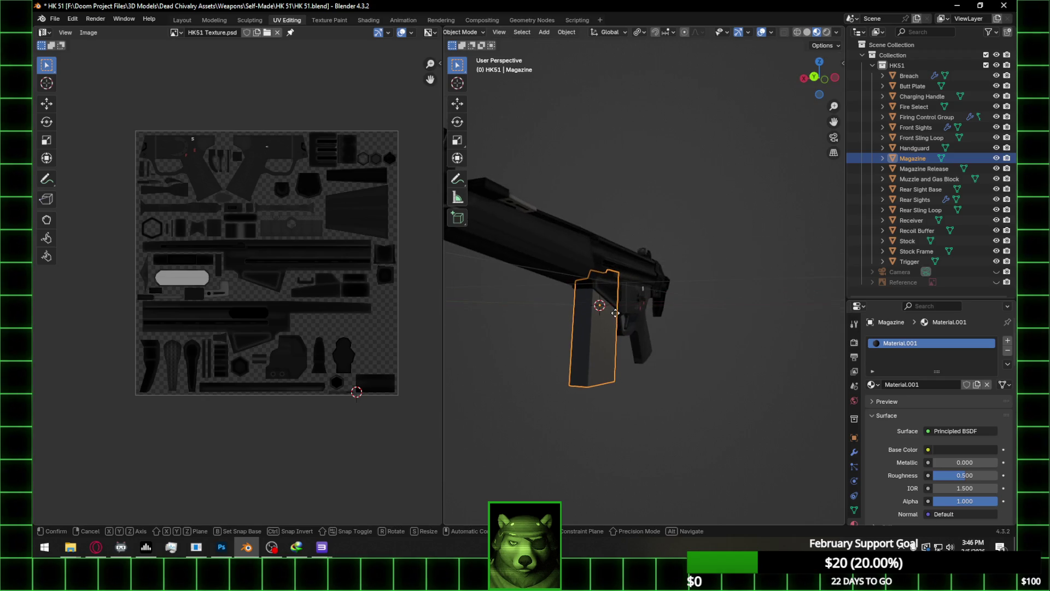
pyautogui.press('y')
pyautogui.press('z')
pyautogui.click(617, 381)
# Check the magazine fit from several angles, adjust it, deselect, and save the blend file
pyautogui.moveTo(617, 380)
pyautogui.mouseDown(button='middle')
pyautogui.moveTo(625, 397)
pyautogui.moveTo(657, 327)
pyautogui.mouseUp(button='middle')
pyautogui.scroll(5, 624, 397)
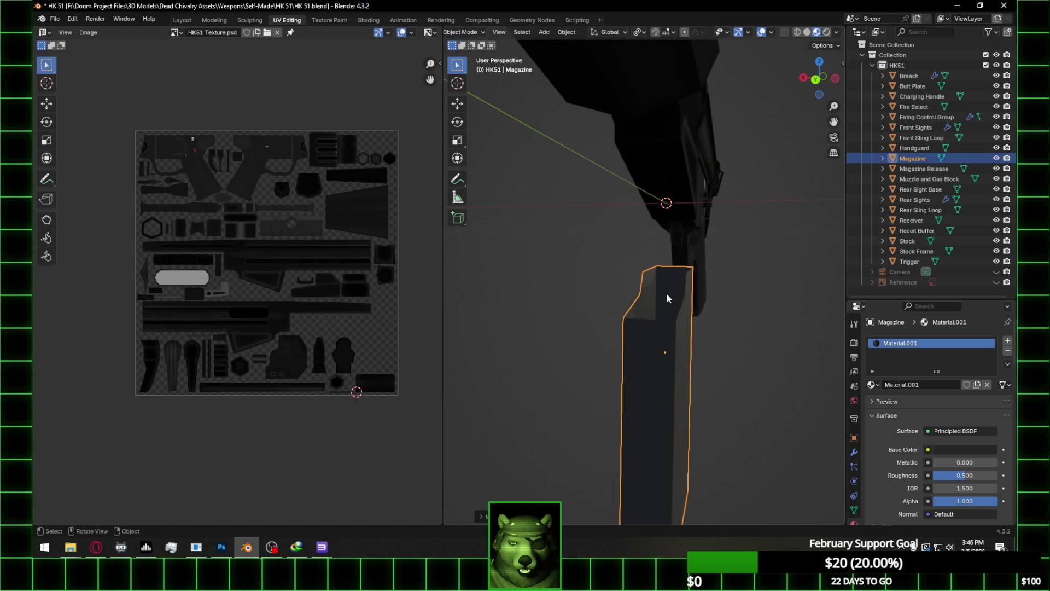
pyautogui.moveTo(691, 269)
pyautogui.mouseDown(button='middle')
pyautogui.moveTo(674, 264)
pyautogui.moveTo(615, 327)
pyautogui.mouseUp(button='middle')
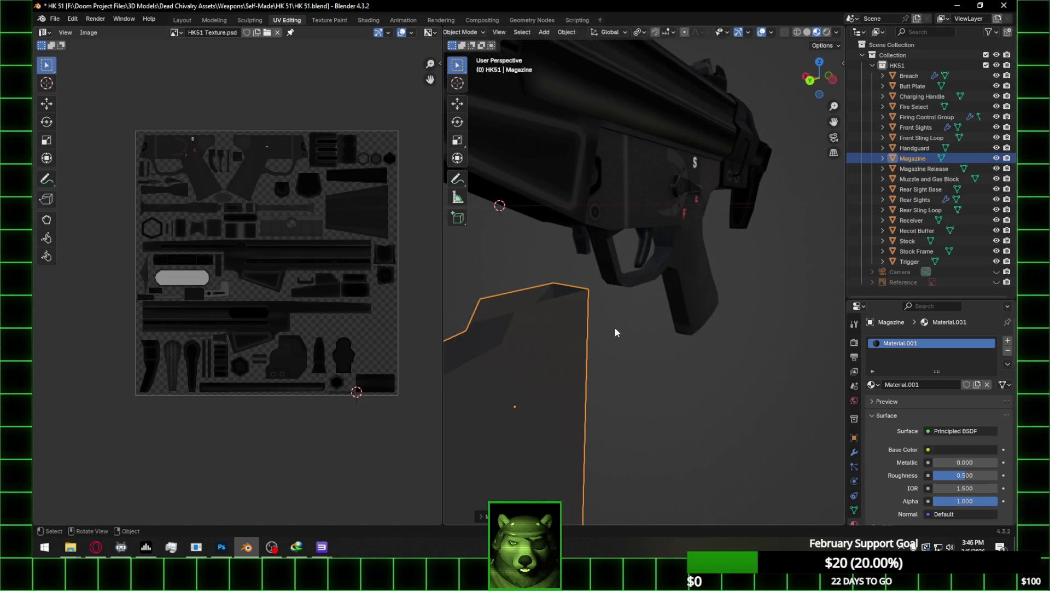
pyautogui.hotkey('ctrl', 'z')
pyautogui.scroll(-5, 631, 307)
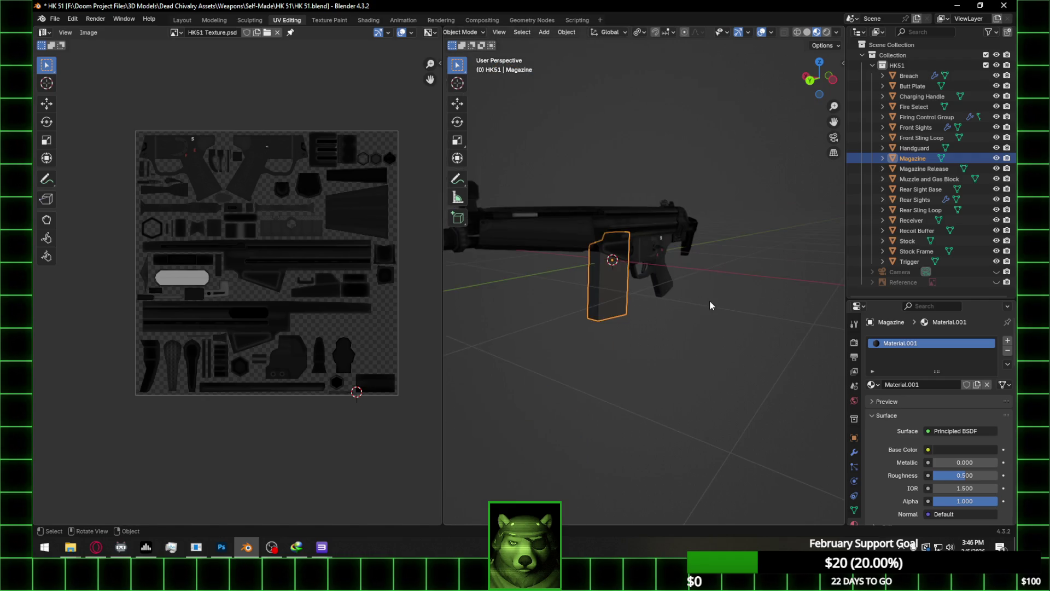
pyautogui.click(710, 301)
pyautogui.hotkey('ctrl', 's')
pyautogui.moveTo(710, 301)
pyautogui.mouseDown(button='middle')
pyautogui.moveTo(616, 298)
pyautogui.moveTo(638, 274)
pyautogui.moveTo(803, 277)
pyautogui.moveTo(779, 294)
pyautogui.moveTo(827, 284)
pyautogui.moveTo(777, 290)
pyautogui.mouseUp(button='middle')
# Glance at RPCS3, view the rifle from the rear in Blender, then switch back to RPCS3
pyautogui.moveTo(322, 546)
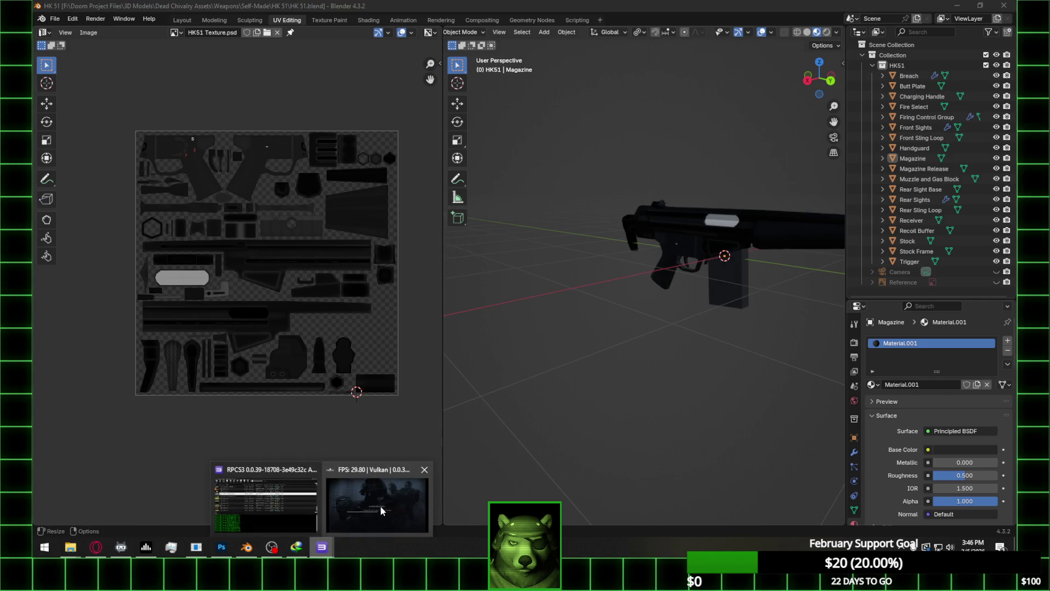
pyautogui.click(384, 503)
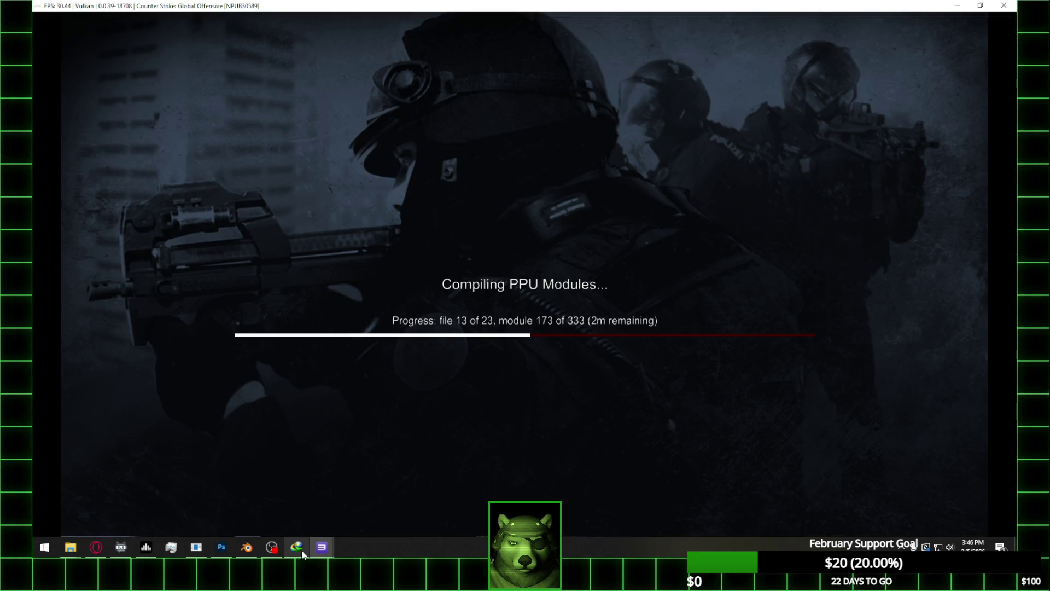
pyautogui.click(246, 547)
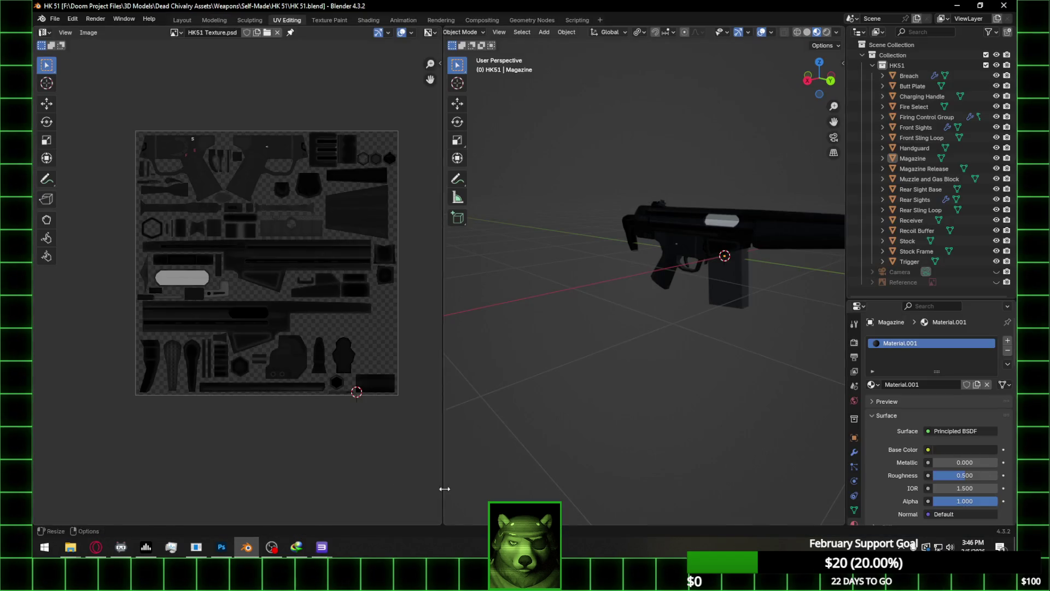
pyautogui.moveTo(602, 266)
pyautogui.mouseDown(button='middle')
pyautogui.moveTo(815, 257)
pyautogui.moveTo(448, 275)
pyautogui.moveTo(458, 253)
pyautogui.mouseUp(button='middle')
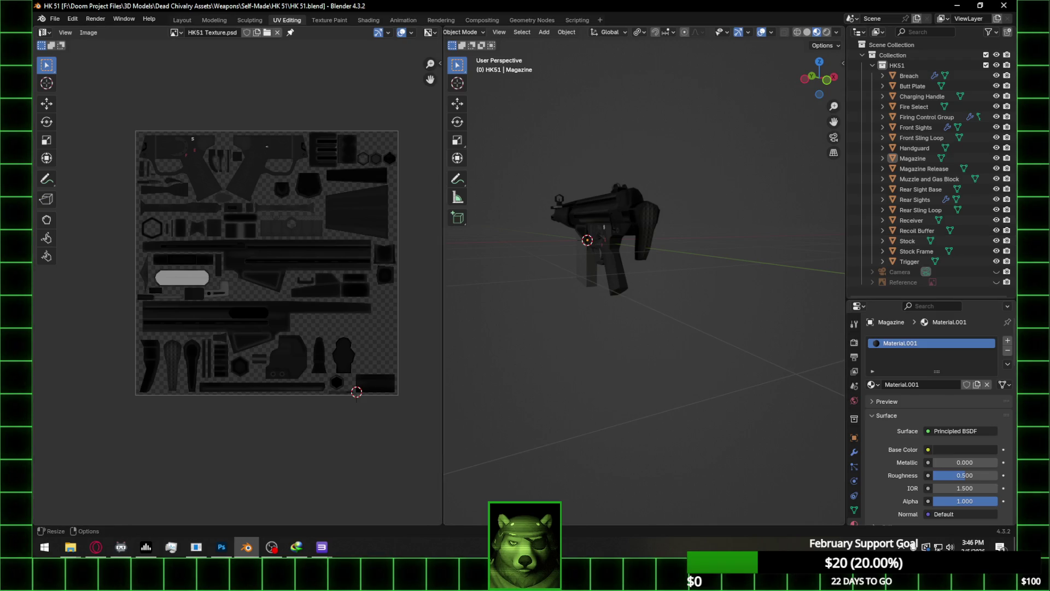
pyautogui.hotkey('alt', 'Tab')
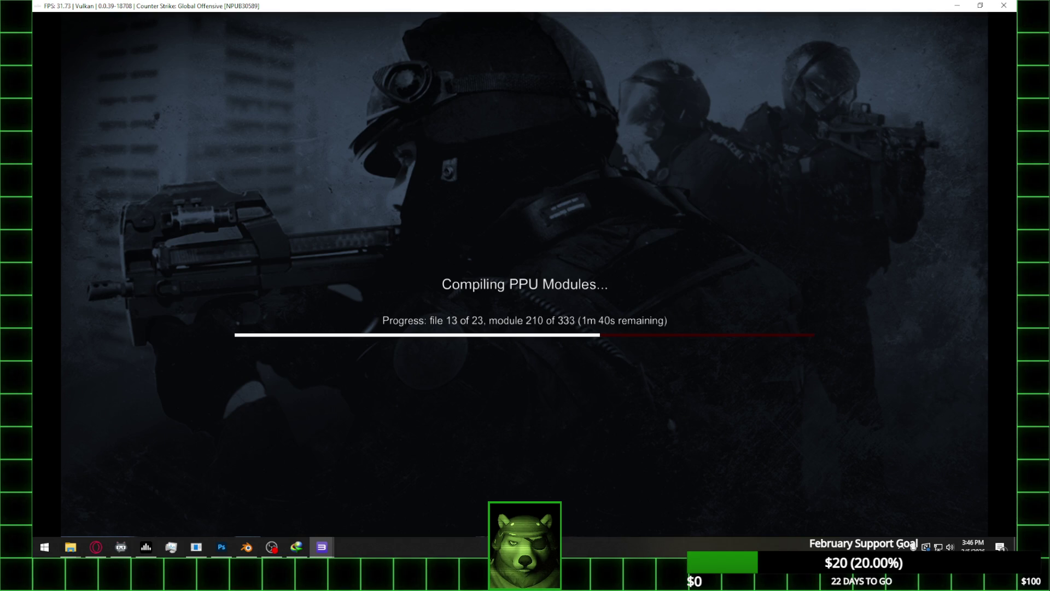
# Check RPCS3's CS:GO compile at module 247 of 333, then return to HK51 Texture.psd in Photoshop
pyautogui.click(96, 546)
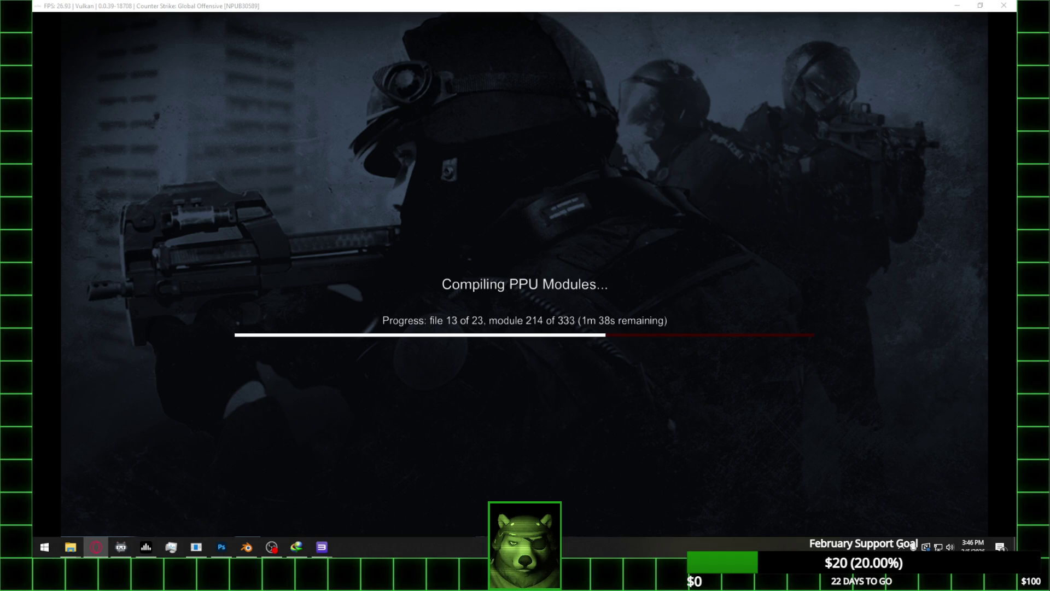
pyautogui.hotkey('alt', 'Tab')
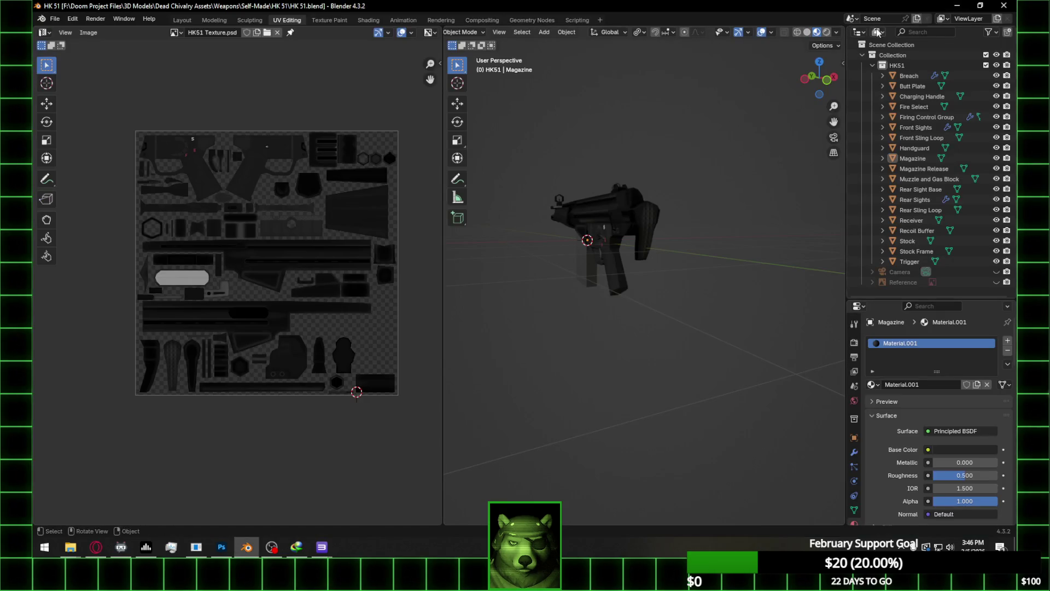
pyautogui.click(1002, 10)
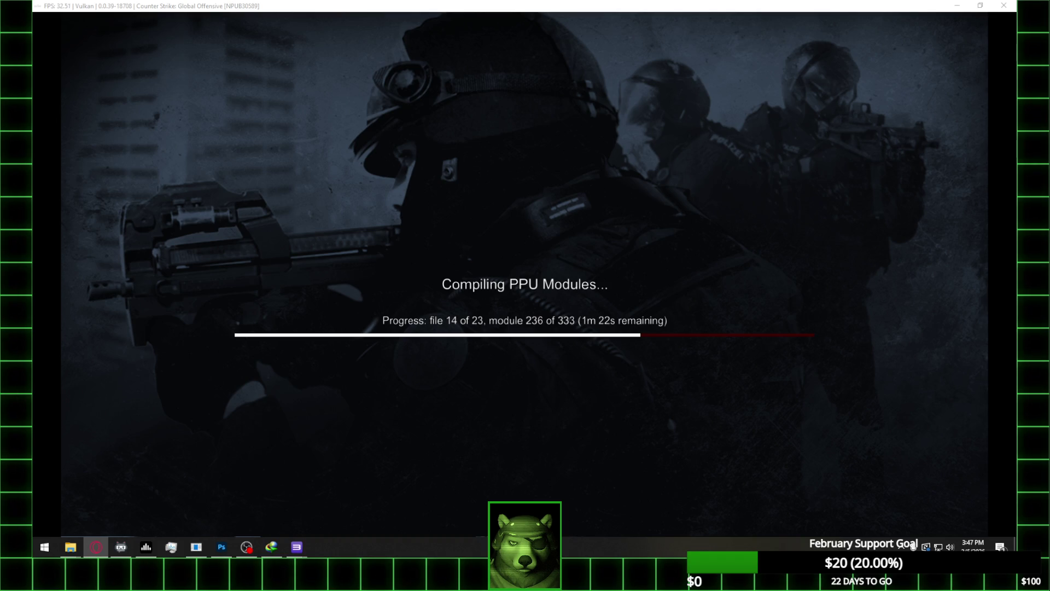
pyautogui.hotkey('alt', 'Tab')
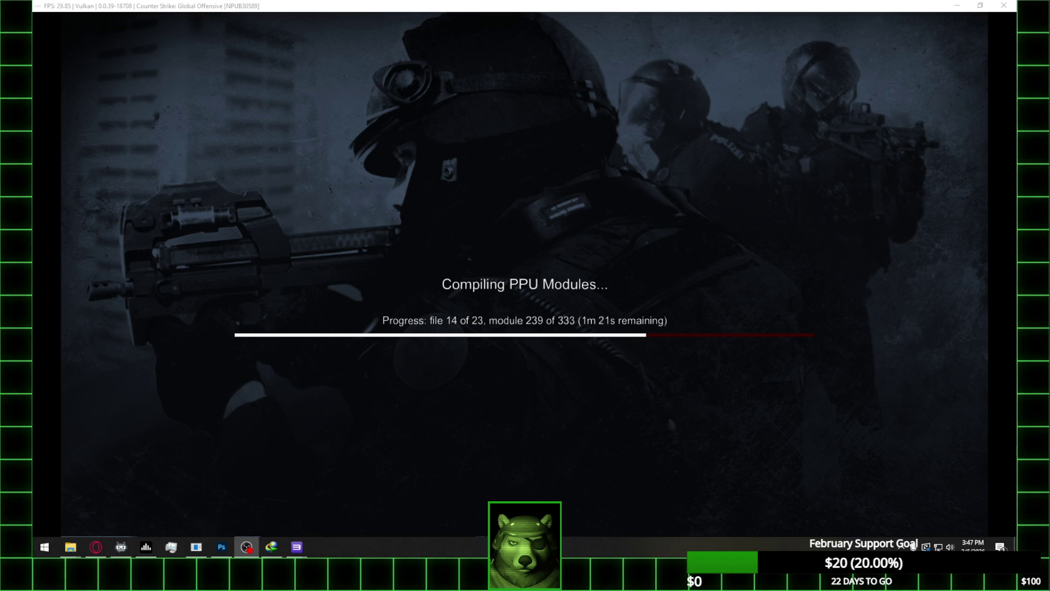
pyautogui.click(750, 275)
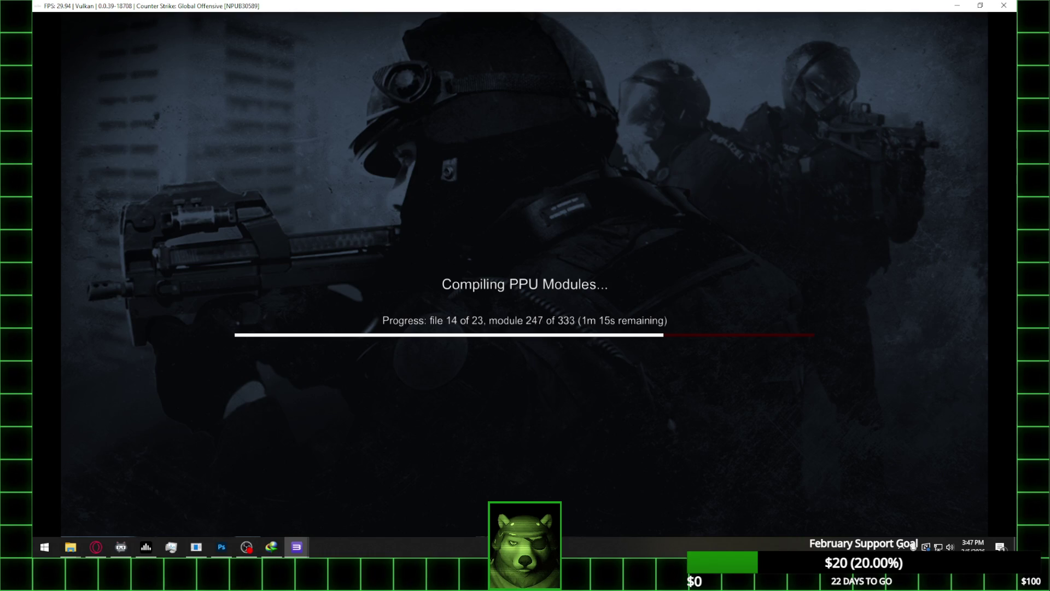
pyautogui.hotkey('alt', 'Tab')
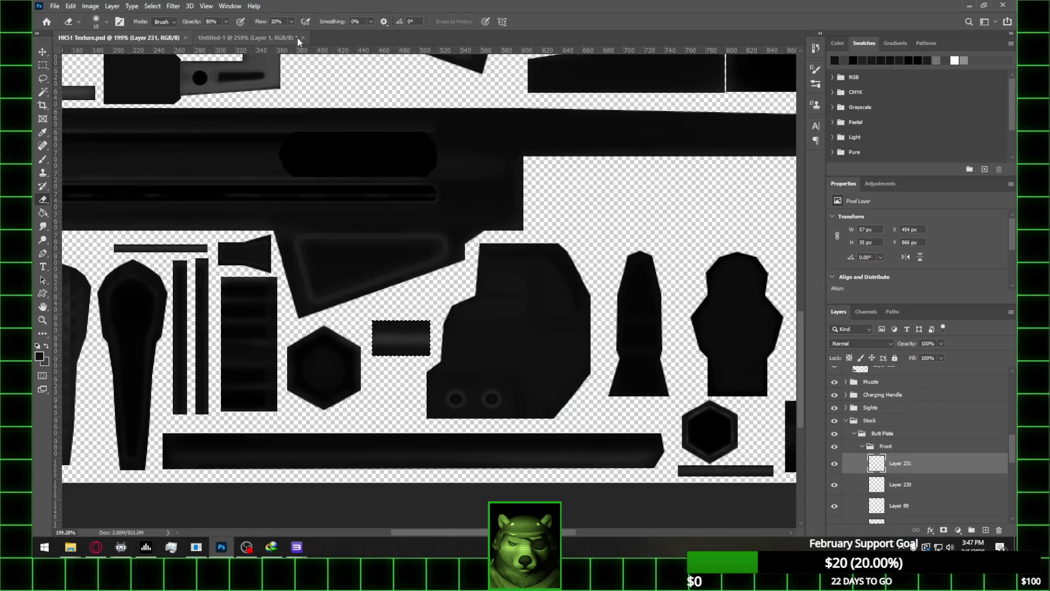
# Close Untitled-1 without saving, close HK51 Texture.psd, and quit Photoshop
pyautogui.click(284, 42)
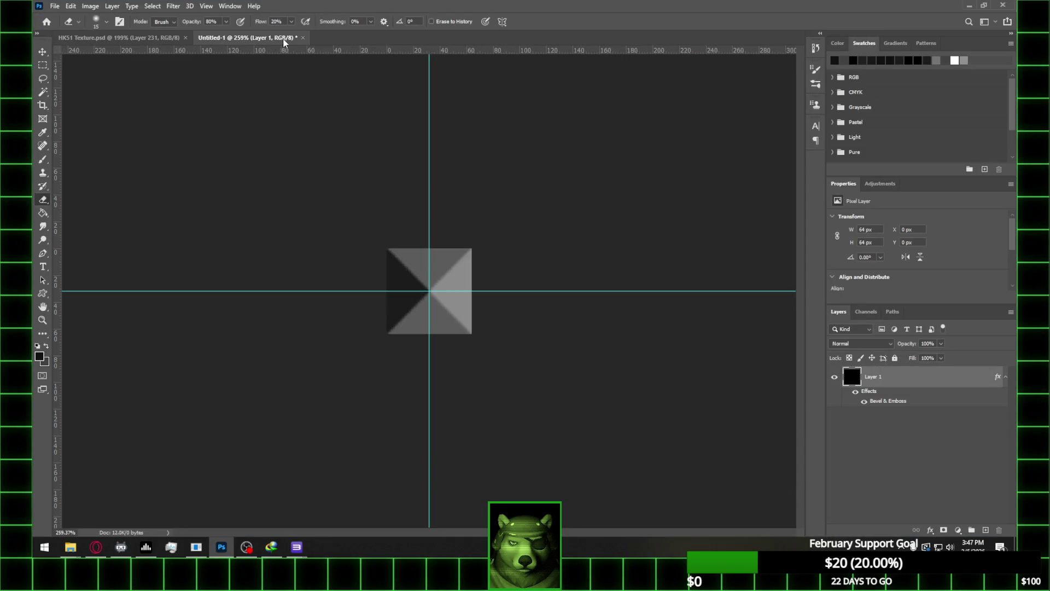
pyautogui.click(303, 37)
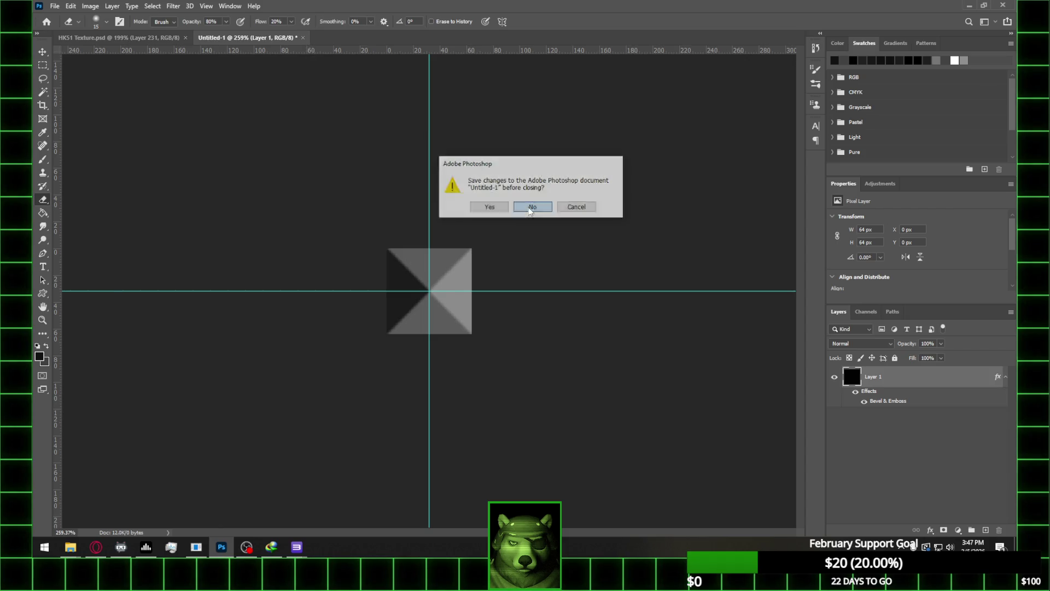
pyautogui.click(534, 206)
pyautogui.hotkey('ctrl', 'w')
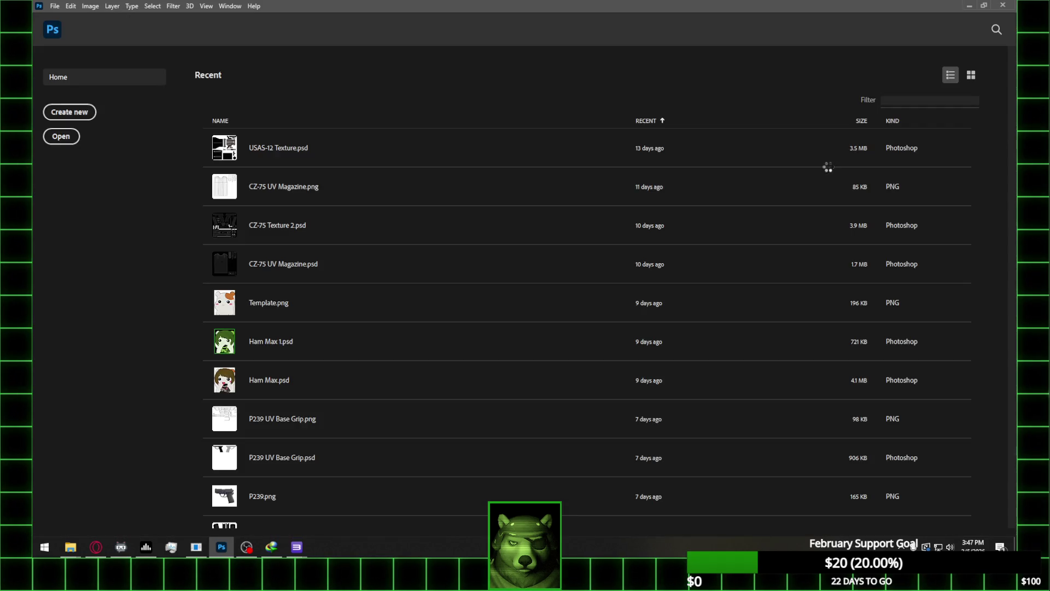
pyautogui.hotkey('ctrl', 'q')
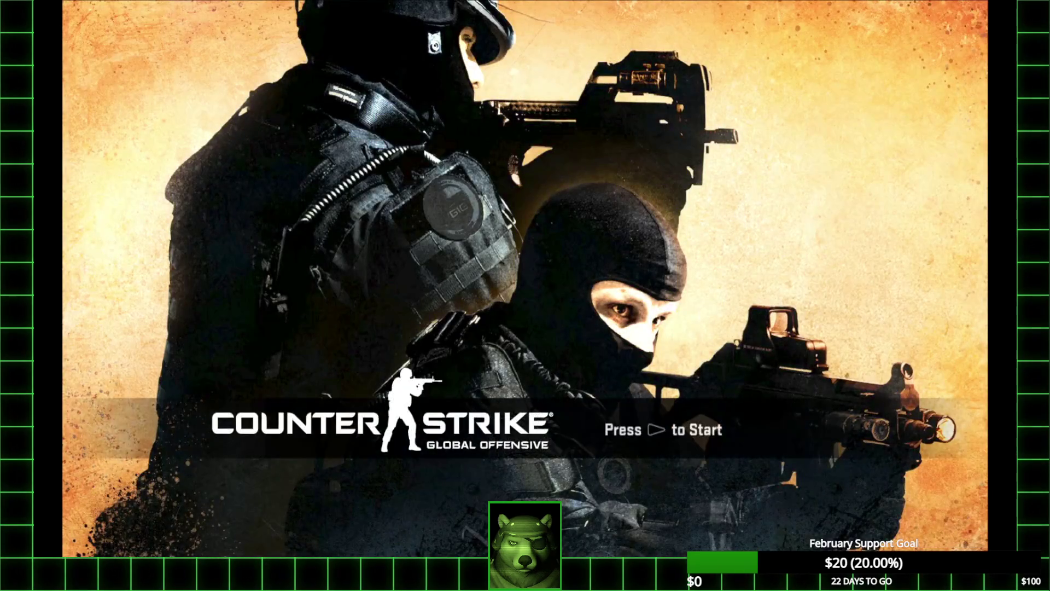
# Pass the CS:GO title screen and open HELP & OPTIONS > KEYBOARD / MOUSE
pyautogui.press('Return')
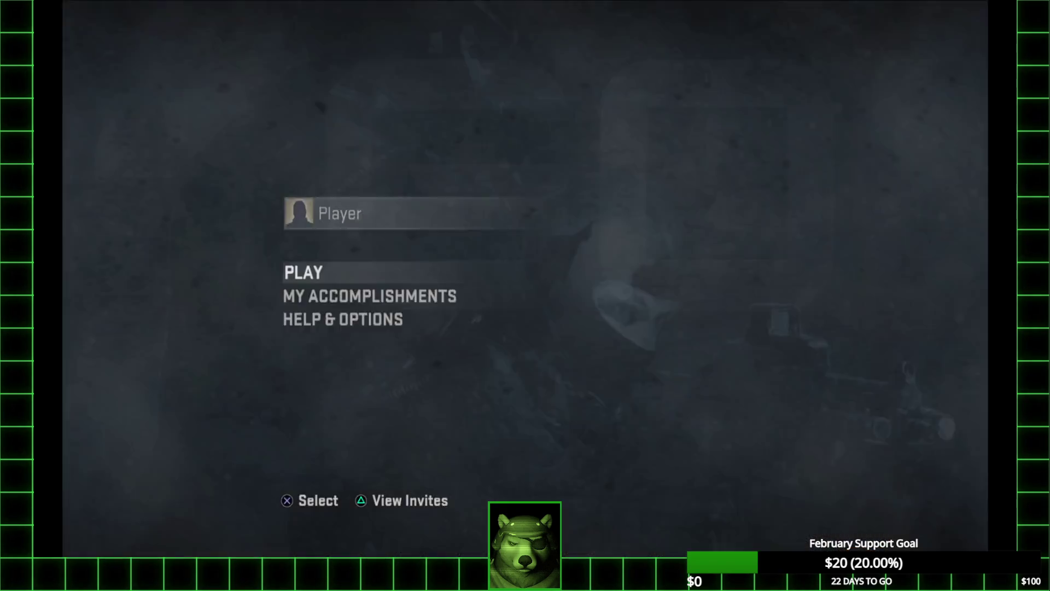
pyautogui.press('Down')
pyautogui.press('Down')
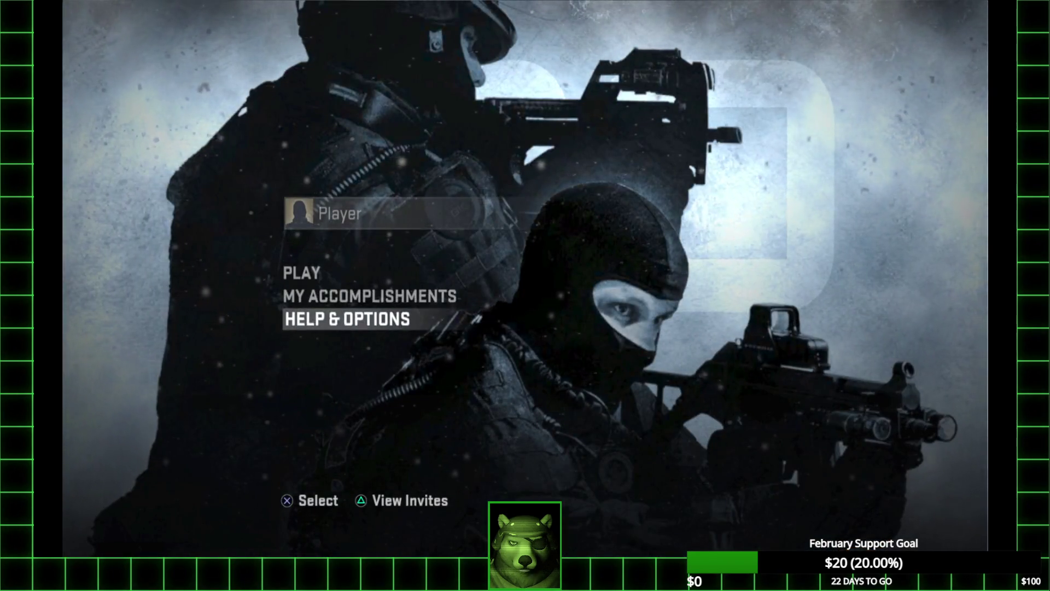
pyautogui.press('Return')
pyautogui.press('Down')
pyautogui.press('Up')
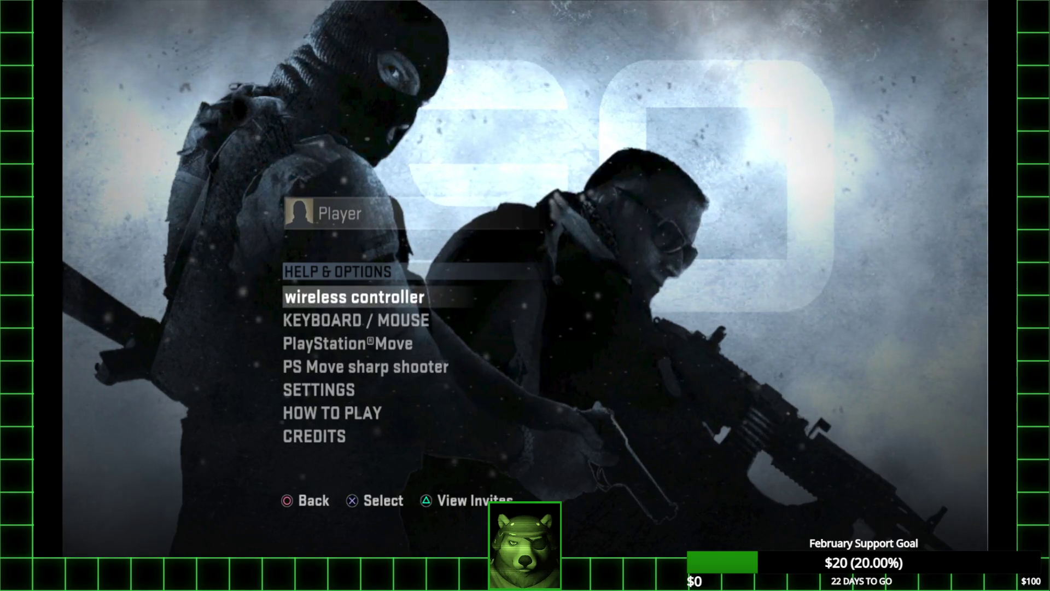
pyautogui.press('Down')
pyautogui.press('Down')
pyautogui.press('Down')
pyautogui.press('Up')
pyautogui.press('Up')
pyautogui.press('Up')
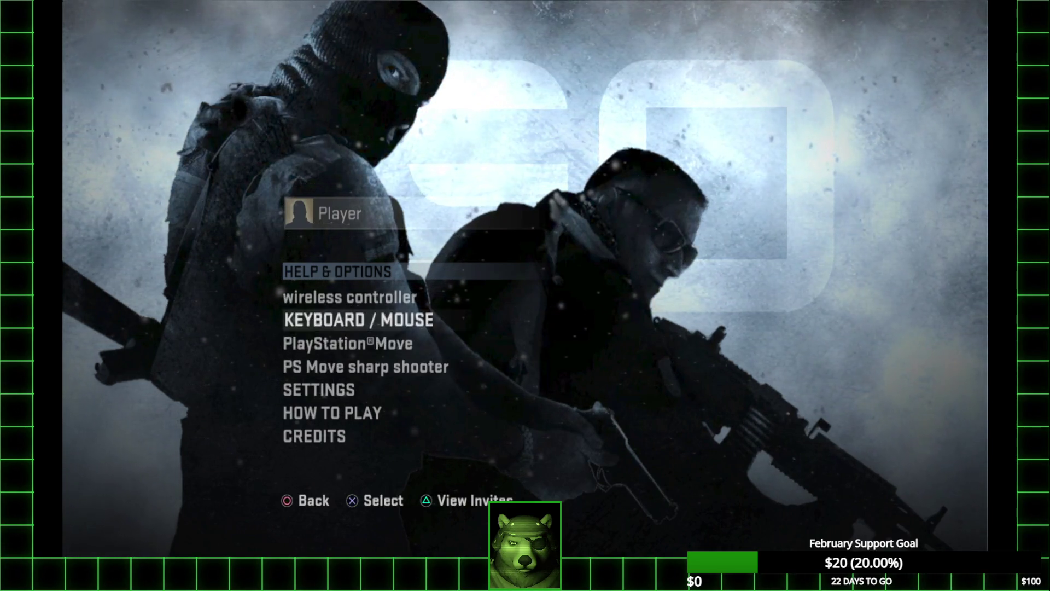
pyautogui.press('Return')
# Review the Walk Mode and Acceleration Amount settings, then back out to the main menu
pyautogui.press('Down')
pyautogui.press('Down')
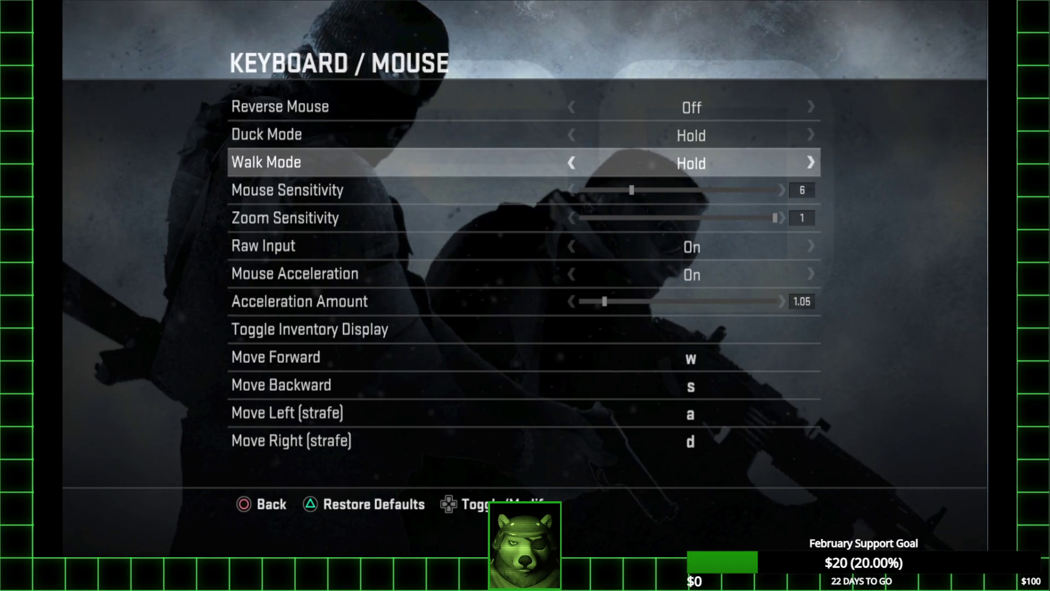
pyautogui.press('Down')
pyautogui.press('Down')
pyautogui.press('Down')
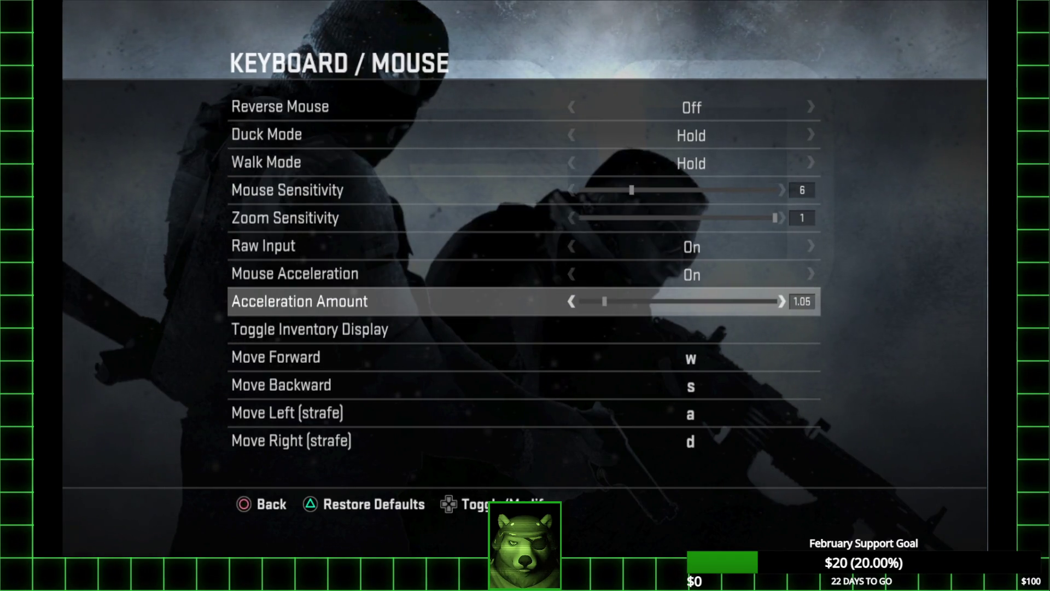
pyautogui.press('Escape')
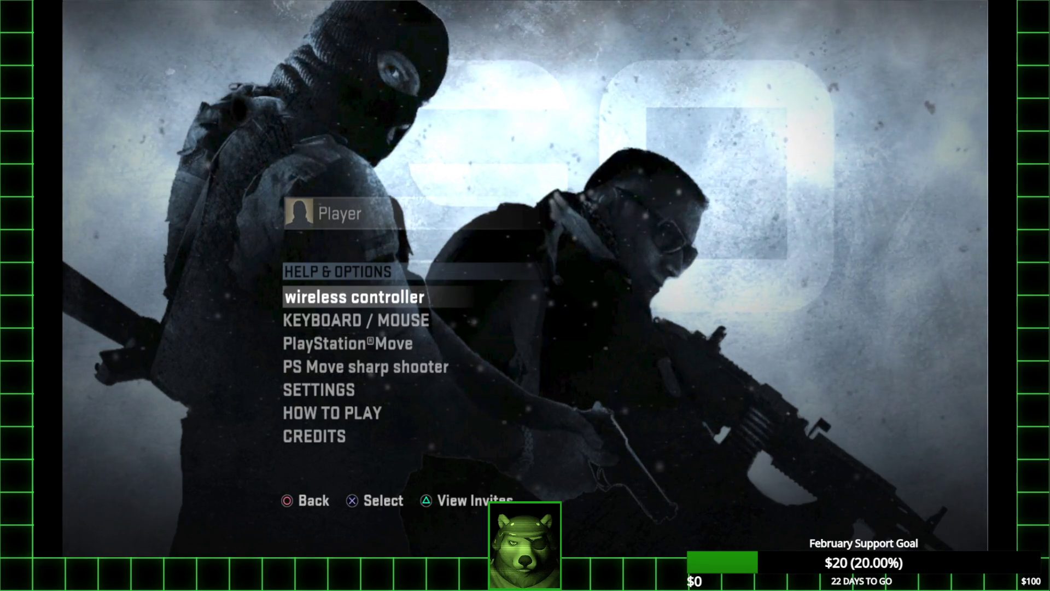
pyautogui.press('Escape')
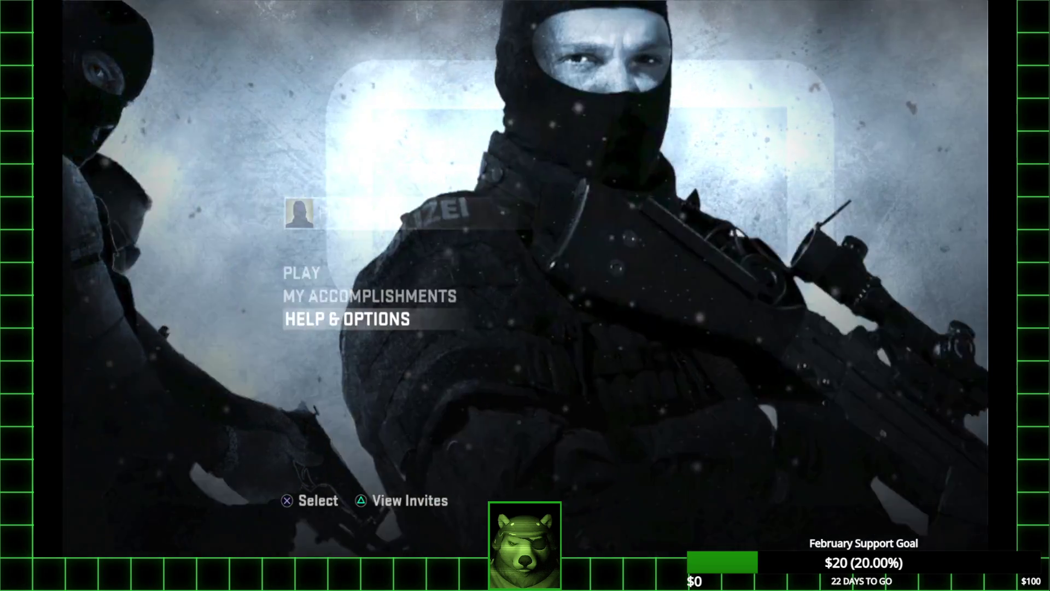
# Choose PLAY > OFFLINE WITH BOTS with the Classic Competitive game mode
pyautogui.press('Up')
pyautogui.press('Up')
pyautogui.press('Return')
pyautogui.press('Down')
pyautogui.press('Down')
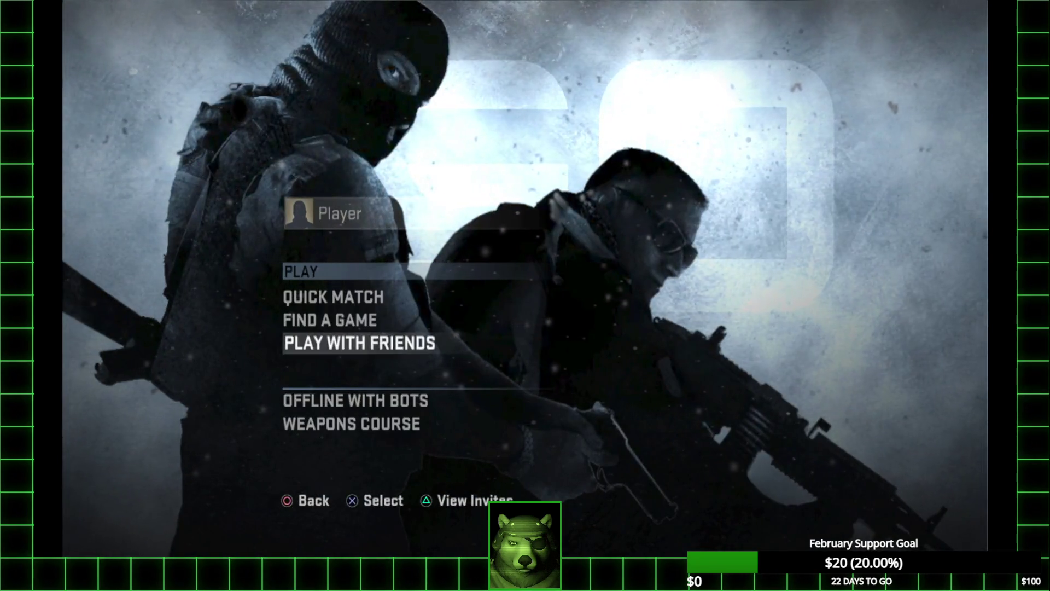
pyautogui.press('Down')
pyautogui.press('Return')
pyautogui.press('Up')
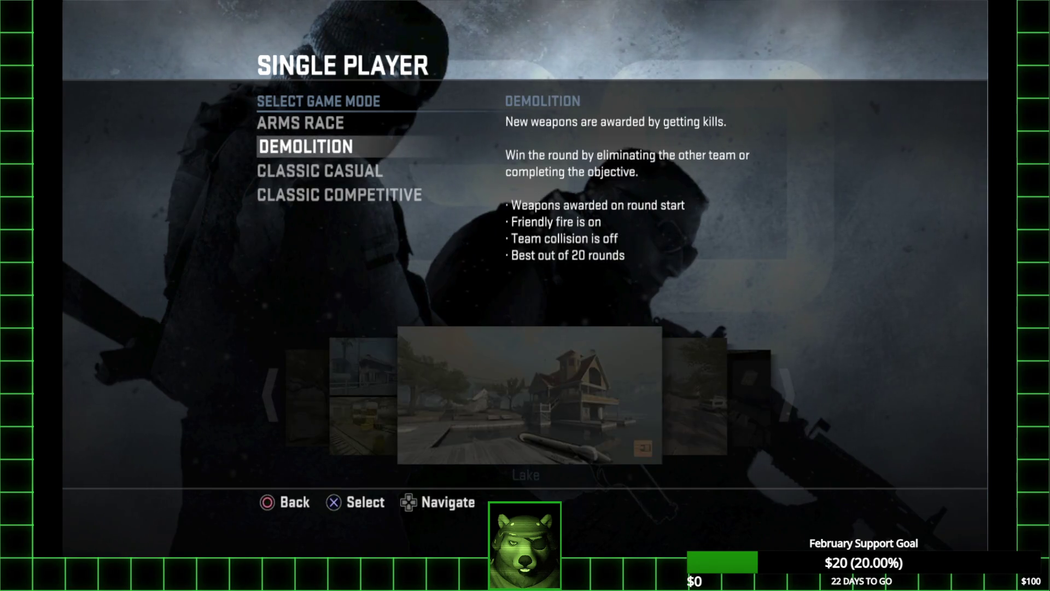
pyautogui.press('Down')
pyautogui.press('Down')
pyautogui.press('Return')
# Pick the Italy map, raise bot difficulty, launch the match, and continue past the intro
pyautogui.press('Right')
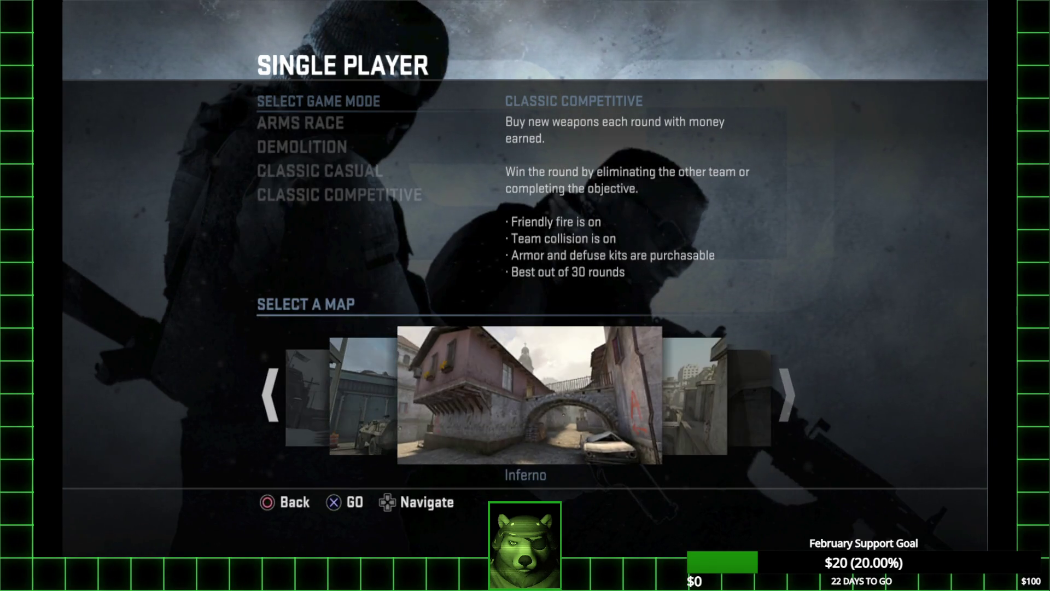
pyautogui.press('Right')
pyautogui.press('Right')
pyautogui.press('Right')
pyautogui.press('Return')
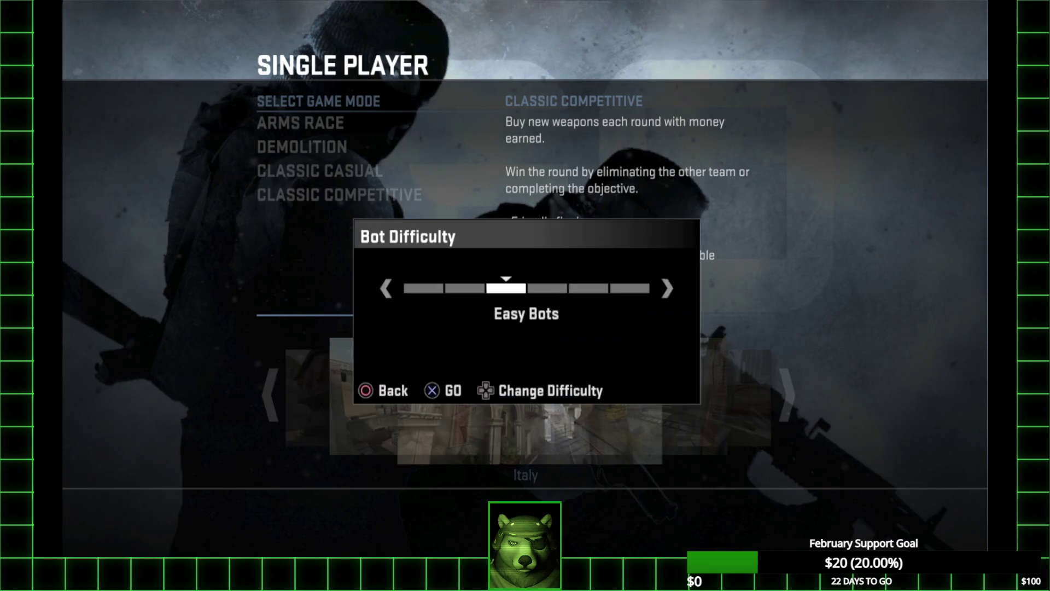
pyautogui.press('Right')
pyautogui.press('Return')
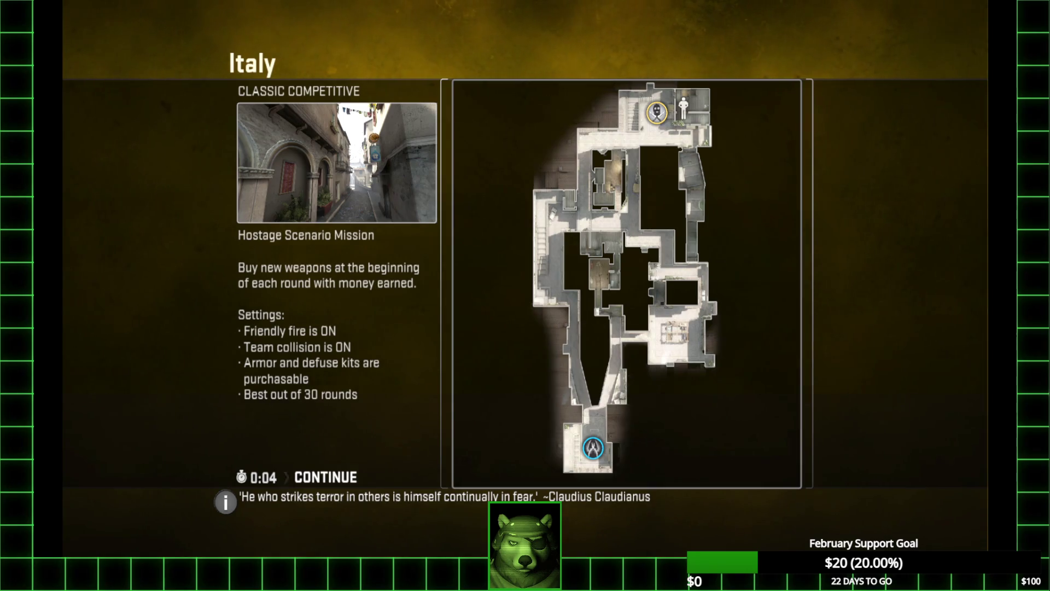
pyautogui.press('Return')
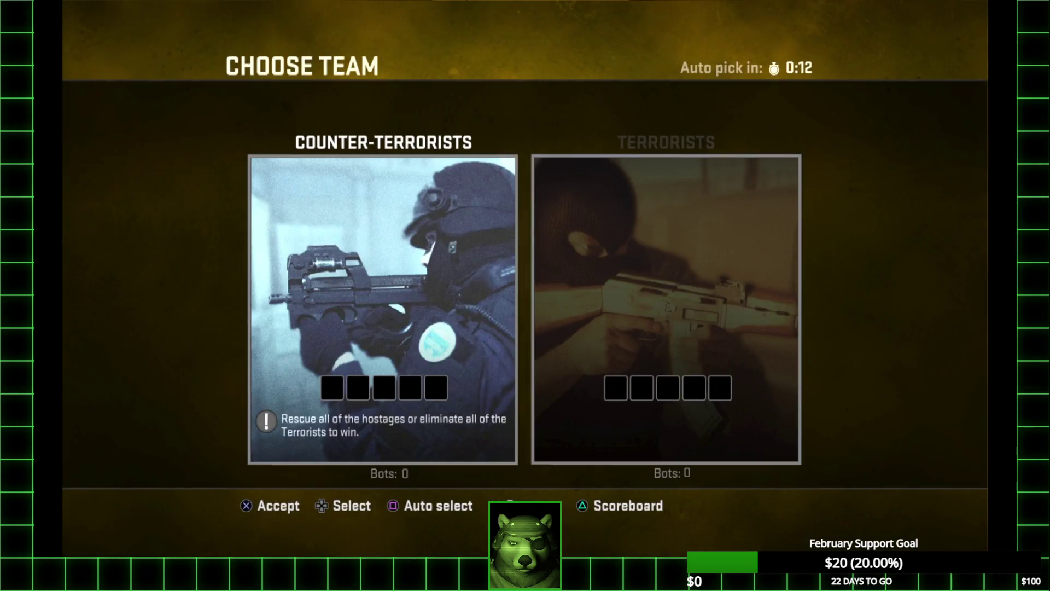
# Join the Counter-Terrorists, draw the P2000, check the scoreboard, and open the buy menu
pyautogui.press('Return')
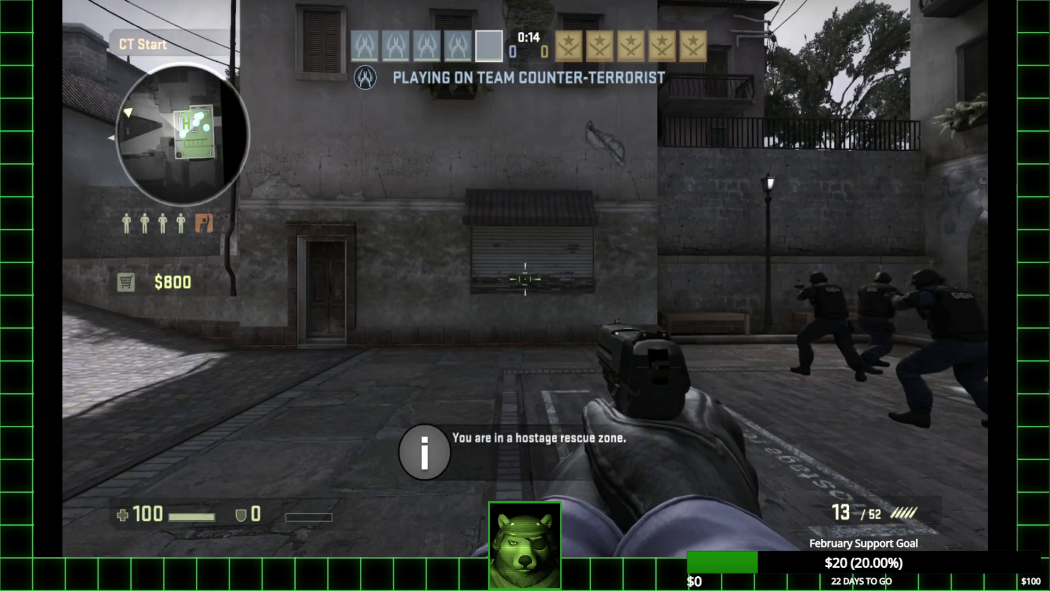
pyautogui.press('3')
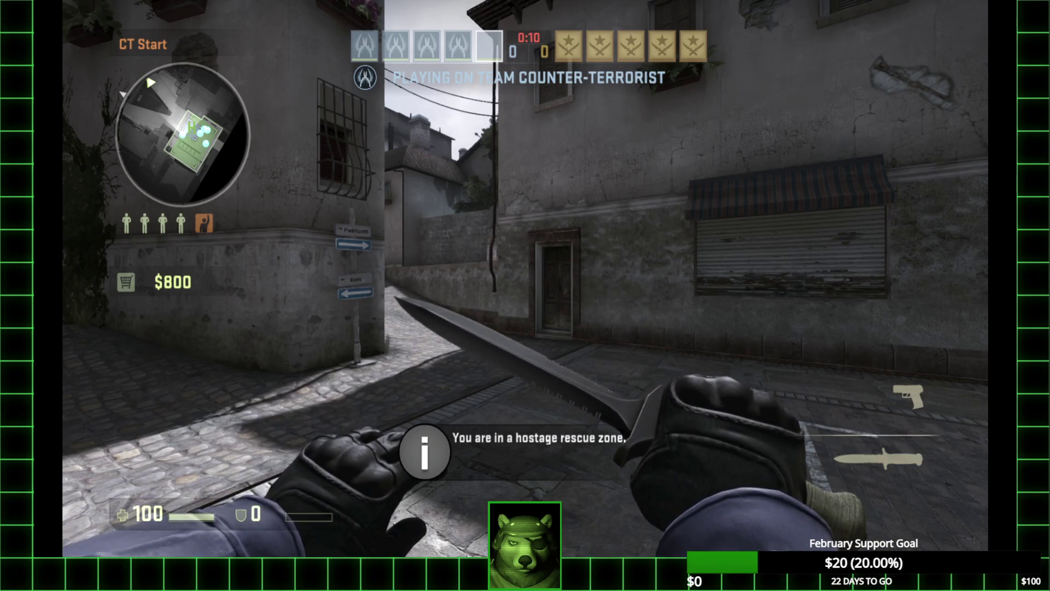
pyautogui.press('2')
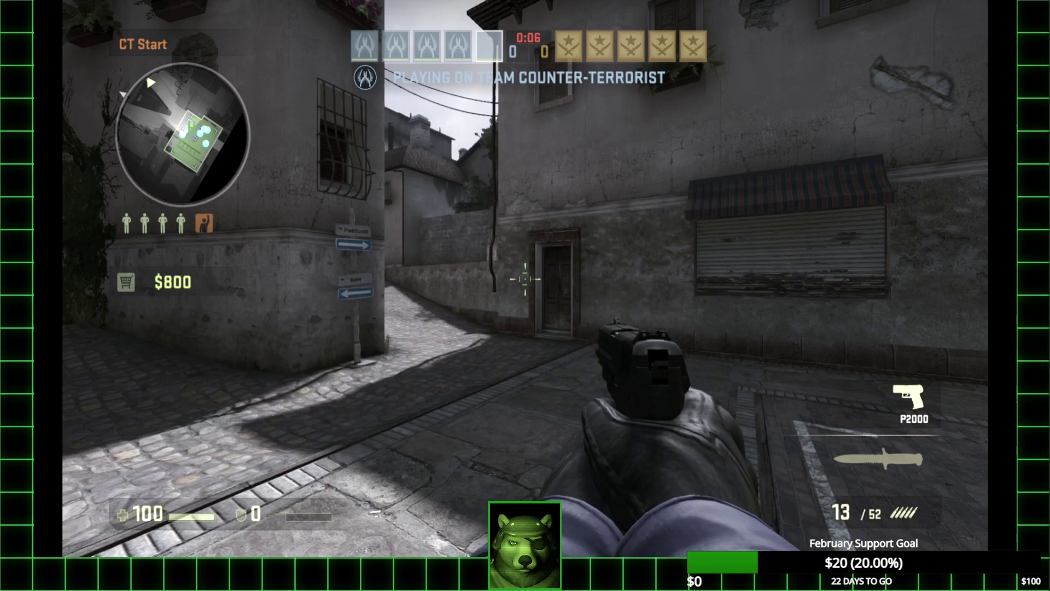
pyautogui.press('Tab')
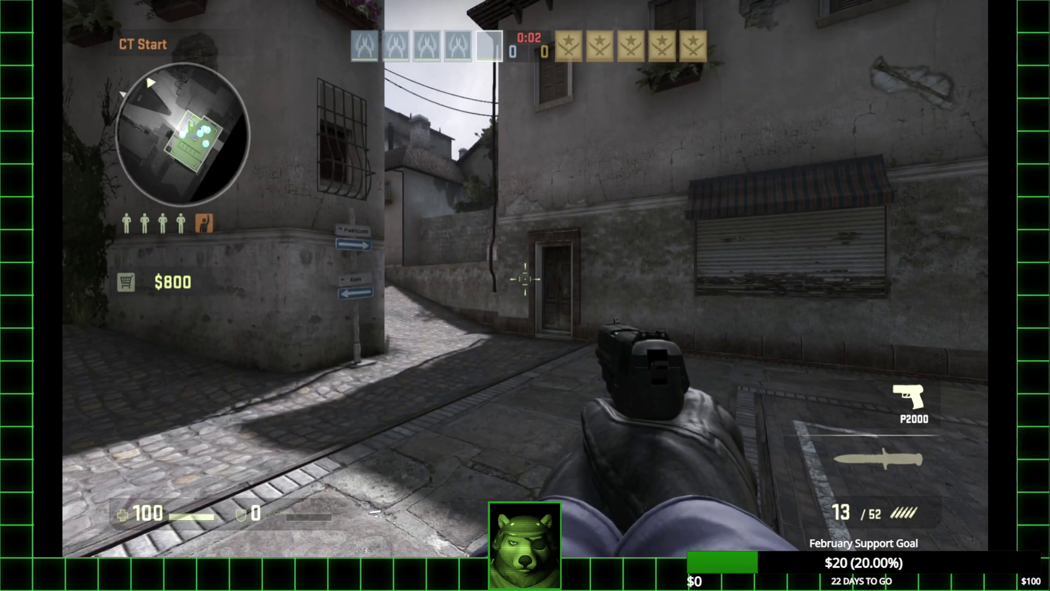
pyautogui.press('b')
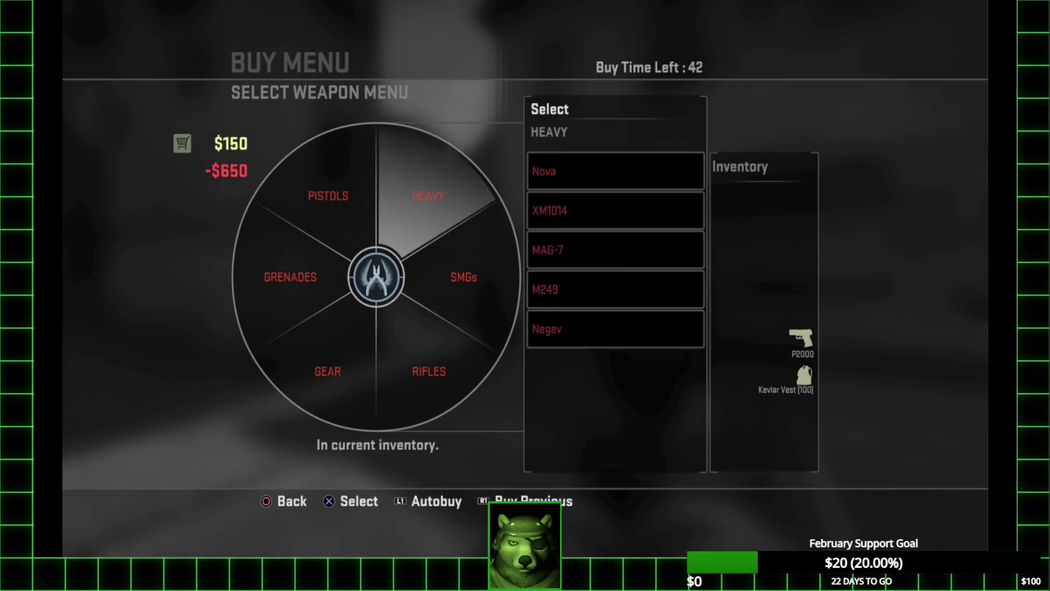
# Leave the buy screen and push from CT Start through Left Alley until Counter-Terrorists win 1–0
pyautogui.press('Escape')
pyautogui.press('3')
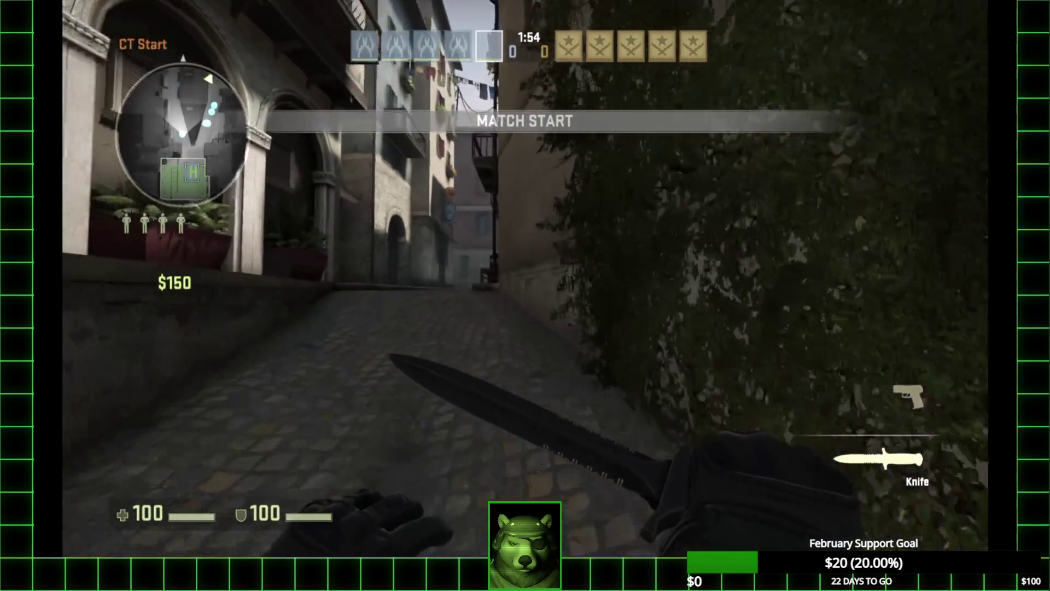
pyautogui.press('w')
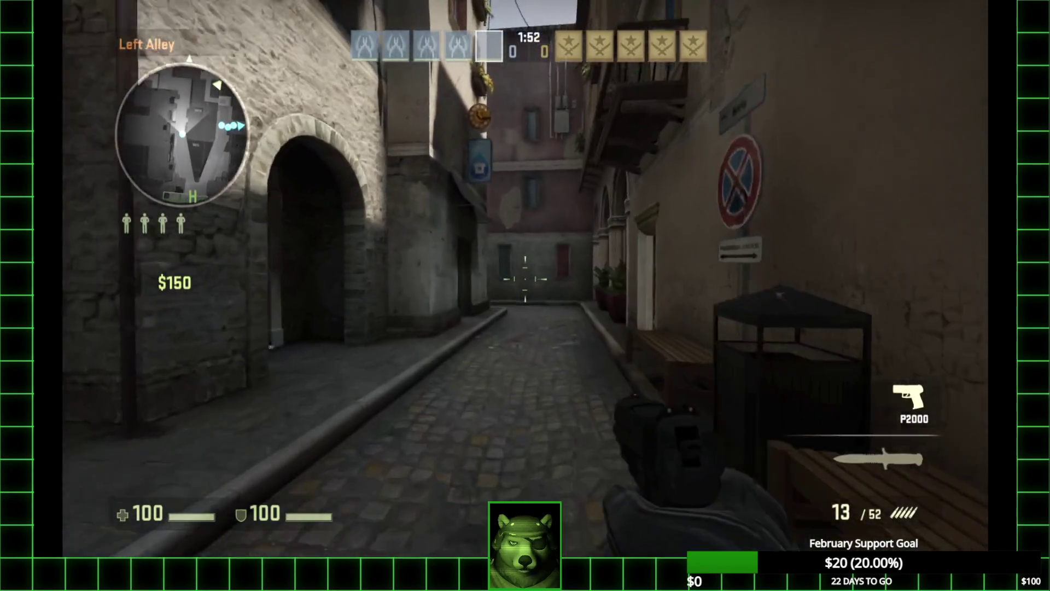
pyautogui.press('w')
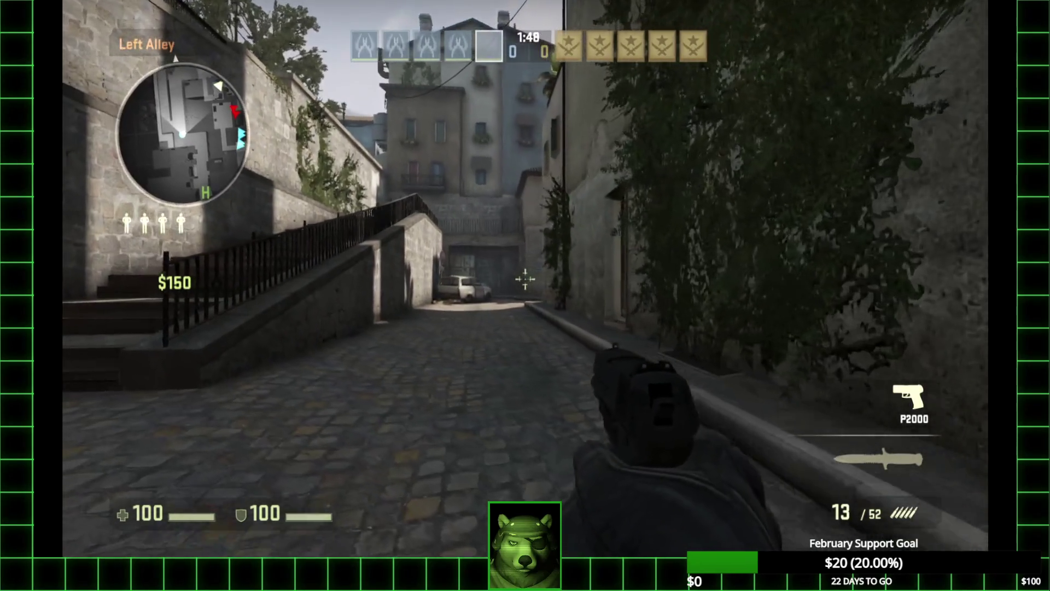
pyautogui.press('w')
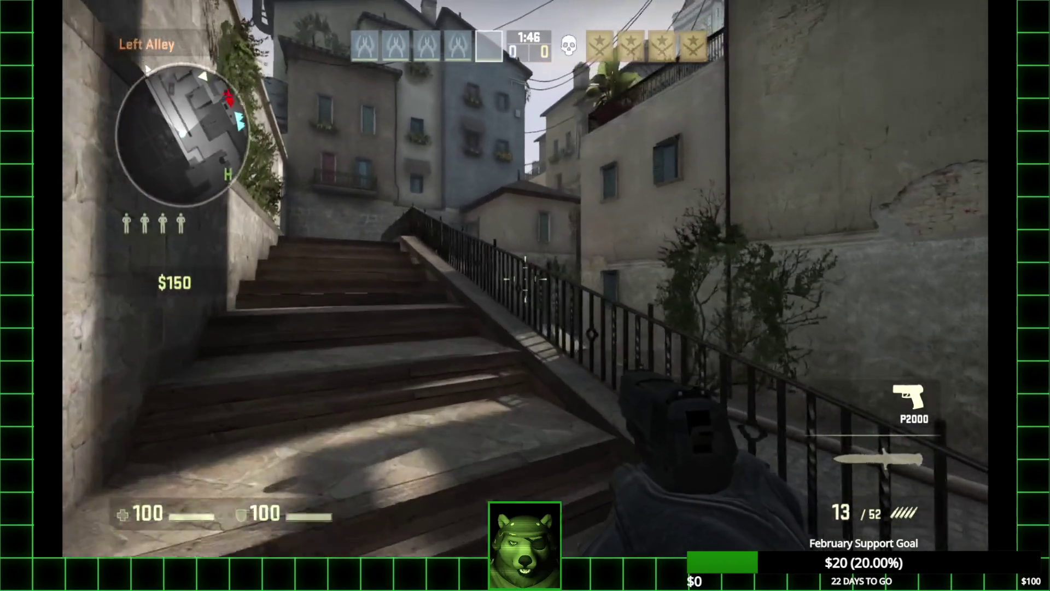
pyautogui.press('w')
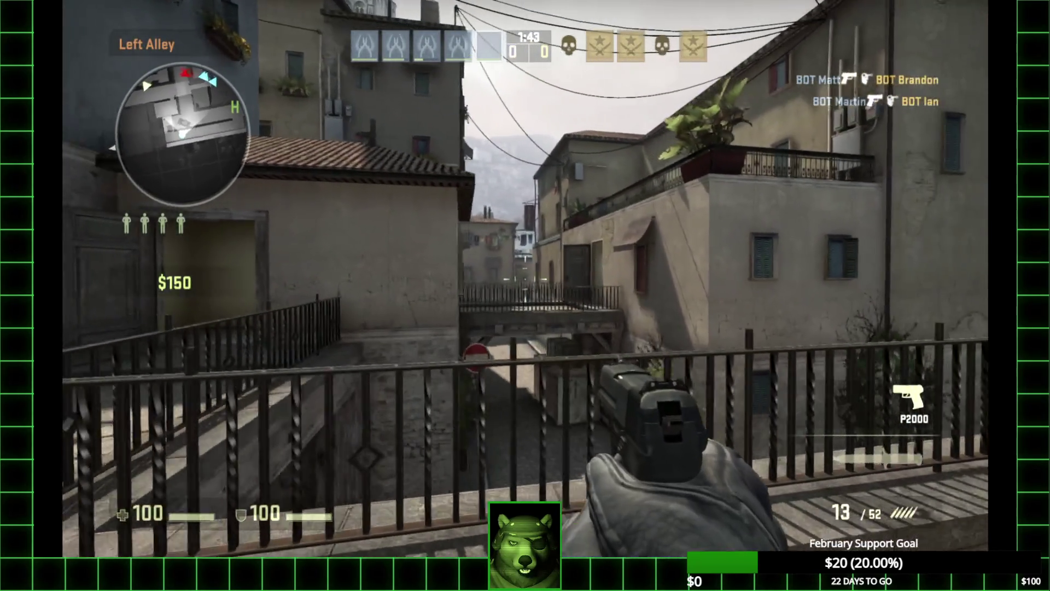
pyautogui.press('w')
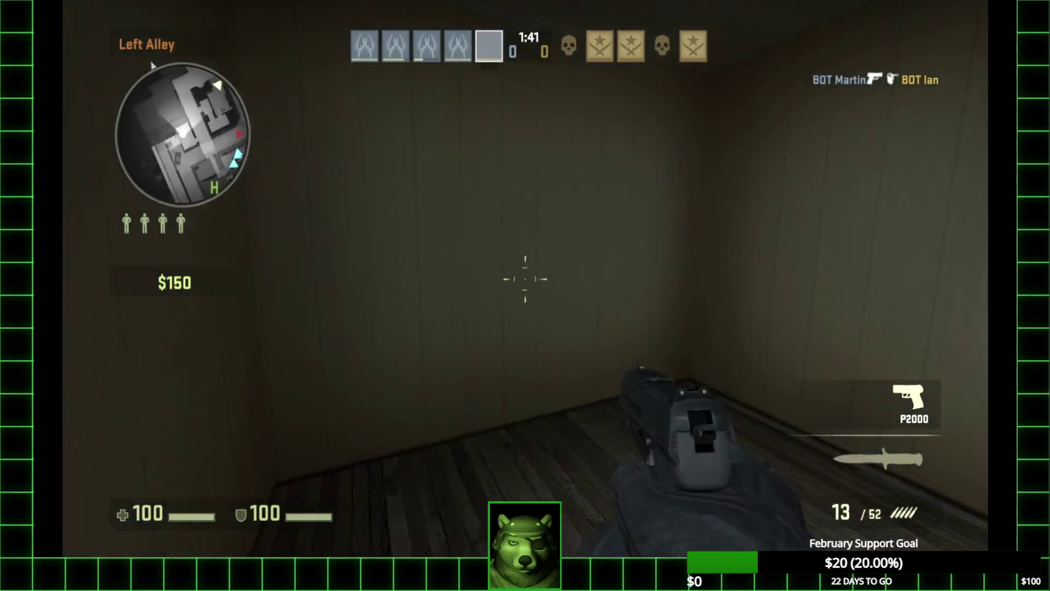
pyautogui.press('w')
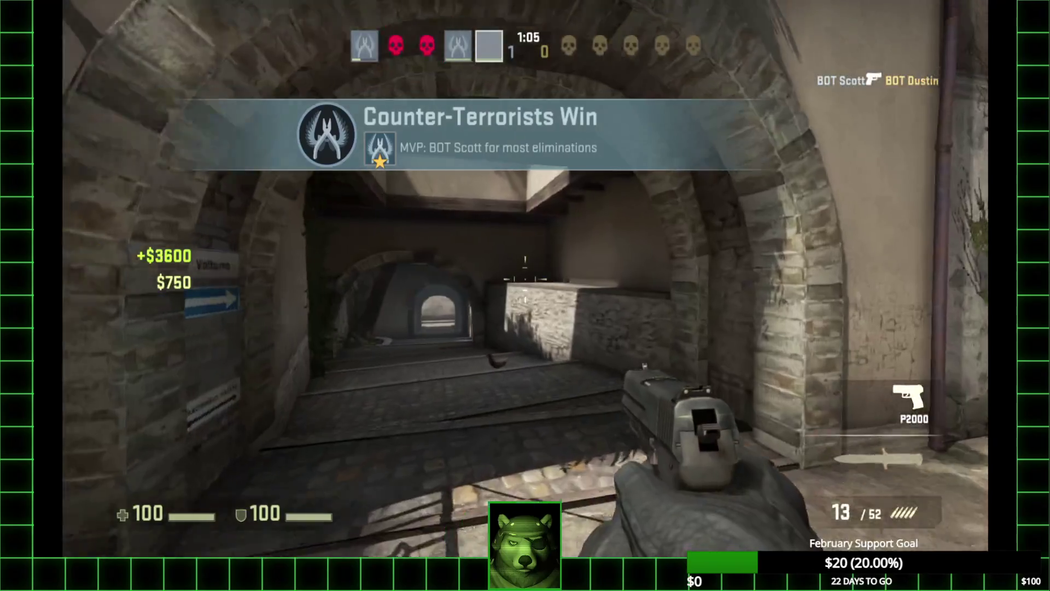
pyautogui.moveTo(526, 279)
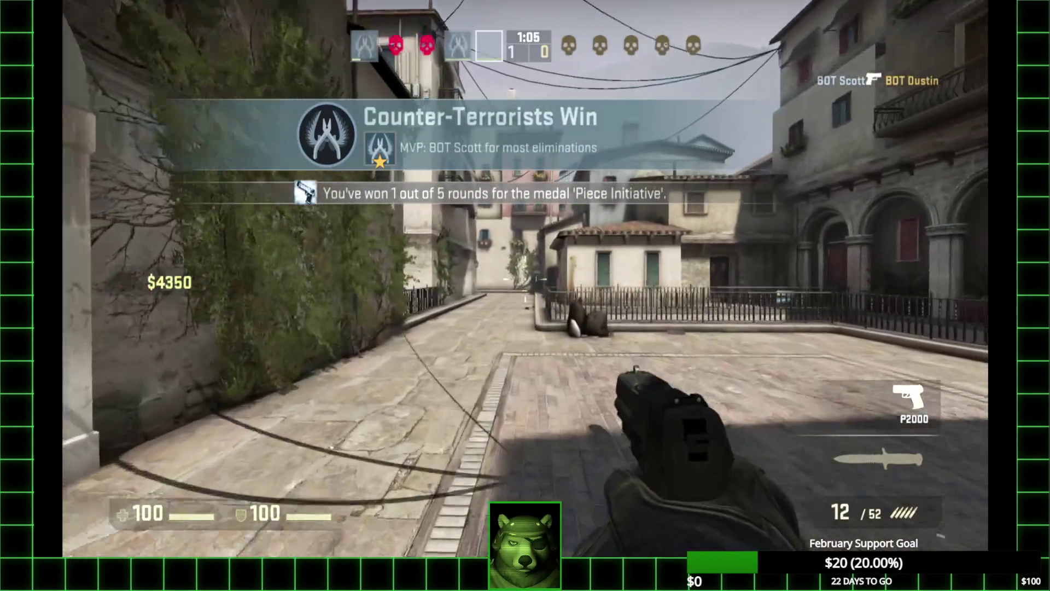
# Gear up with Kevlar + Helmet and an M4A4, then back out of the buy menu
pyautogui.click(525, 280)
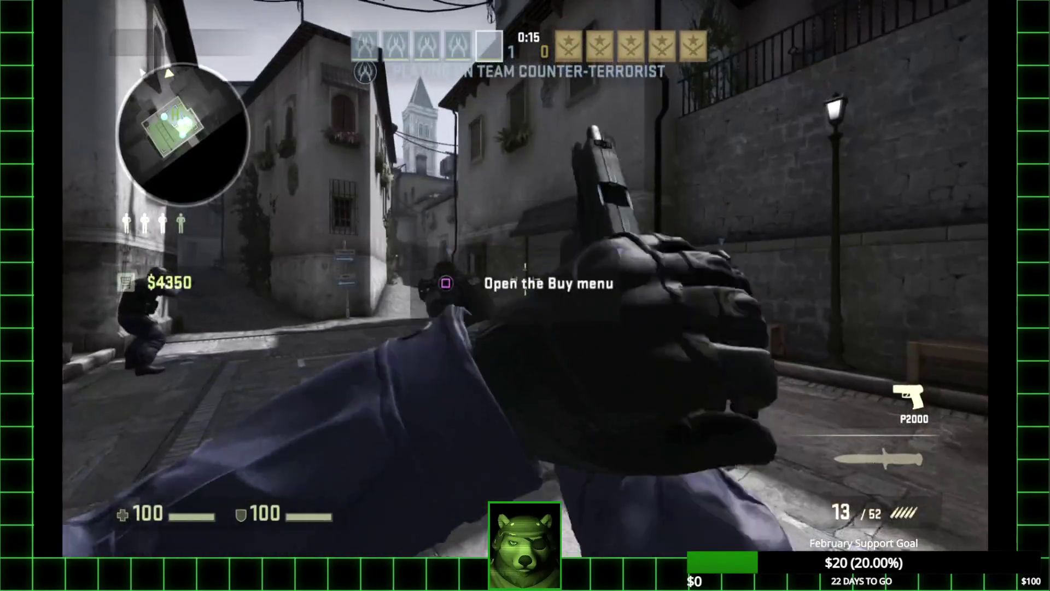
pyautogui.moveTo(525, 279)
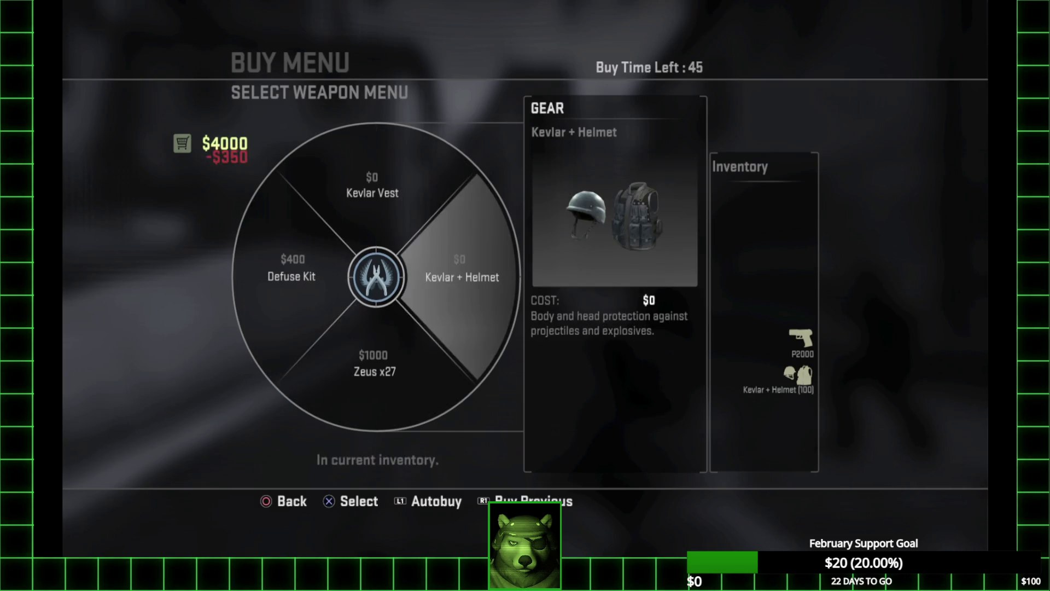
pyautogui.press('Escape')
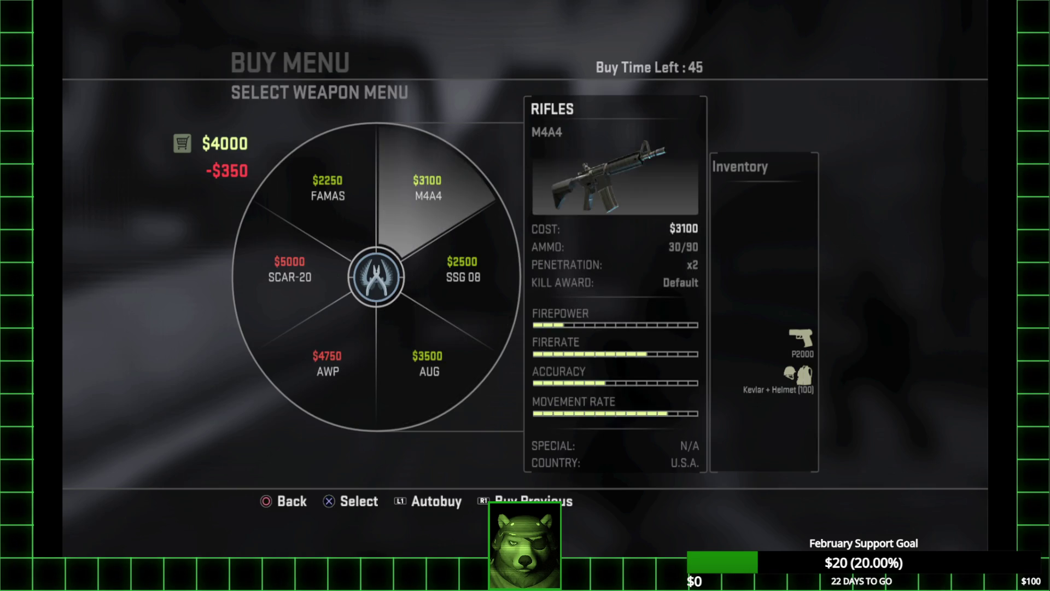
# Advance up the street and down Left Alley with the M4A4 drawn
pyautogui.press('w')
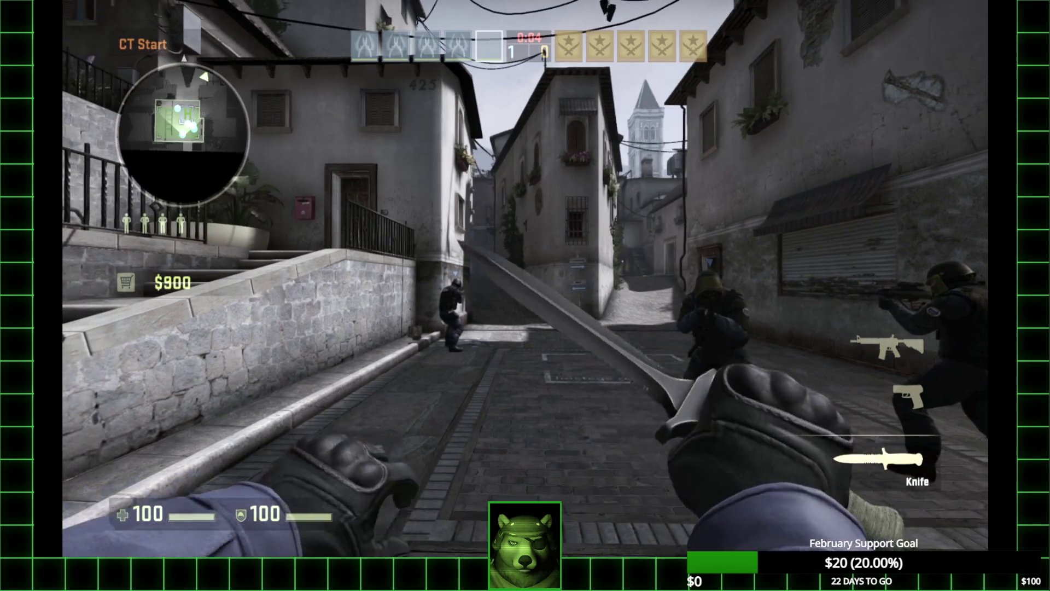
pyautogui.press('w')
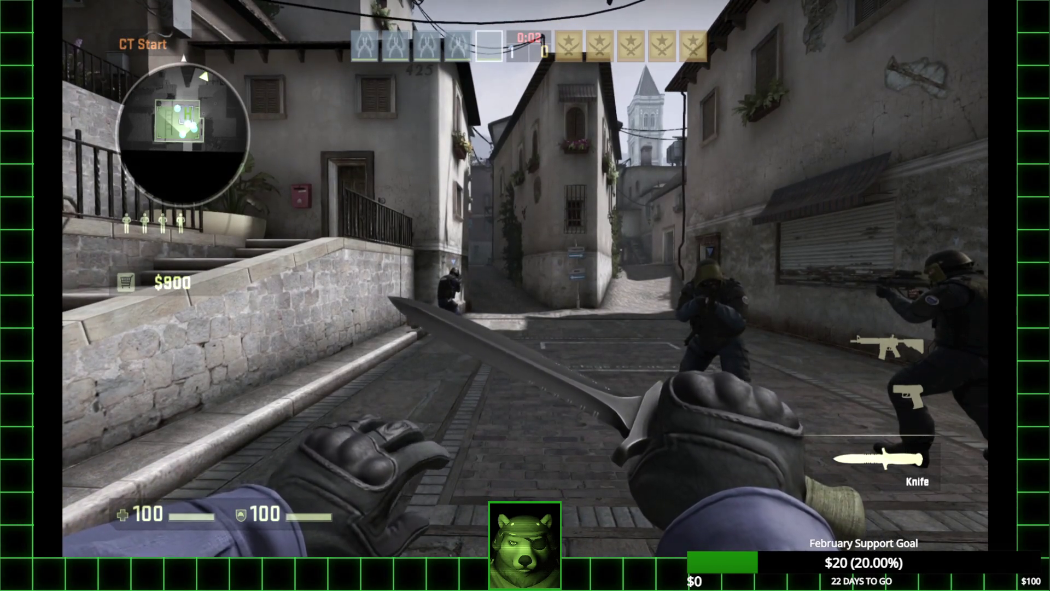
pyautogui.press('w')
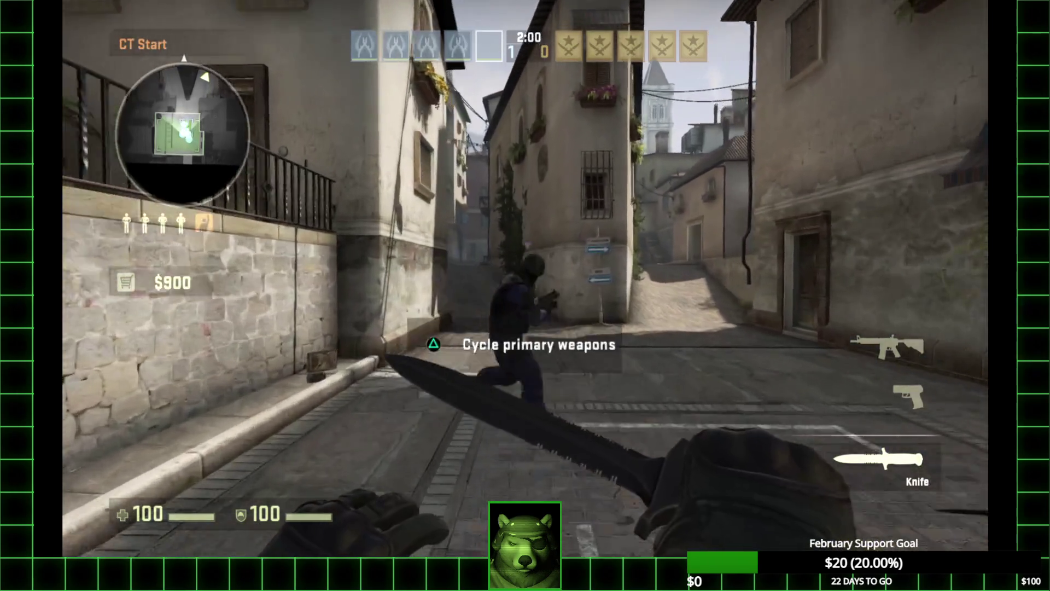
pyautogui.press('w')
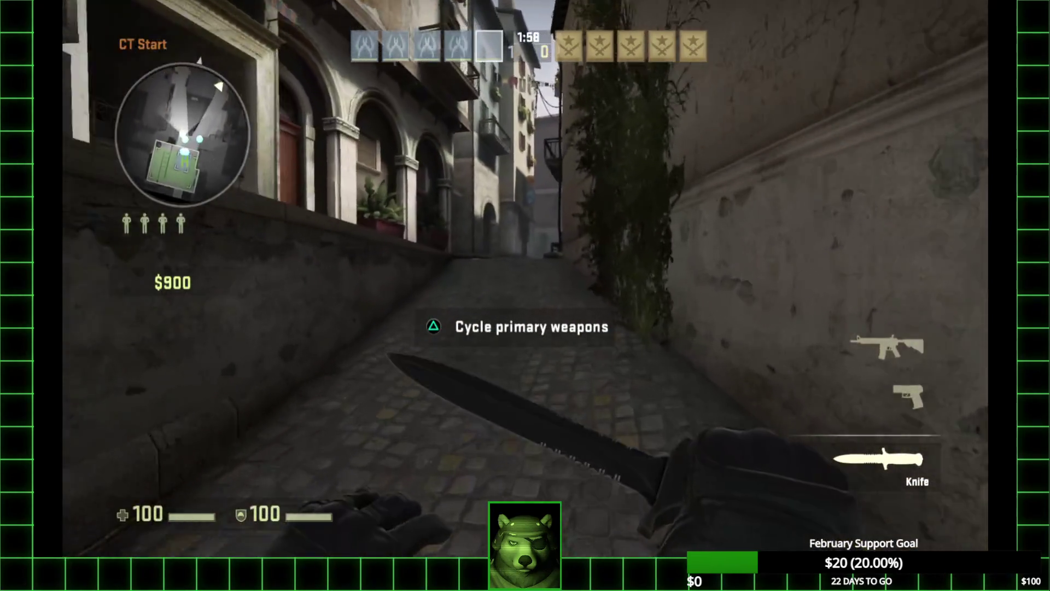
pyautogui.press('w')
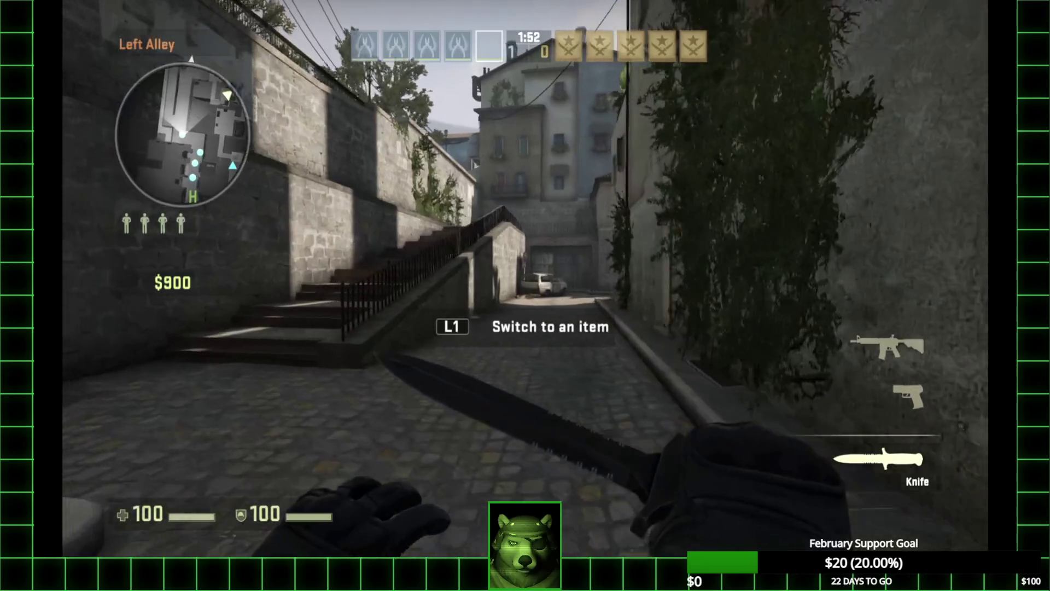
pyautogui.press('w')
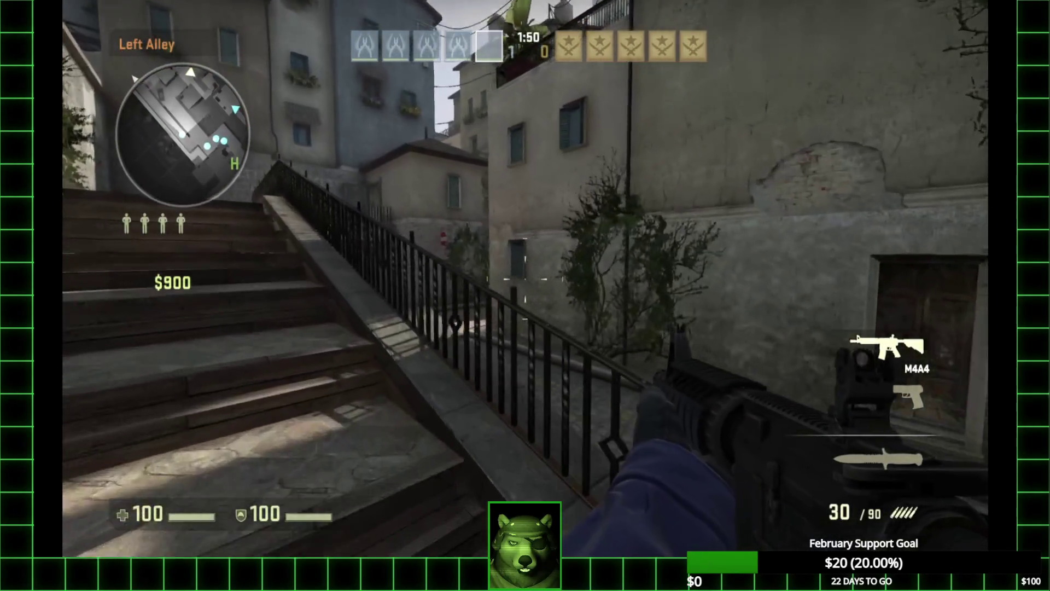